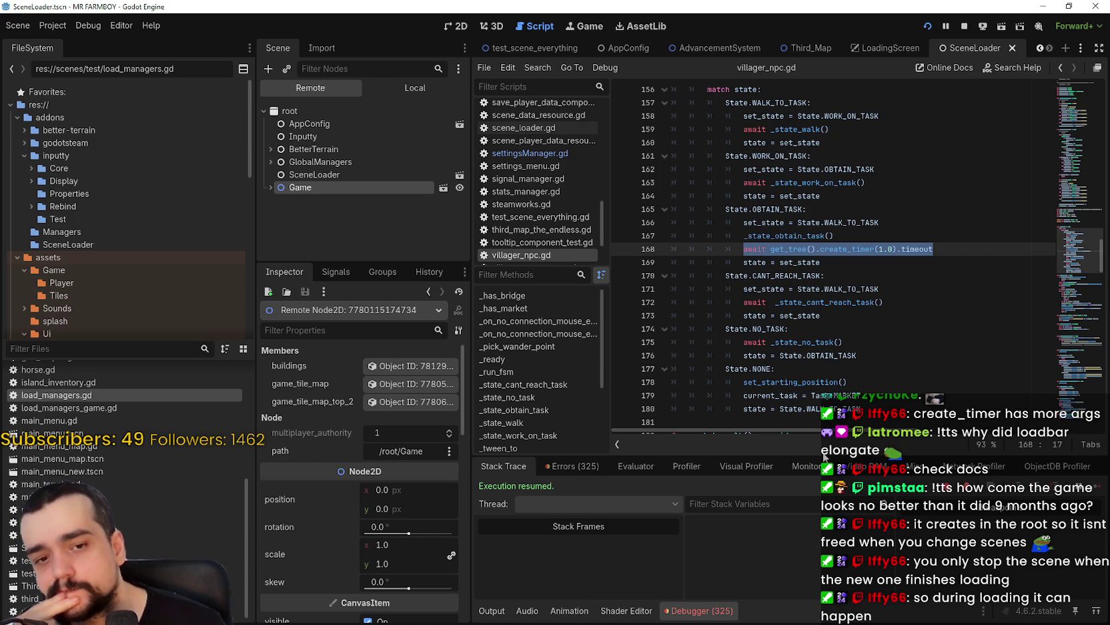
Clear the create_timer selection in the script and bring up the running Mr Farmboy debug game
click(839, 277)
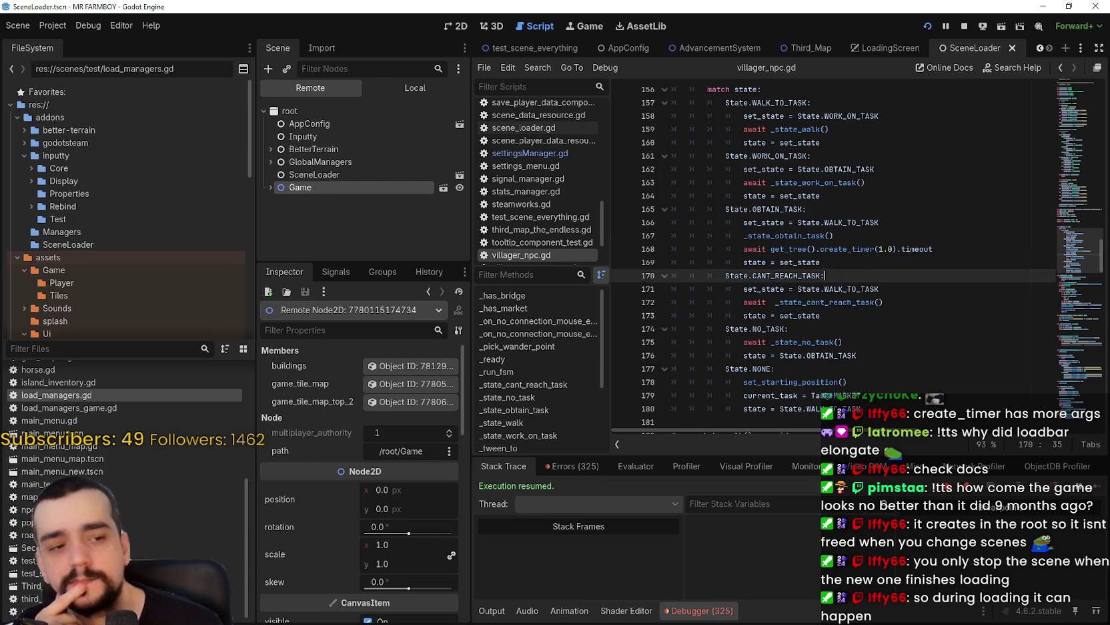
key(alt+Tab)
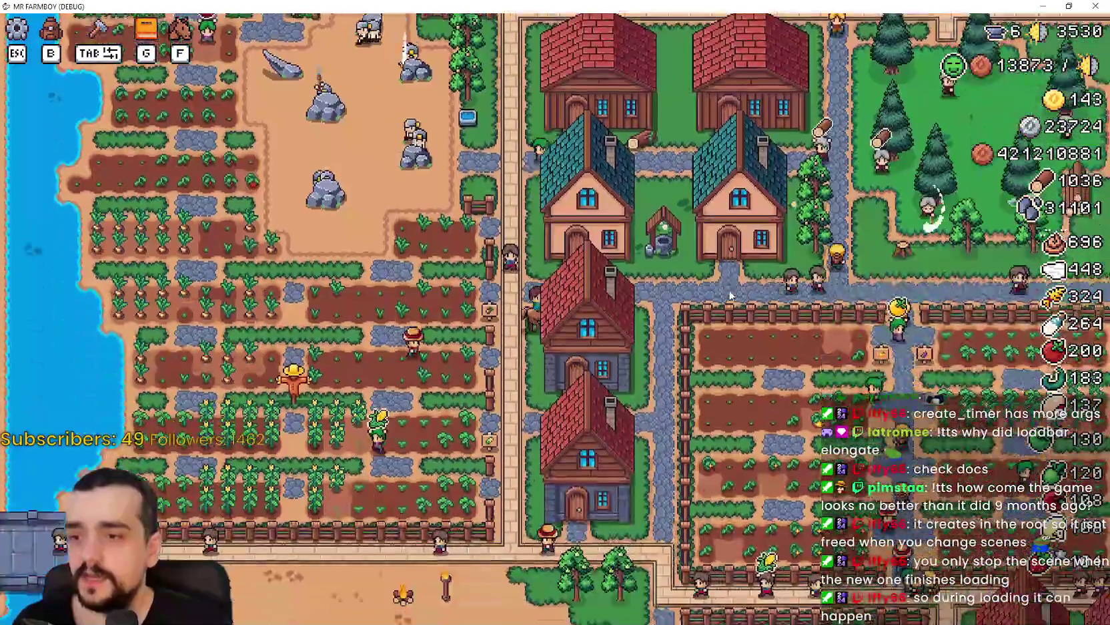
Zoom the town view out and back in, then open the Inn's two-star Advancements panel
scroll(690, 311, down, 2)
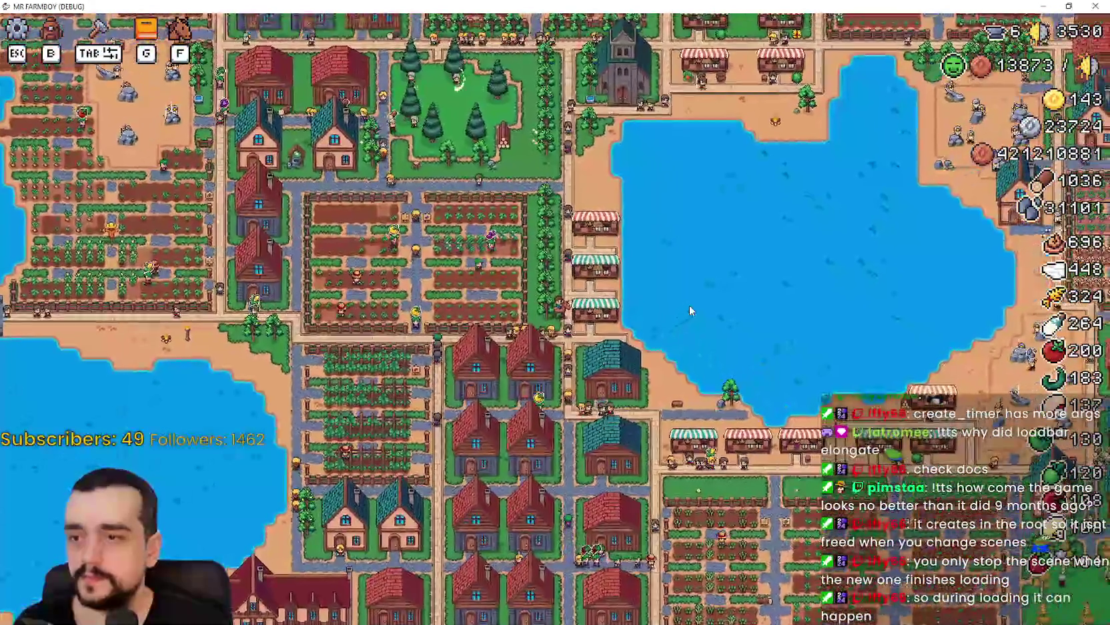
scroll(690, 311, up, 2)
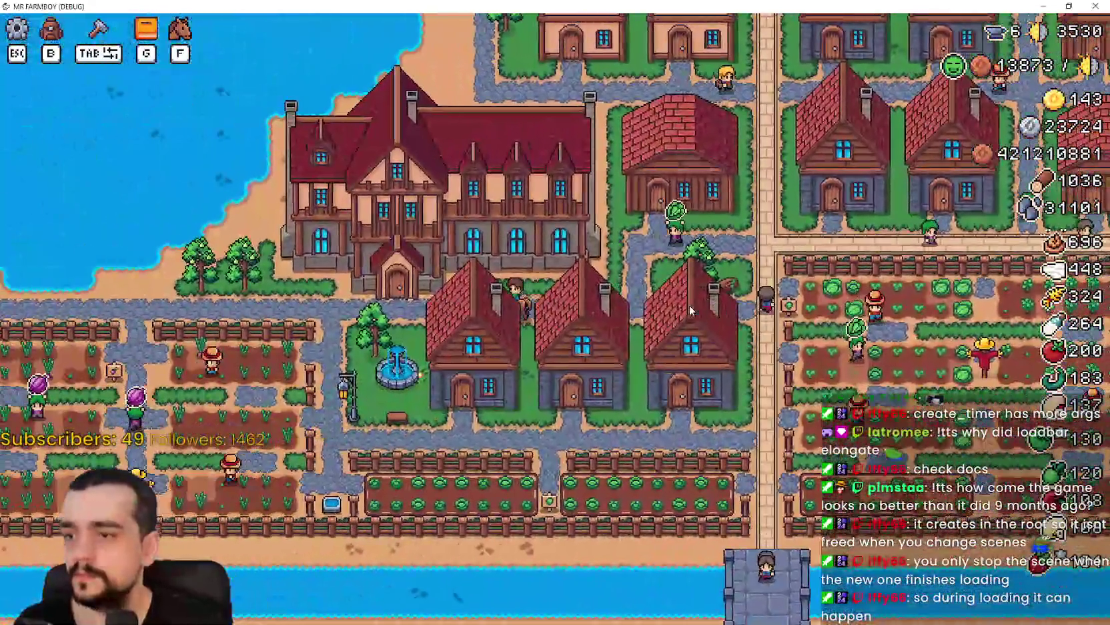
click(690, 305)
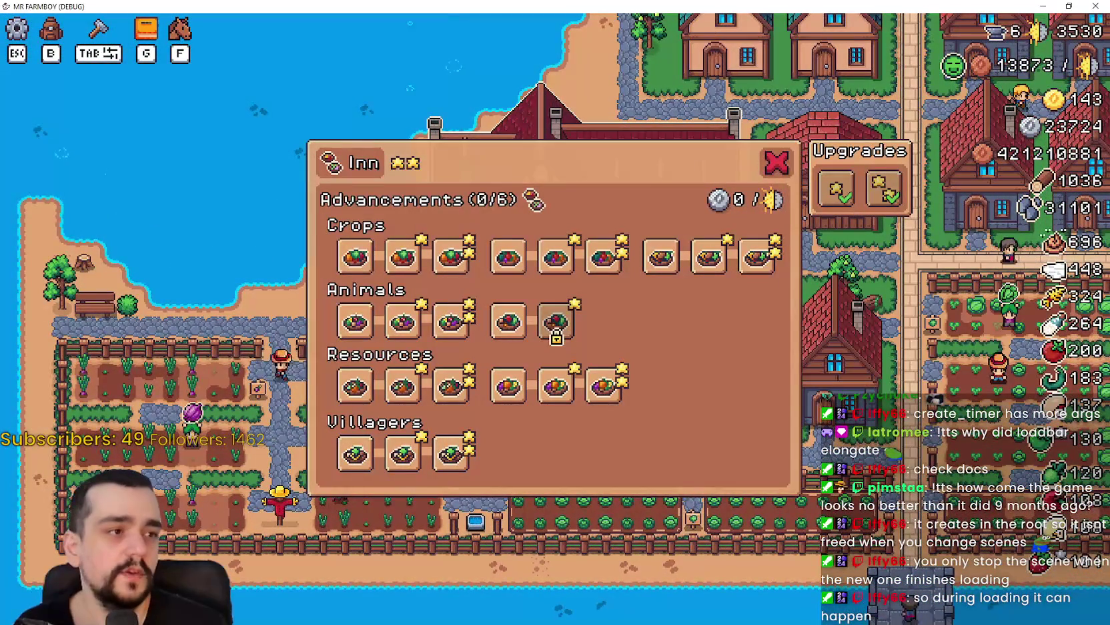
key(alt+Tab)
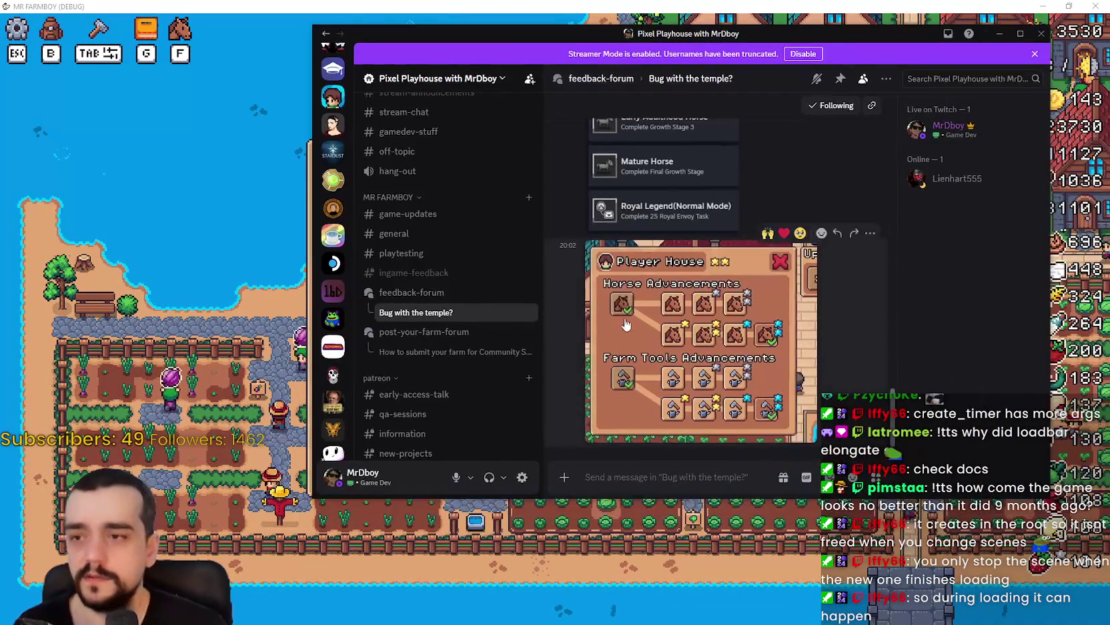
scroll(667, 314, down, 5)
scroll(653, 298, up, 10)
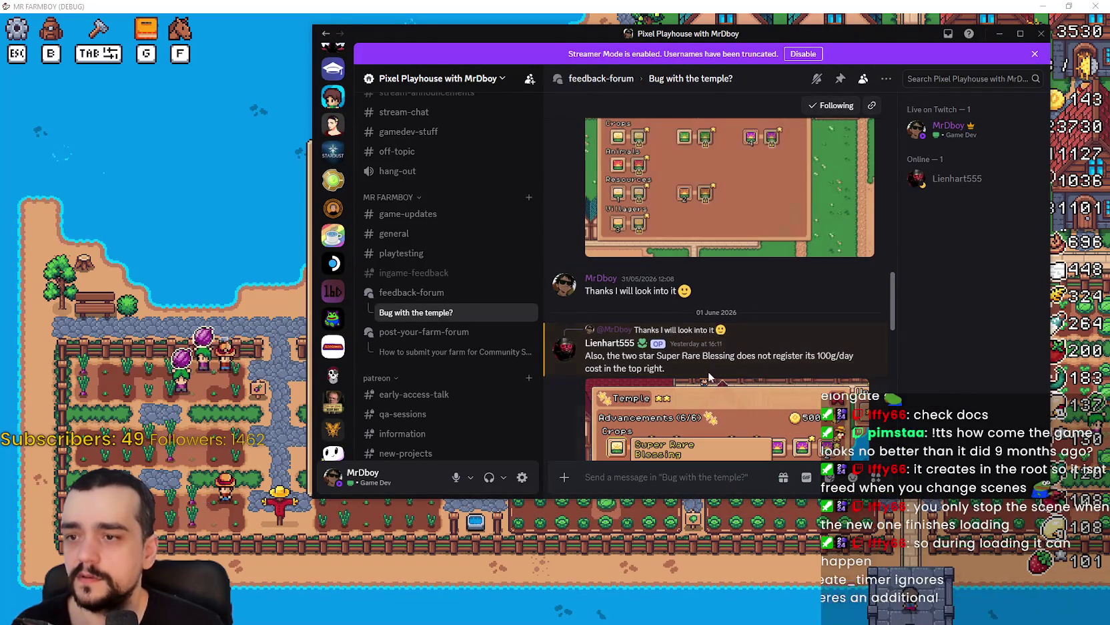
scroll(703, 372, up, 5)
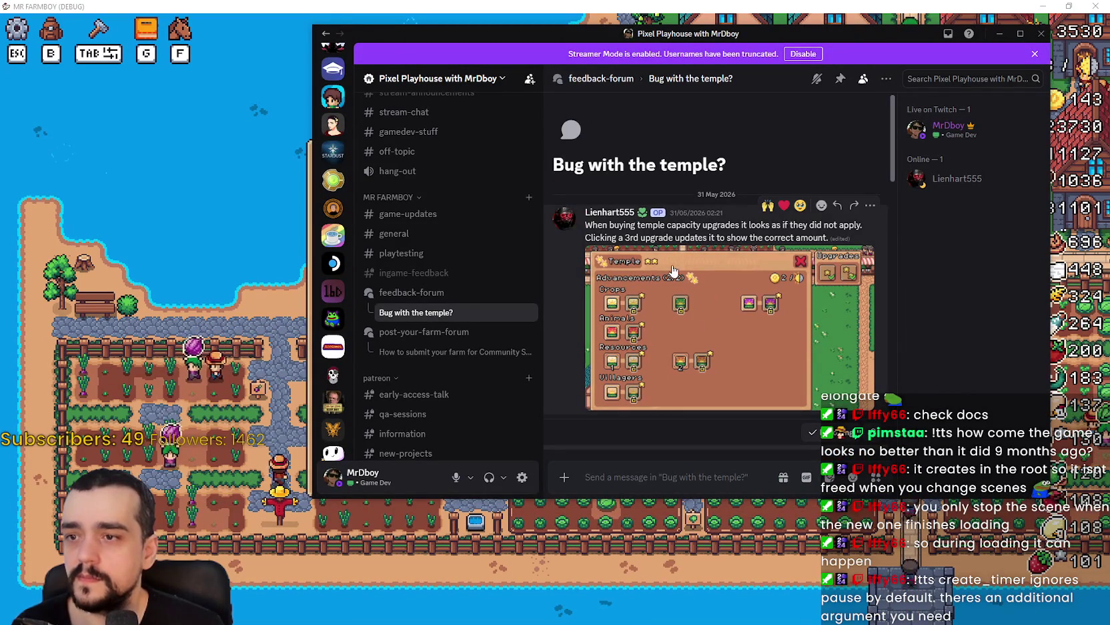
scroll(616, 258, down, 5)
scroll(622, 254, up, 5)
scroll(624, 252, down, 5)
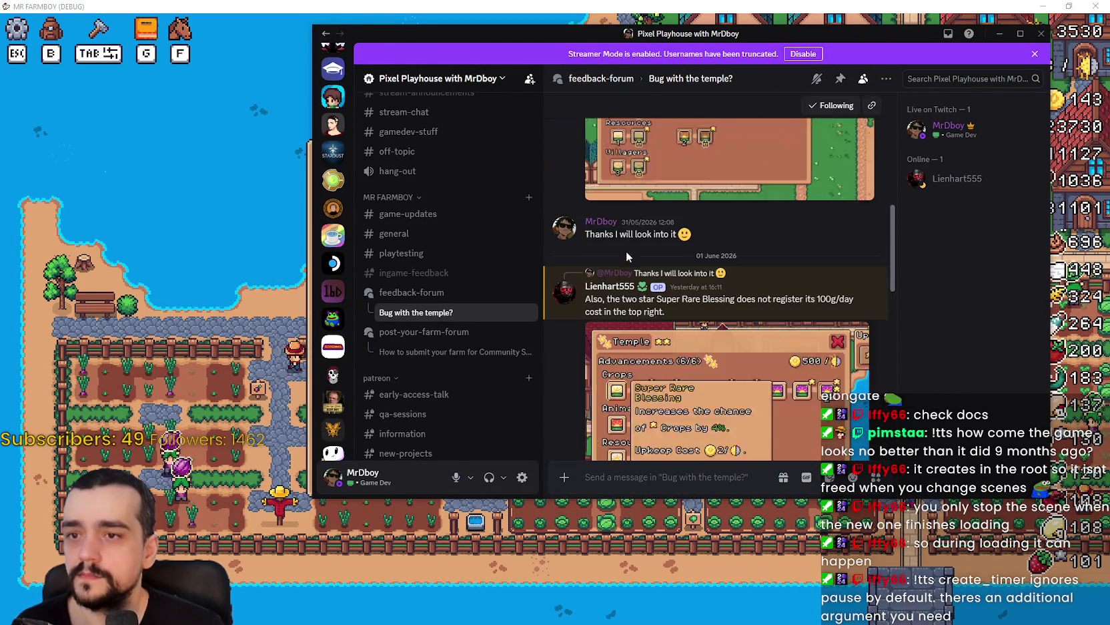
scroll(801, 234, down, 10)
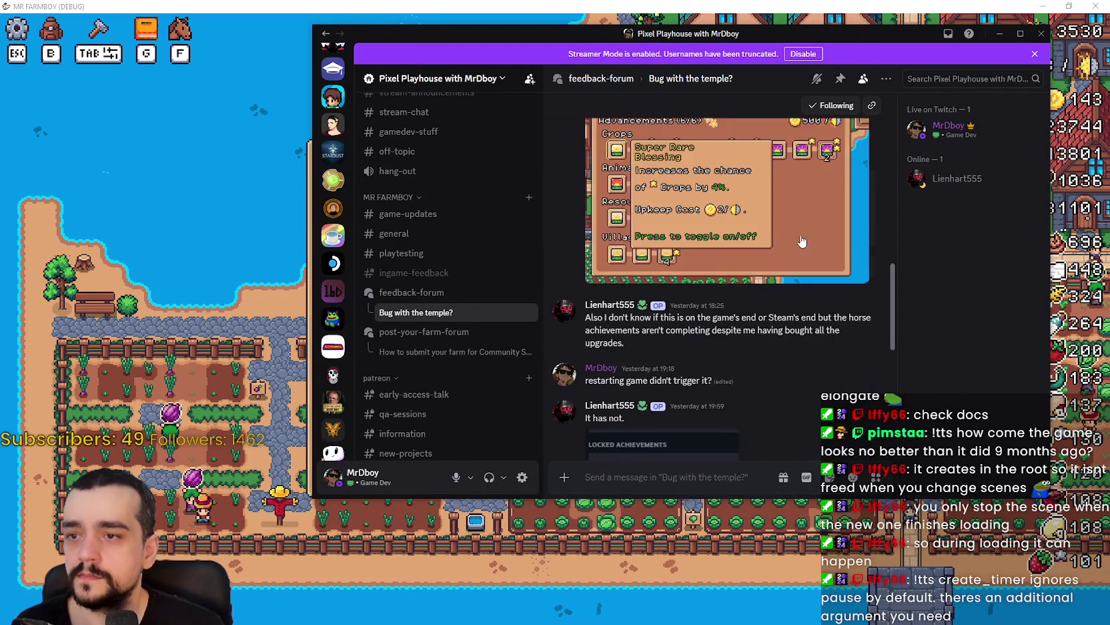
key(alt+Tab)
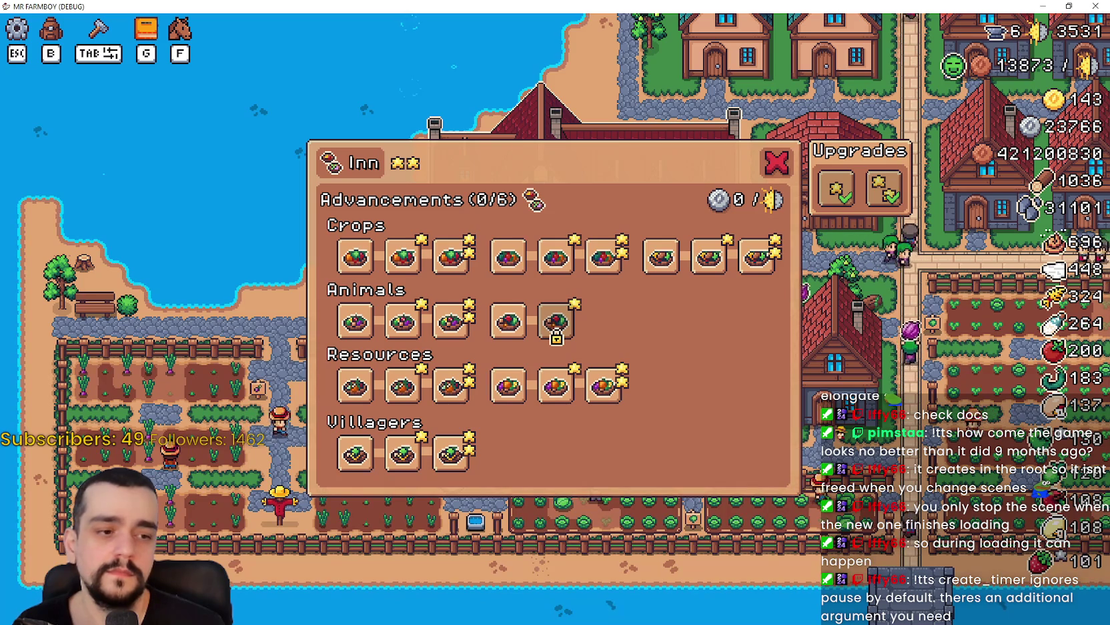
key(alt+Tab)
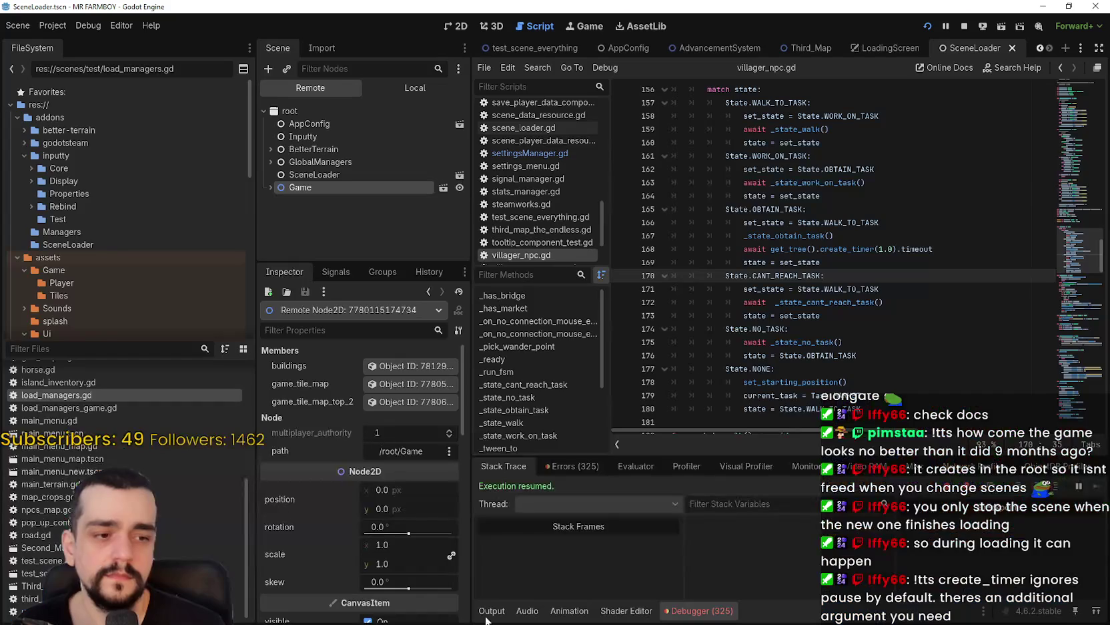
Show the debugger's Errors list and scroll through the 325 reported errors
click(578, 466)
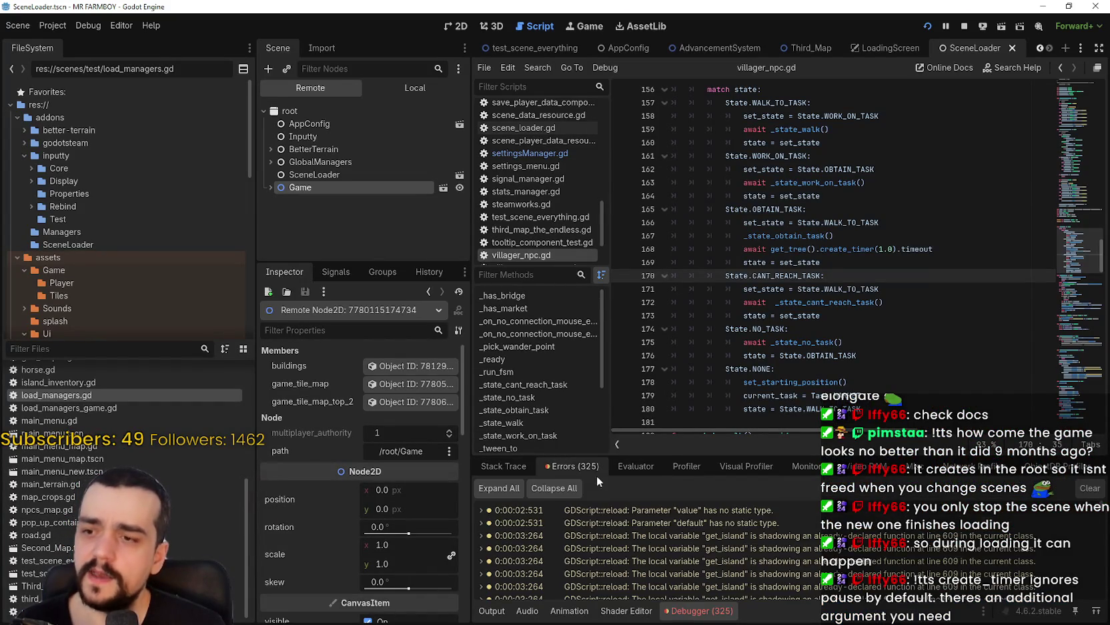
click(966, 520)
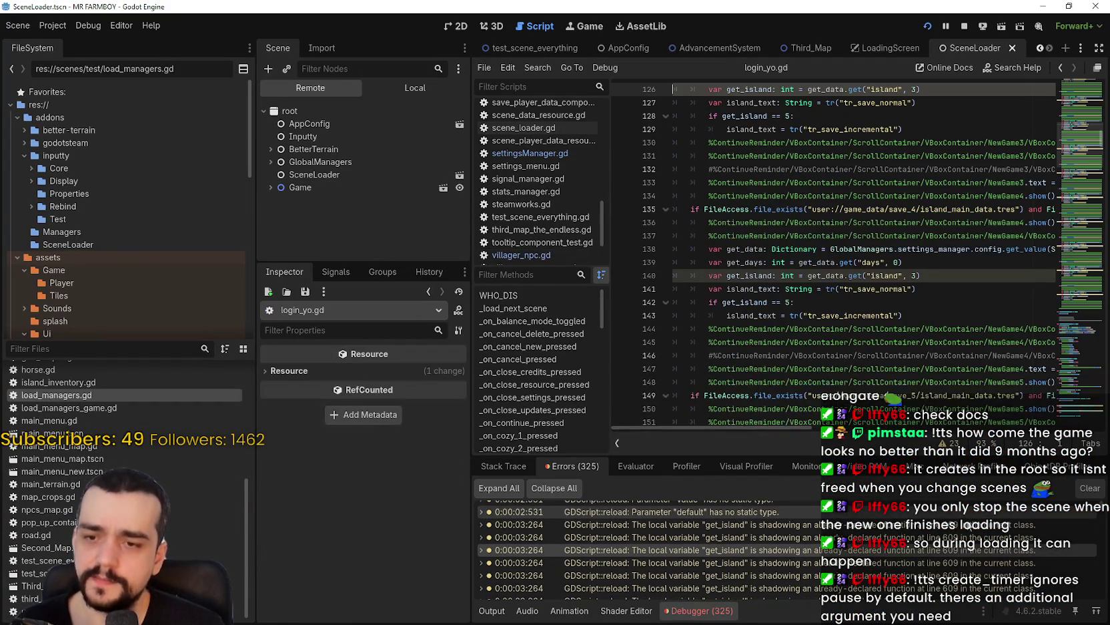
scroll(966, 519, down, 2)
scroll(1106, 525, down, 5)
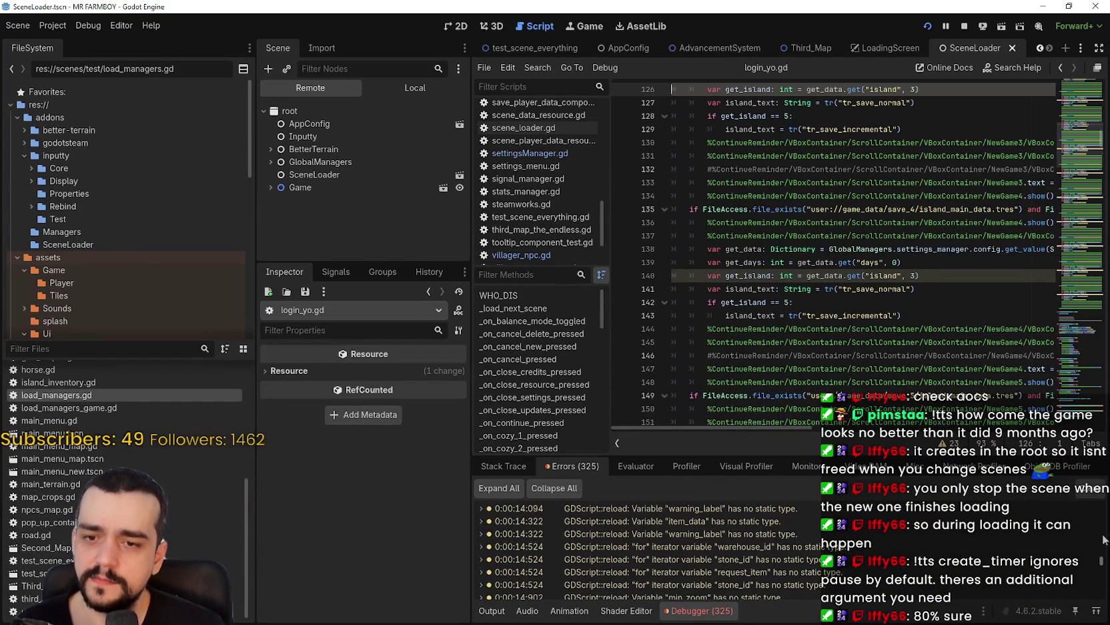
mouse_move(1105, 563)
mouse_down()
mouse_move(1105, 496)
mouse_move(1106, 607)
mouse_up()
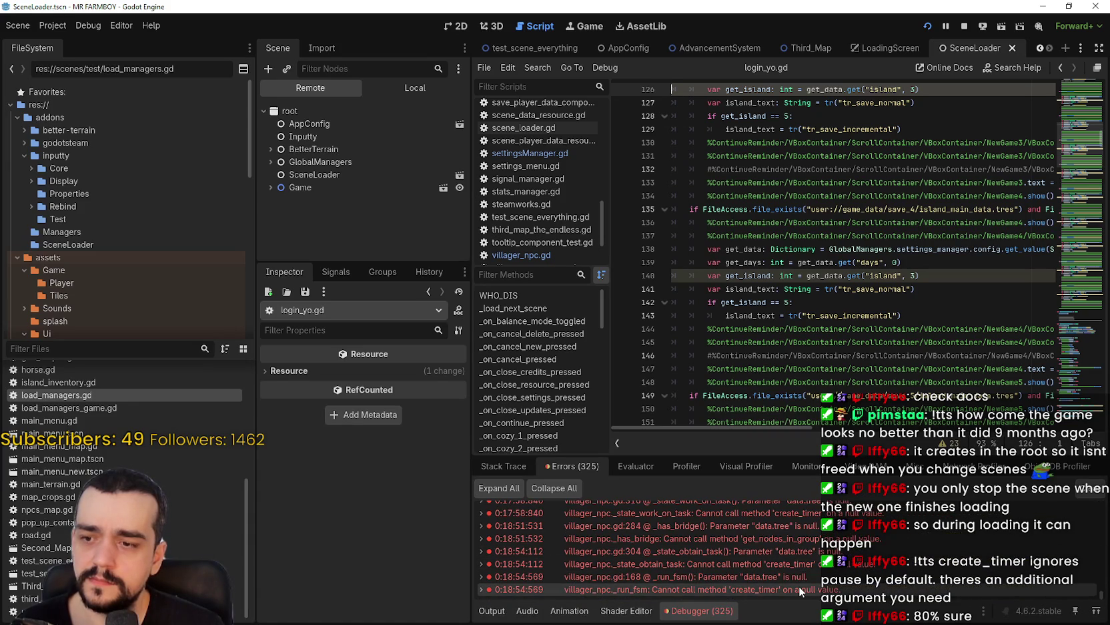
scroll(799, 585, up, 3)
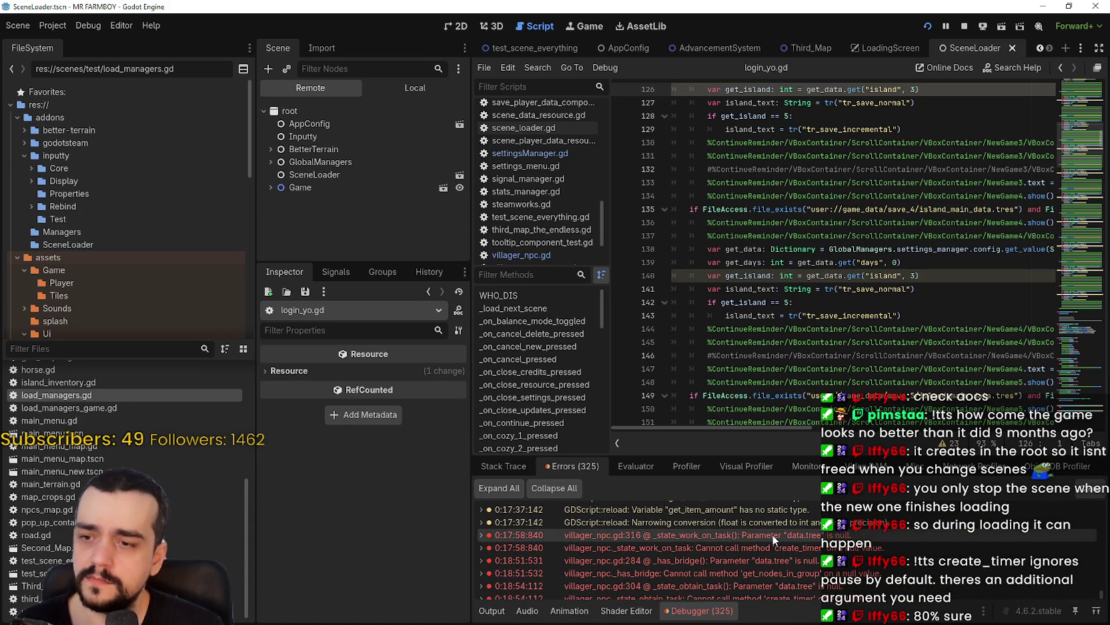
Jump to the create_timer error at villager_npc.gd line 316, then return to the game
double_click(772, 534)
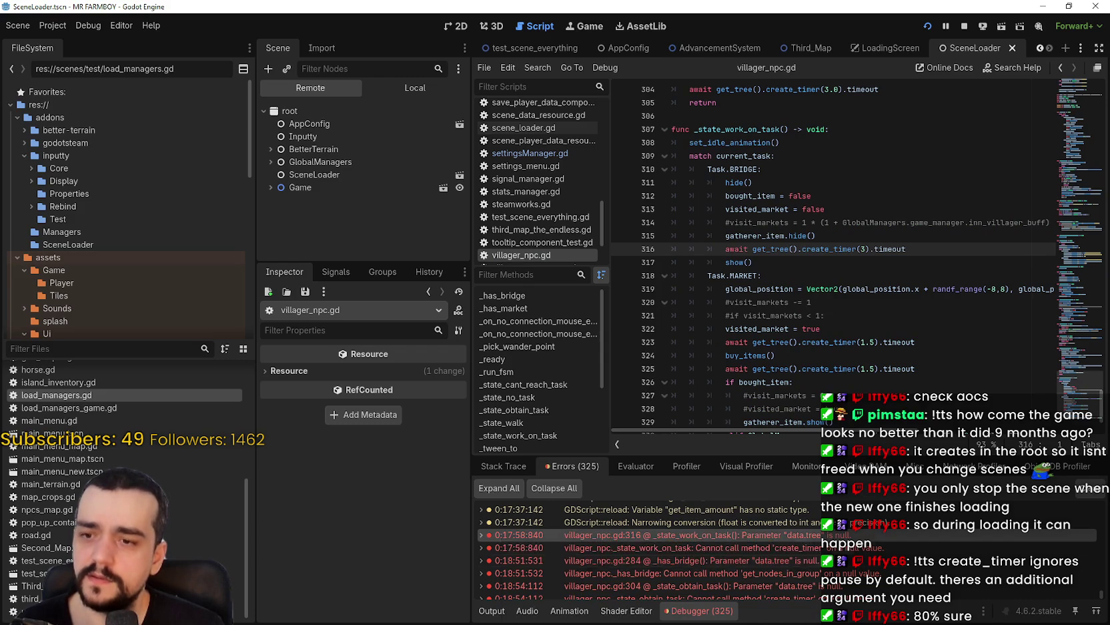
mouse_move(820, 548)
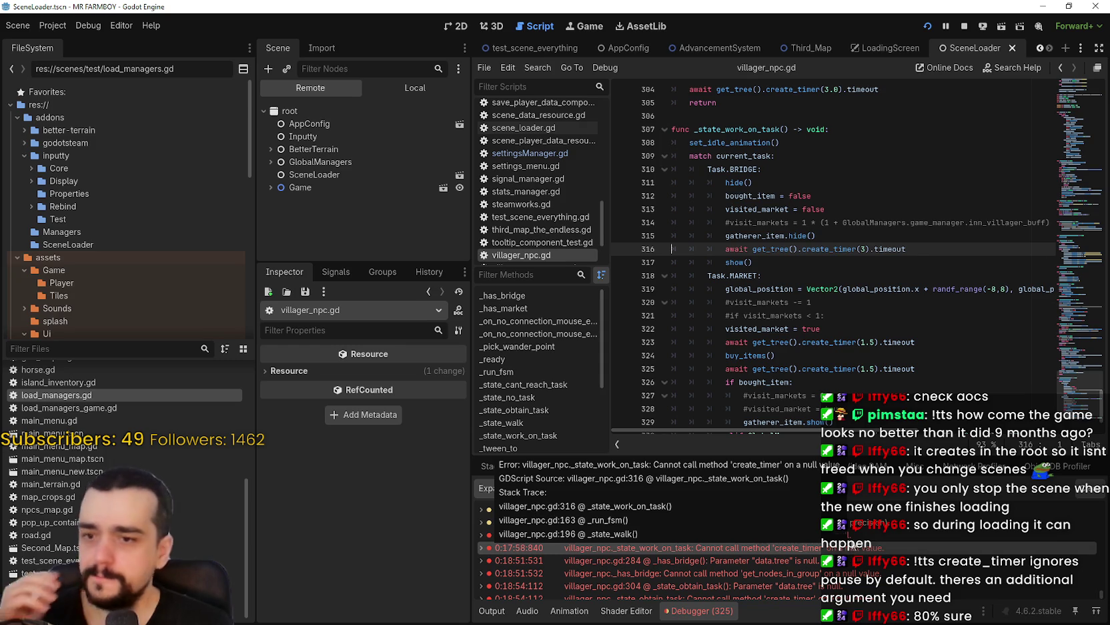
mouse_move(520, 535)
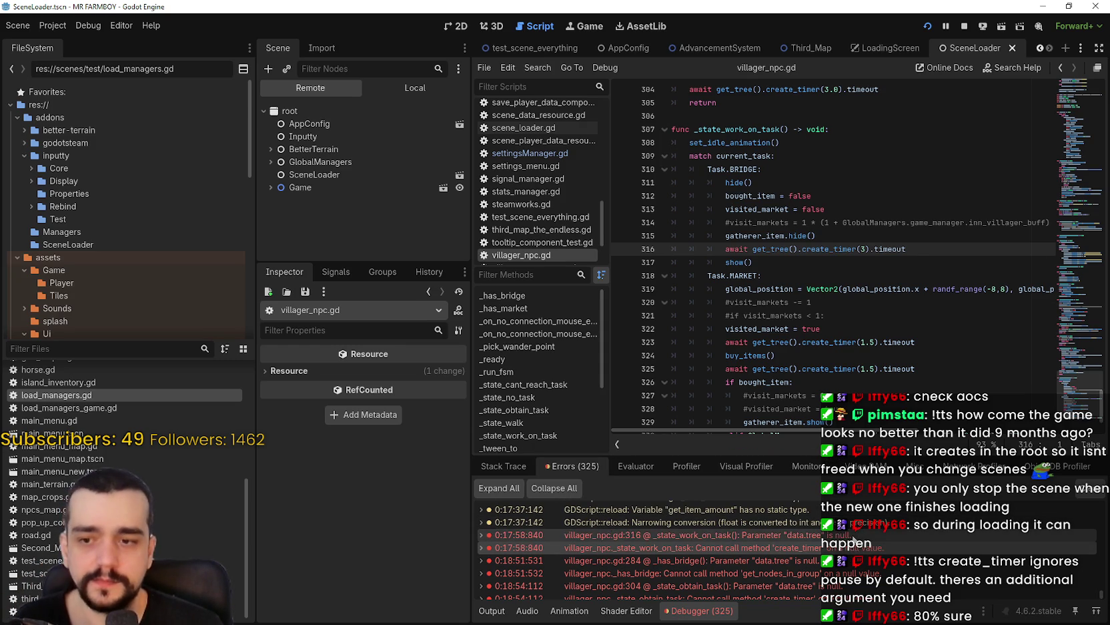
scroll(855, 535, down, 2)
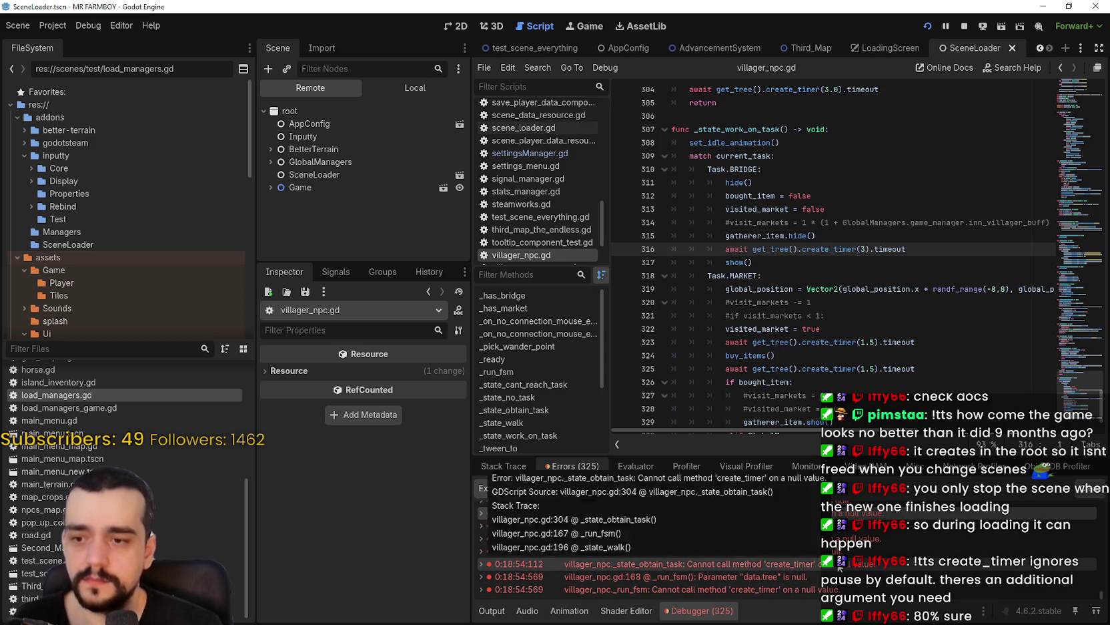
scroll(850, 560, up, 2)
scroll(667, 547, down, 2)
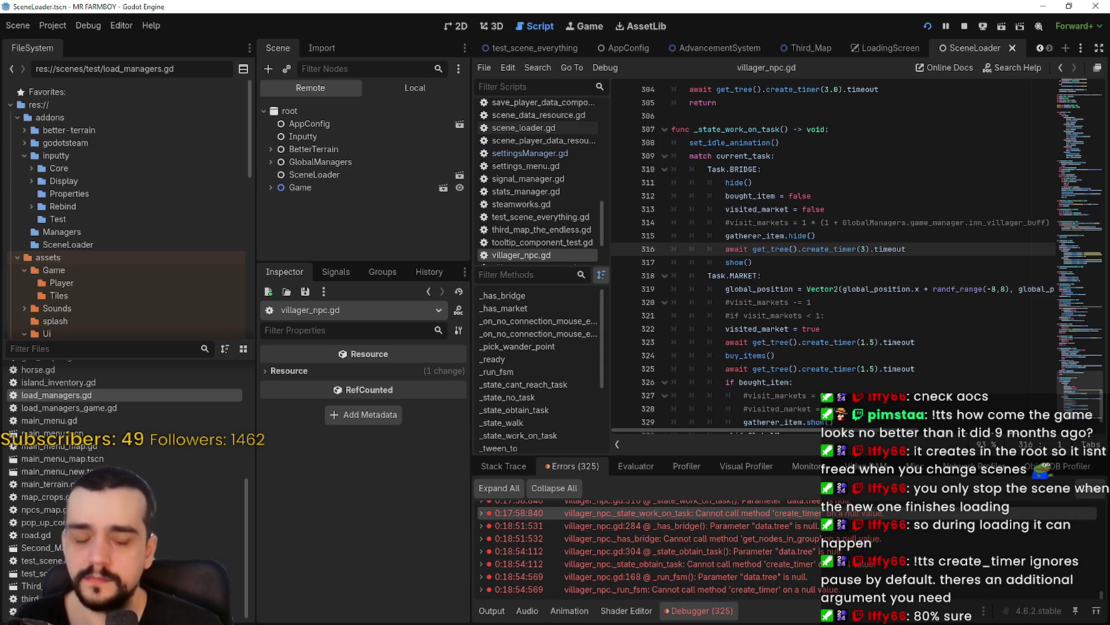
key(alt+Tab)
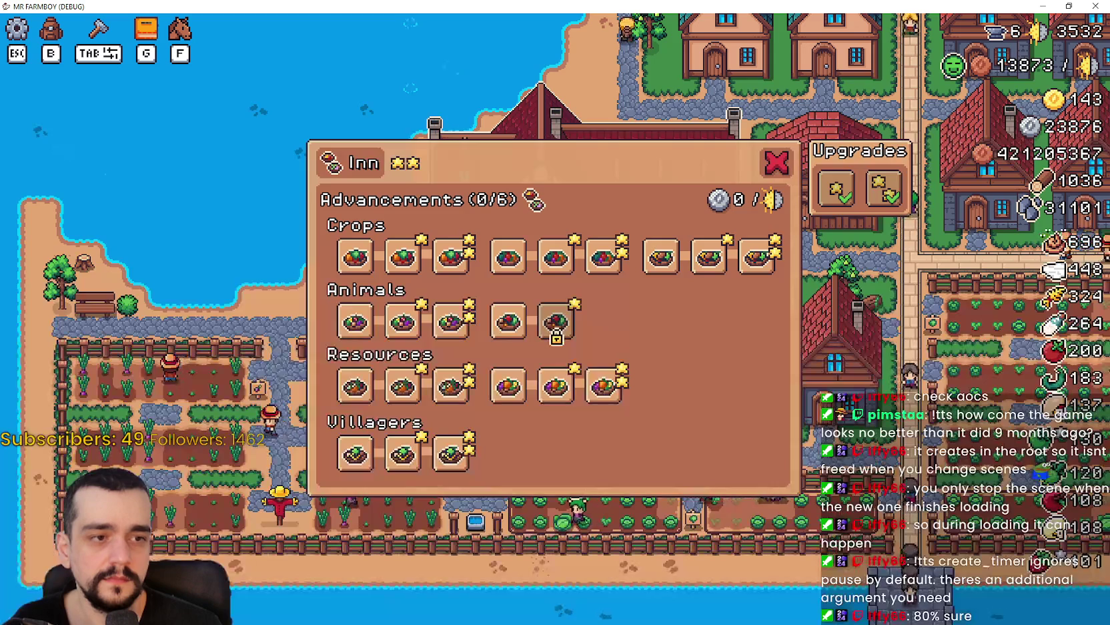
Toggle Inn crop, Animals and Resources dishes, including Farmer and Miner Dishes, swapping in cheaper options
mouse_move(417, 252)
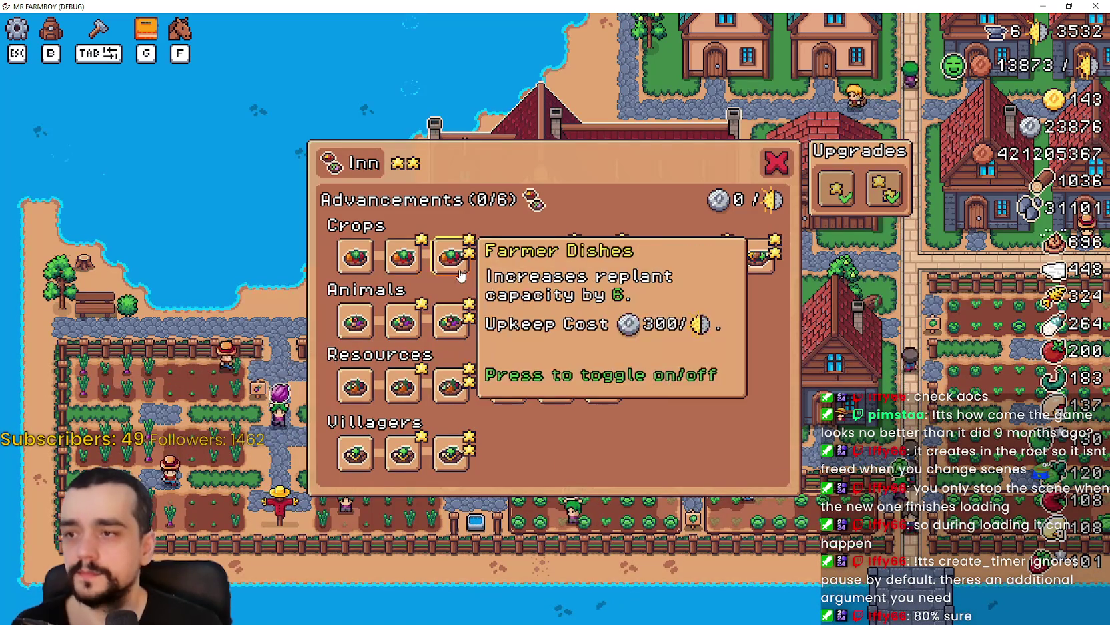
click(367, 258)
click(403, 260)
click(450, 322)
click(611, 372)
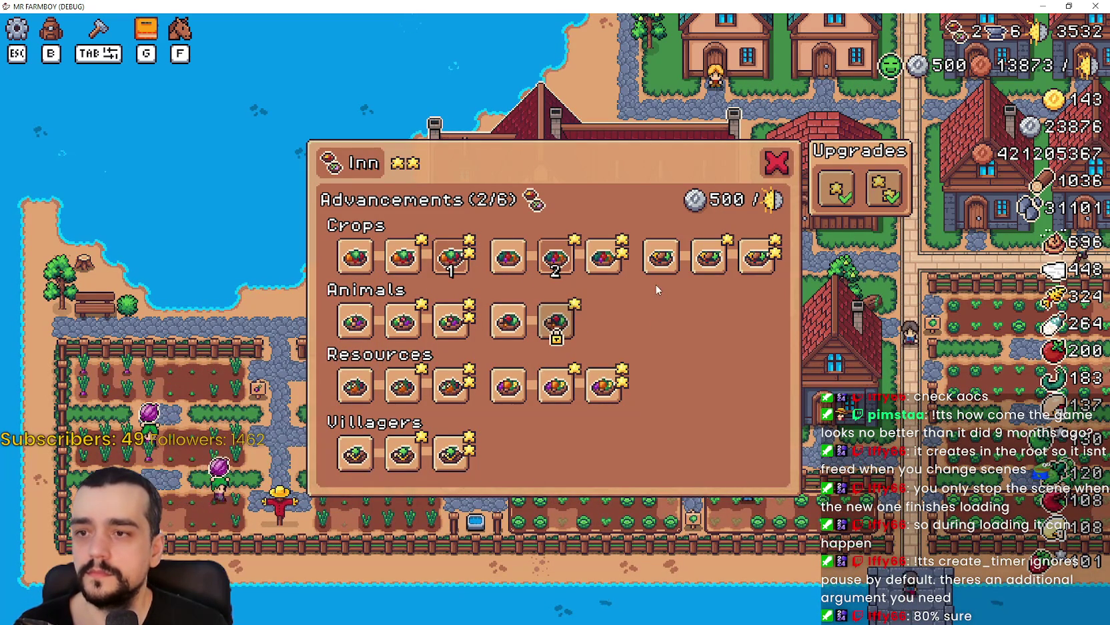
click(556, 256)
click(619, 267)
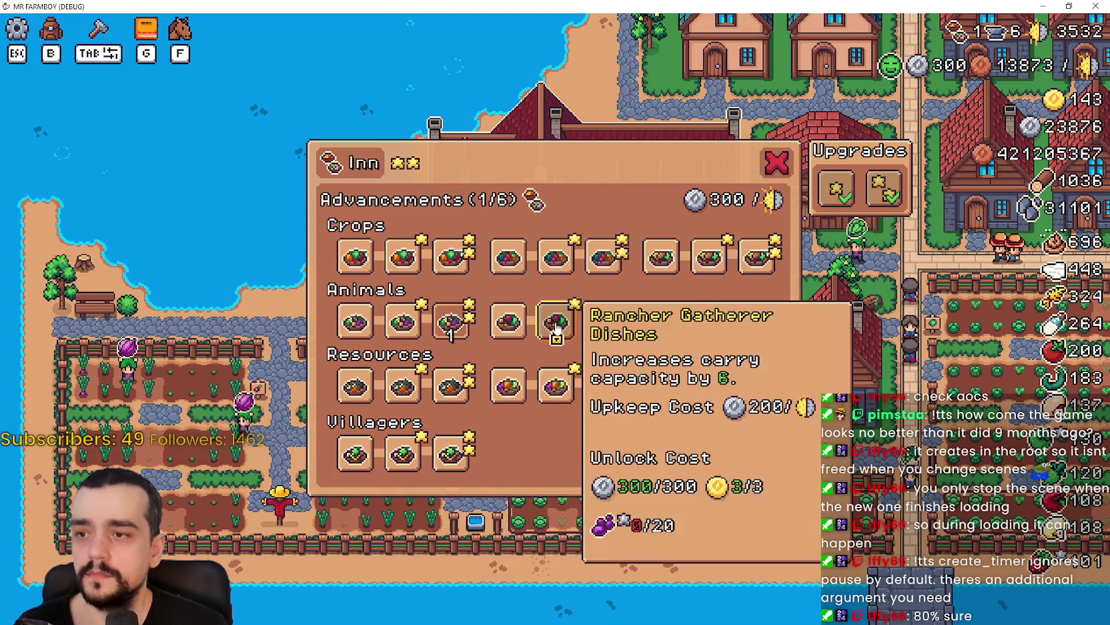
click(507, 320)
click(555, 385)
click(555, 386)
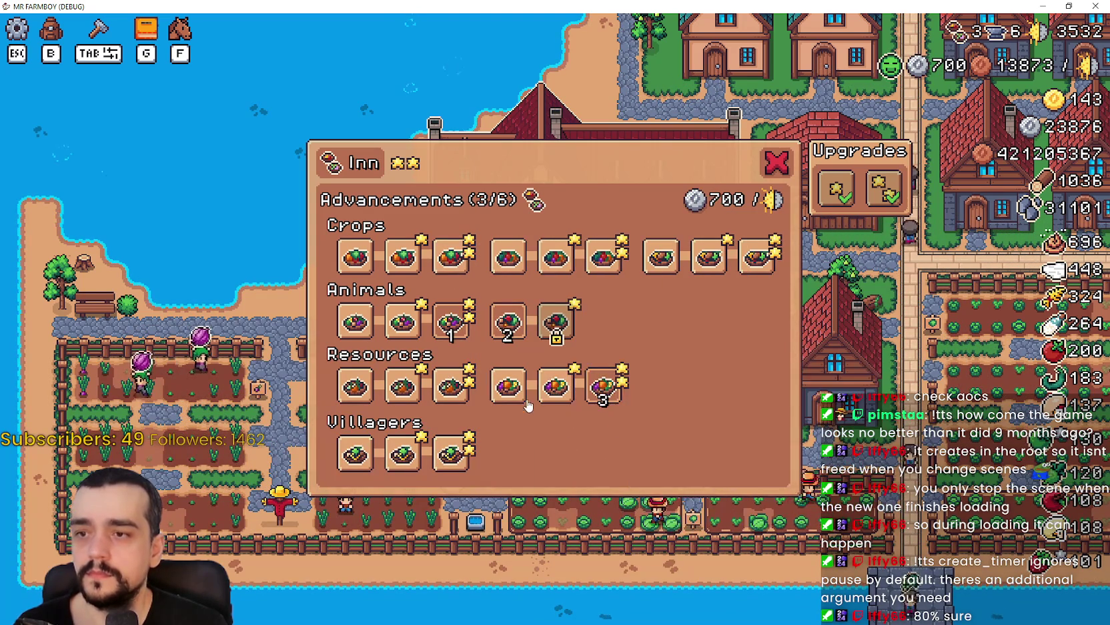
click(507, 385)
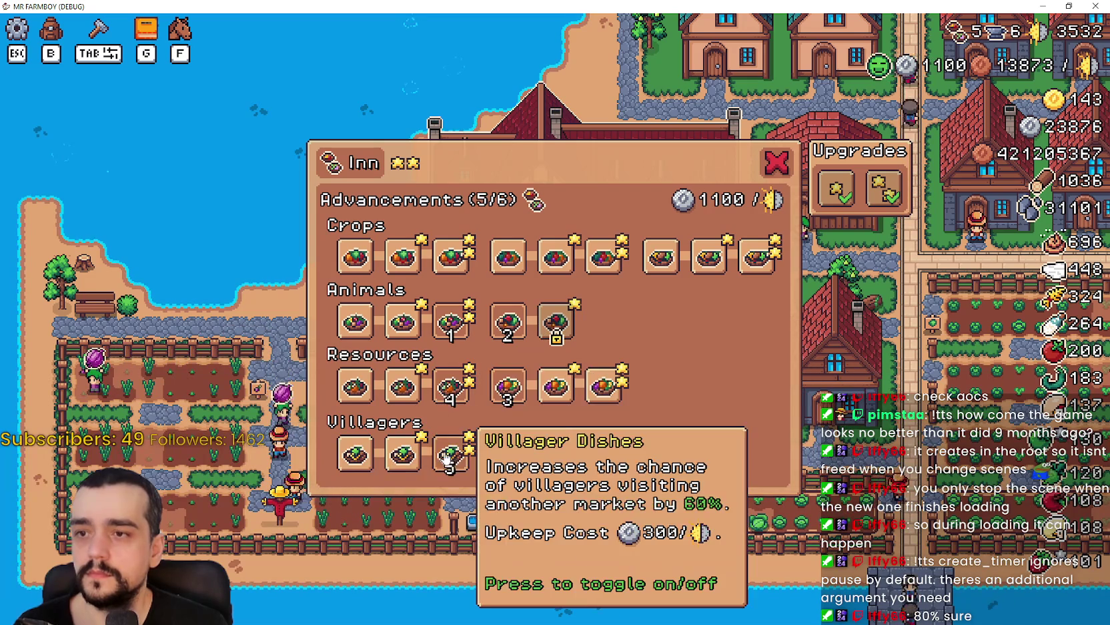
Fill all six Inn dish slots with Villagers and Forester Dishes at 1600 upkeep, then close the panel
click(451, 454)
click(355, 386)
click(403, 448)
click(450, 453)
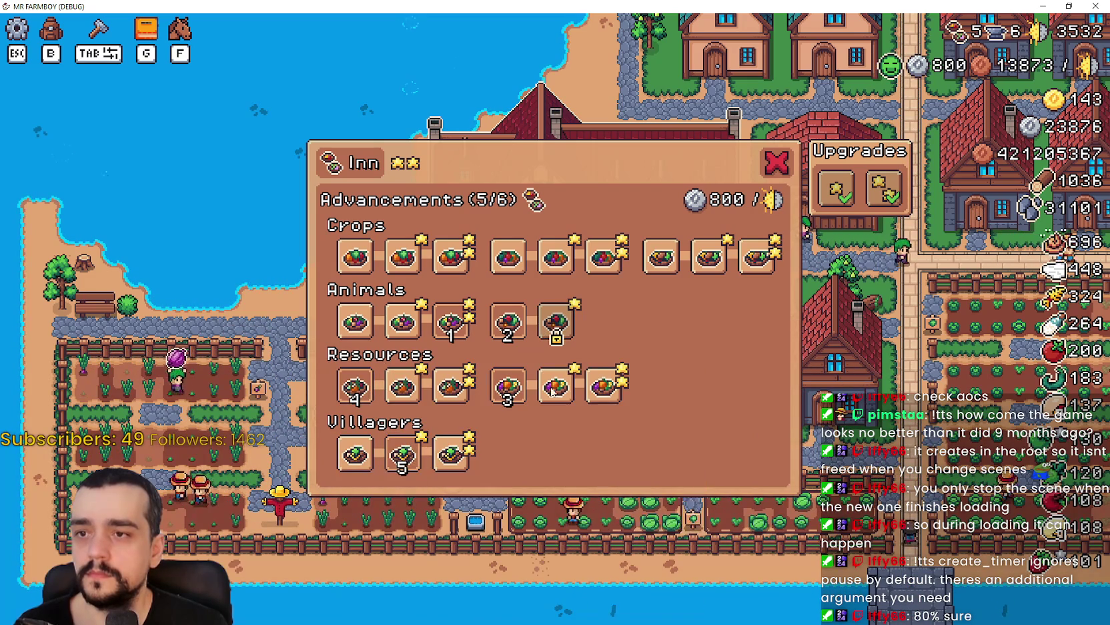
click(660, 256)
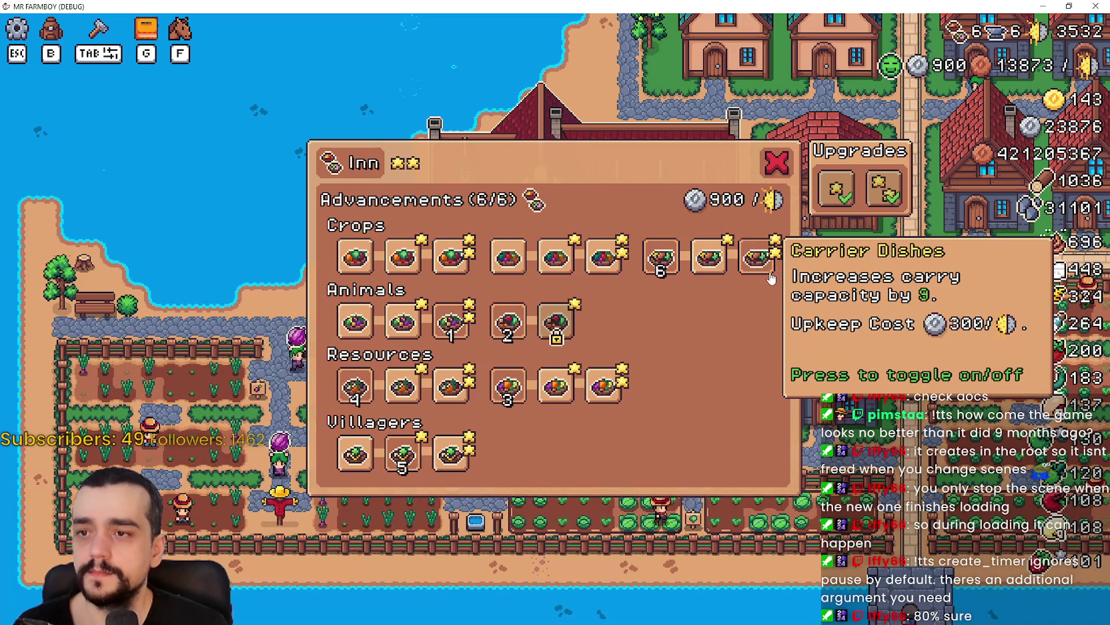
click(758, 257)
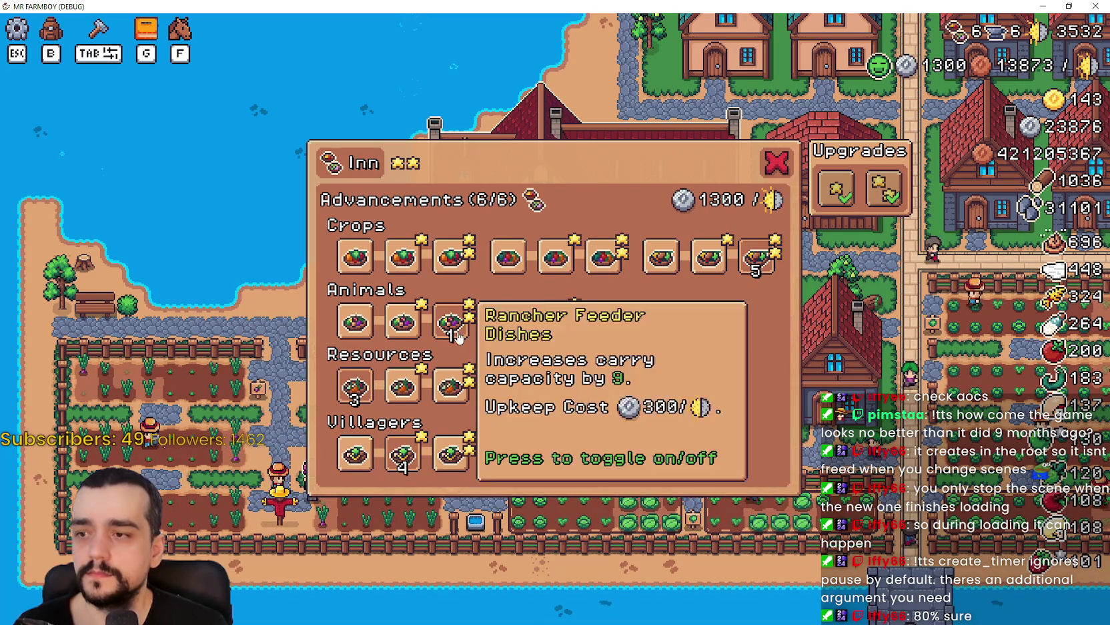
click(451, 453)
click(452, 400)
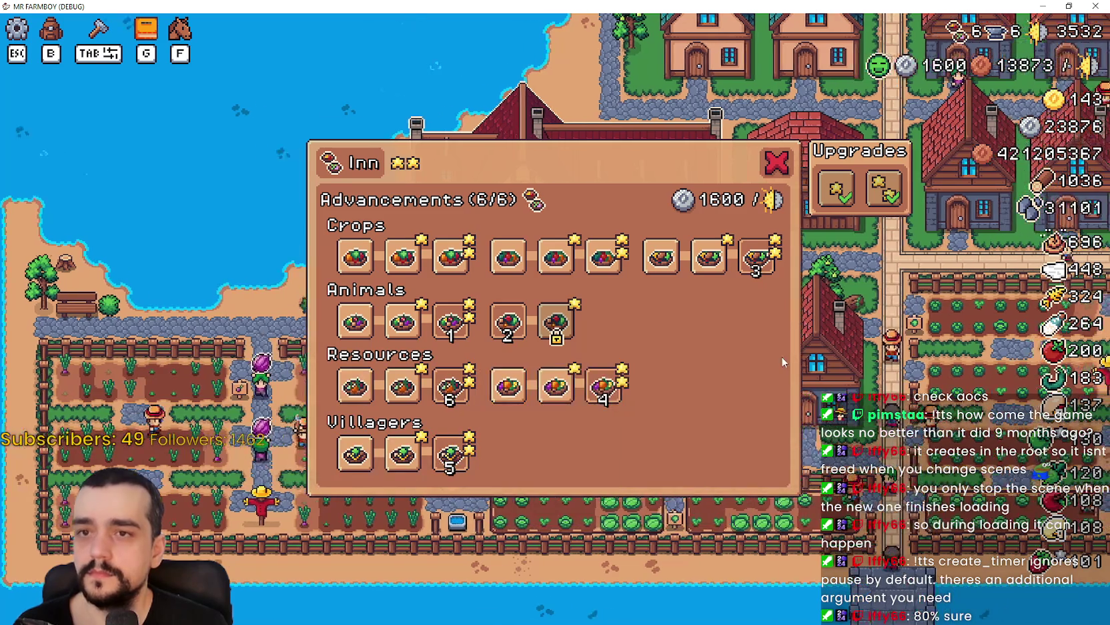
key(Escape)
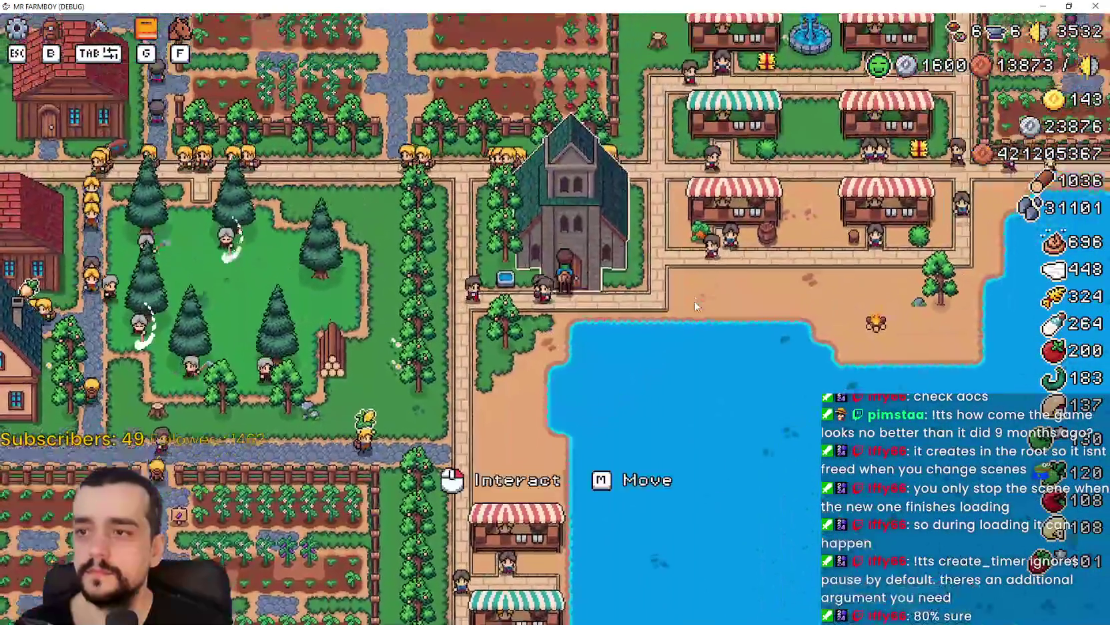
Open the Temple and try crop blessings, including Super Rare, Legendary and Harvest Blessings
click(574, 213)
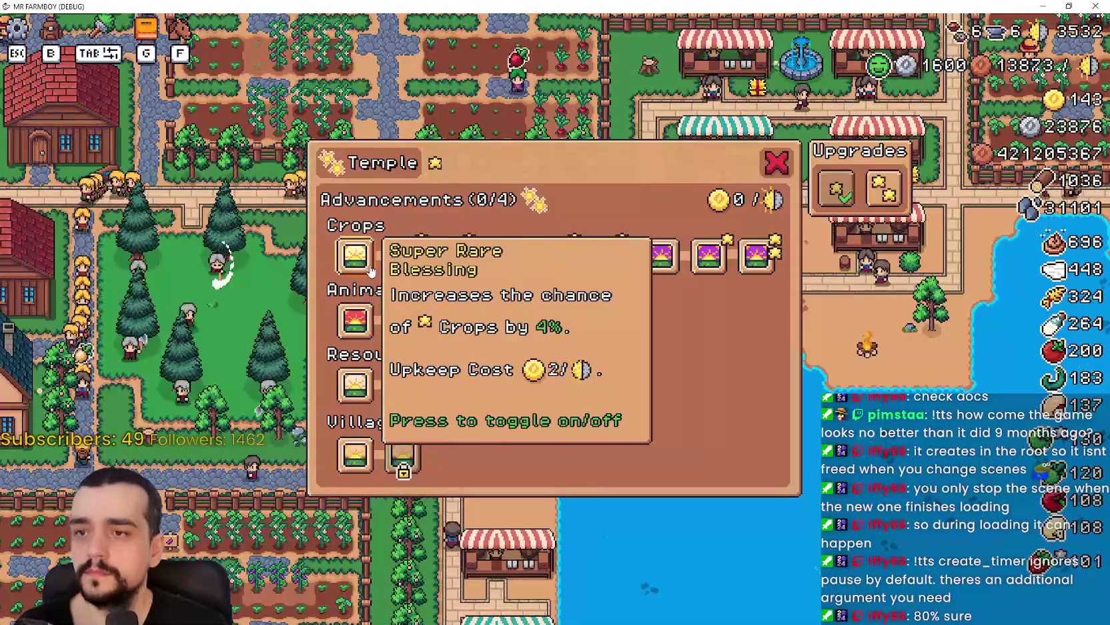
click(404, 260)
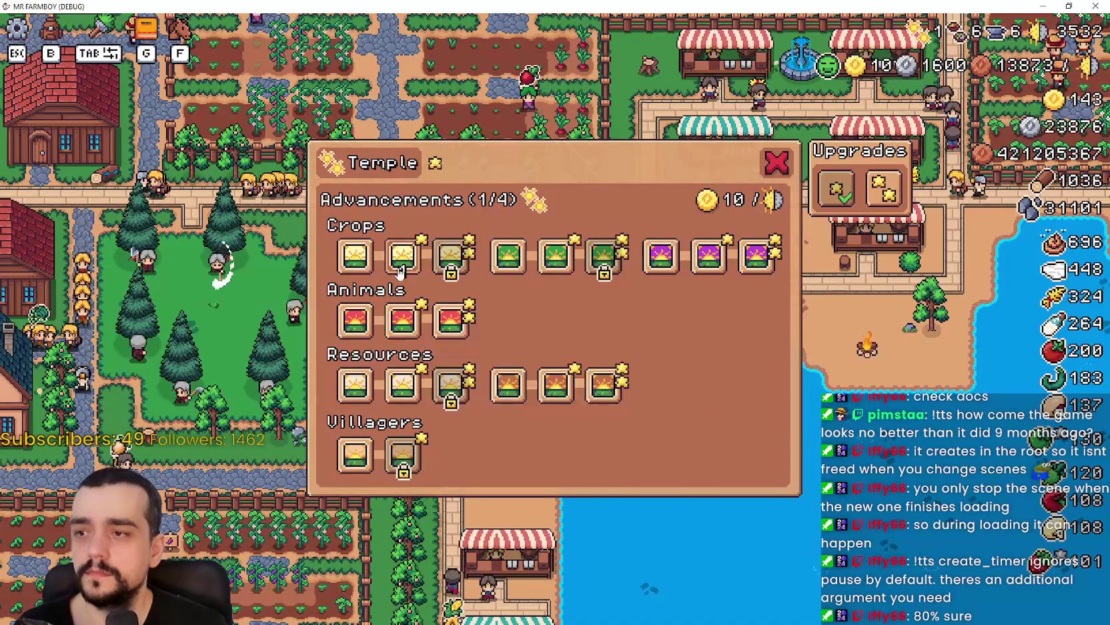
click(509, 255)
click(544, 268)
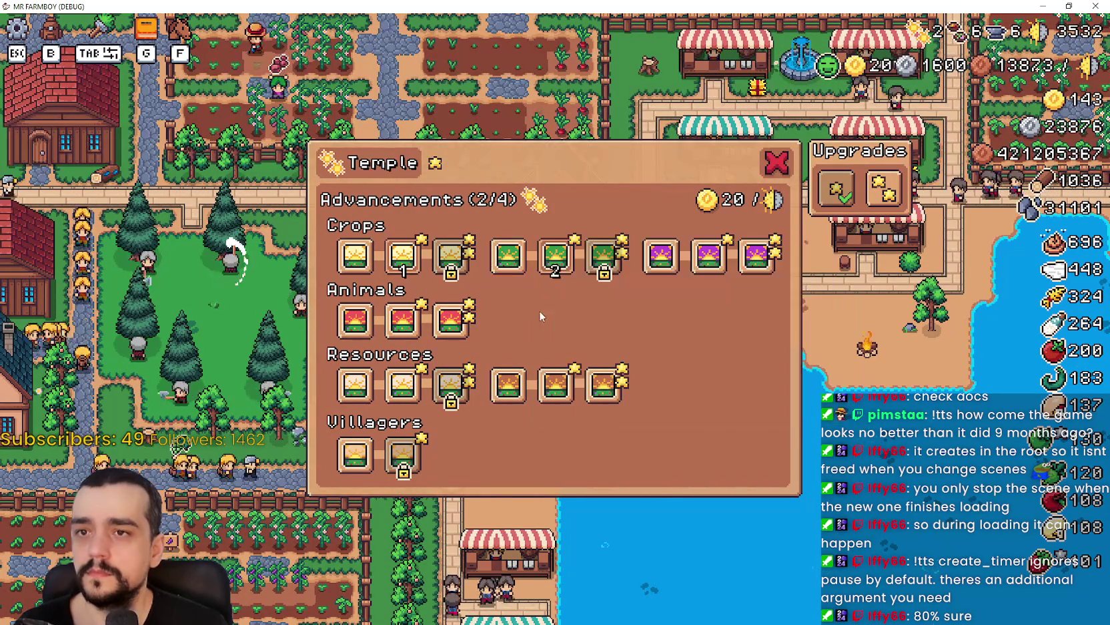
click(515, 269)
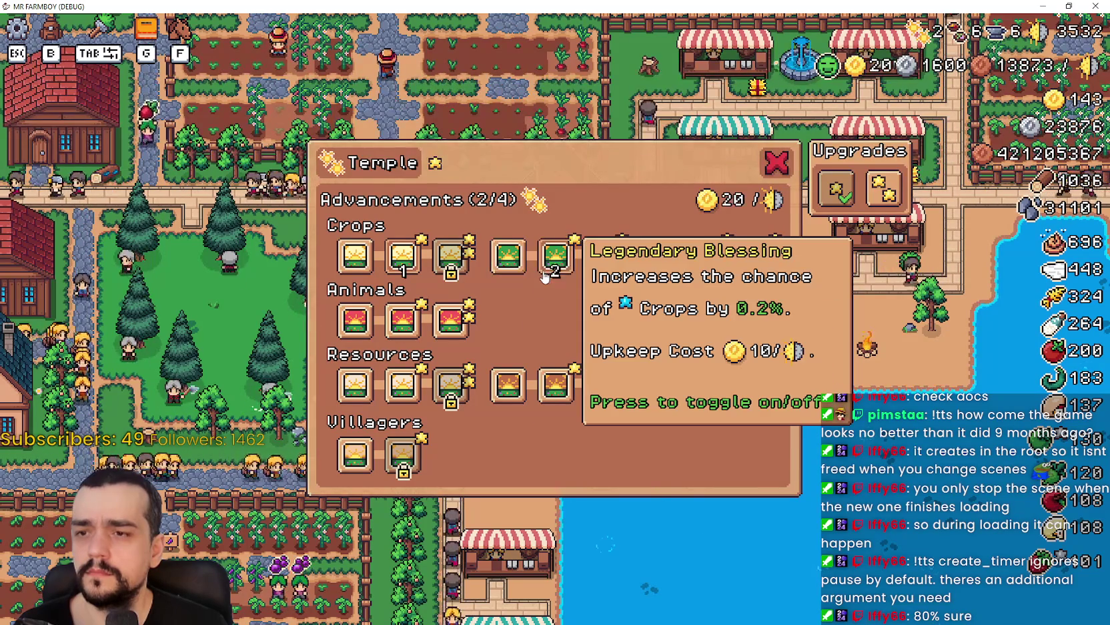
click(668, 267)
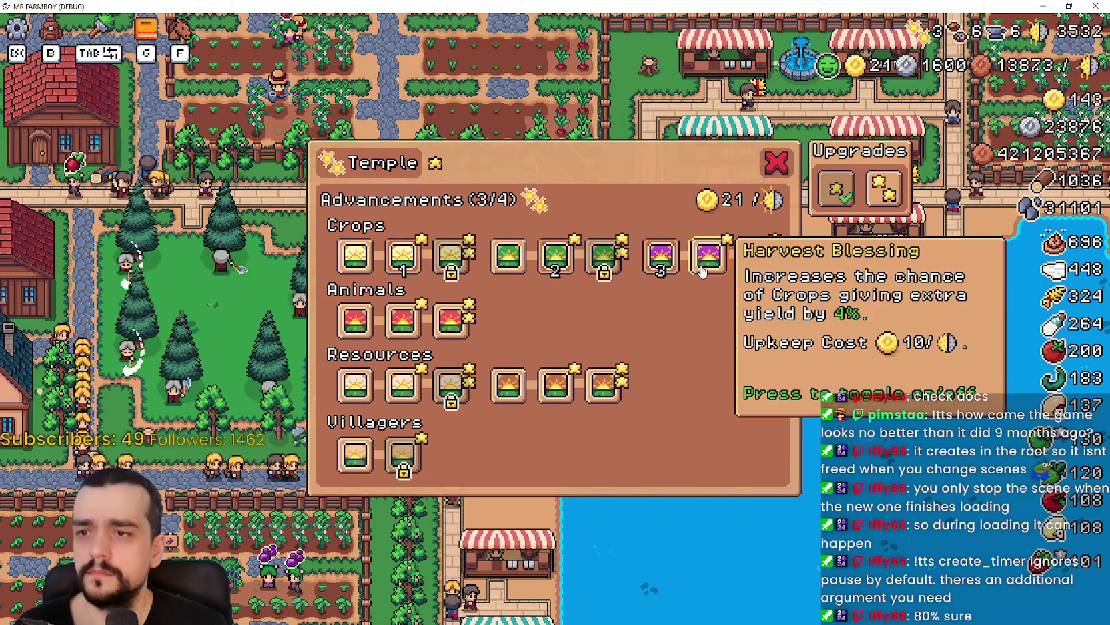
click(748, 270)
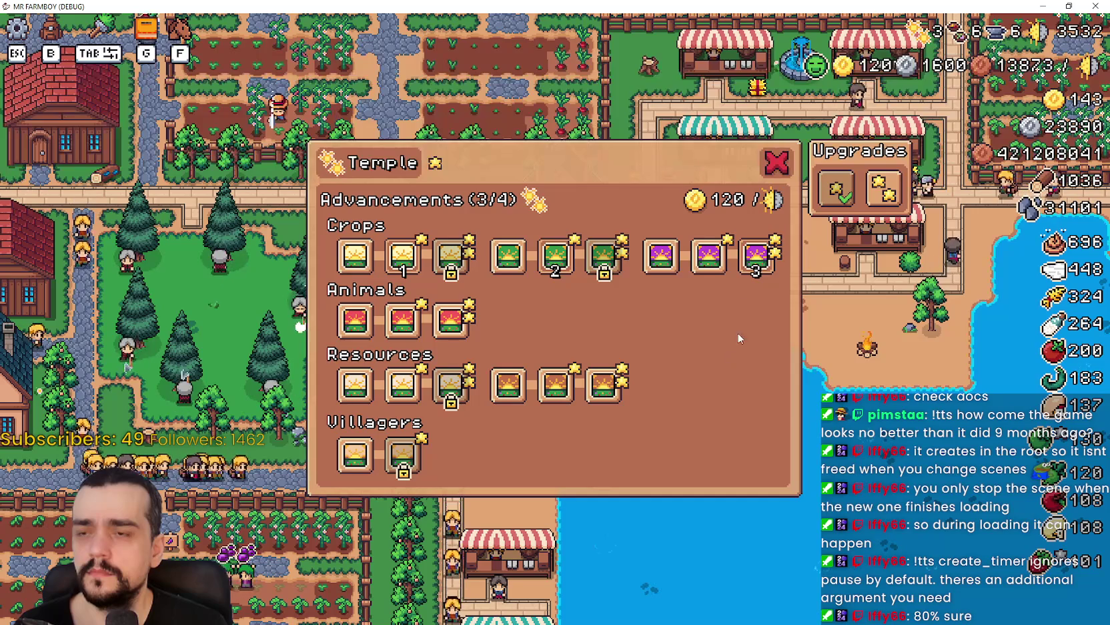
click(677, 263)
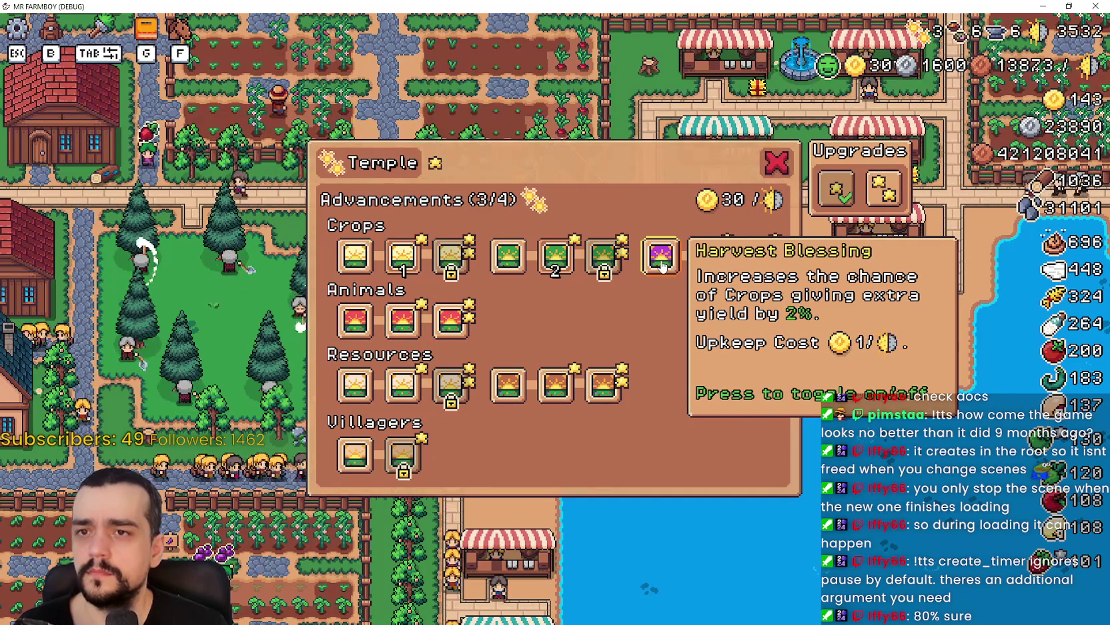
click(663, 267)
click(555, 256)
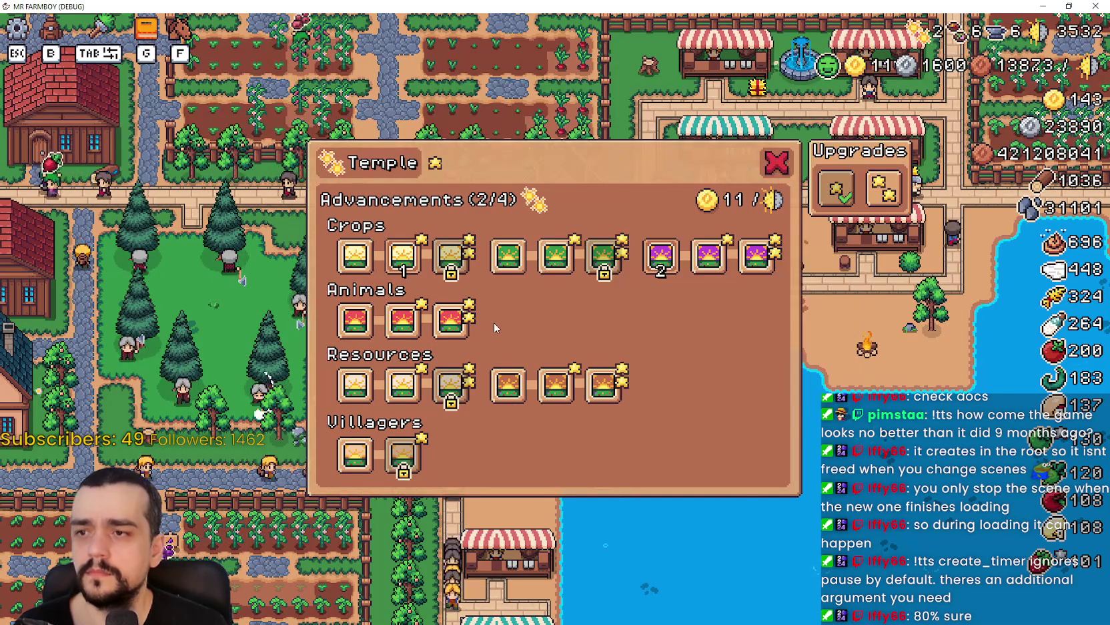
click(403, 256)
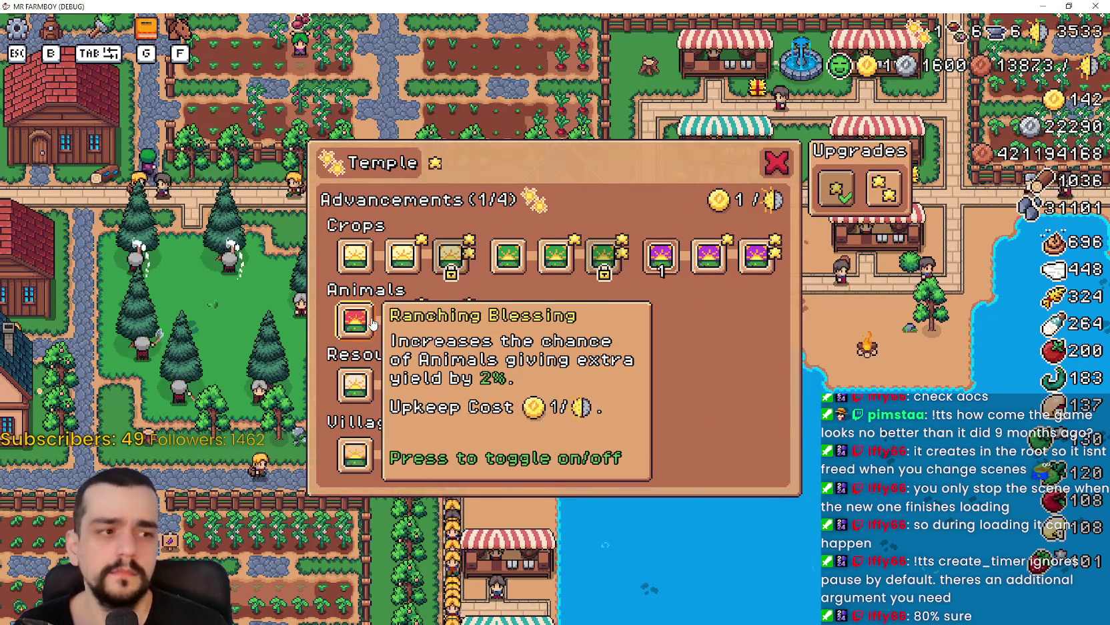
Activate the Animals and Trees blessings for 3/4 at 21 upkeep, then view the Discord bug post
click(403, 321)
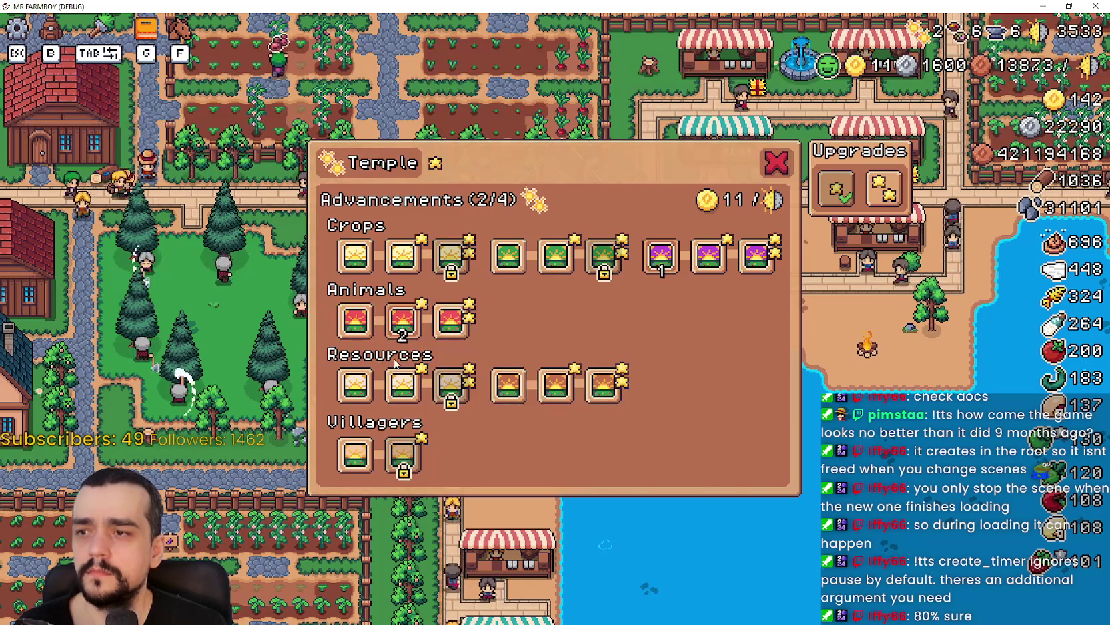
click(403, 387)
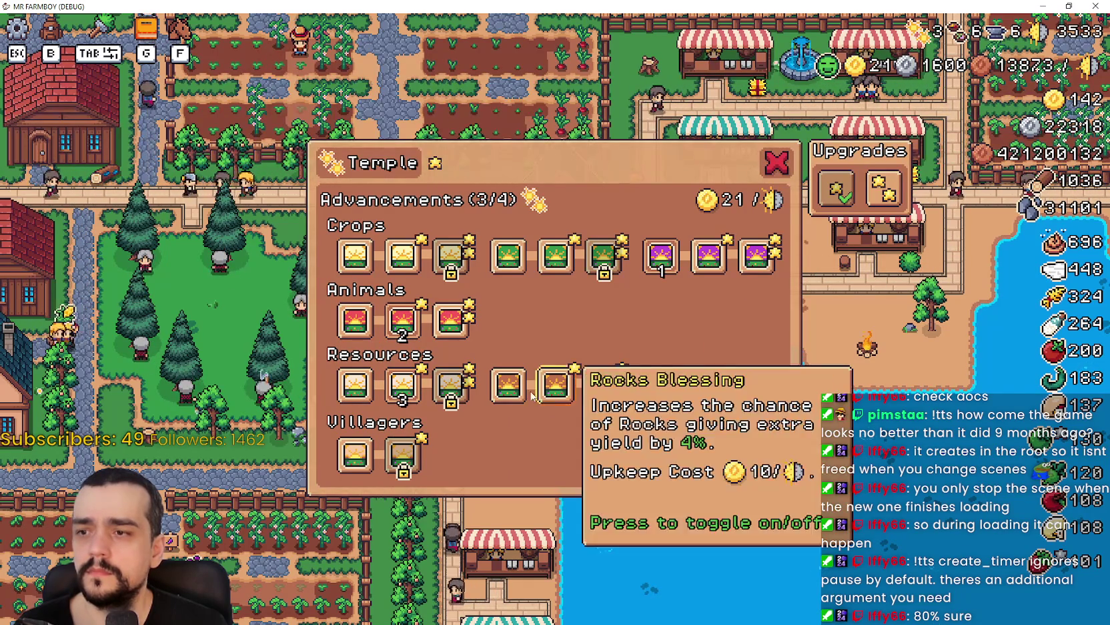
click(510, 387)
click(564, 405)
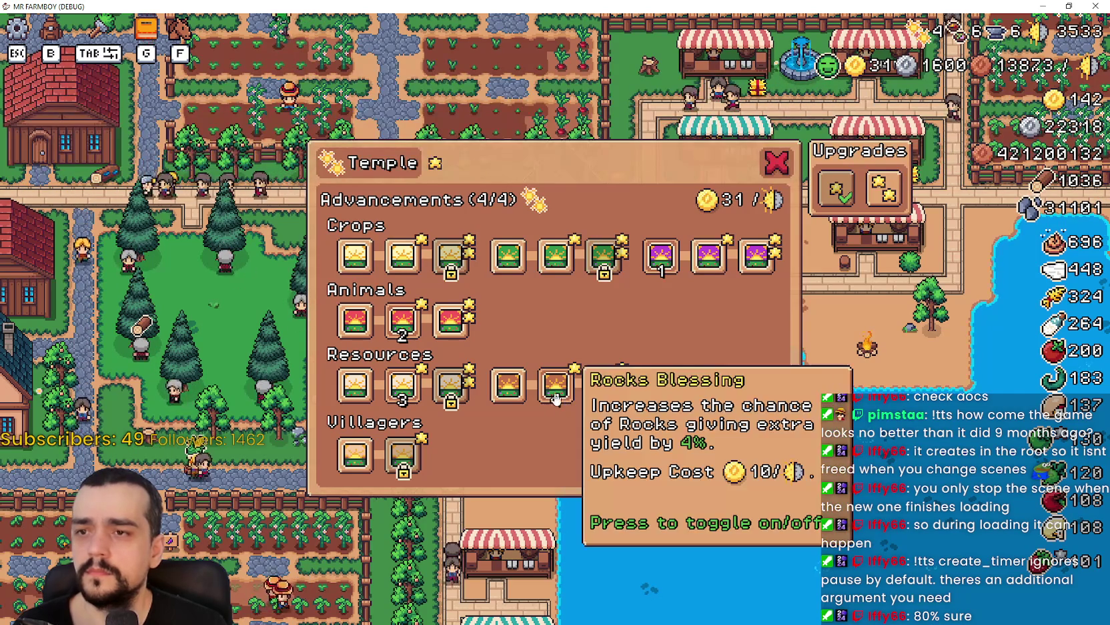
click(508, 387)
click(509, 387)
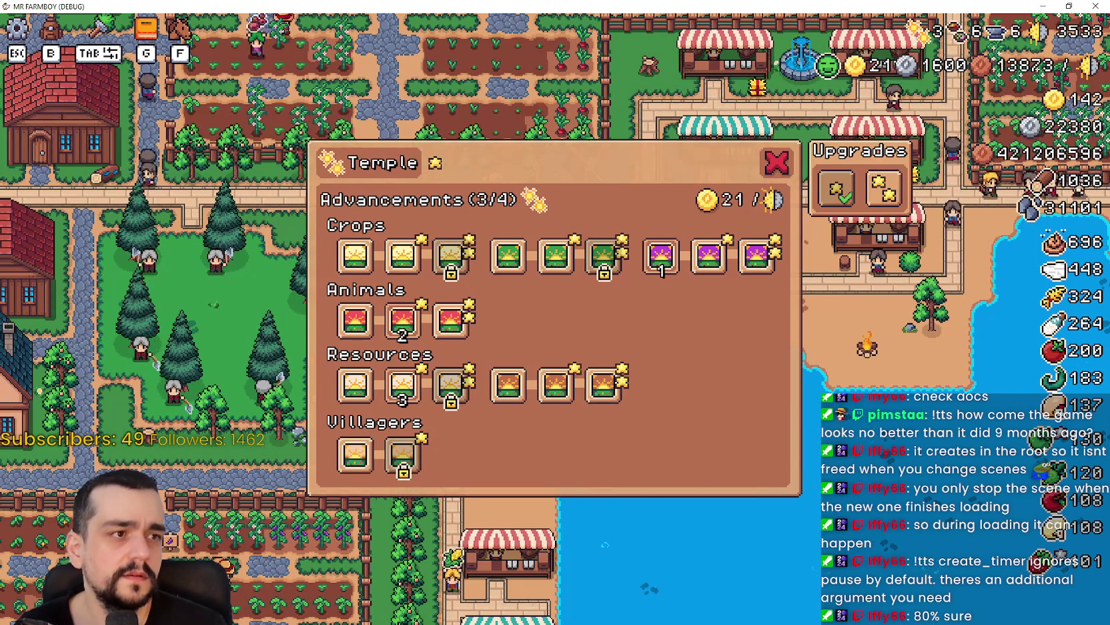
key(alt+Tab)
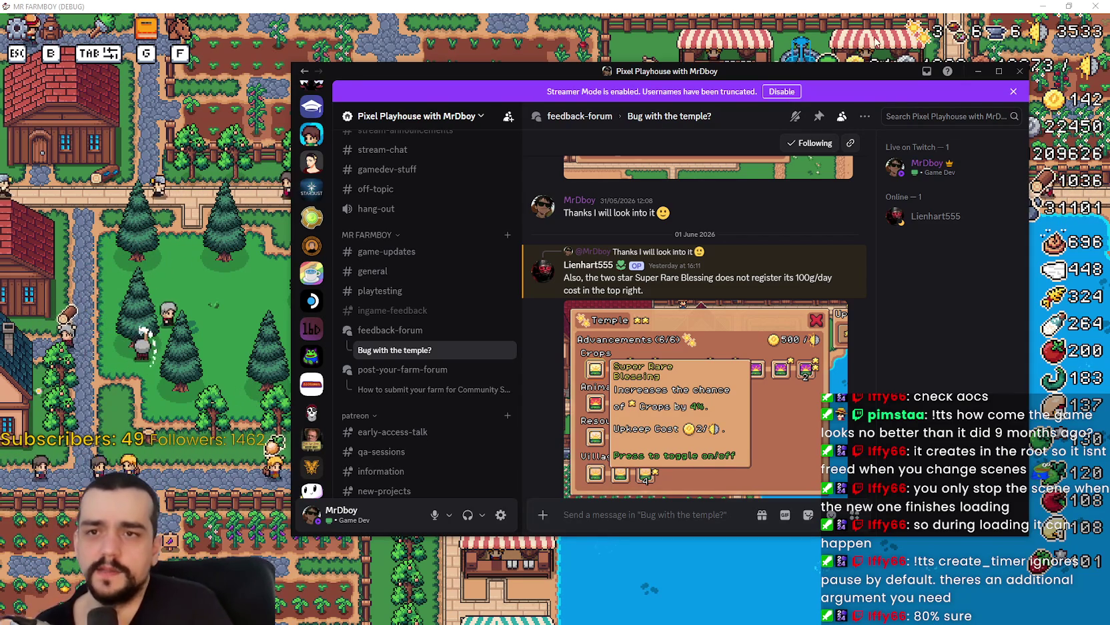
Leave Discord's temple-bug post and return to villager_npc.gd's Task.MARKET line in Godot
scroll(694, 334, down, 3)
key(alt+Tab)
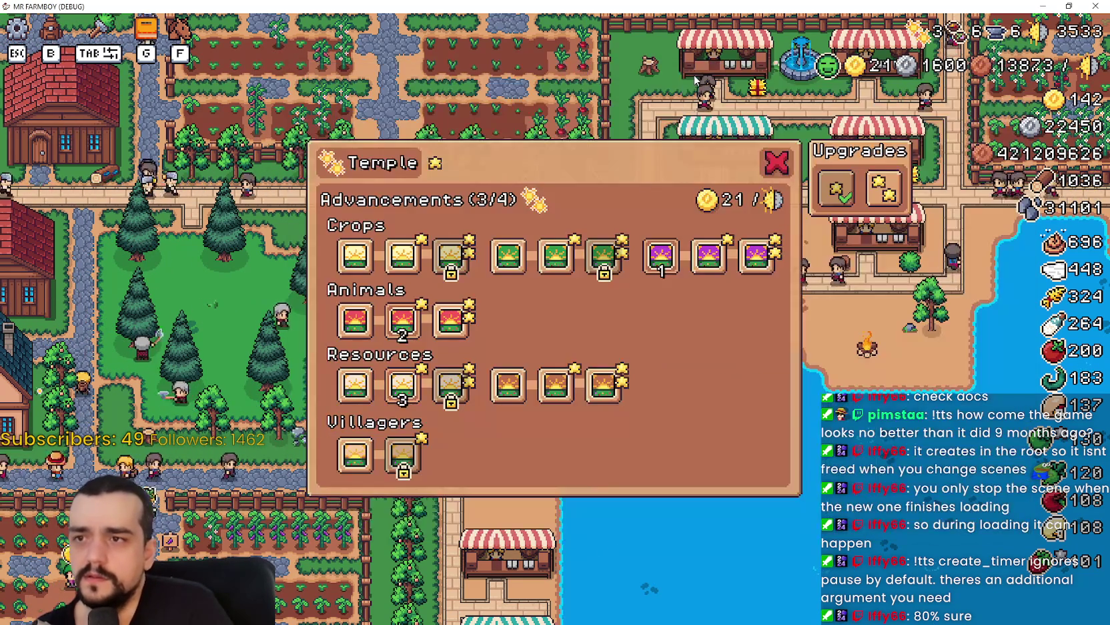
mouse_move(462, 264)
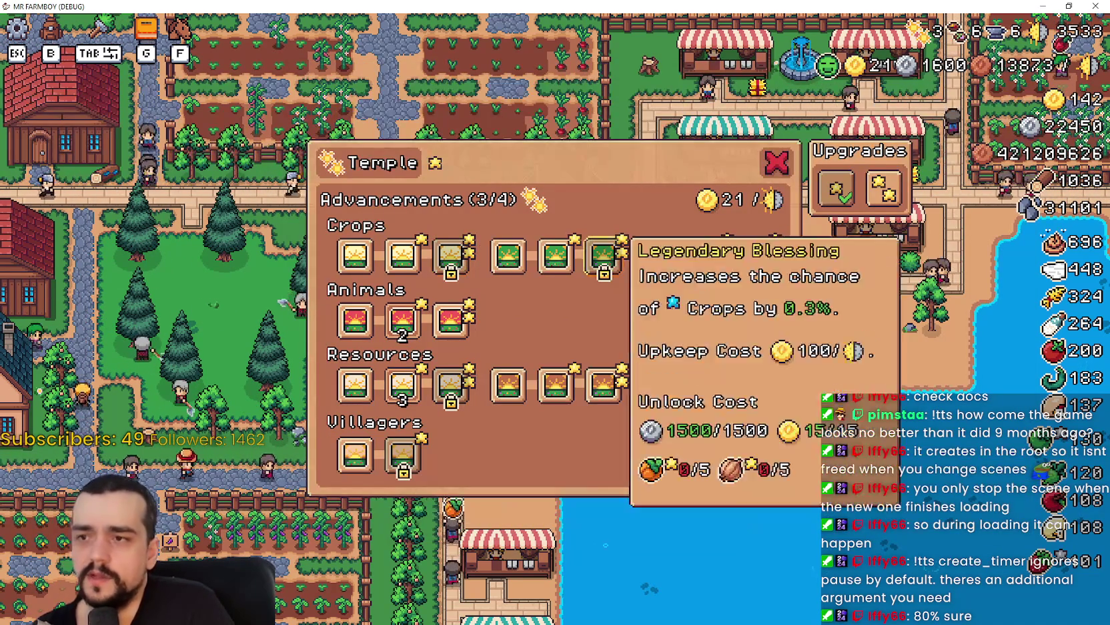
key(alt+Tab)
click(739, 279)
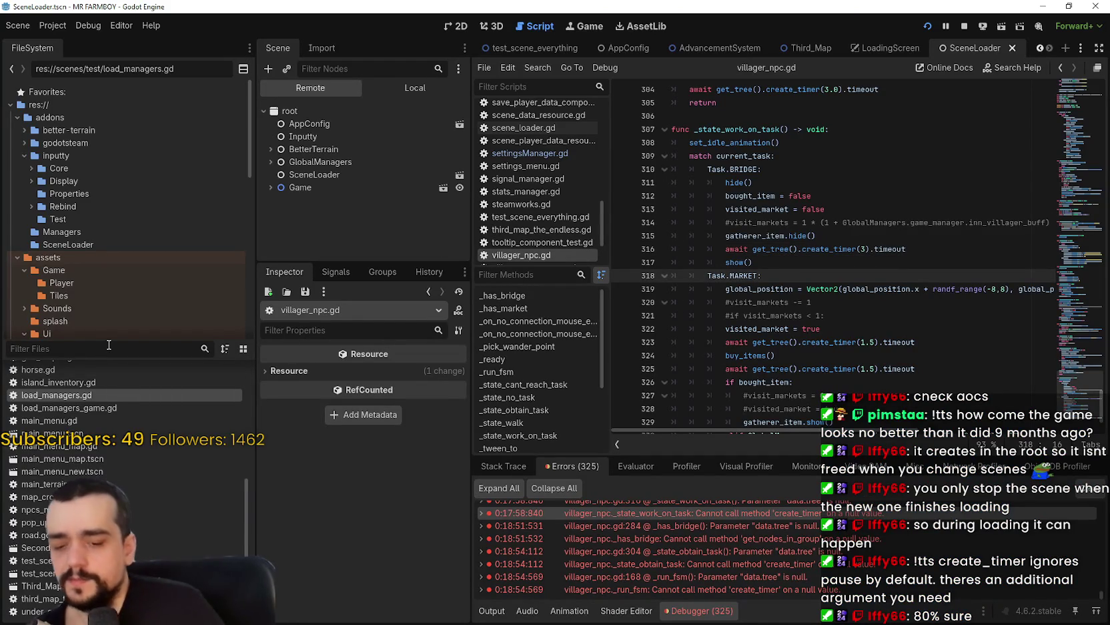
Open the church_panel scene and expand the Data of GoldCropsBlessing1 and GoldCropsBlessing
text(church)
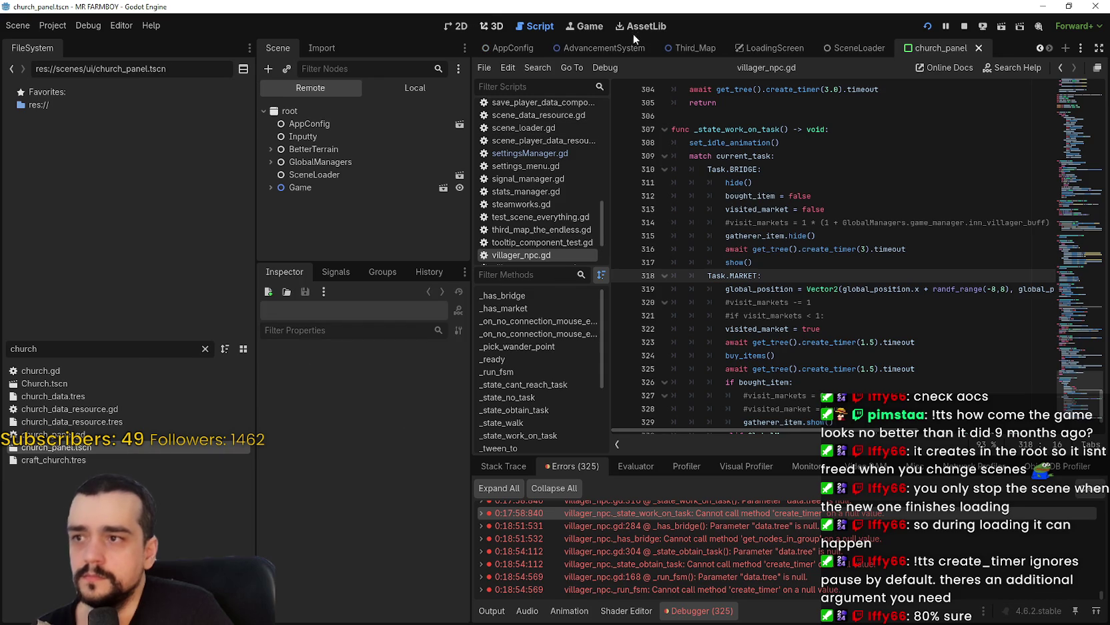
click(408, 90)
click(451, 28)
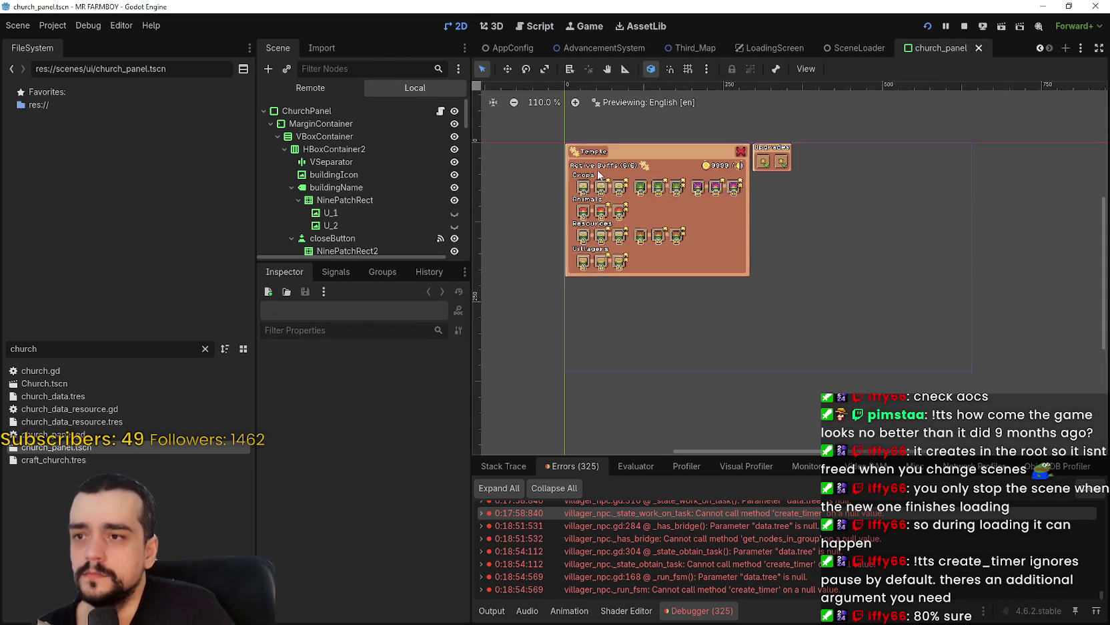
scroll(626, 197, up, 6)
click(563, 178)
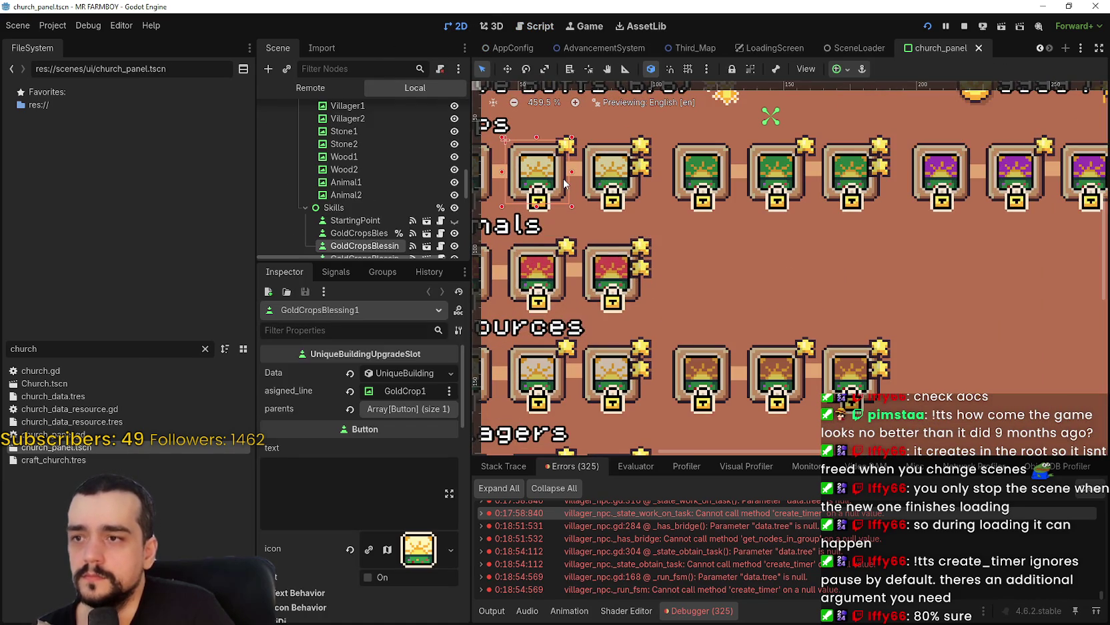
drag(472, 444, 596, 440)
click(508, 374)
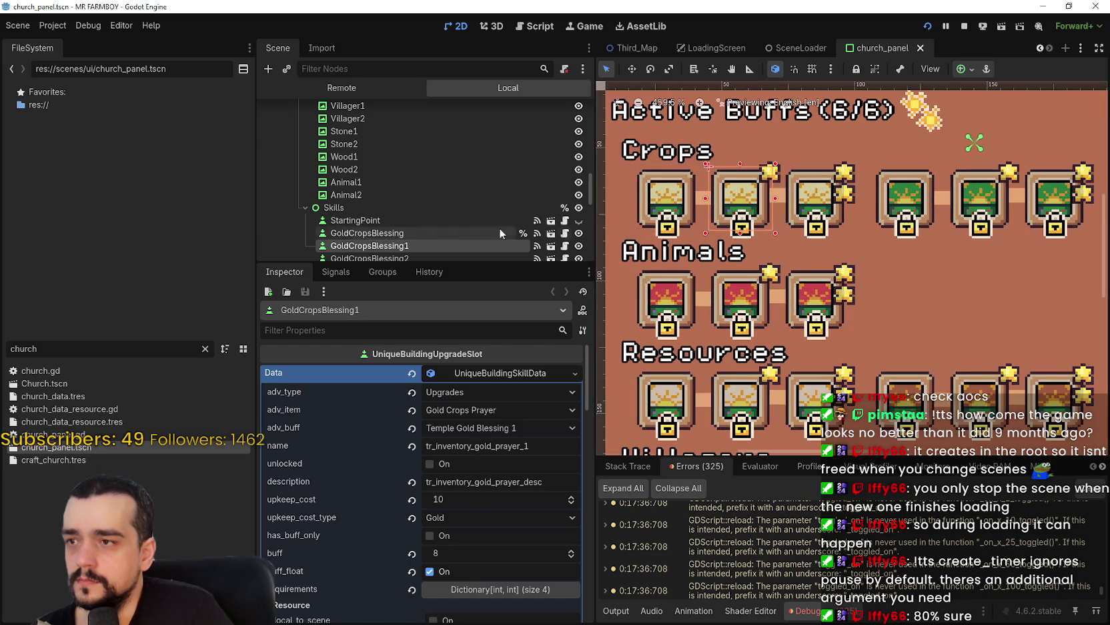
click(435, 231)
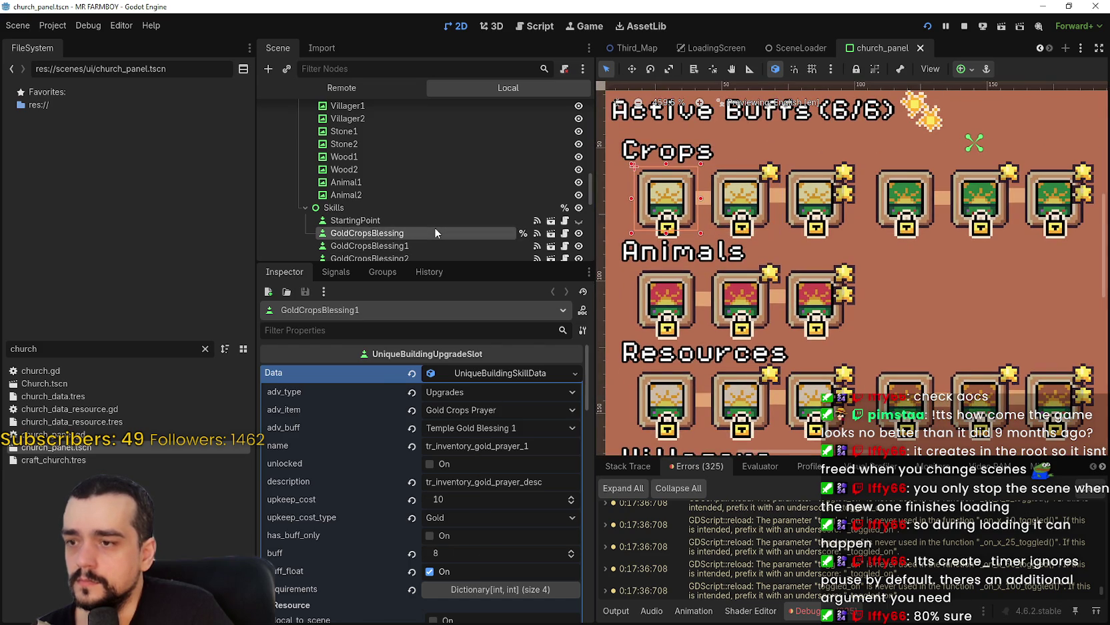
click(486, 373)
Inspect GoldCropsBlessing2's Data resource, then switch to the running game
key(alt+Tab)
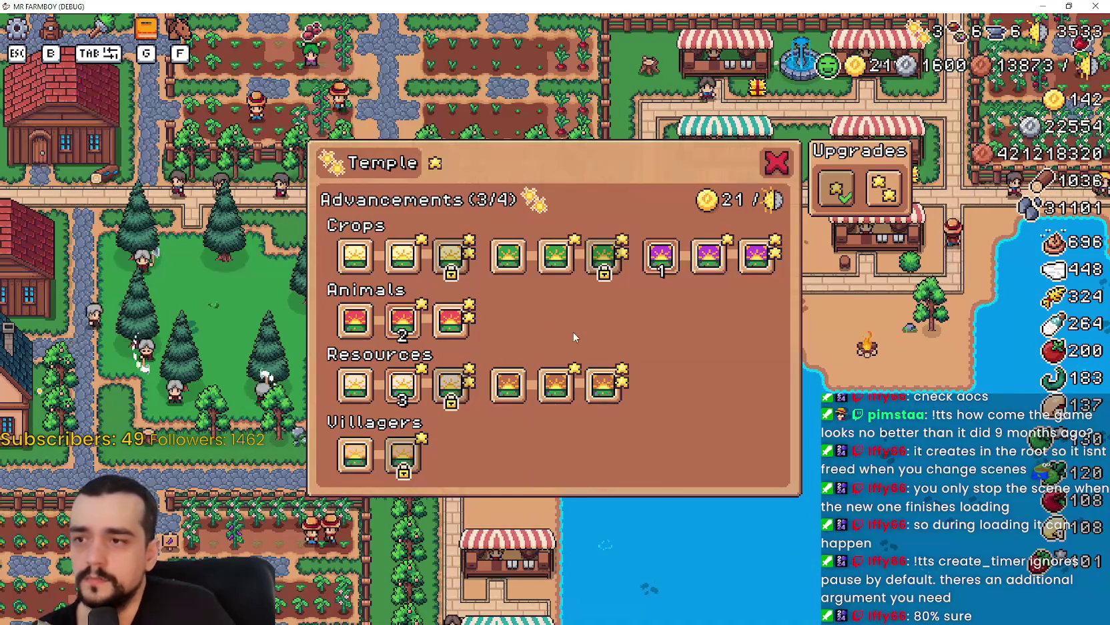
key(alt+Tab)
scroll(513, 527, down, 4)
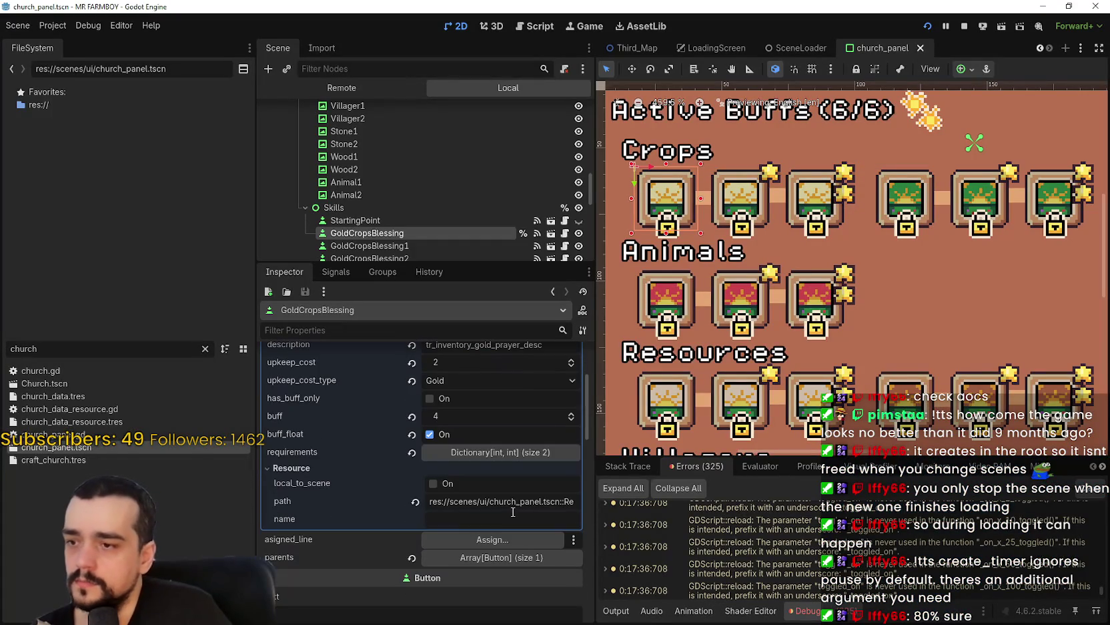
scroll(508, 501, up, 3)
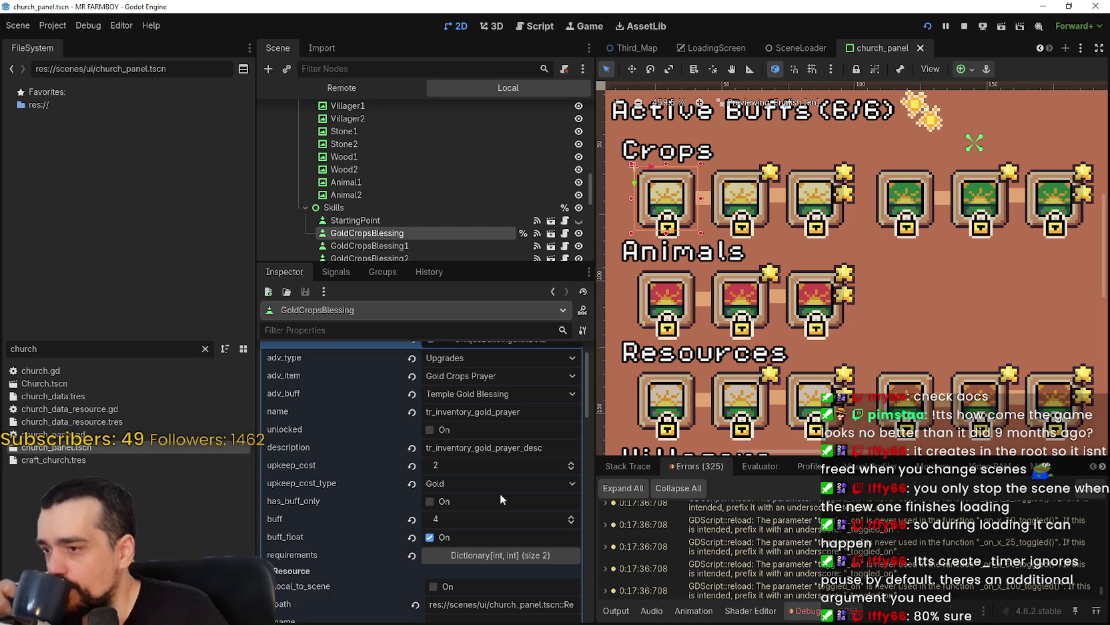
scroll(499, 496, up, 1)
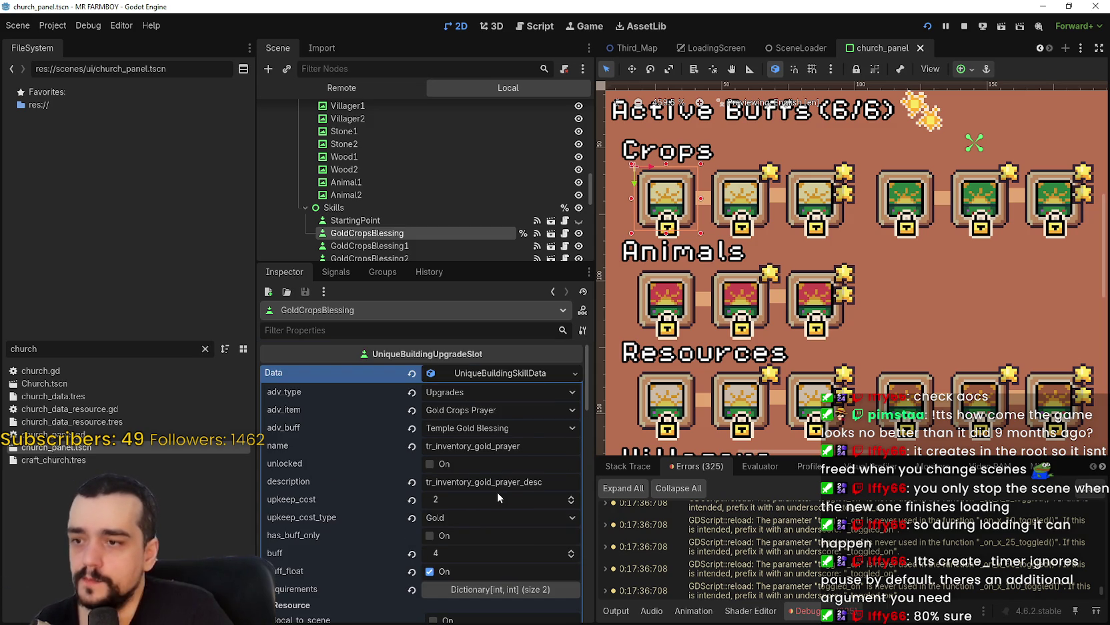
click(409, 246)
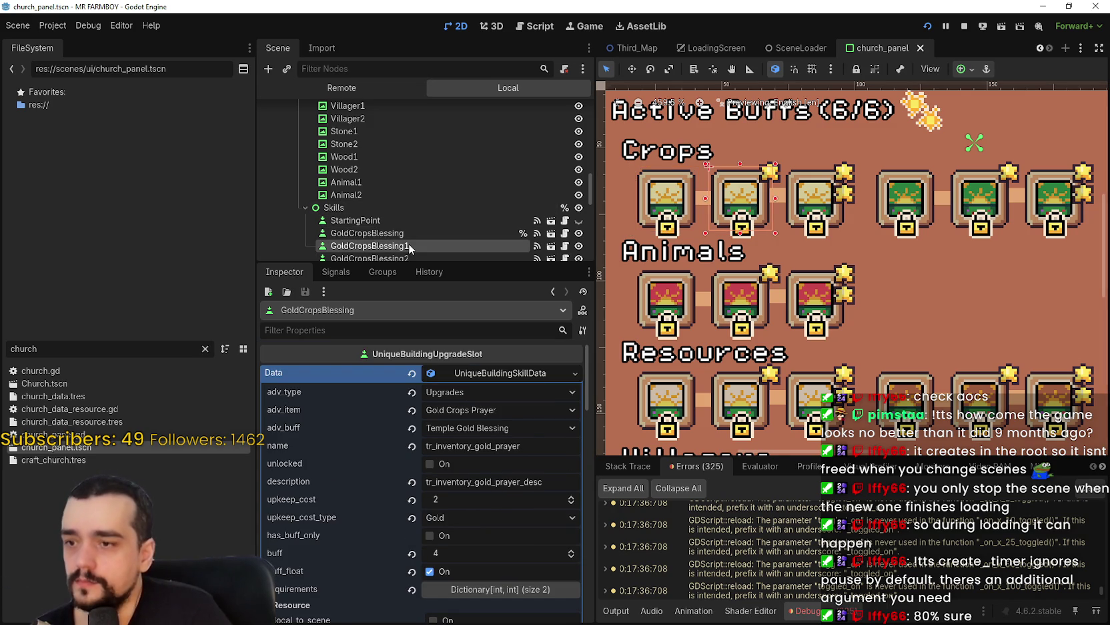
scroll(409, 244, down, 1)
click(409, 240)
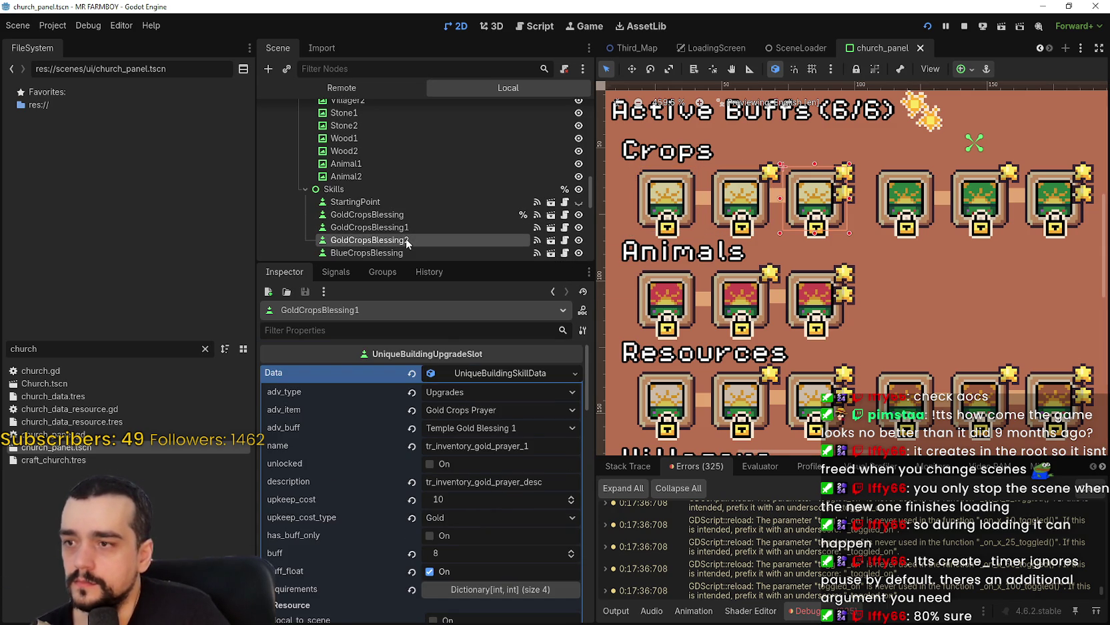
click(491, 373)
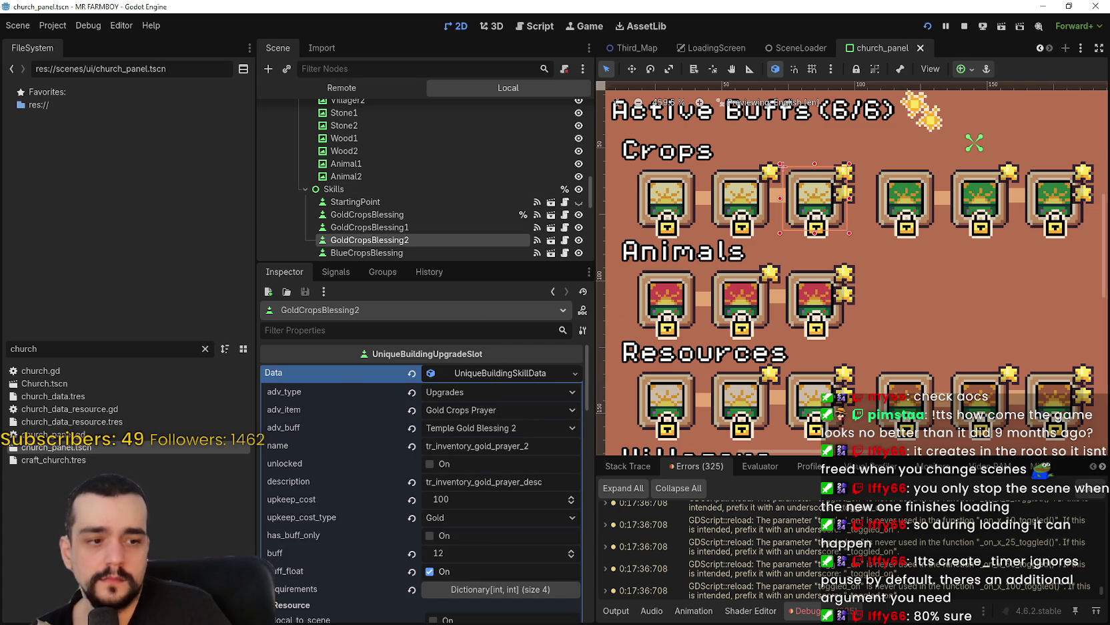
key(alt+Tab)
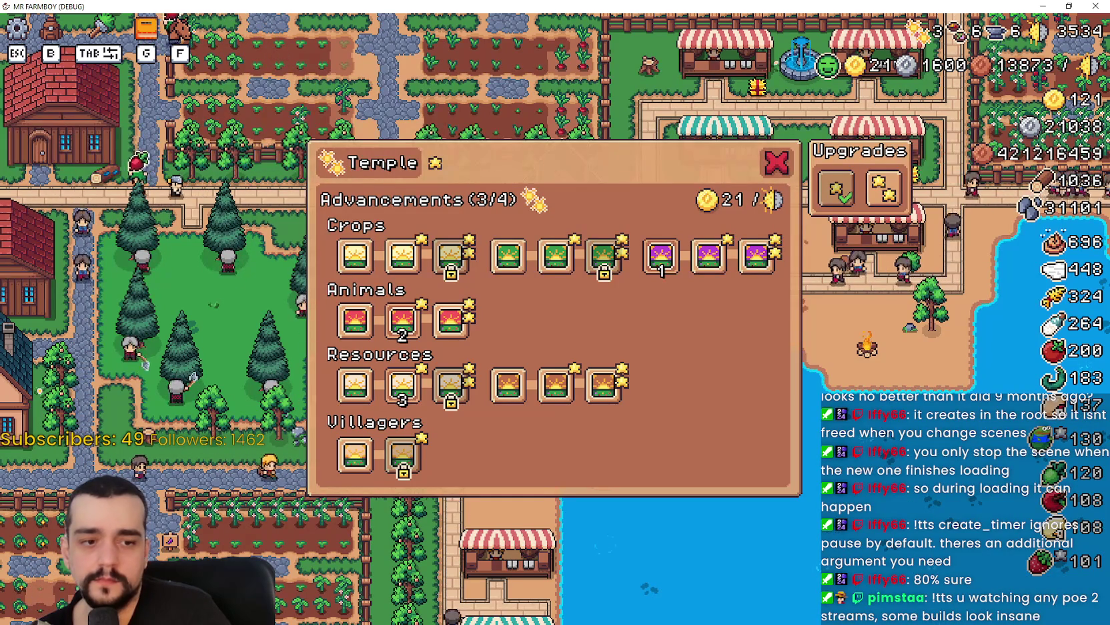
Reread the 'Bug with the temple?' thread, enlarging its screenshot, then return to Godot
key(alt+Tab)
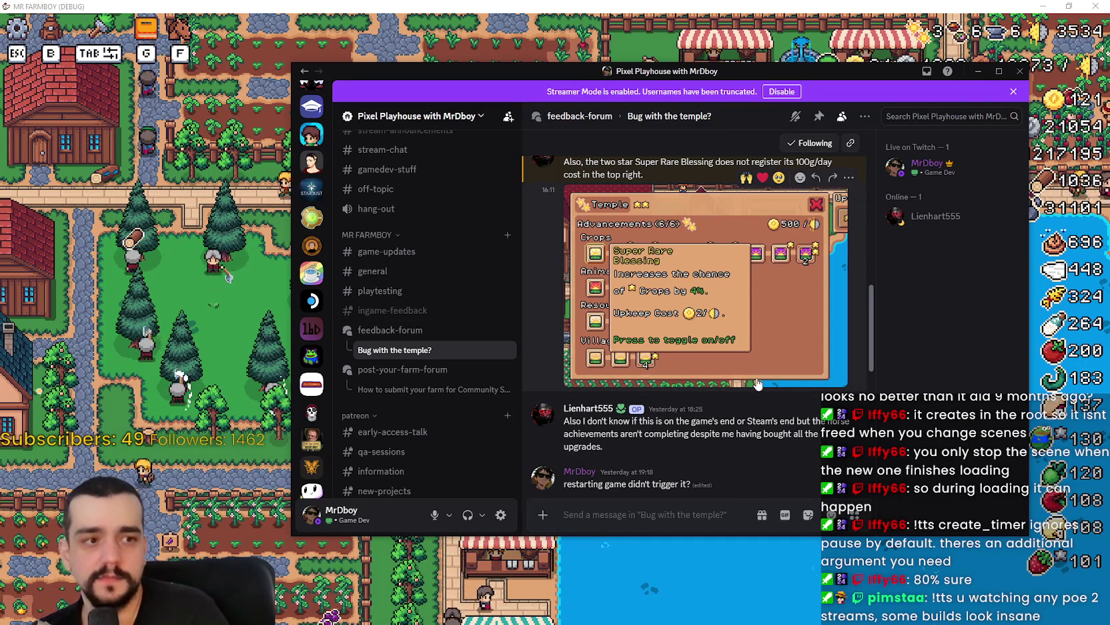
scroll(757, 377, down, 2)
scroll(754, 360, up, 2)
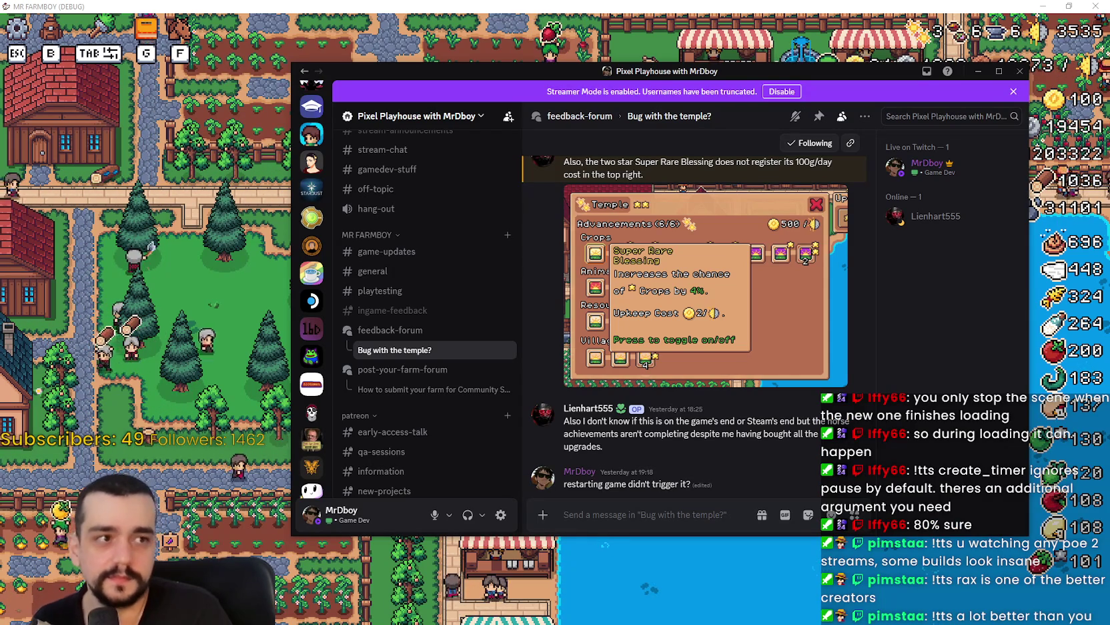
click(674, 278)
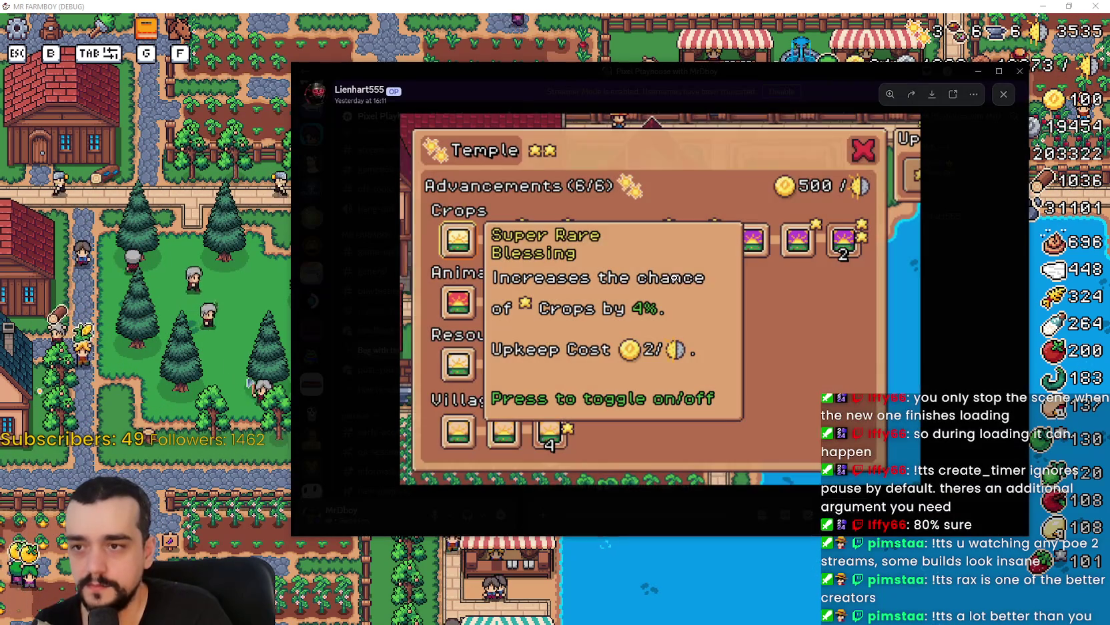
click(923, 335)
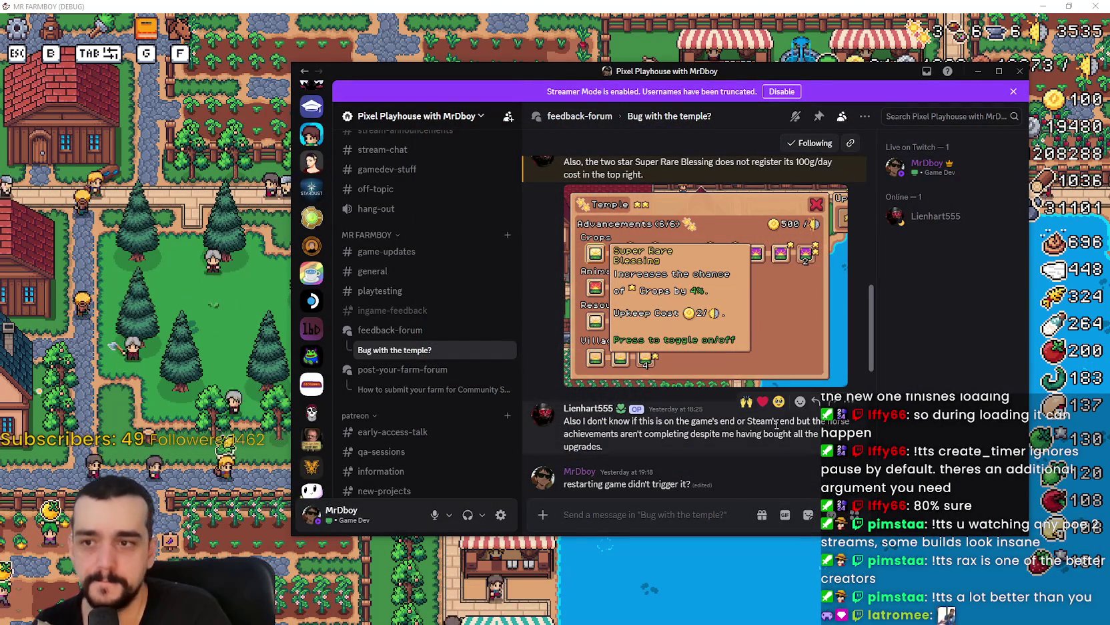
scroll(675, 448, down, 3)
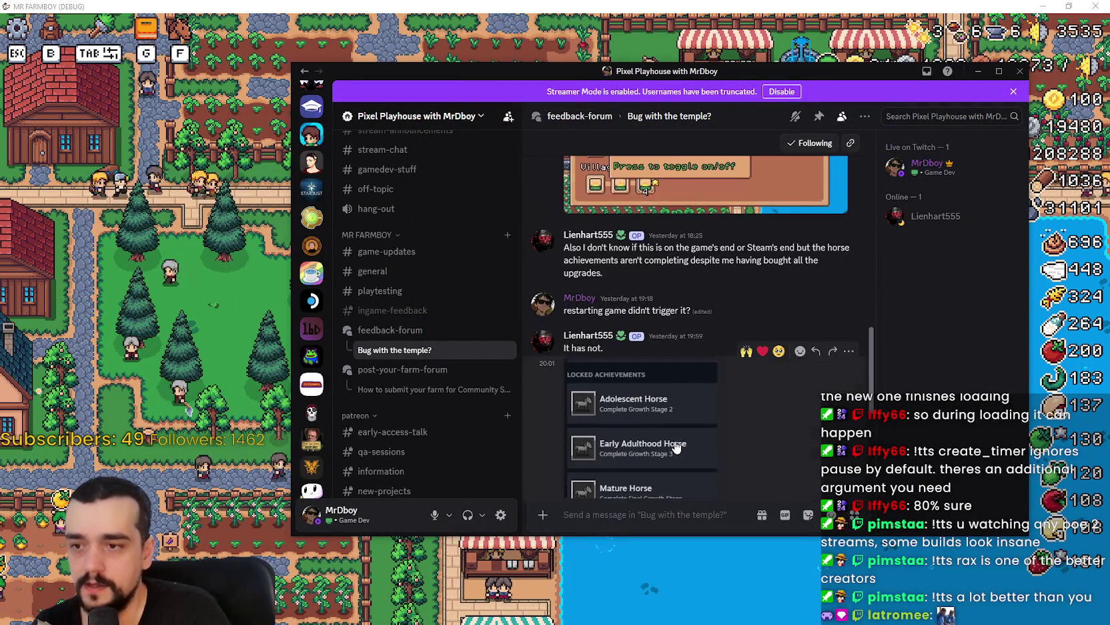
scroll(674, 448, up, 2)
scroll(675, 430, up, 2)
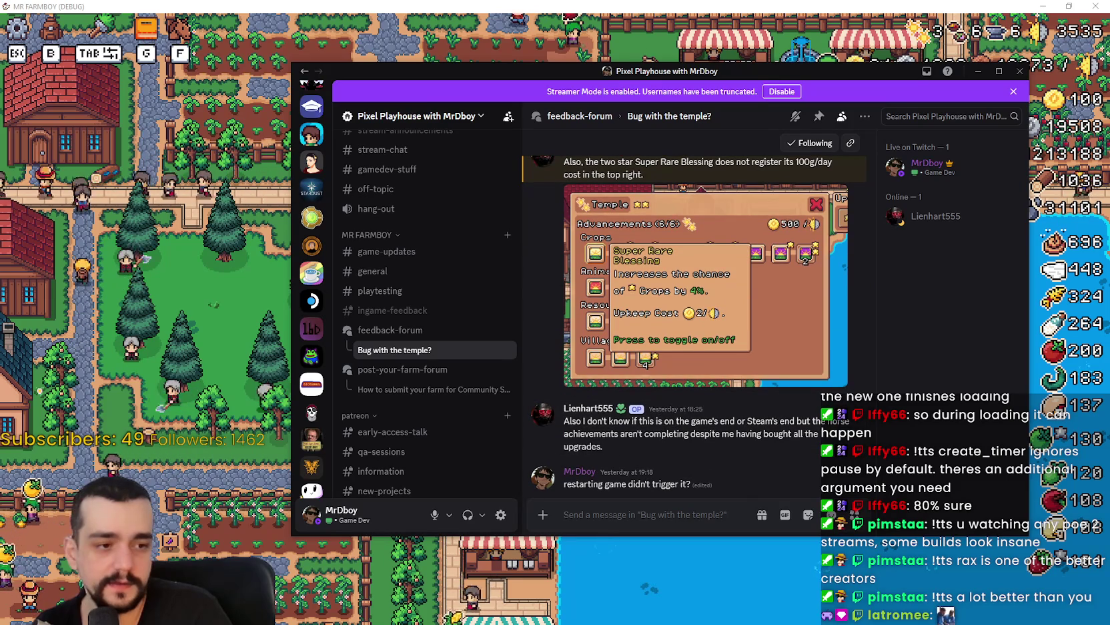
key(alt+Tab)
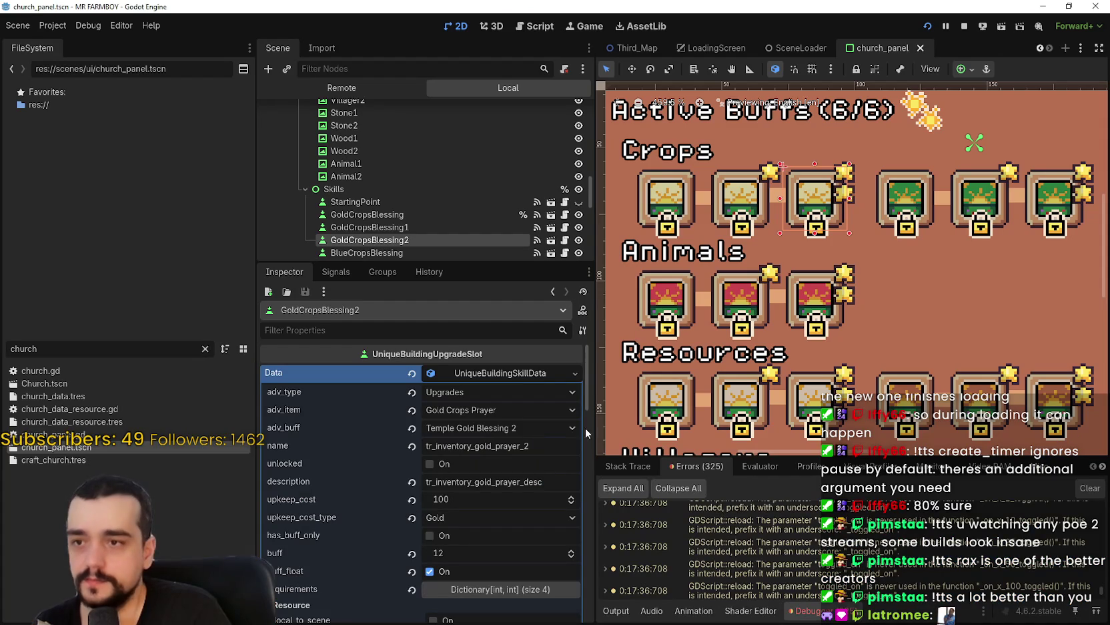
Check the requirements dictionary and GoldCropsBlessing1 and GoldCropsBlessing settings, then return to the Temple panel
scroll(509, 485, down, 2)
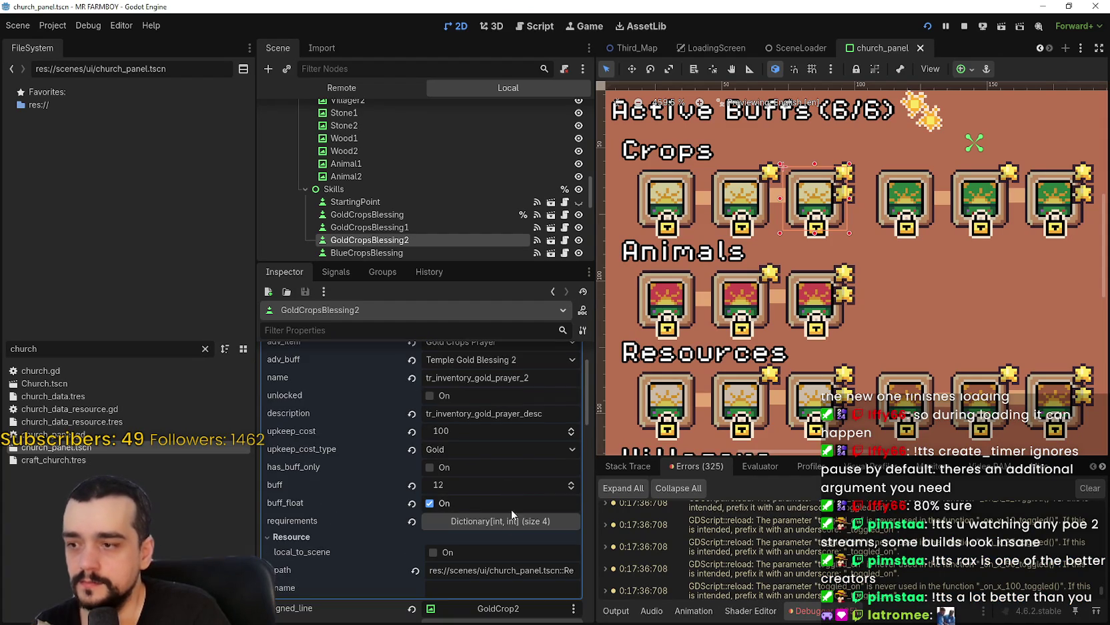
click(497, 524)
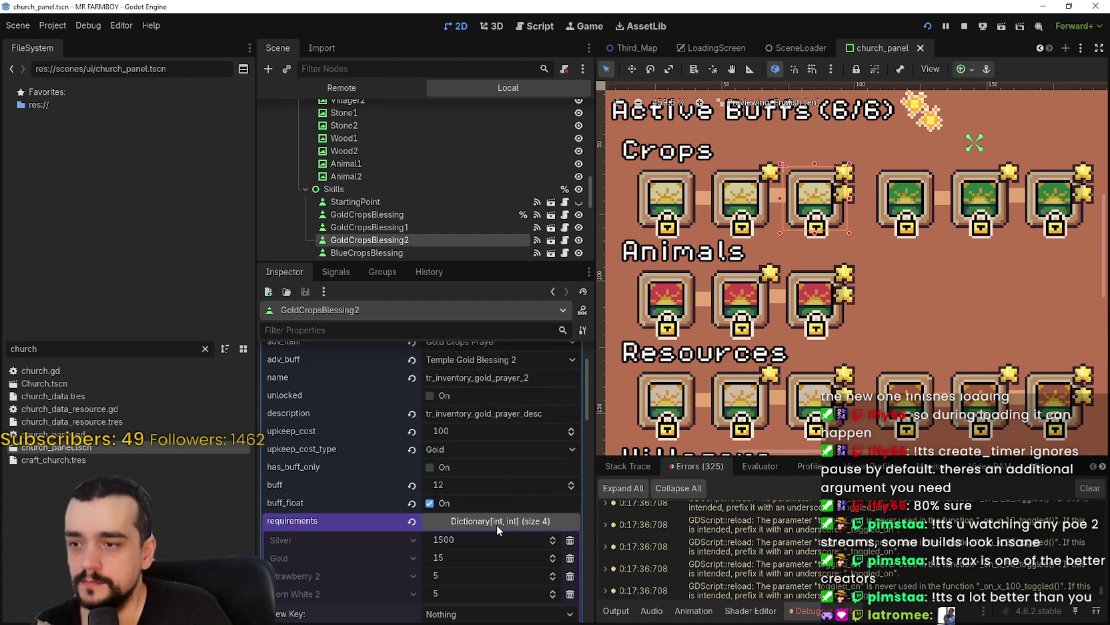
click(497, 522)
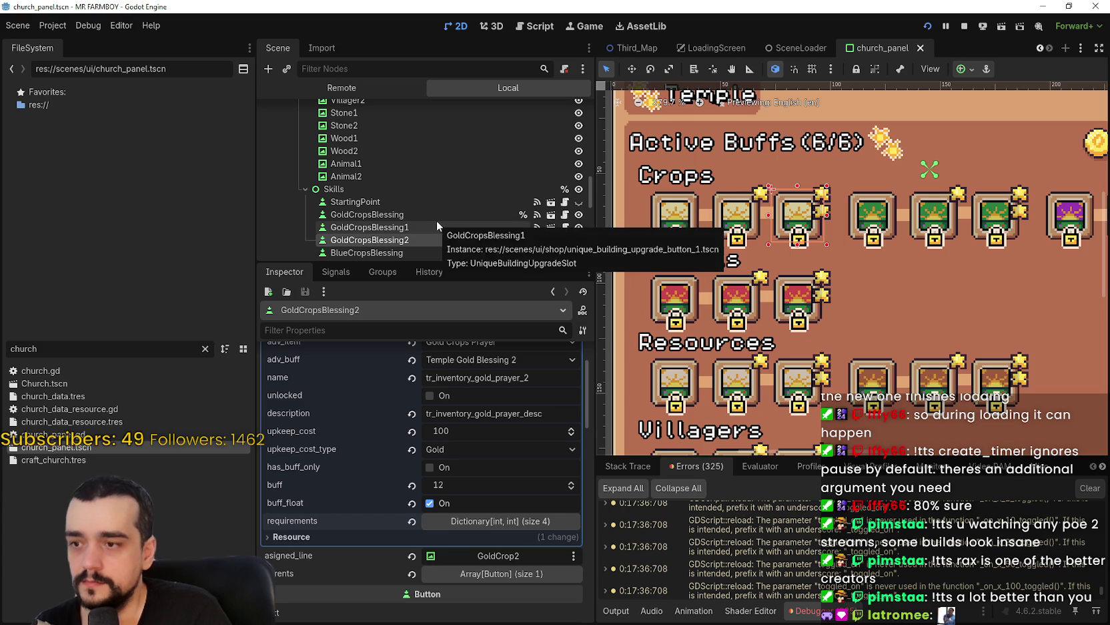
click(429, 223)
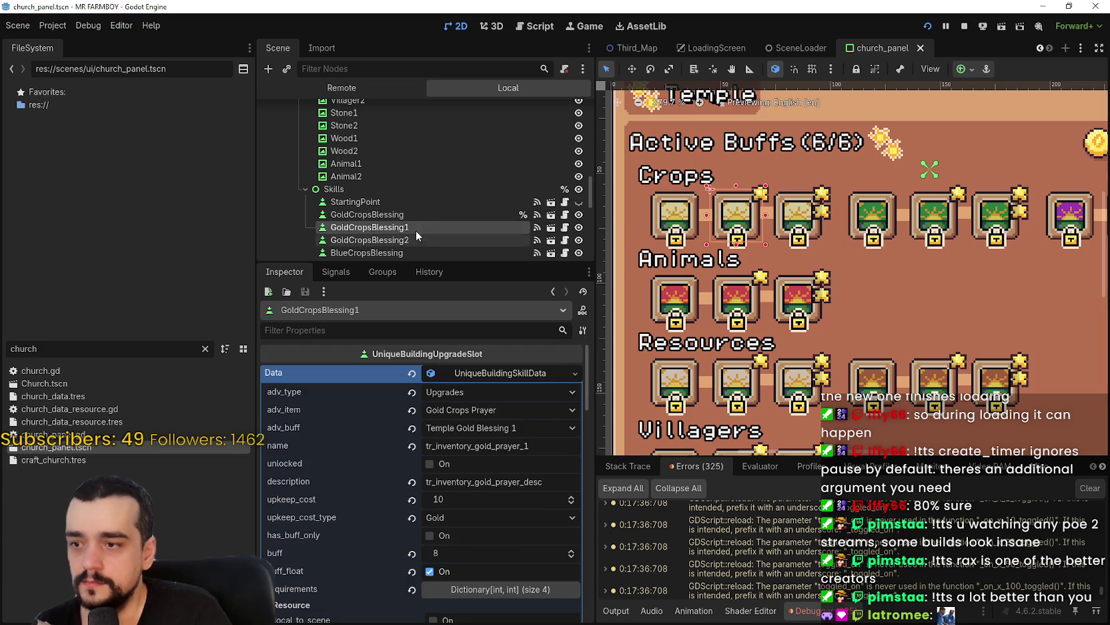
click(415, 215)
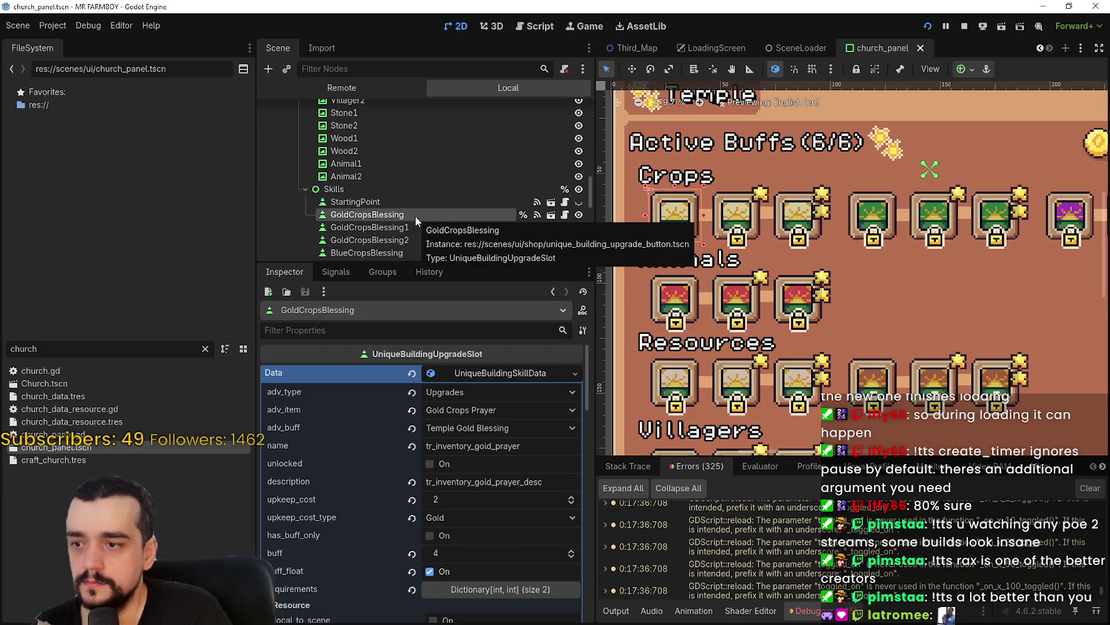
scroll(451, 210, down, 3)
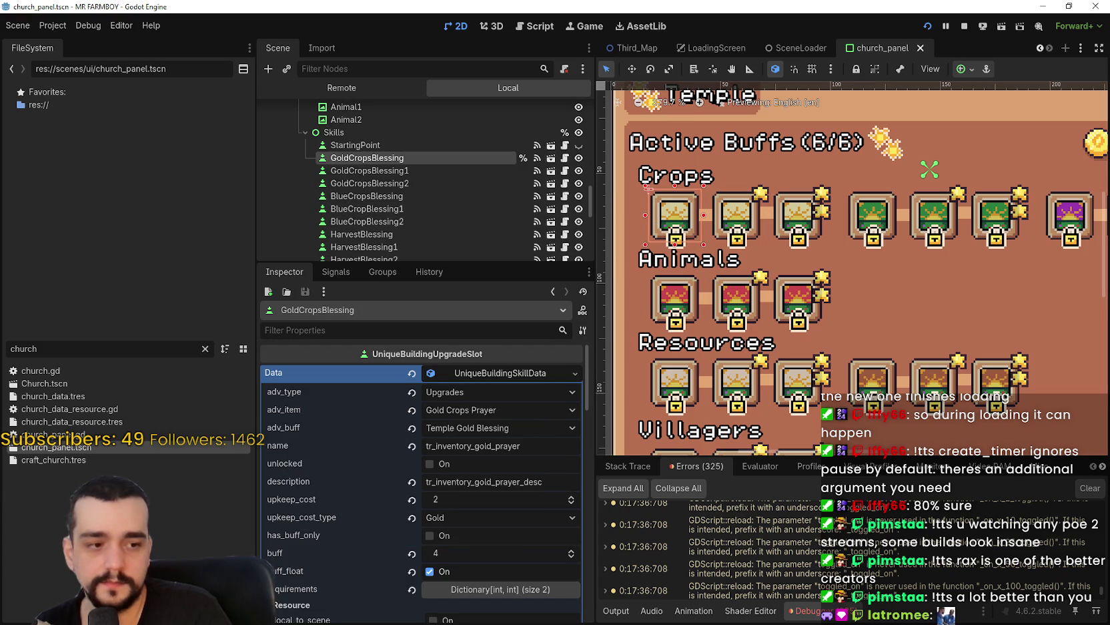
key(alt+Tab)
mouse_move(510, 257)
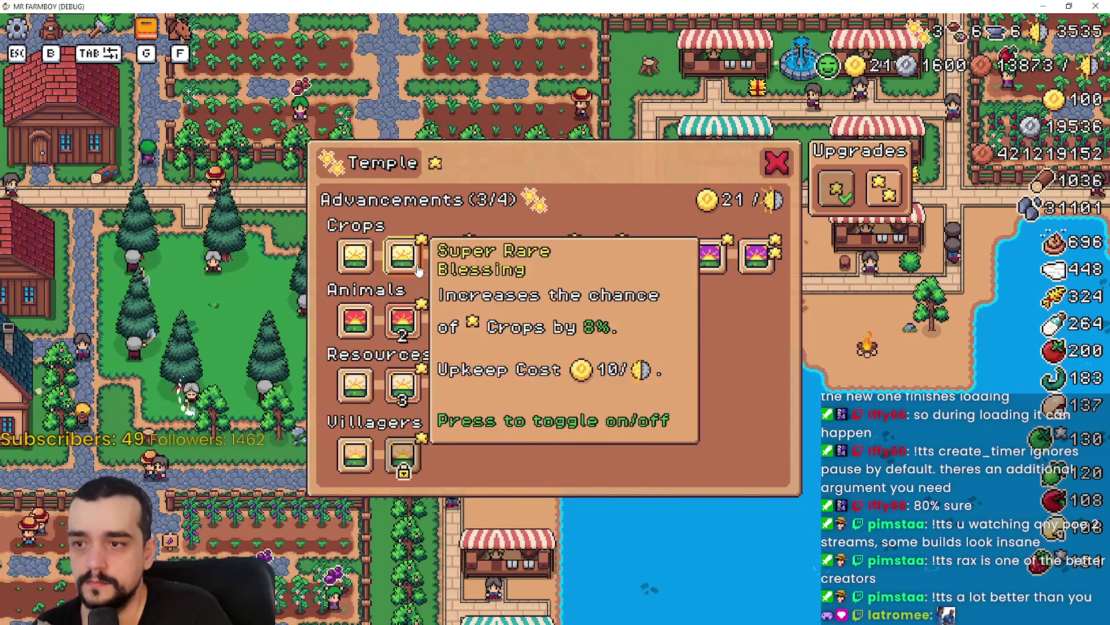
mouse_move(452, 273)
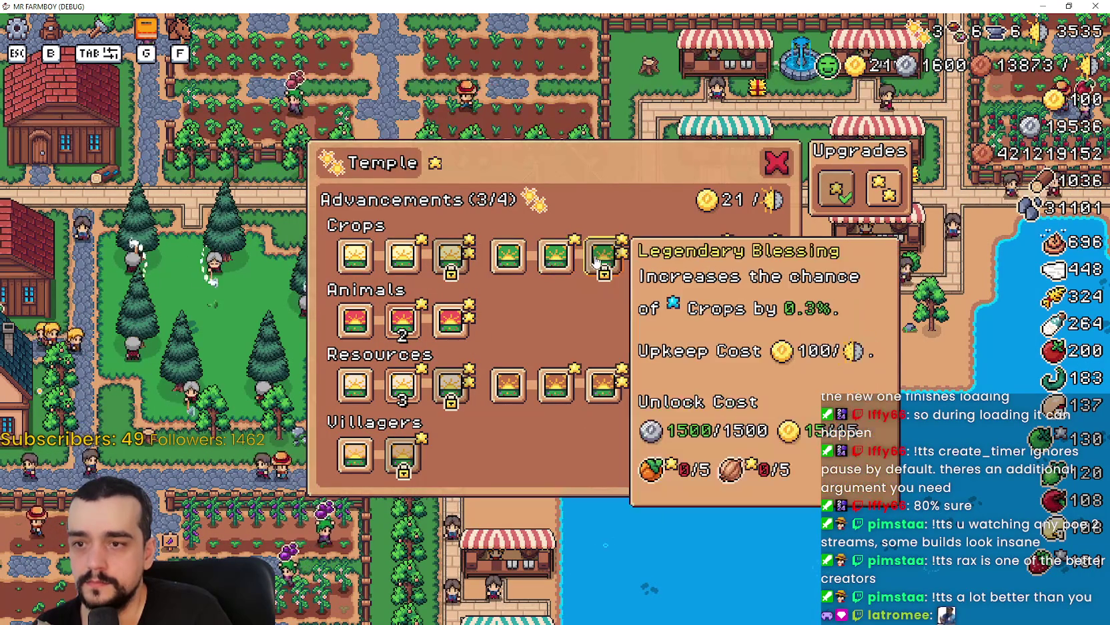
mouse_move(664, 267)
mouse_move(364, 325)
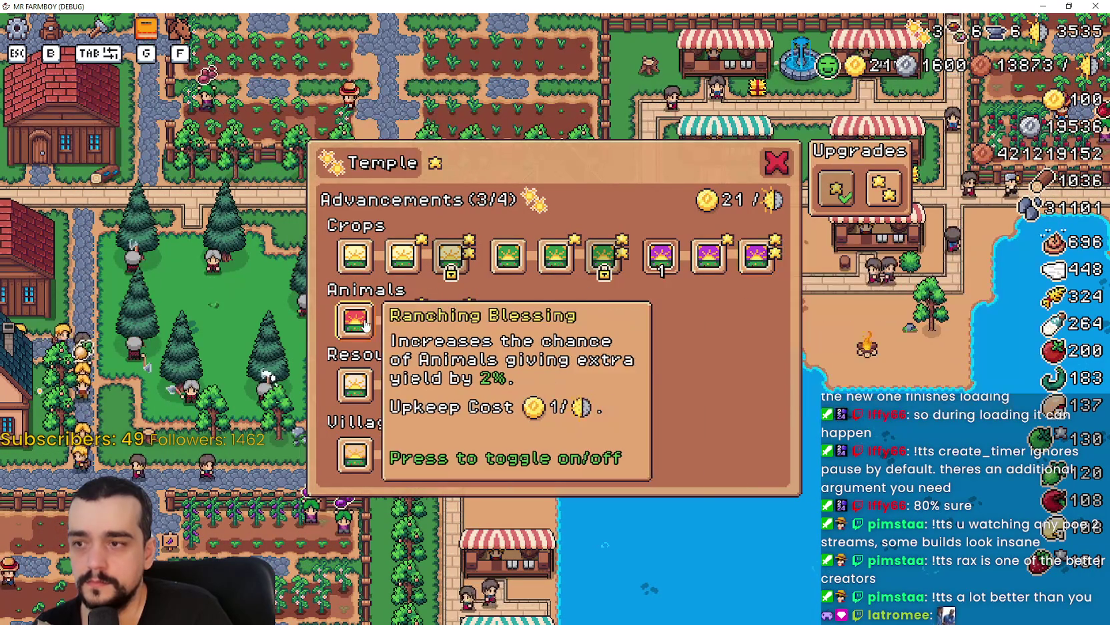
mouse_move(444, 395)
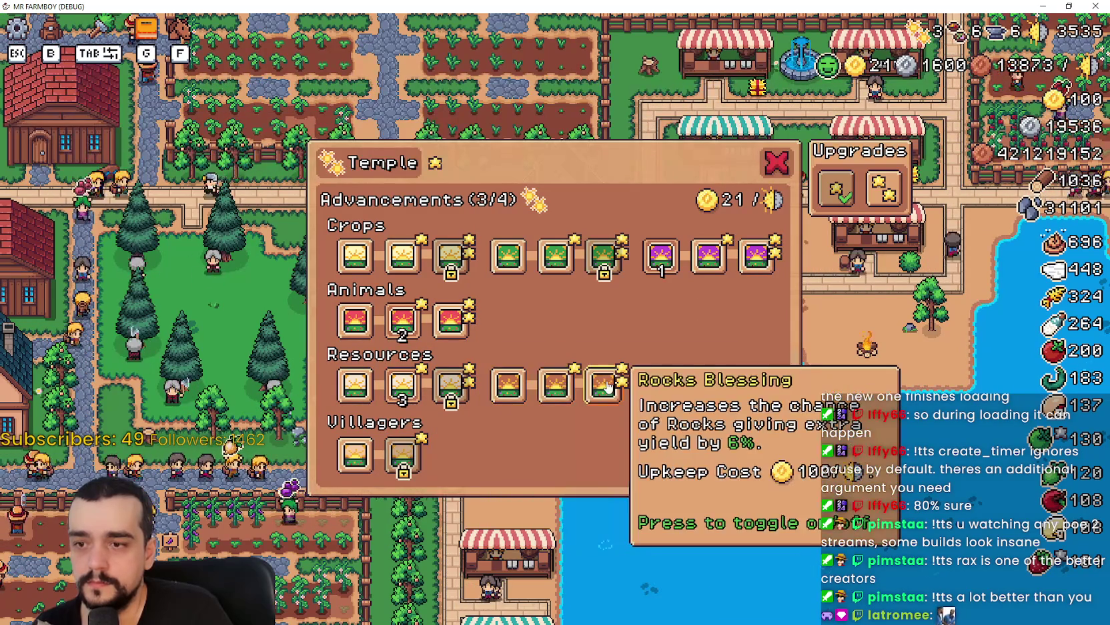
mouse_move(388, 458)
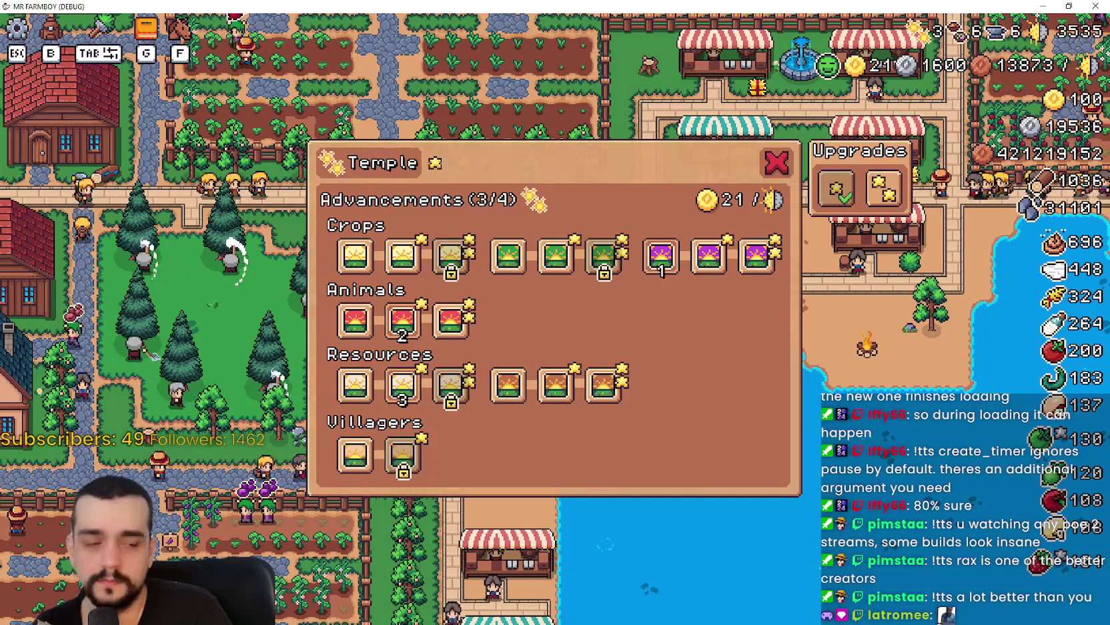
key(alt+Tab)
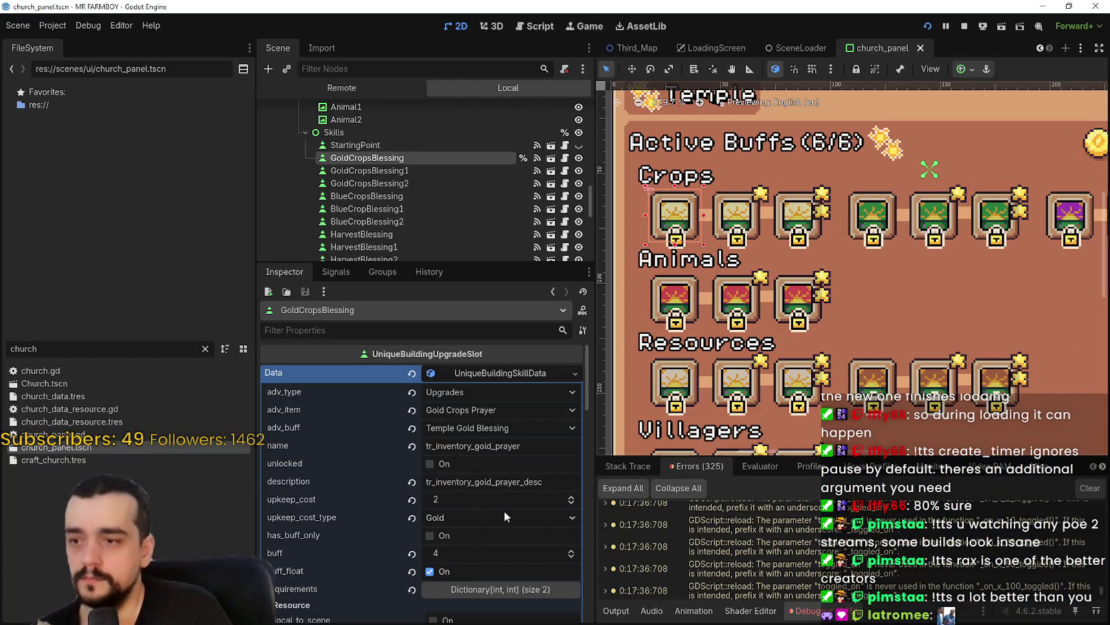
Save the church_panel scene and compare the GoldCropsBlessing1 and GoldCropsBlessing2 properties
key(ctrl+s)
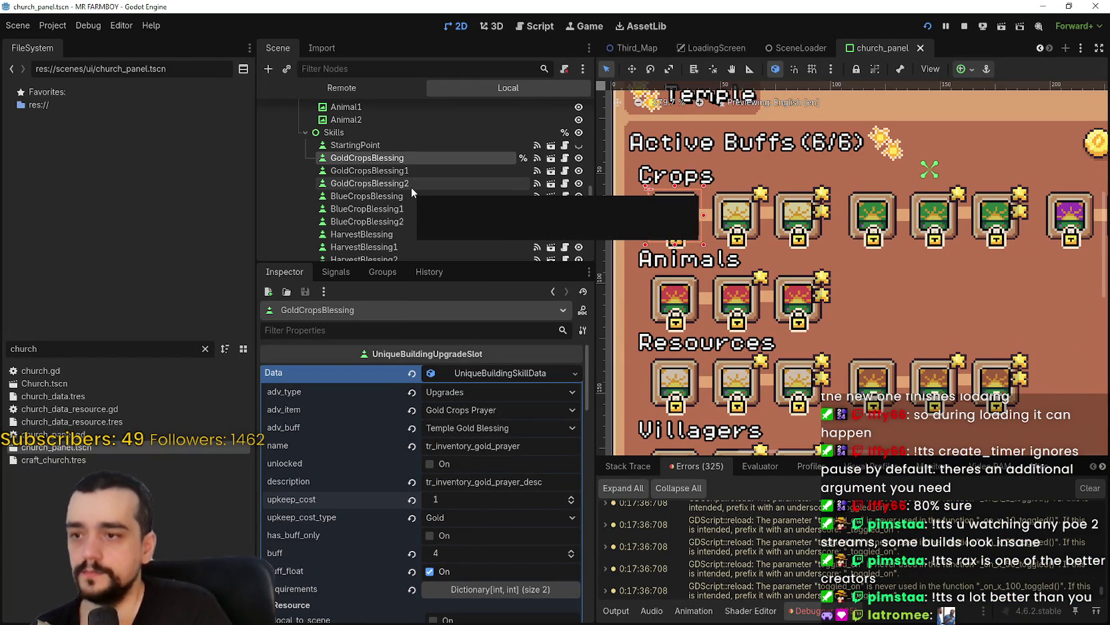
click(418, 170)
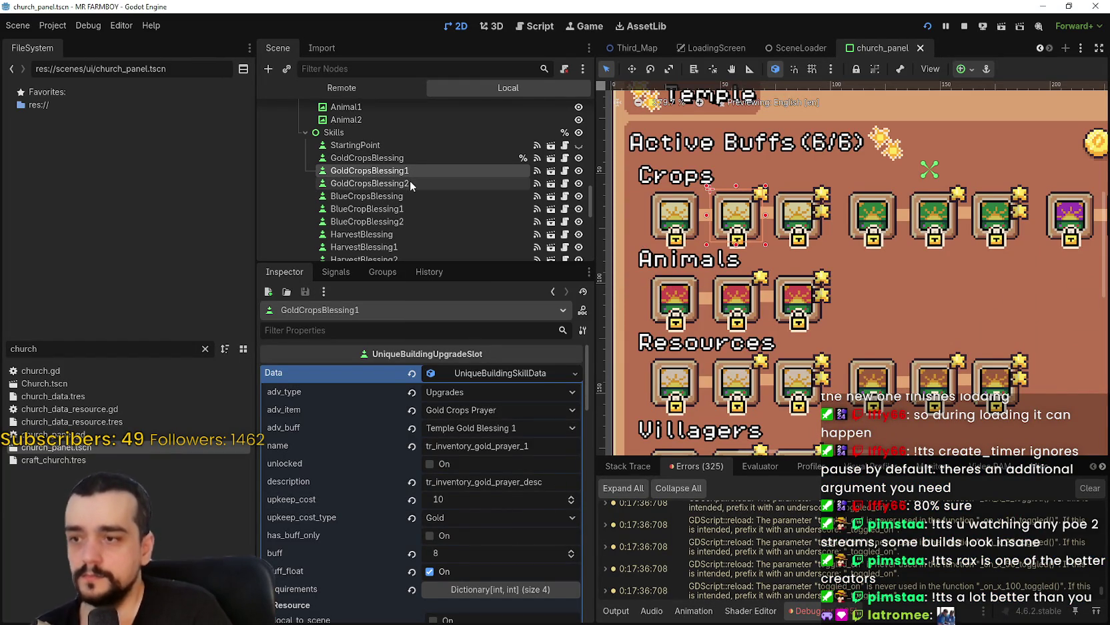
click(413, 158)
click(412, 167)
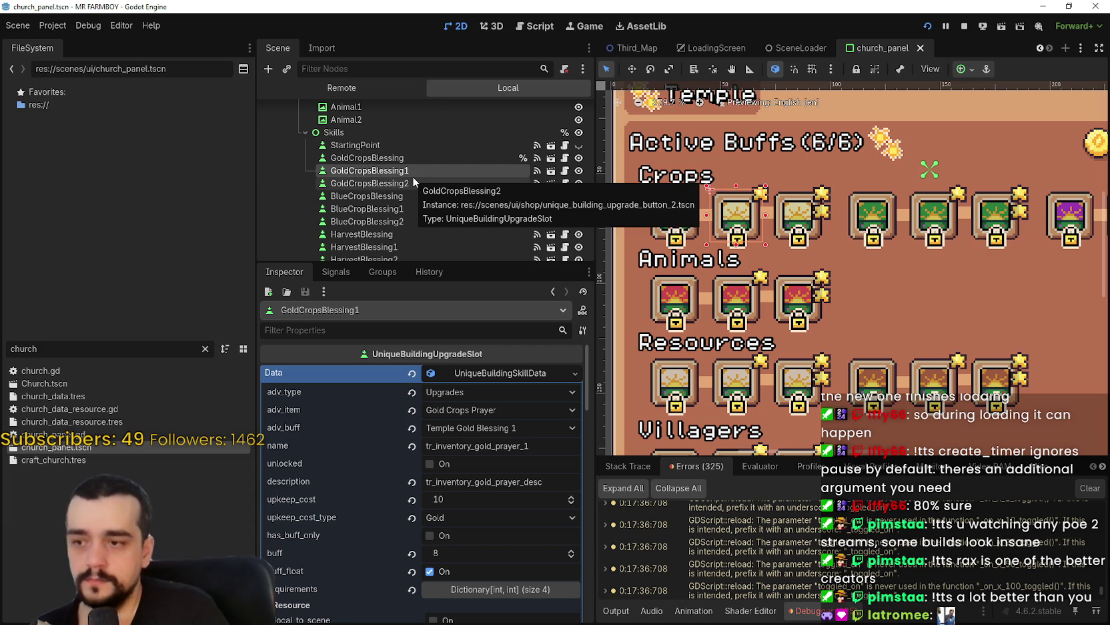
click(412, 188)
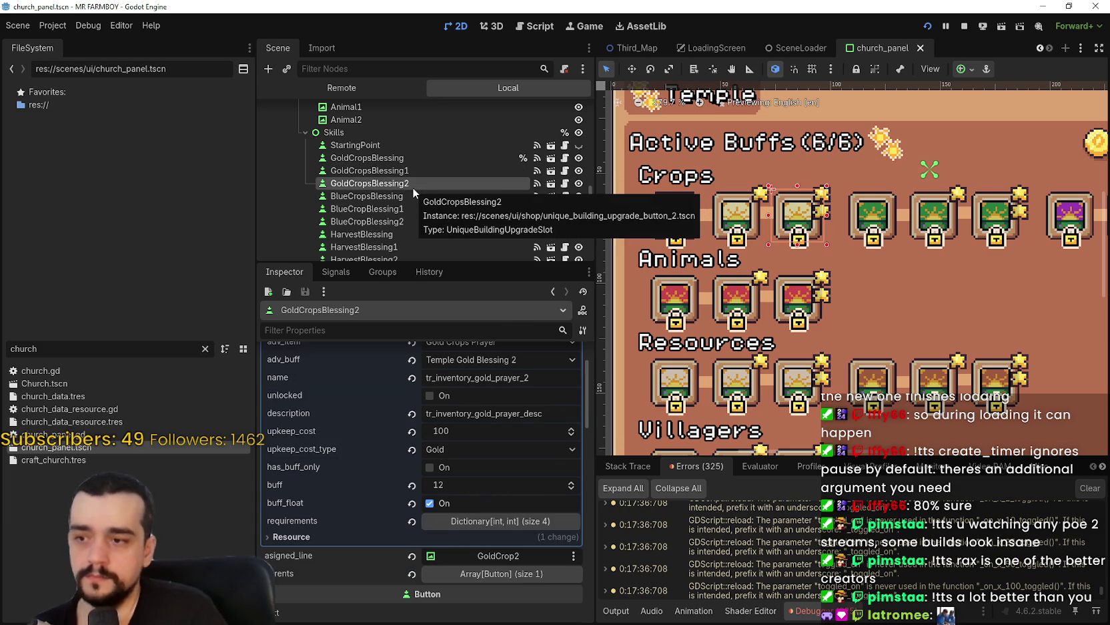
scroll(492, 446, up, 2)
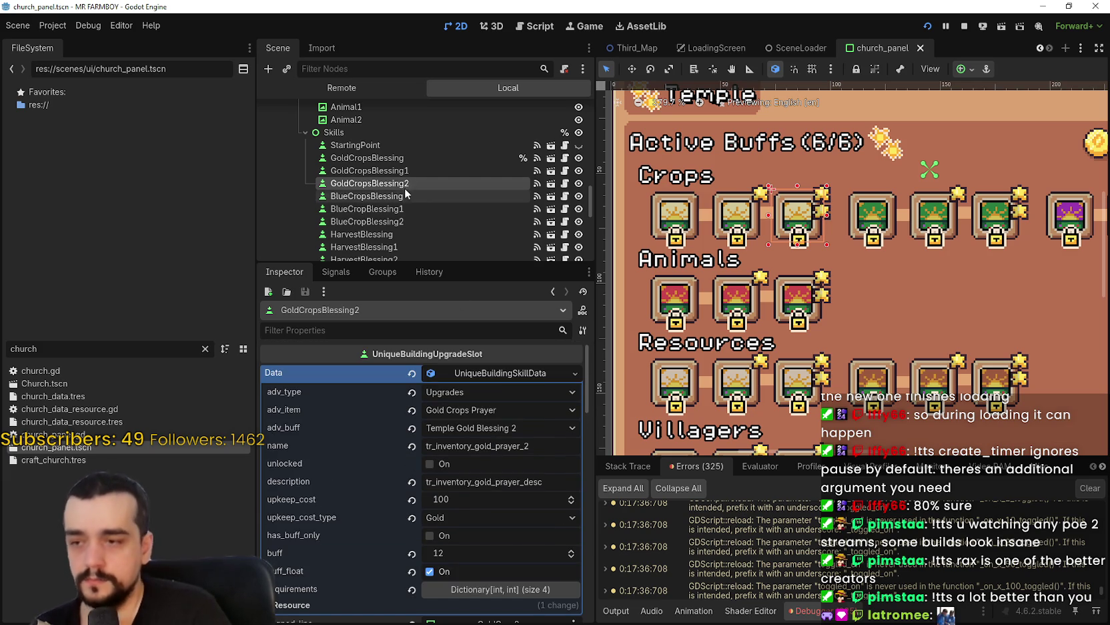
click(395, 172)
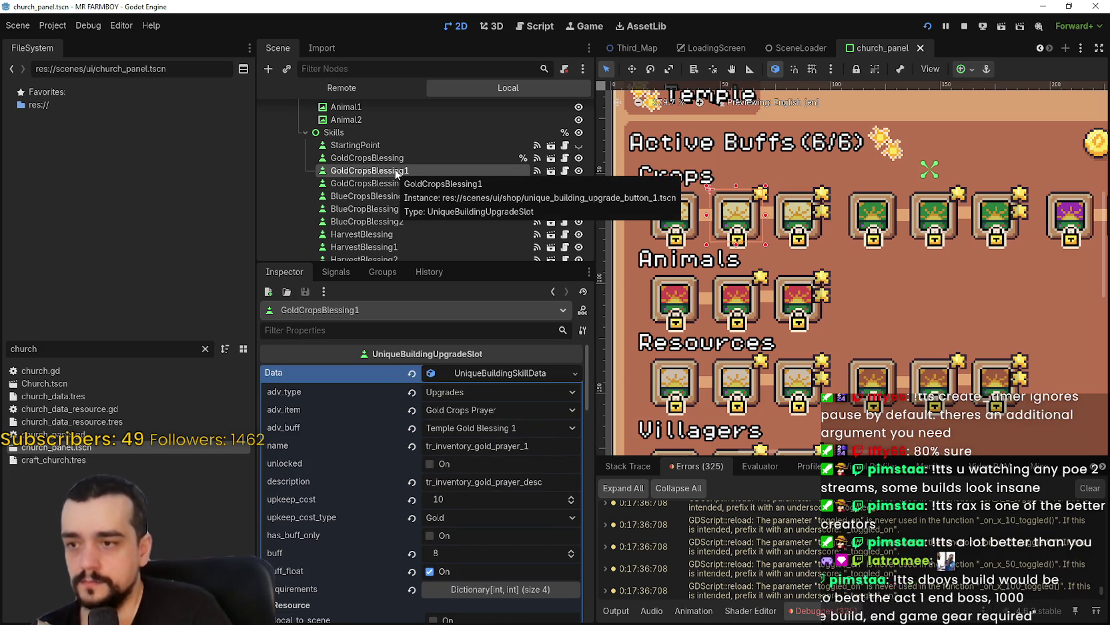
click(403, 184)
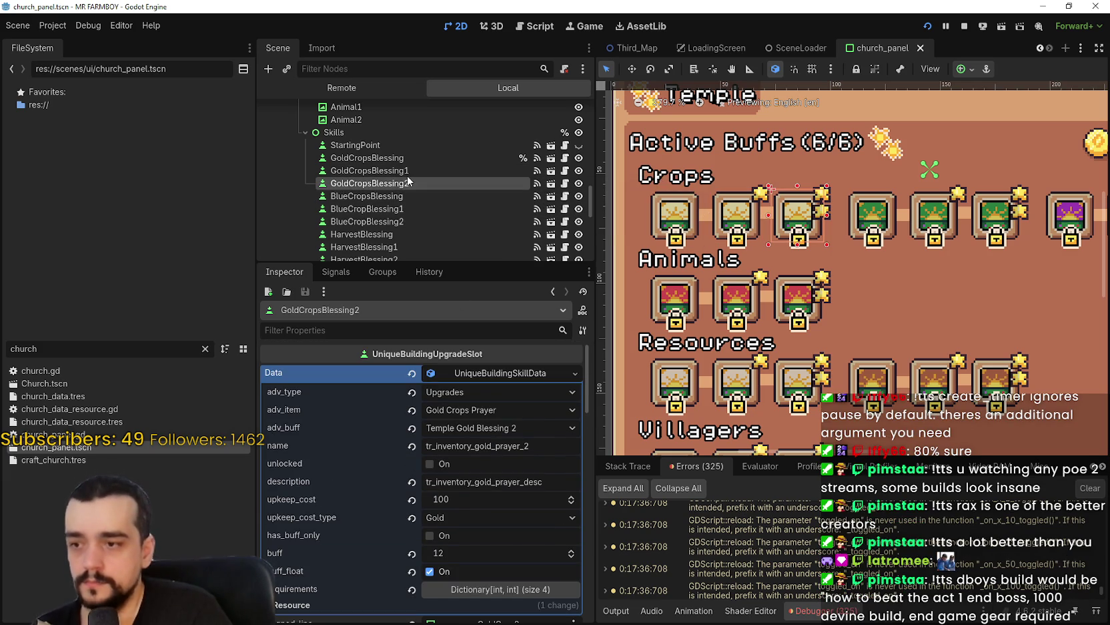
click(410, 172)
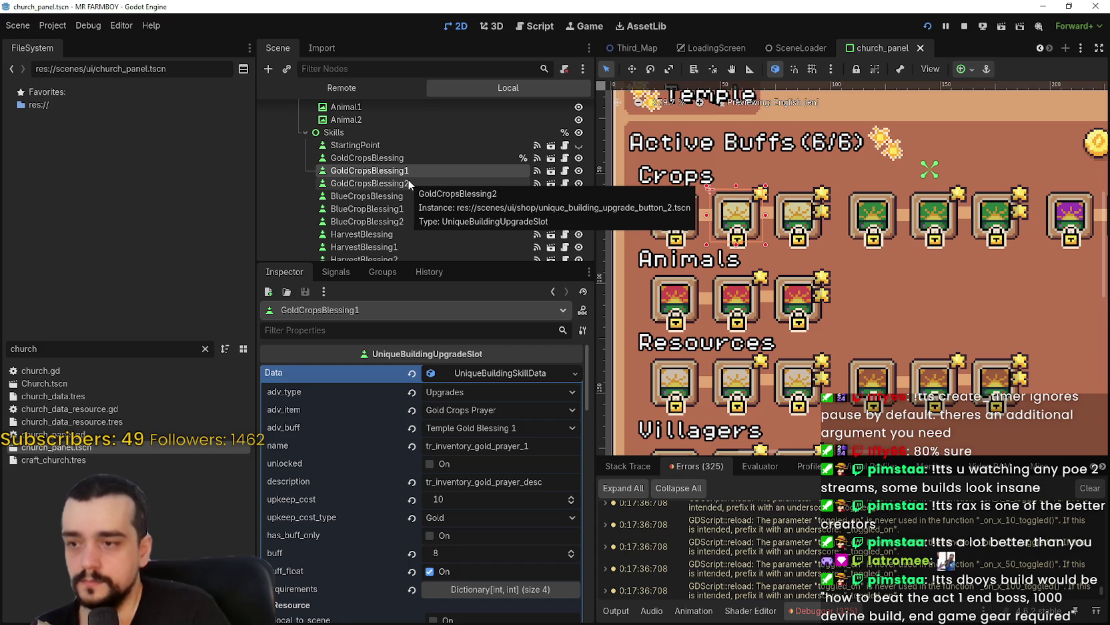
click(408, 180)
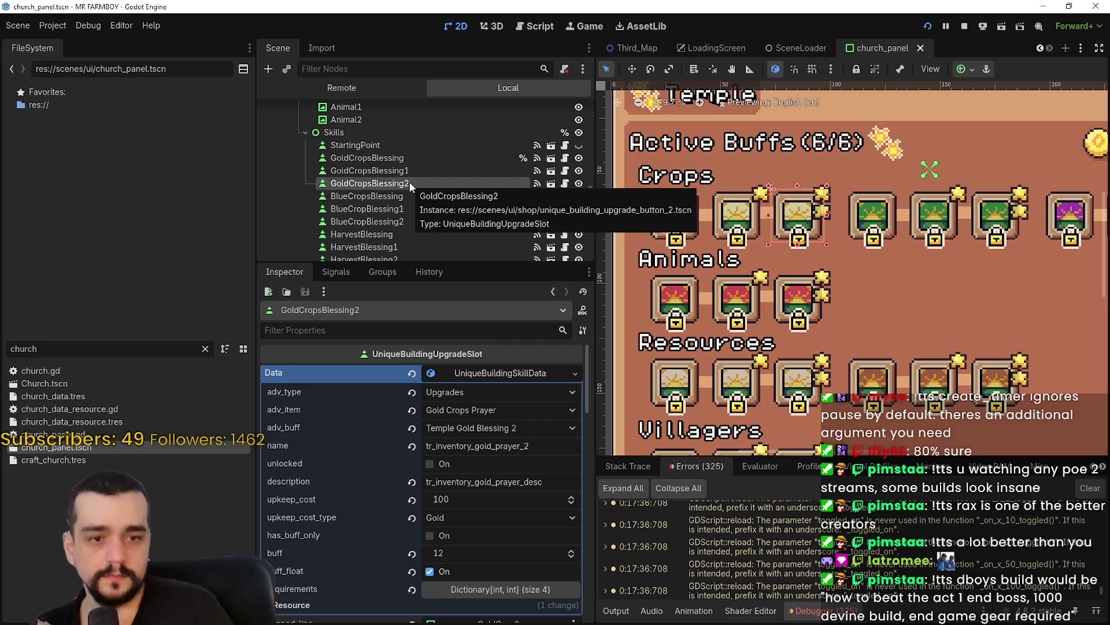
click(417, 173)
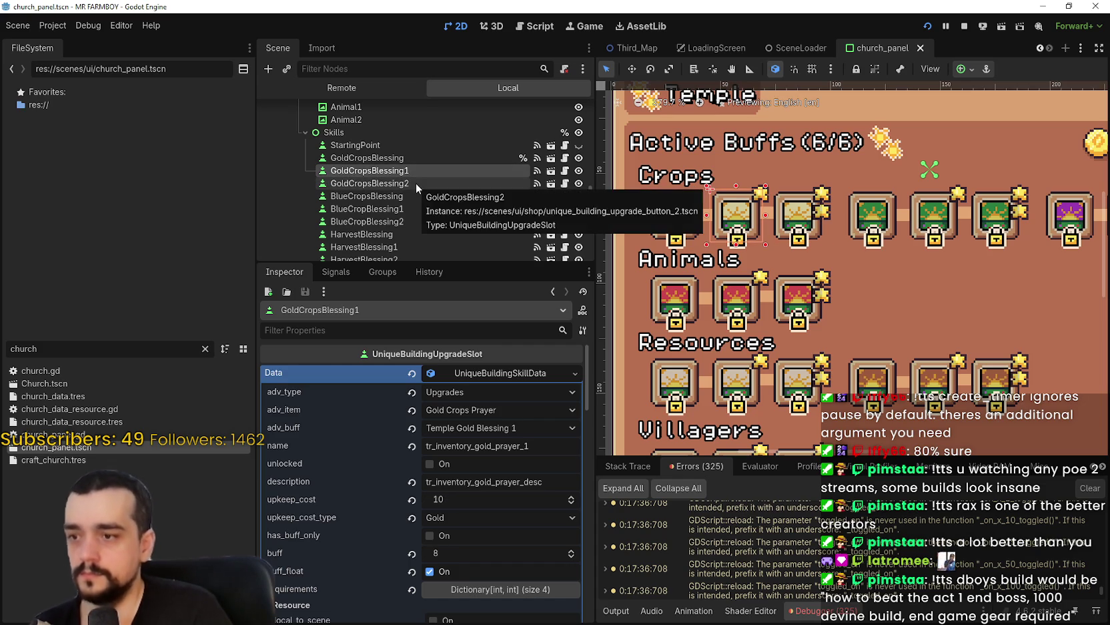
click(415, 183)
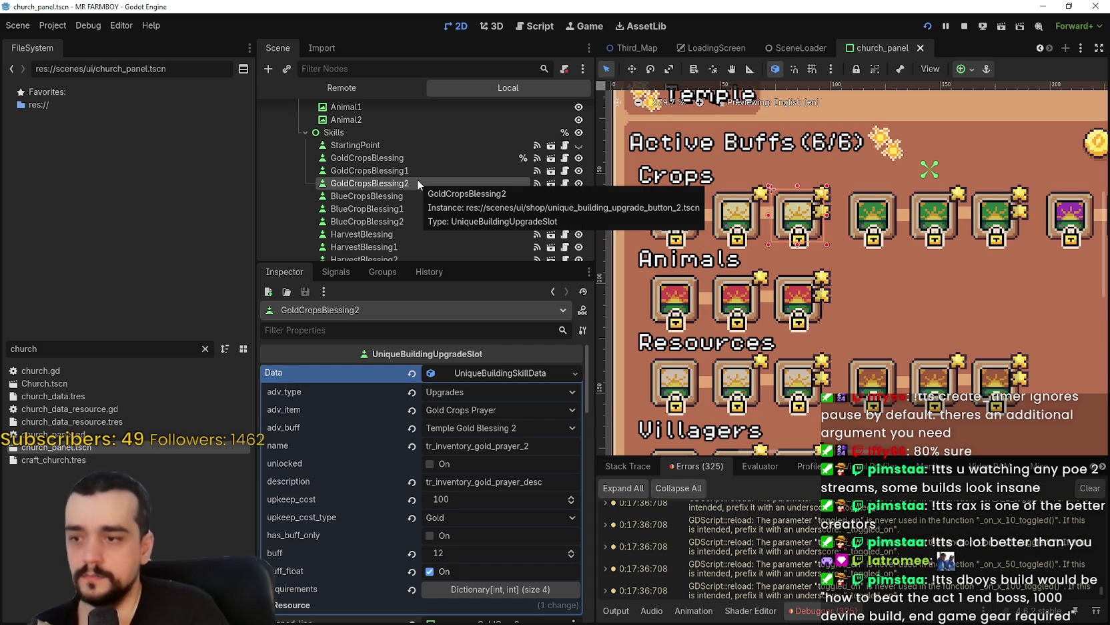
scroll(460, 467, down, 5)
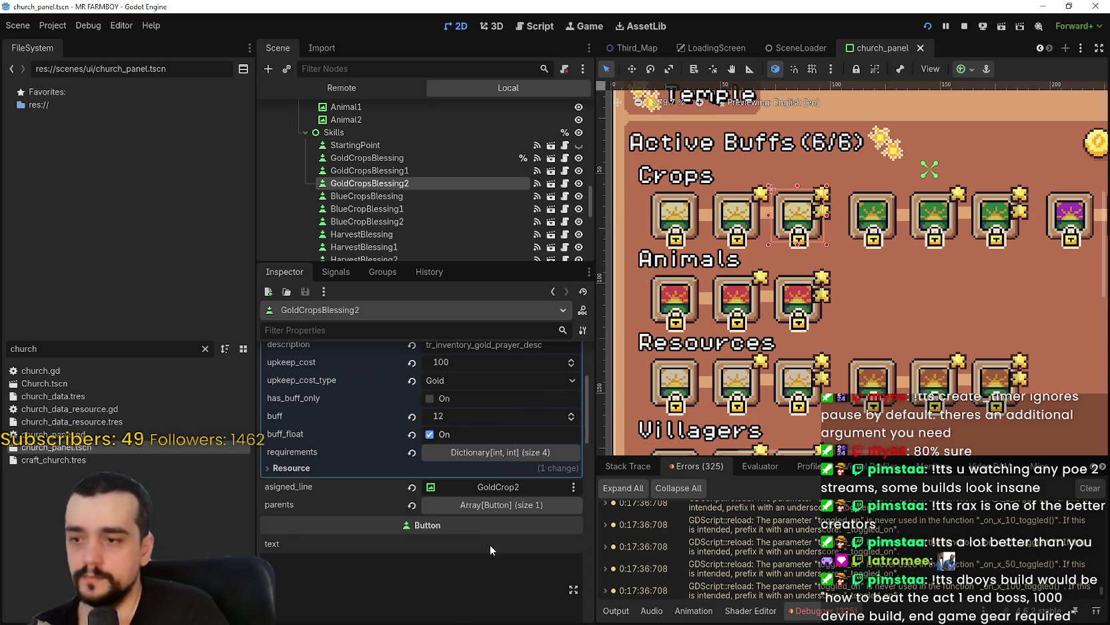
Delete GoldCropsBlessing2's Gold, Strawberry 2 and Corn White 2 requirements, keeping Silver 1500
click(499, 457)
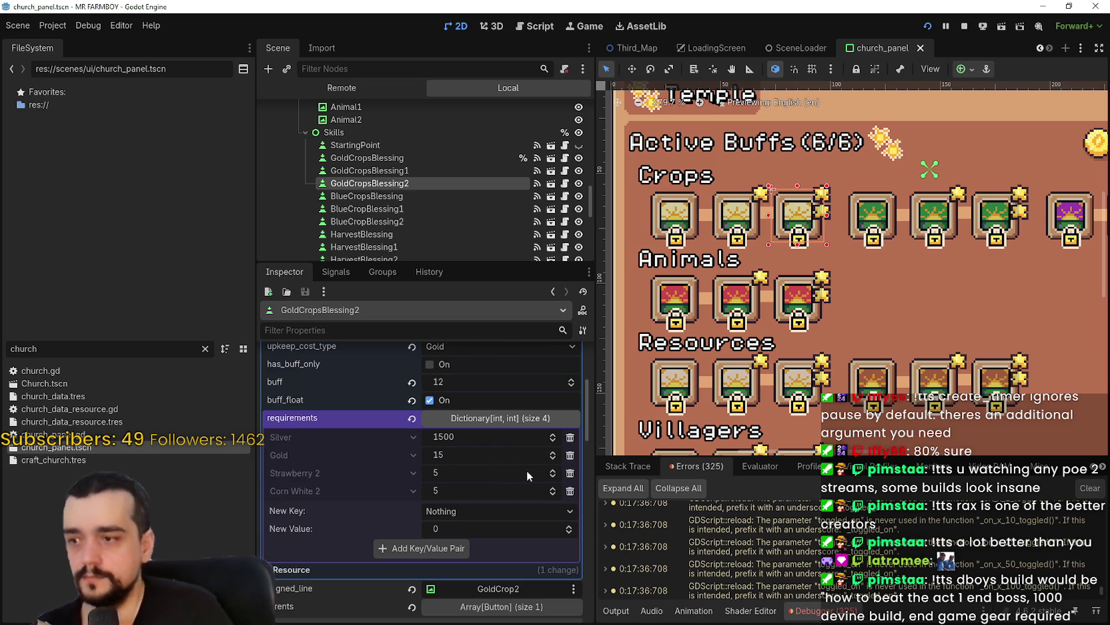
click(570, 455)
click(570, 456)
click(570, 455)
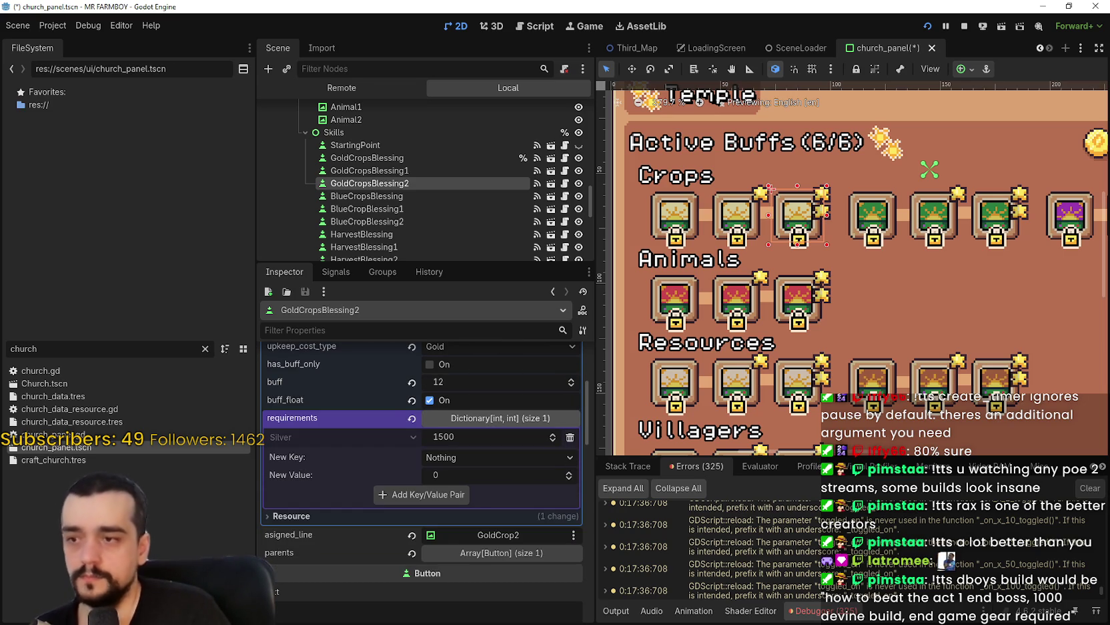
key(alt+Tab)
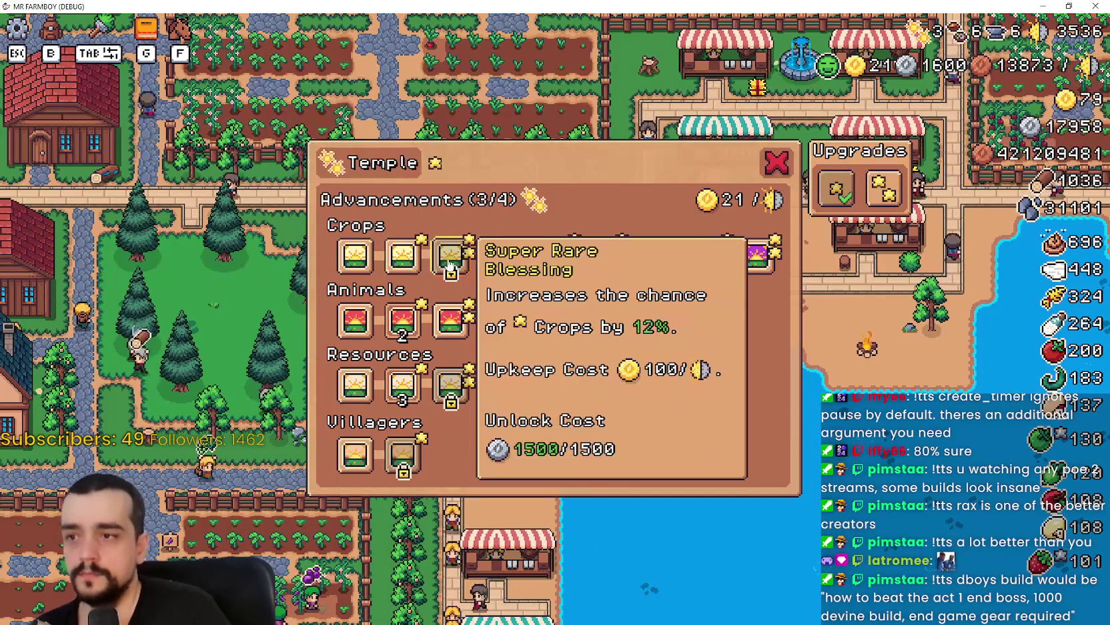
Undo the removals so GoldCropsBlessing2 again requires Silver 1500, Gold 15, Strawberry 2 5, Corn White 2 5
key(alt+Tab)
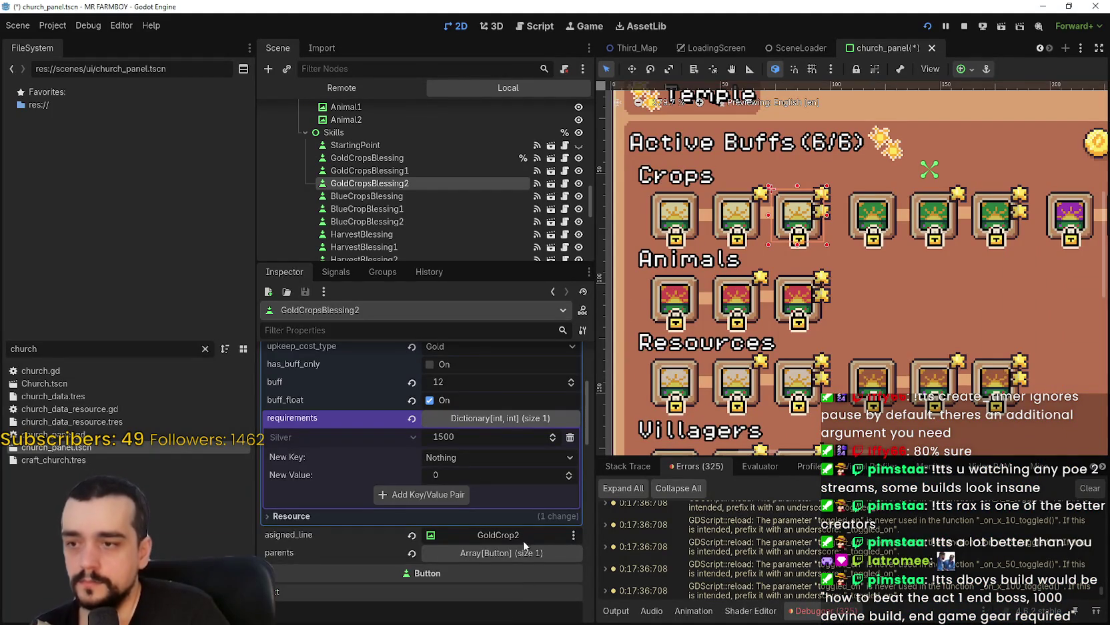
key(ctrl+z)
key(ctrl+z)
key(ctrl+z)
key(alt+Tab)
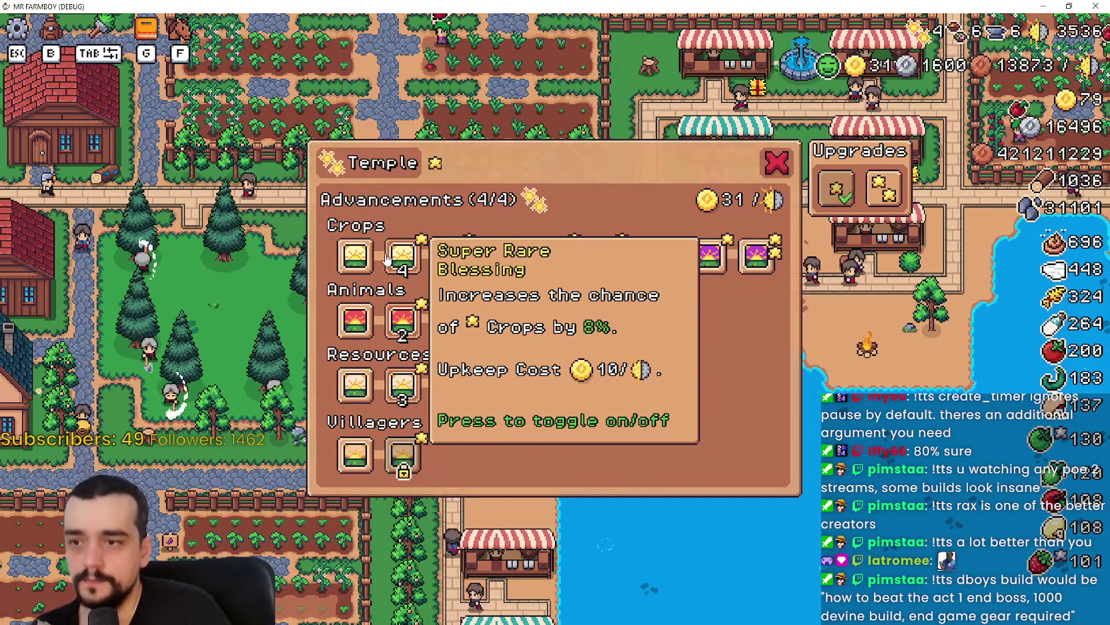
In the game, toggle the third Crops and Animals blessings, then move the buff to the second Crops blessing
click(439, 271)
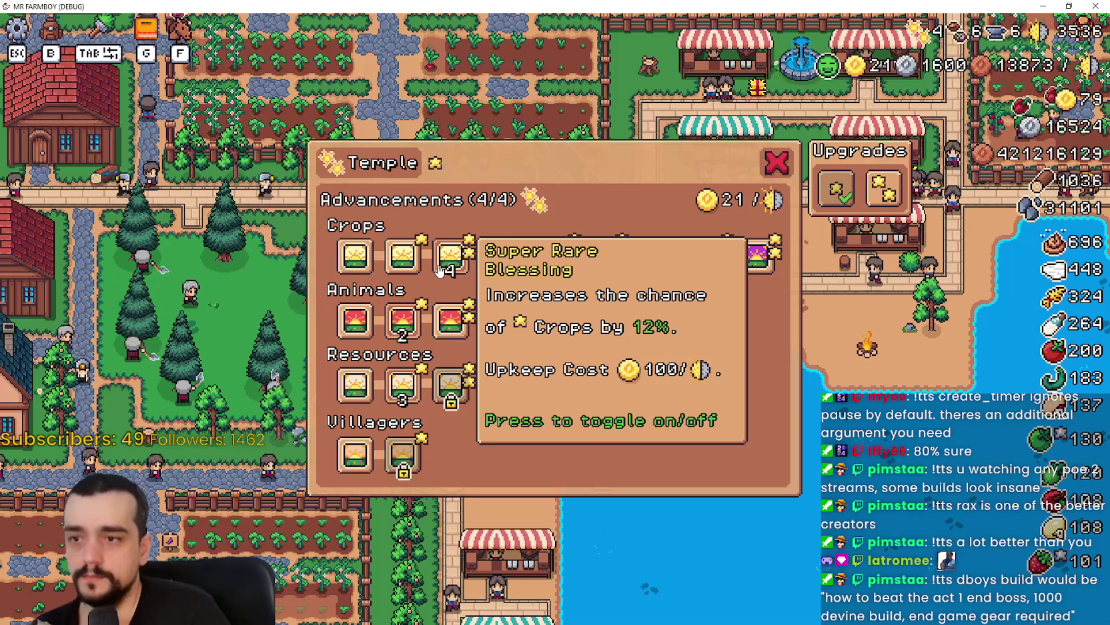
click(428, 266)
click(445, 267)
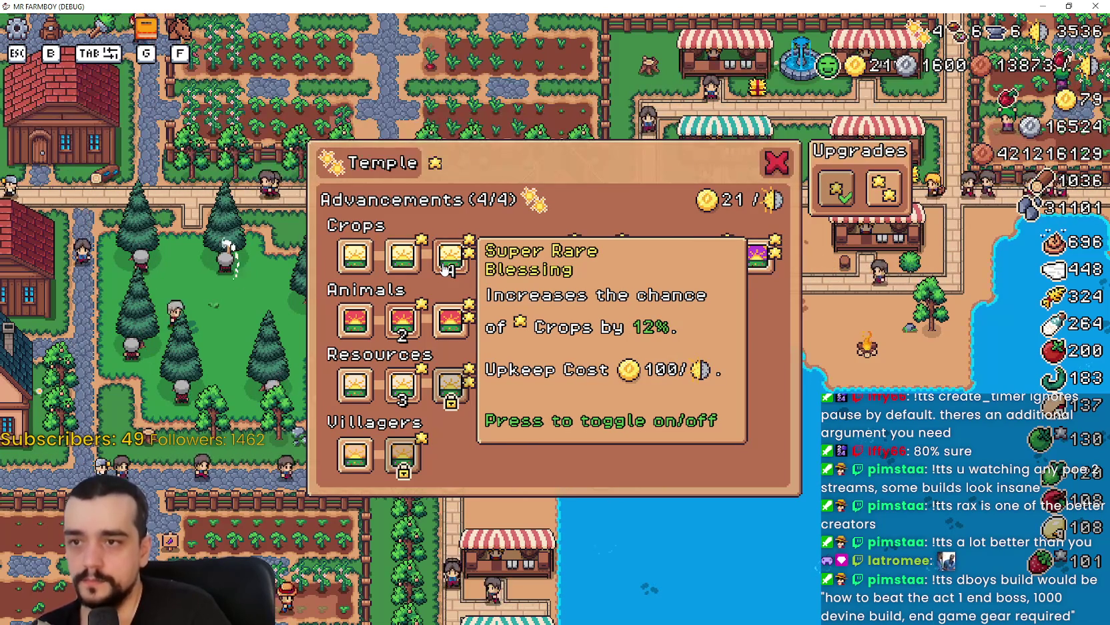
click(447, 268)
click(448, 268)
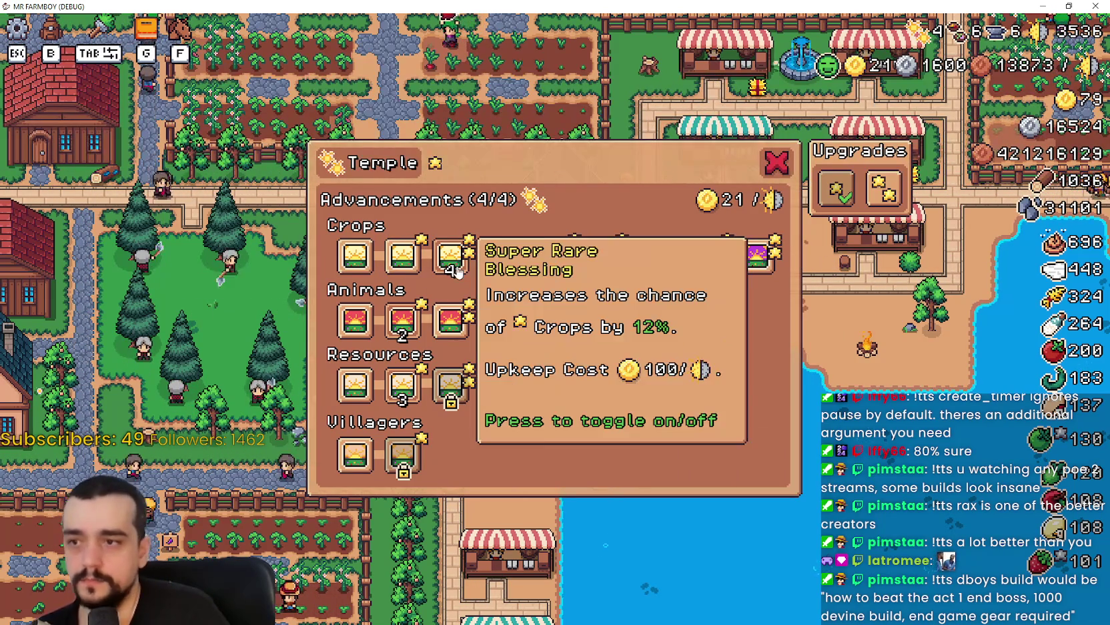
click(458, 316)
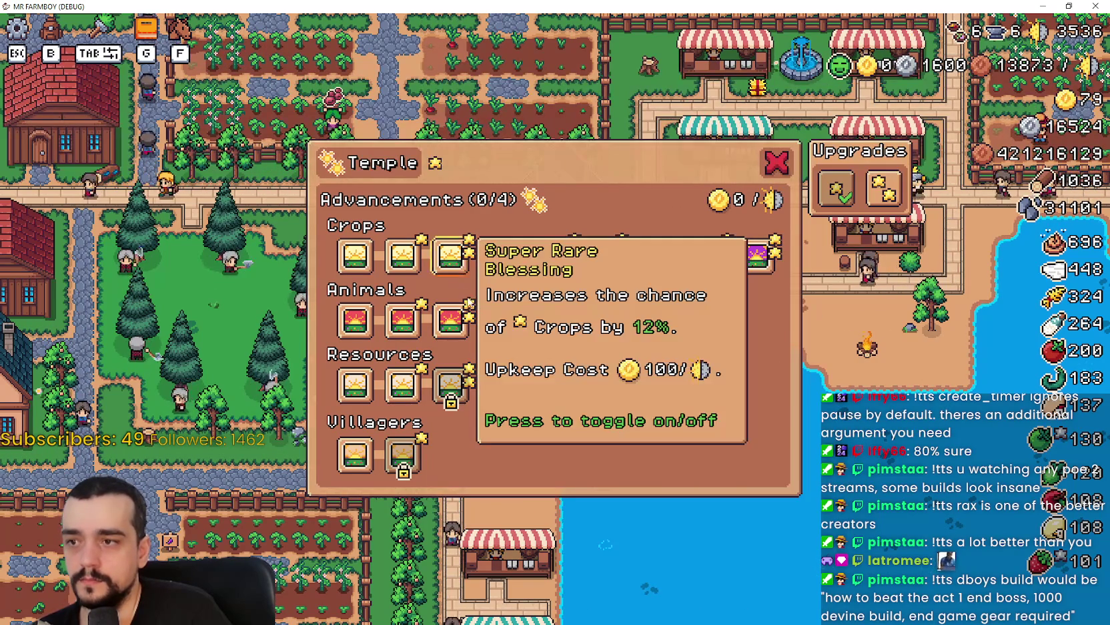
click(403, 257)
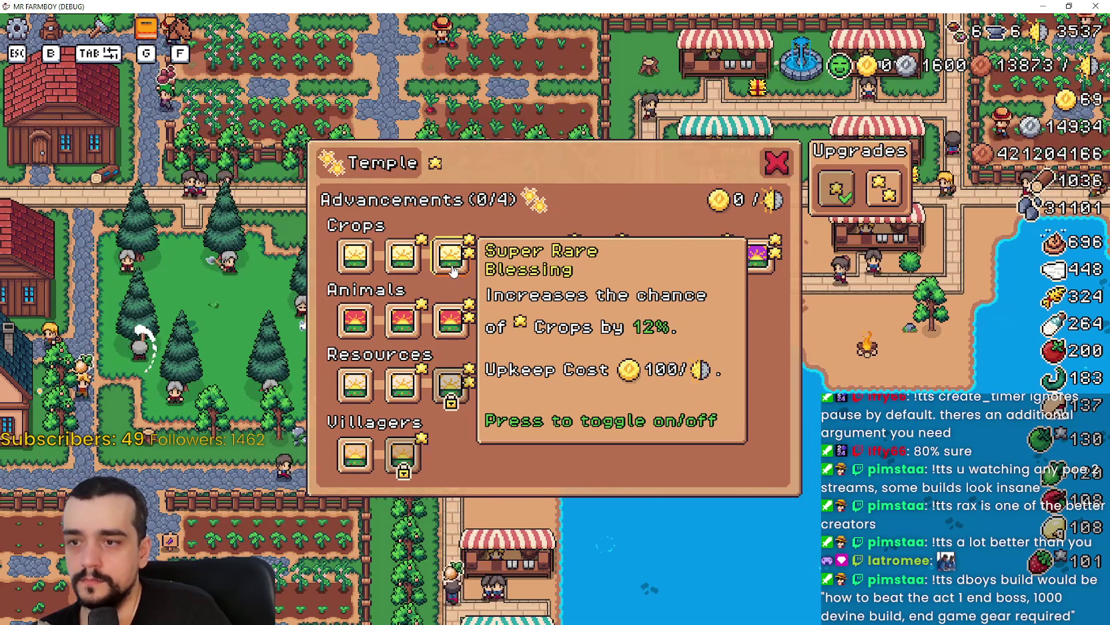
key(alt+Tab)
scroll(513, 525, up, 3)
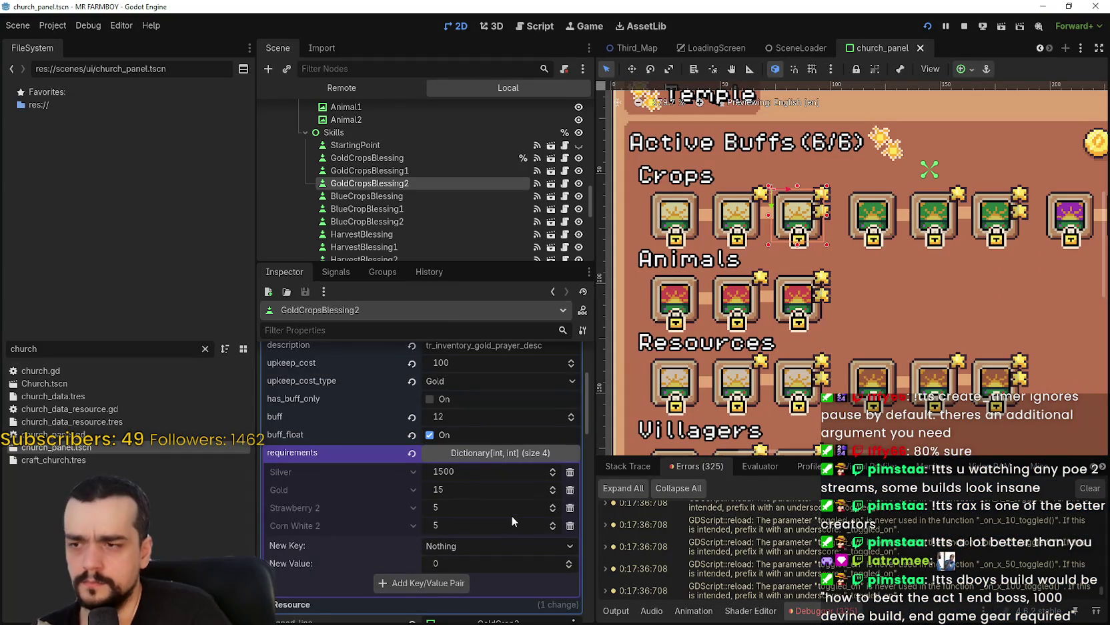
Open ChurchPanel's church_panel.gd in a widened code editor, then open church.gd
scroll(508, 512, up, 1)
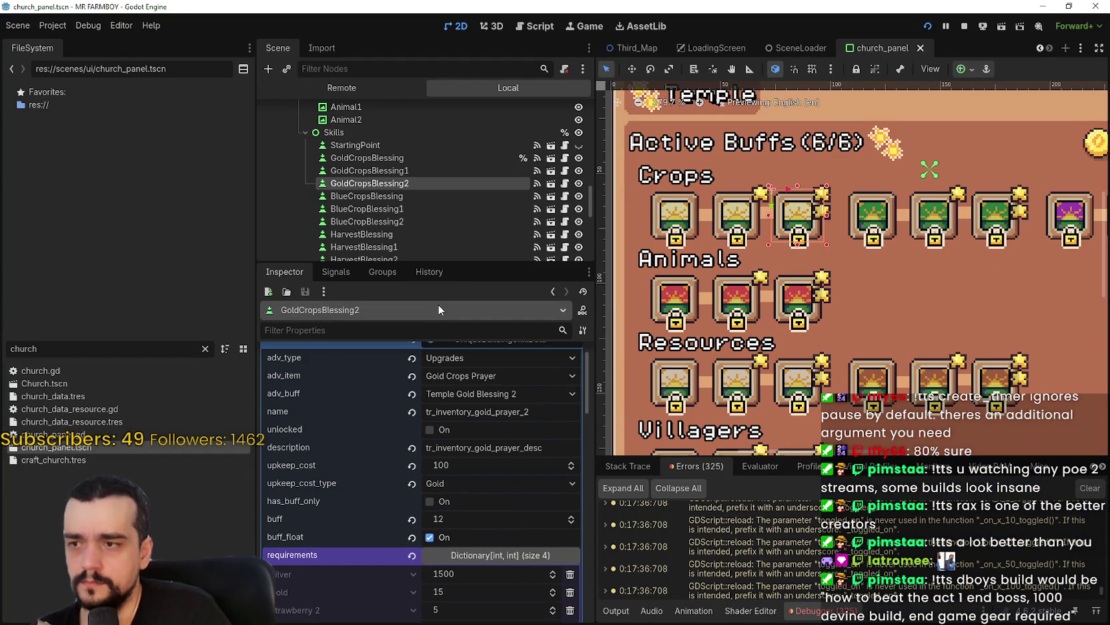
scroll(582, 179, up, 2)
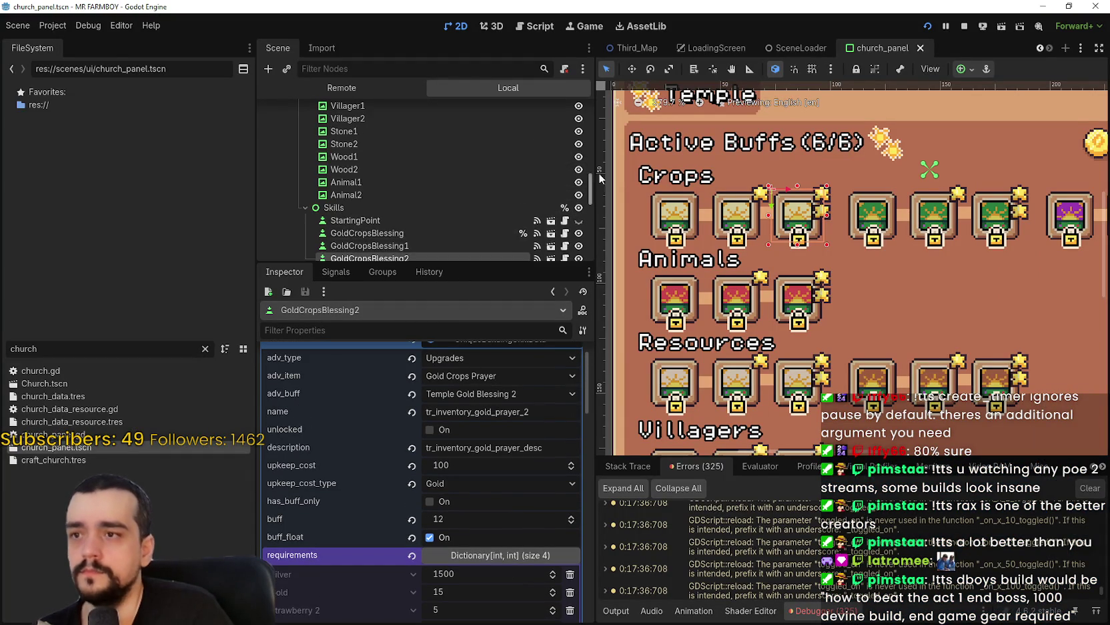
drag(591, 181, 578, 111)
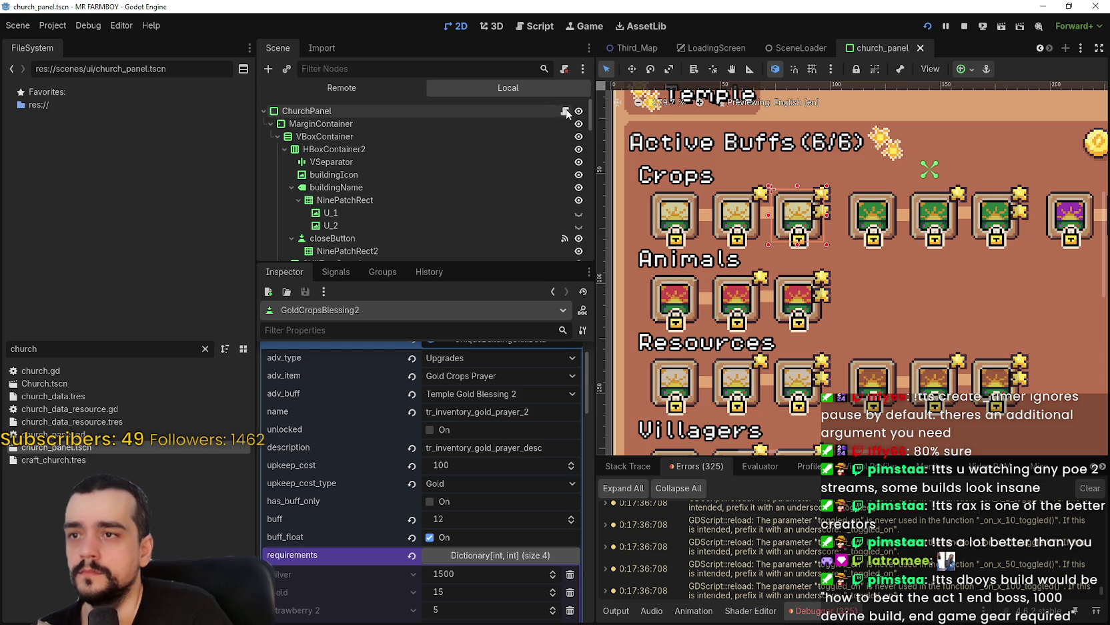
click(565, 111)
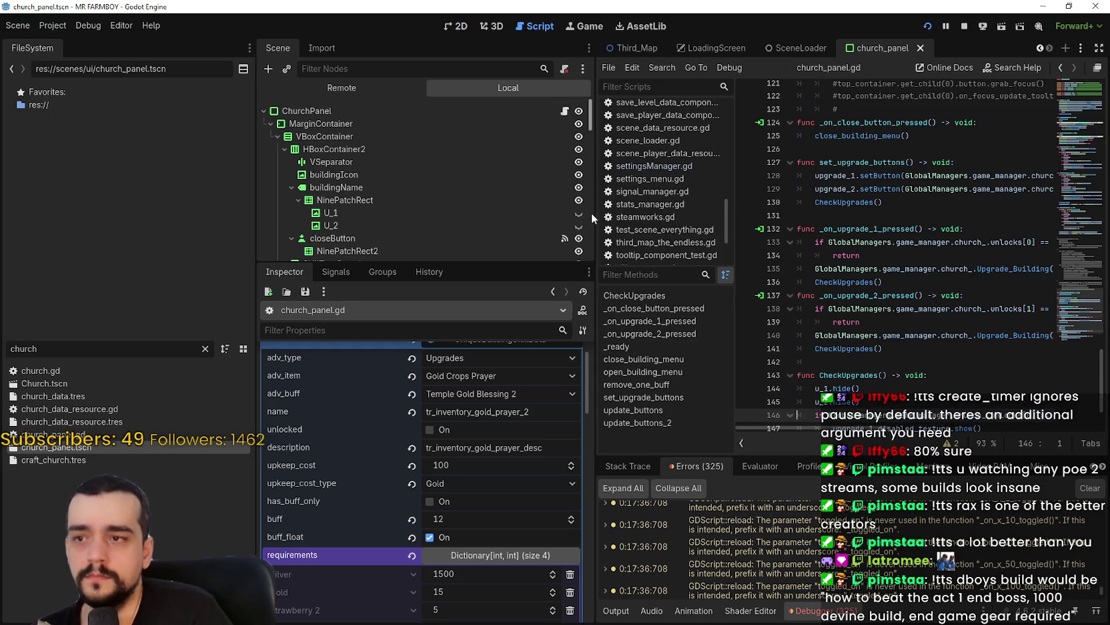
drag(593, 220, 485, 221)
mouse_move(1087, 112)
mouse_down()
mouse_move(1077, 118)
mouse_move(1072, 322)
mouse_move(1062, 359)
mouse_up()
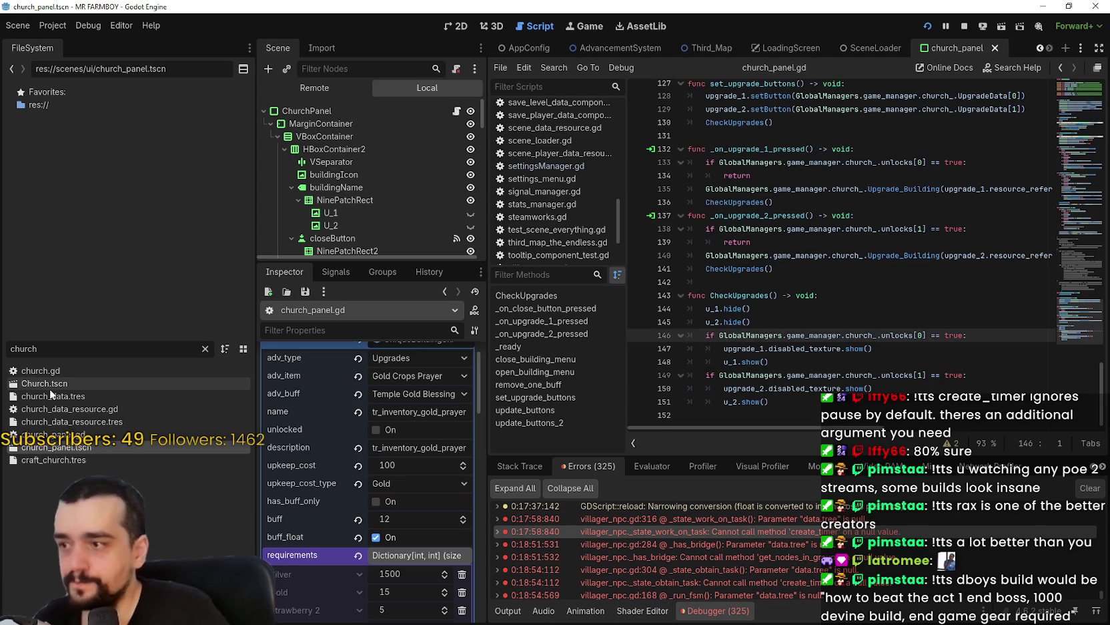
click(61, 371)
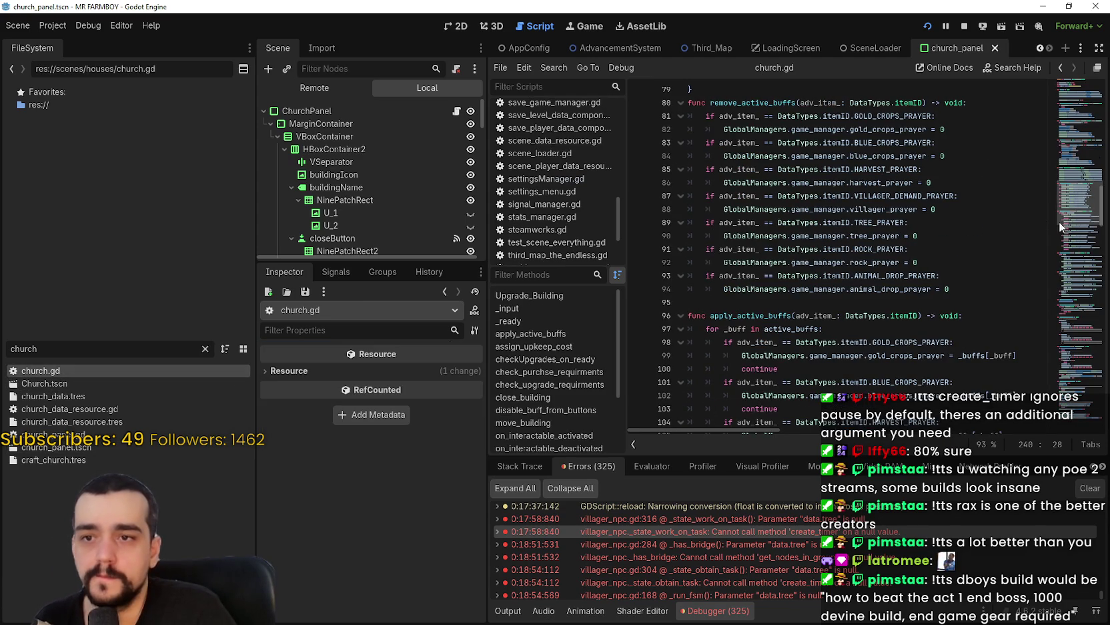
Read apply_active_buffs in church.gd and highlight _buffs to trace where it is used
scroll(910, 347, down, 3)
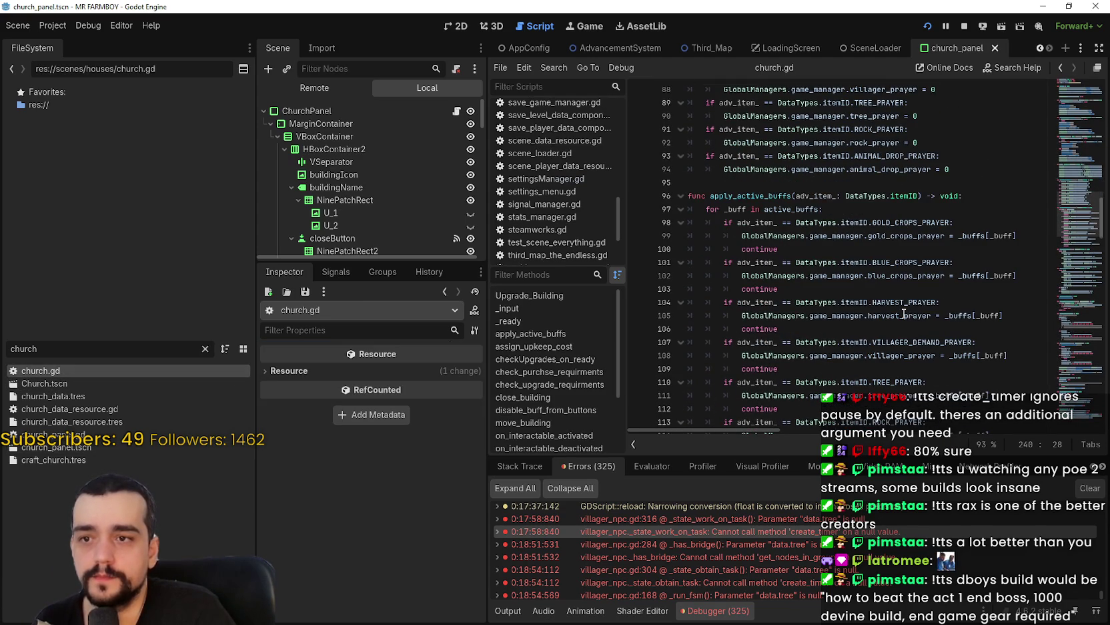
scroll(903, 313, down, 3)
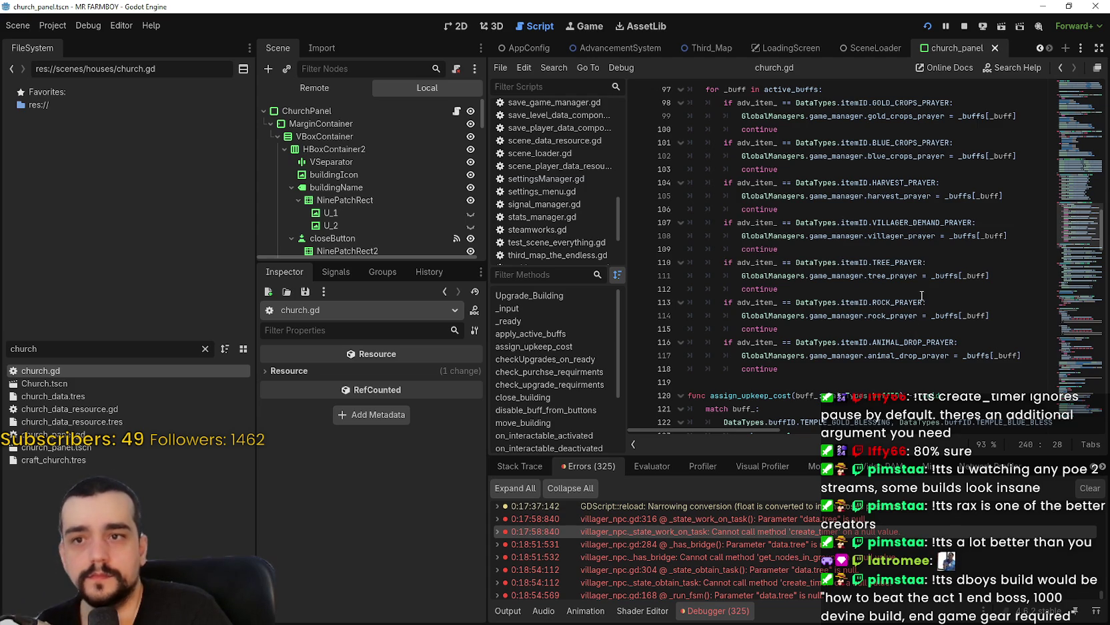
scroll(927, 273, up, 1)
double_click(975, 156)
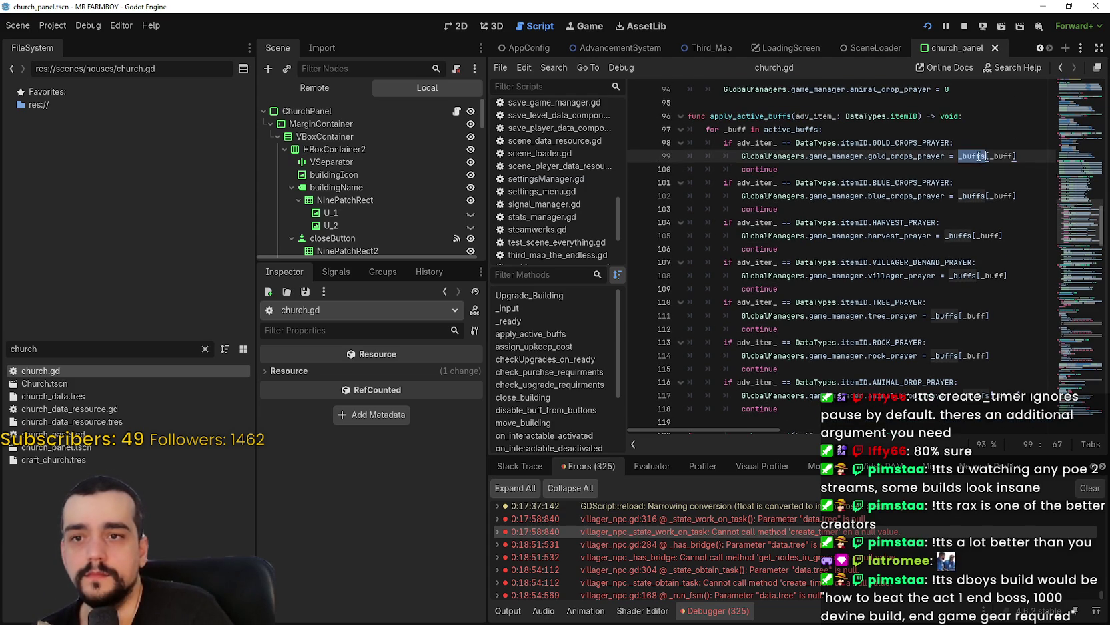
scroll(954, 287, up, 10)
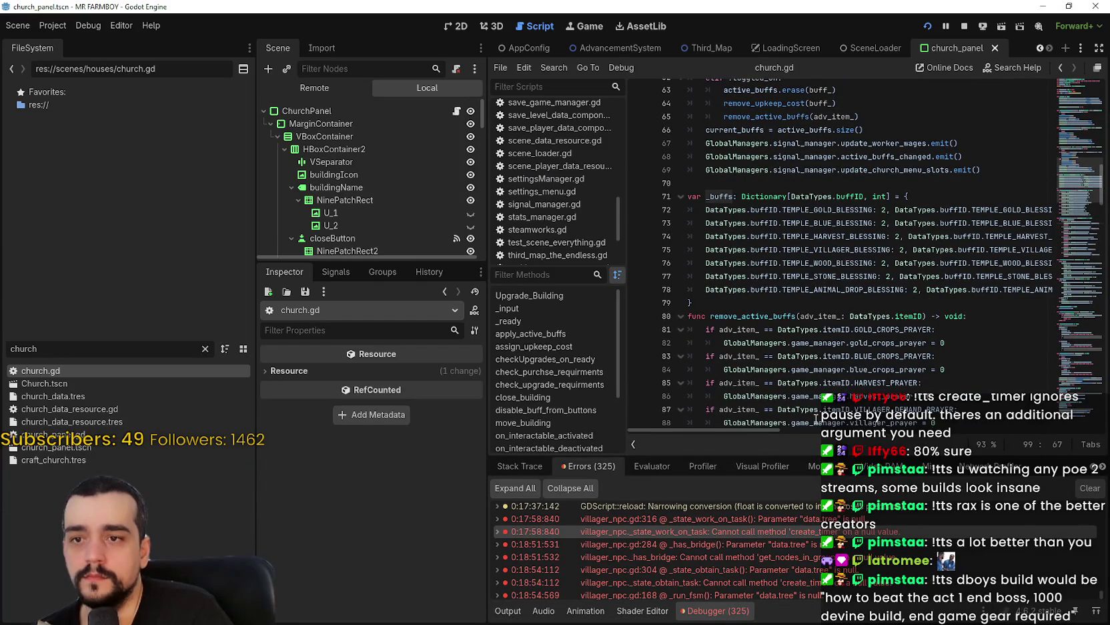
mouse_move(774, 430)
mouse_down()
mouse_move(882, 431)
mouse_move(721, 401)
mouse_up()
Review set_buff and jump to assign_upkeep_cost's 1, 10 or 100 upkeep per tier
scroll(755, 289, down, 2)
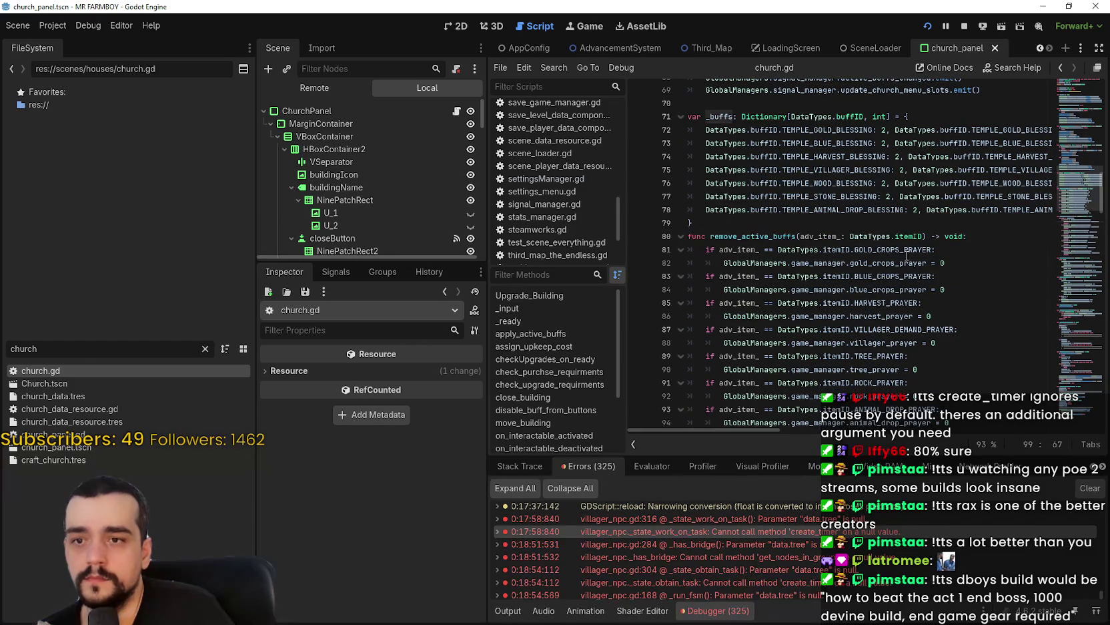
scroll(903, 293, up, 4)
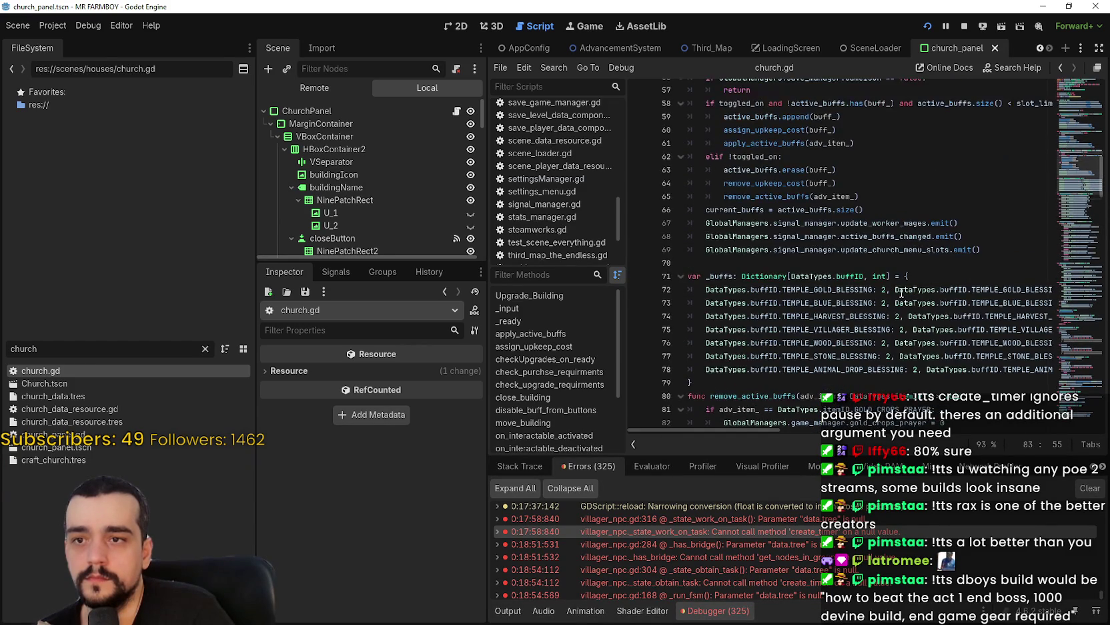
scroll(901, 290, down, 3)
scroll(901, 290, up, 8)
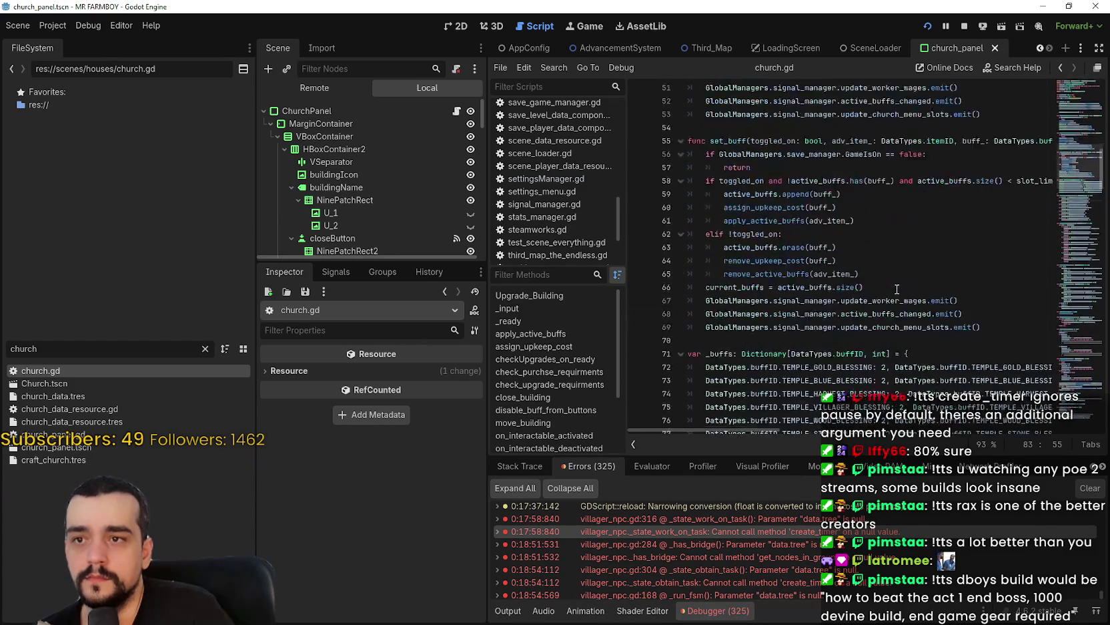
mouse_move(1070, 142)
mouse_down()
mouse_move(1071, 83)
mouse_move(1078, 359)
mouse_move(1077, 222)
mouse_move(1080, 243)
mouse_up()
mouse_move(796, 432)
mouse_down()
mouse_move(813, 425)
mouse_move(789, 427)
mouse_up()
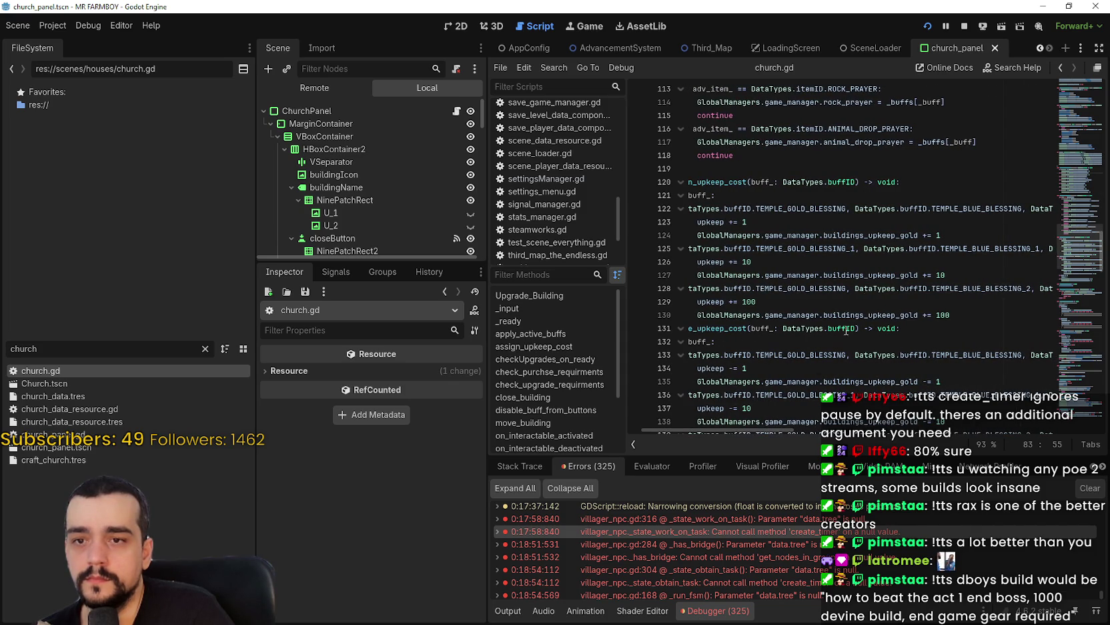
Look over the upkeep code from line 128 and save church.gd
click(846, 287)
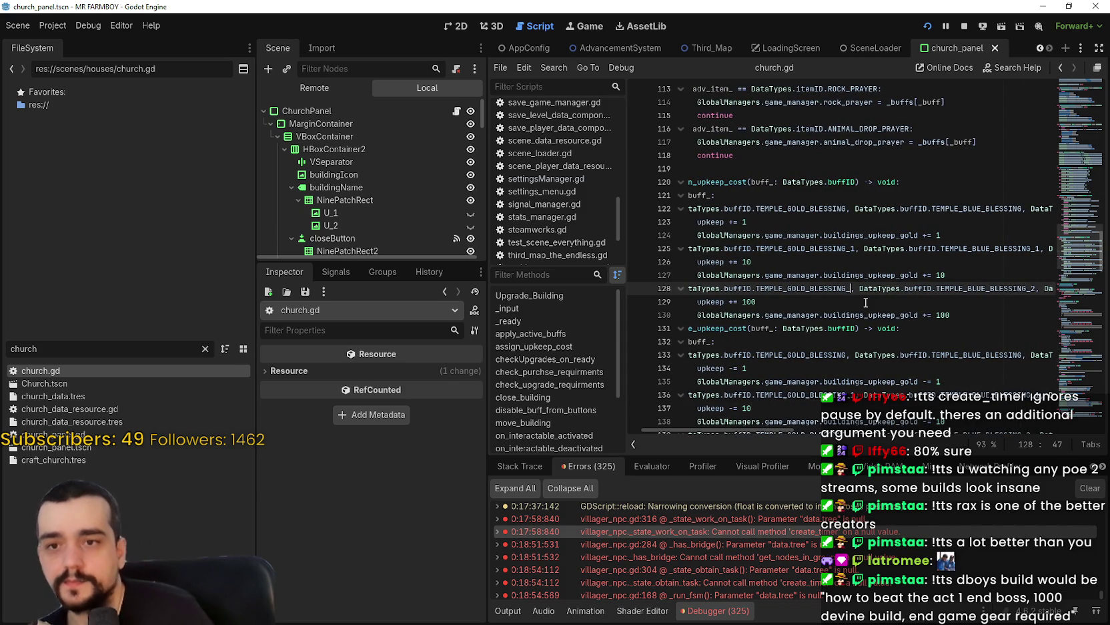
mouse_move(776, 432)
mouse_down()
mouse_move(1091, 429)
mouse_move(747, 427)
mouse_up()
click(904, 314)
key(ctrl+s)
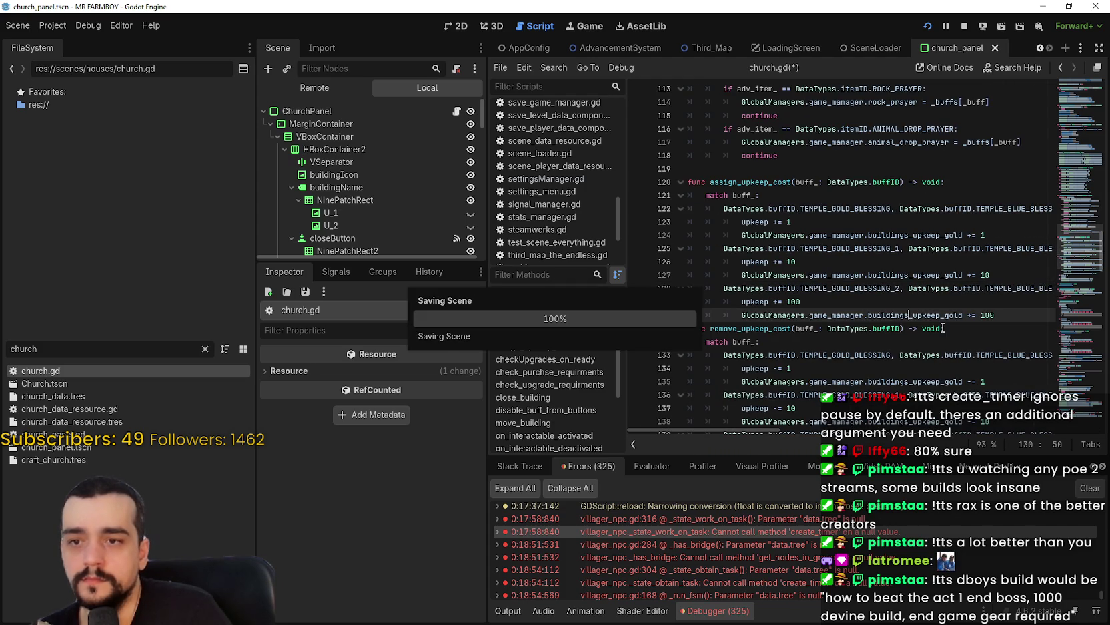
Check the upkeep += 100 line and remove_upkeep_cost's gold subtraction of 100, then go to the game
click(892, 298)
scroll(867, 290, down, 3)
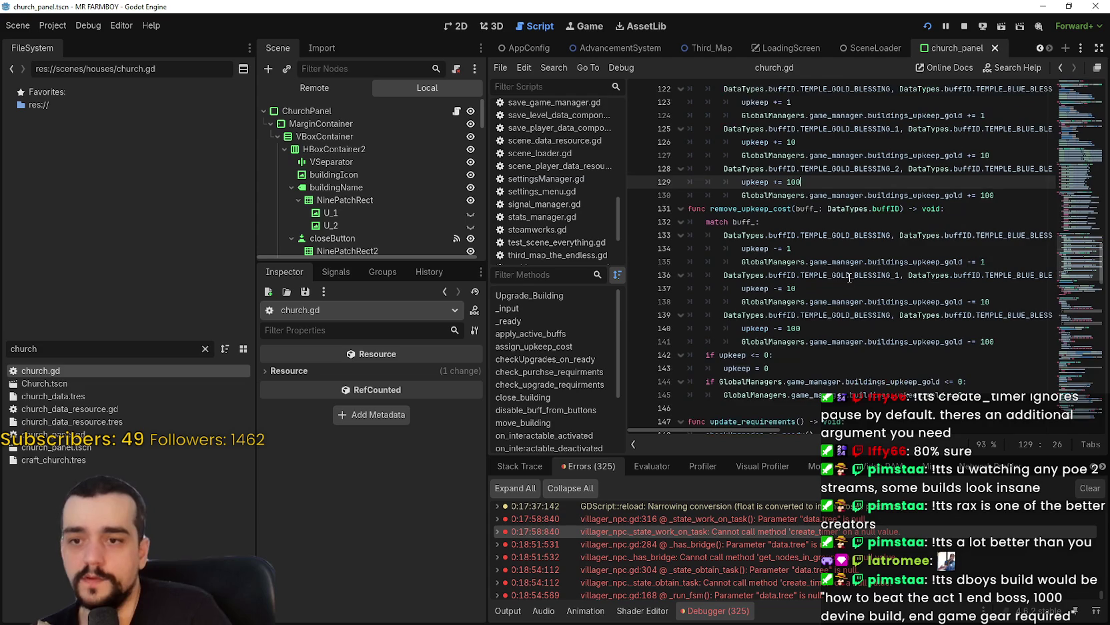
click(959, 311)
click(982, 343)
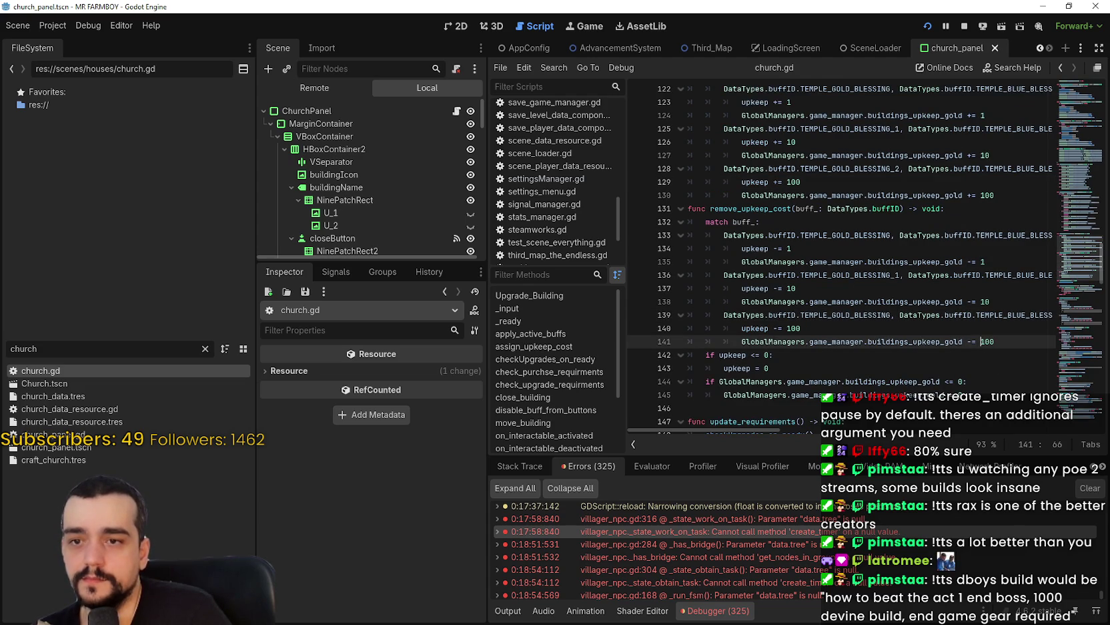
key(alt+Tab)
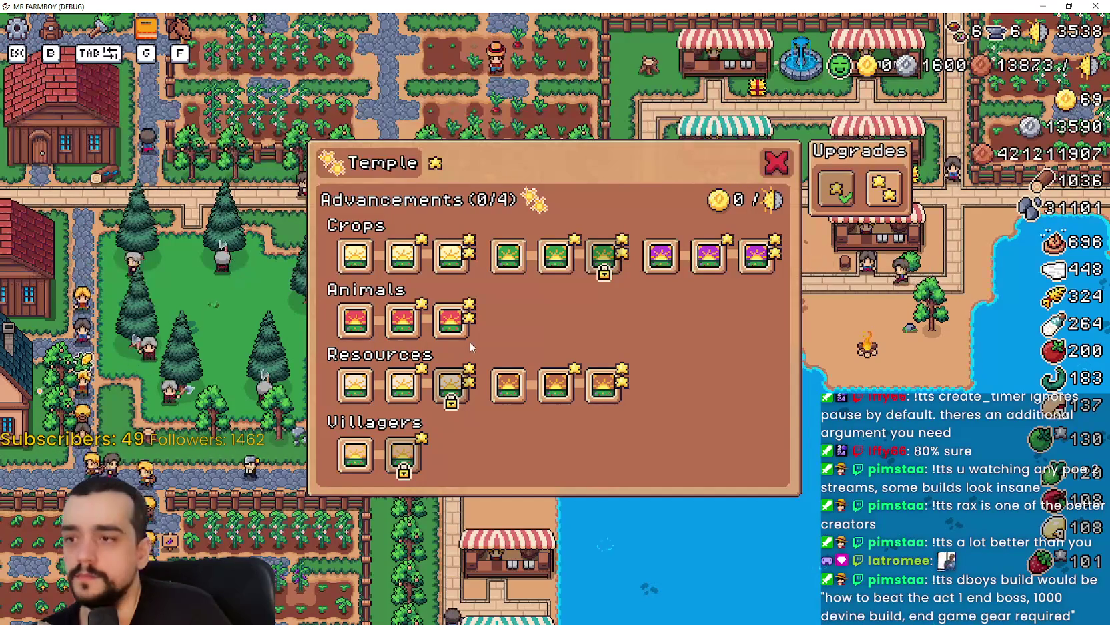
Toggle the crop blessing advancement off and close the Temple advancements panel
mouse_move(451, 263)
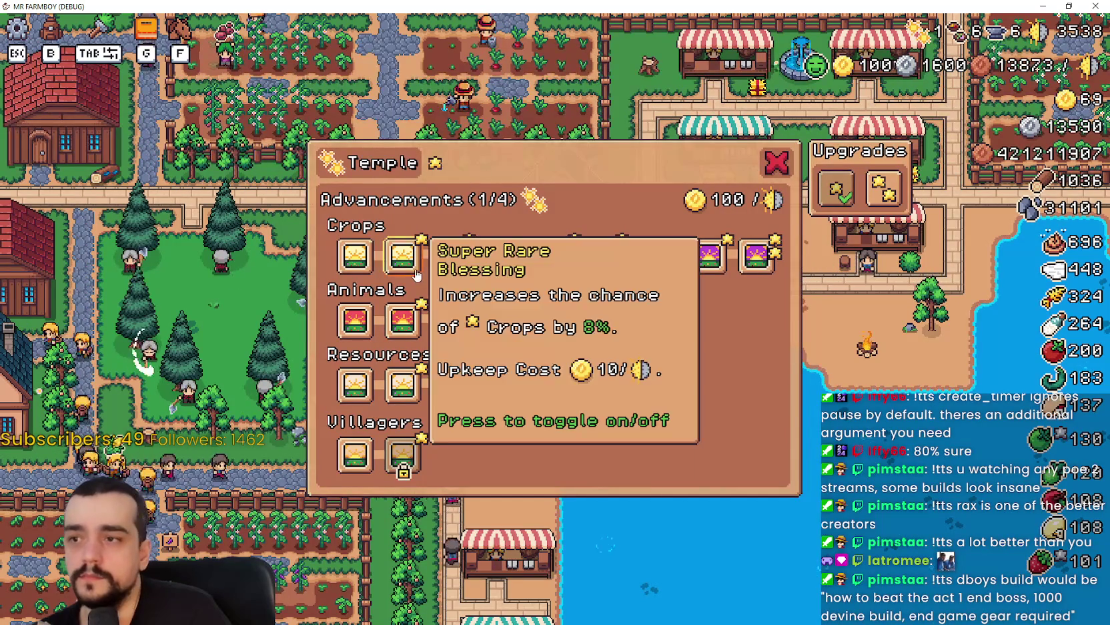
mouse_move(403, 268)
click(451, 262)
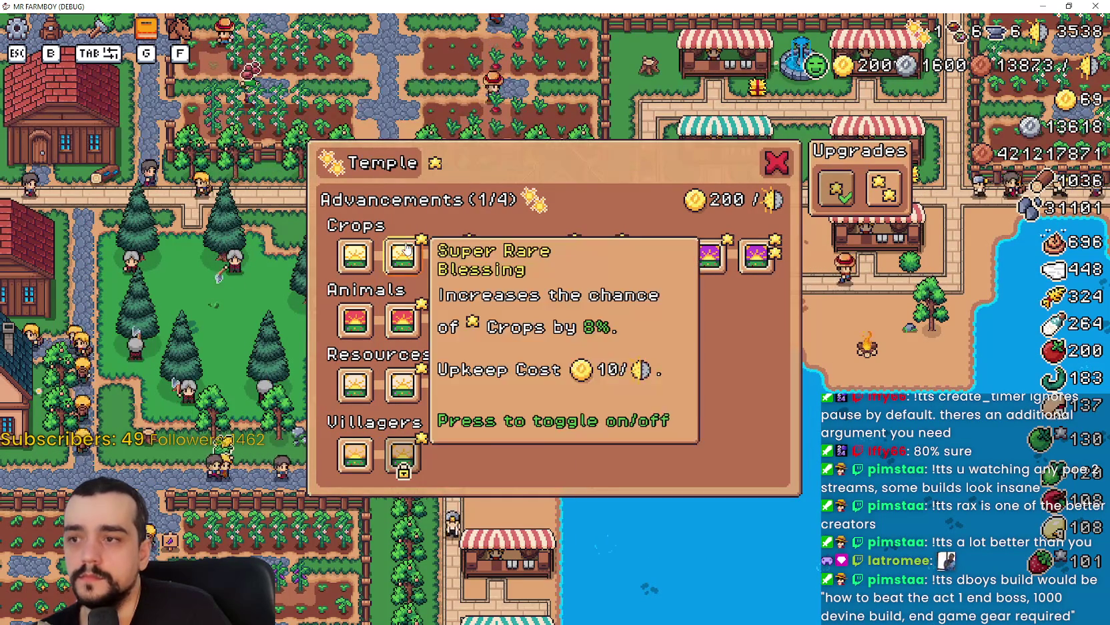
mouse_move(510, 403)
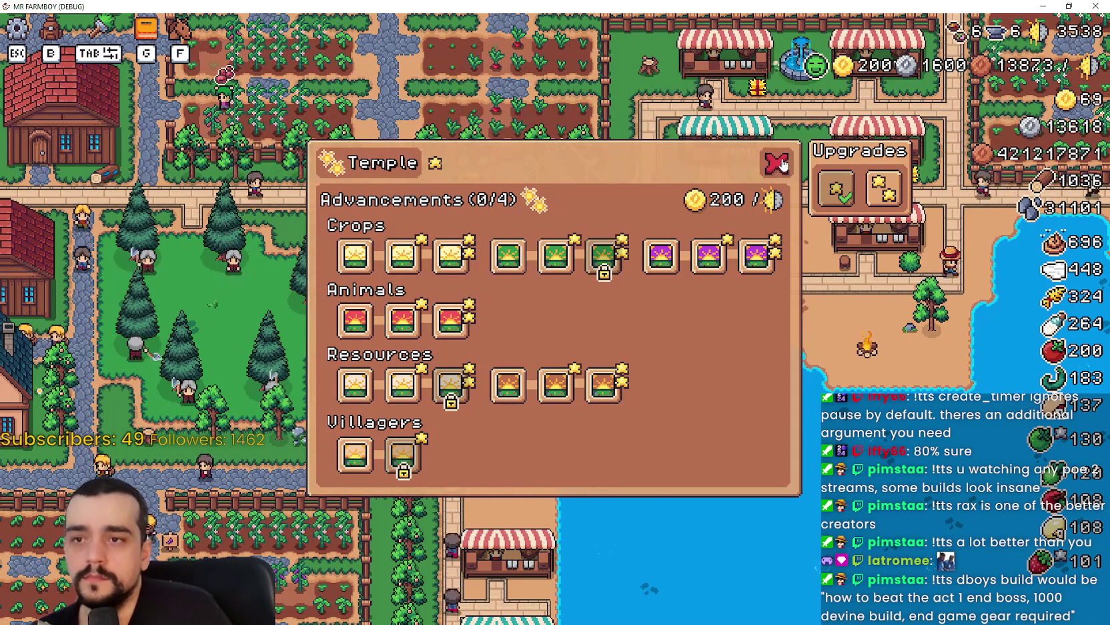
click(777, 162)
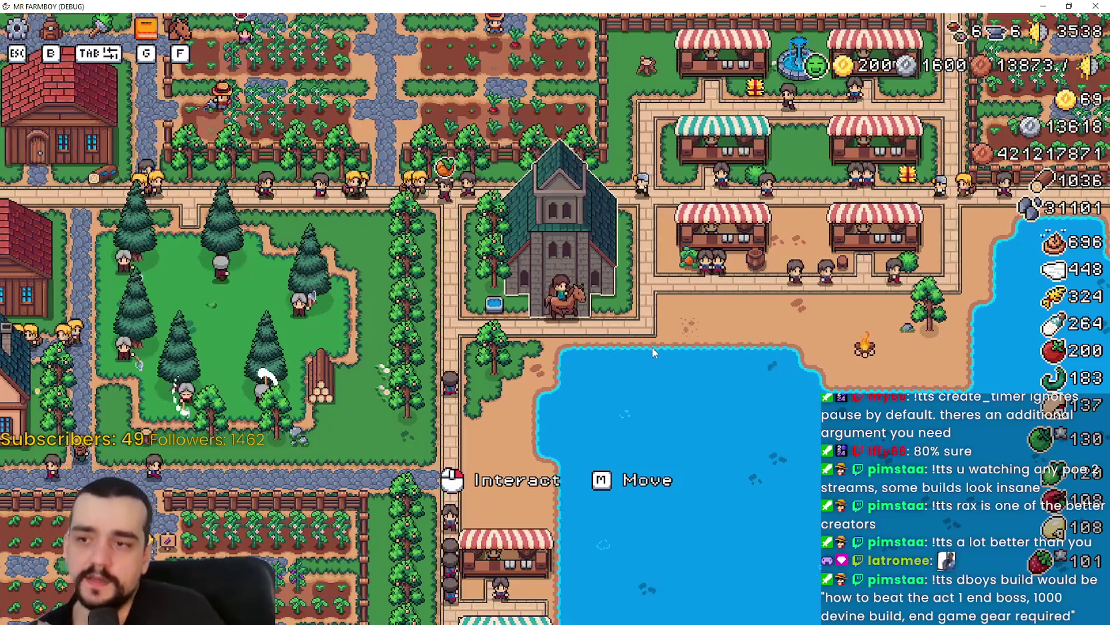
Ride the horse from the church past the market, north over the fields and along the town road
key(d)
scroll(713, 389, up, 1)
scroll(713, 389, down, 3)
key(w)
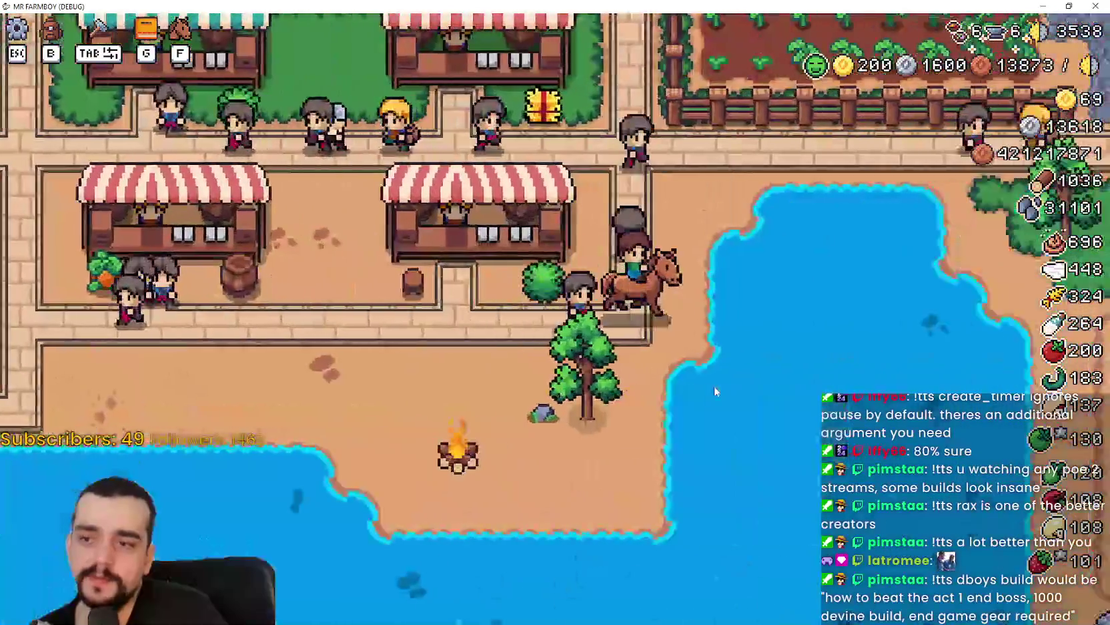
scroll(713, 384, up, 3)
key(w)
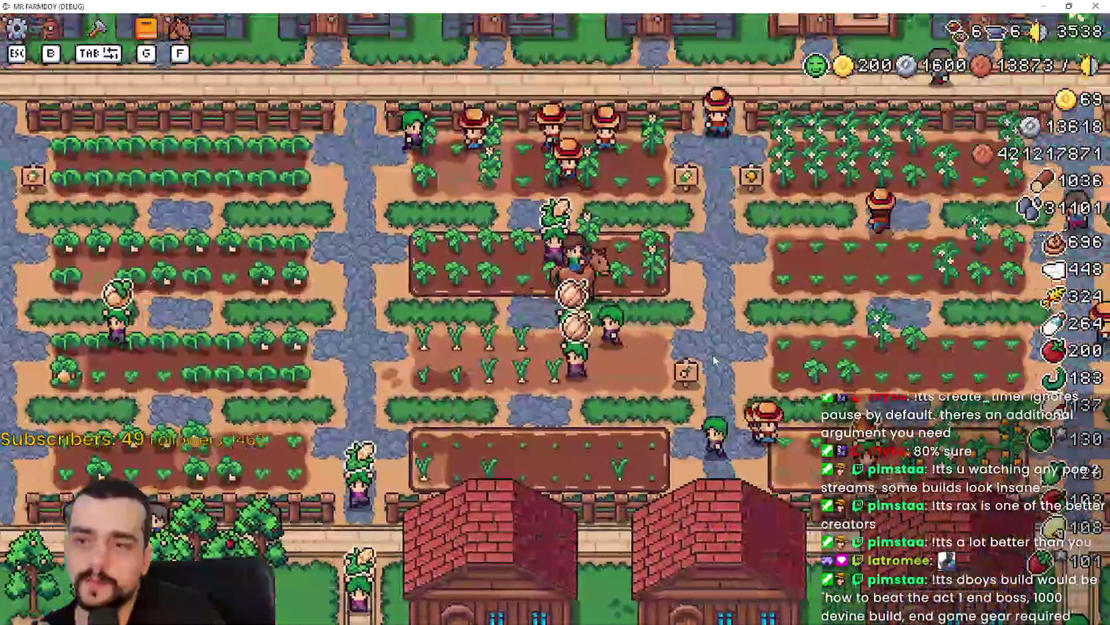
key(w)
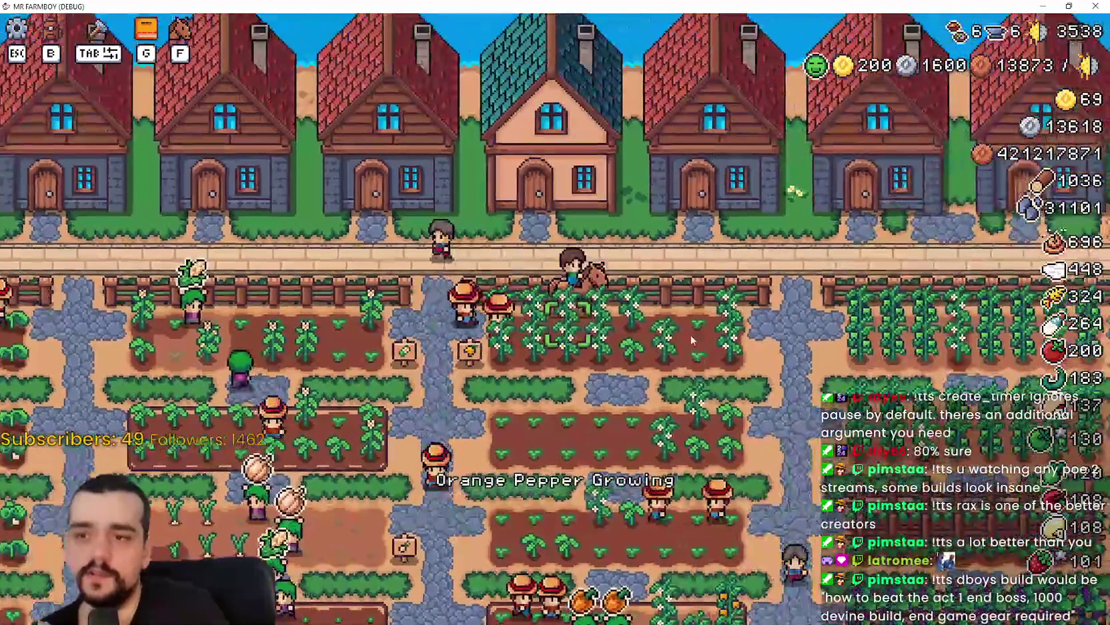
key(d)
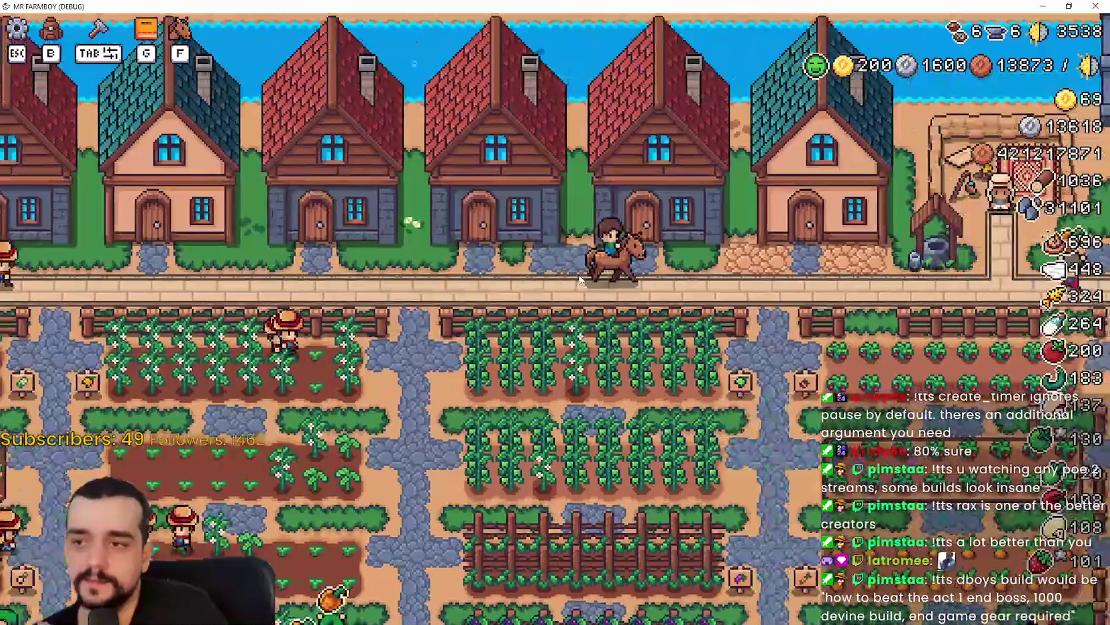
key(s)
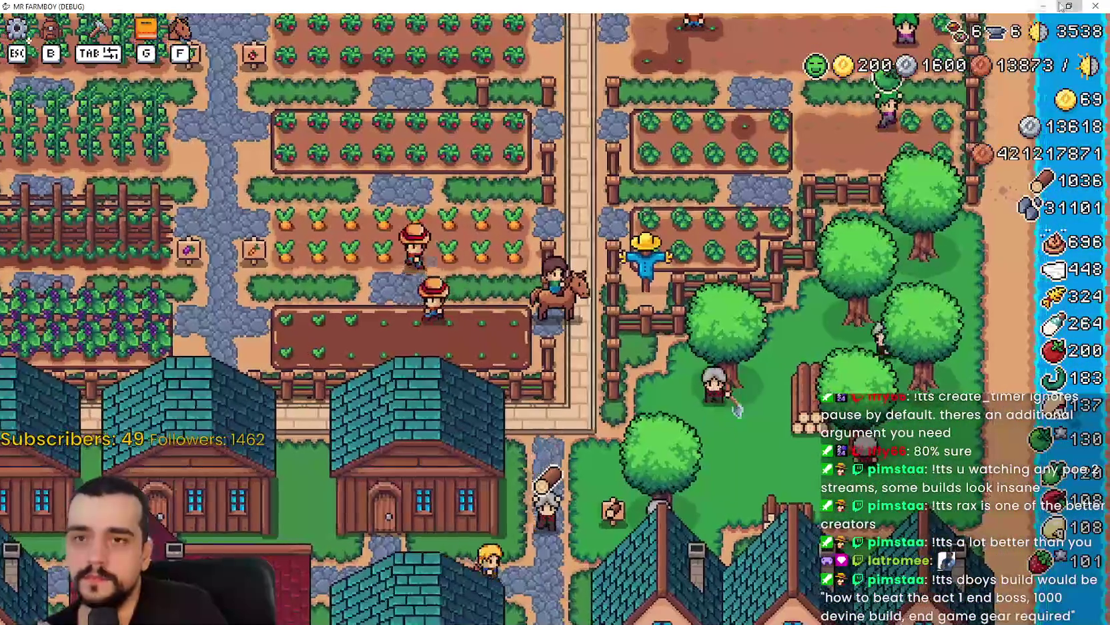
Restore the game to a window over the editor and read the temple bug thread on Discord
click(1042, 5)
drag(727, 80, 714, 86)
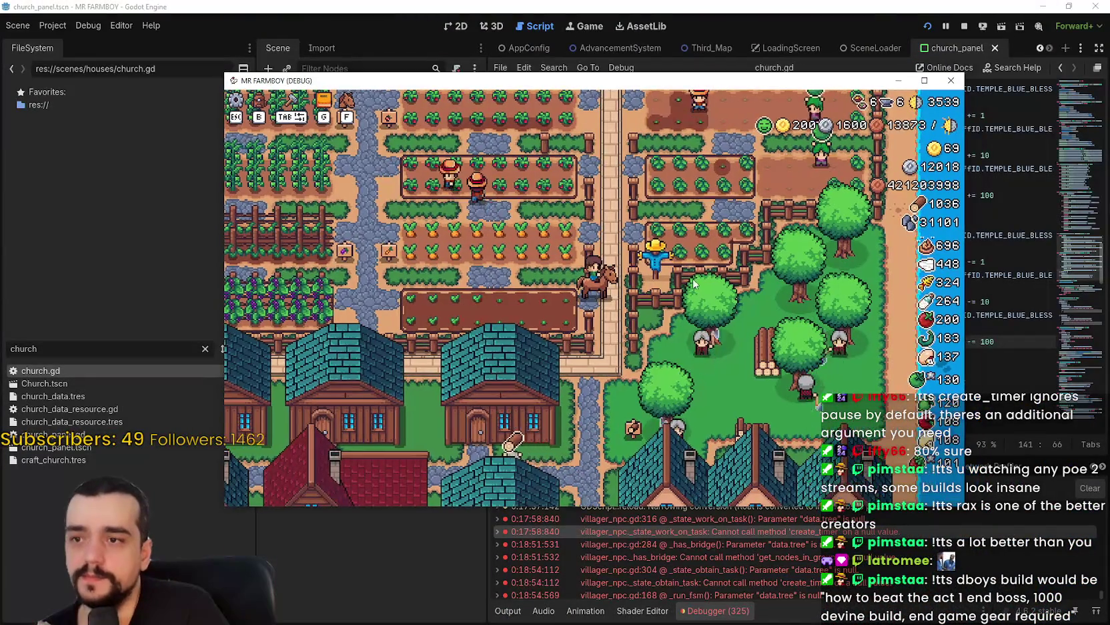
key(alt+Tab)
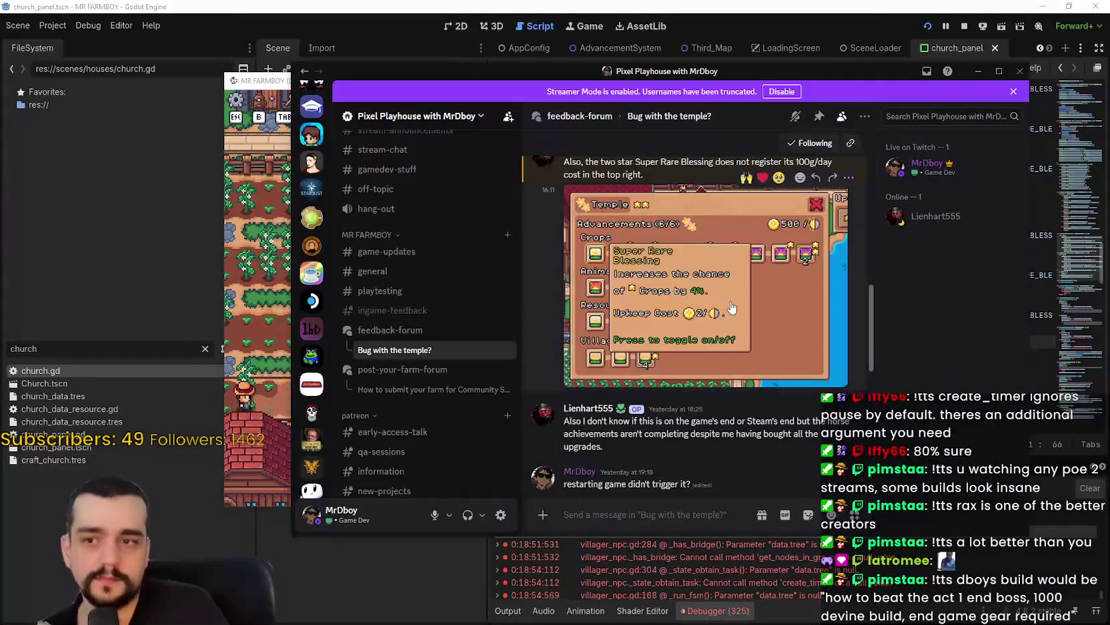
scroll(679, 395, down, 1)
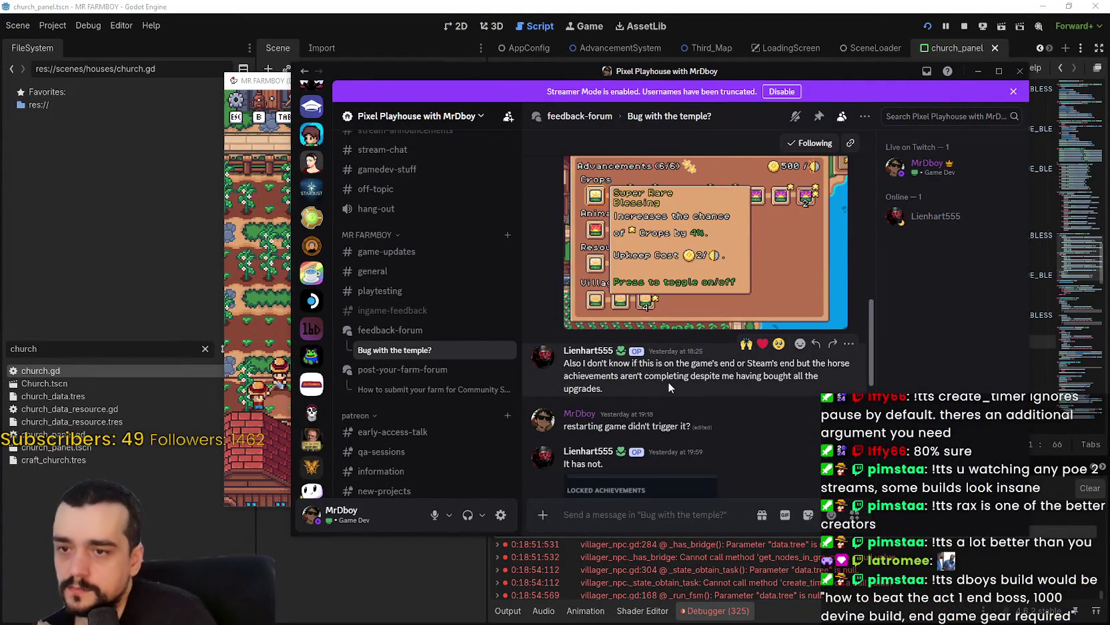
scroll(668, 381, down, 3)
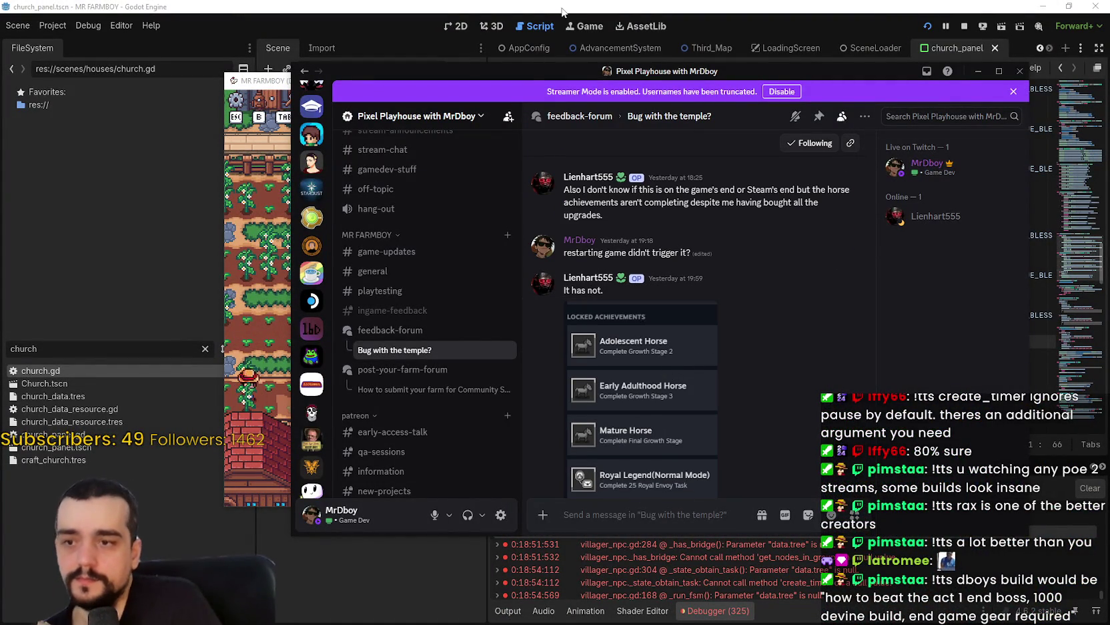
key(alt+Tab)
Maximize the game window and ride south through the village to the Player House
key(w)
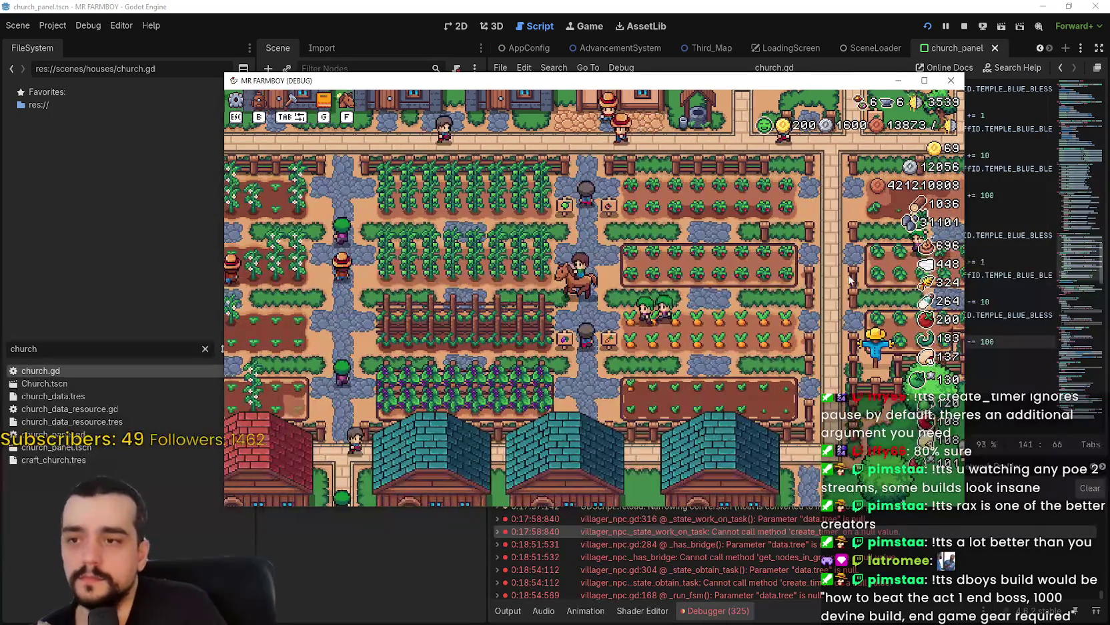
key(super+Up)
key(s)
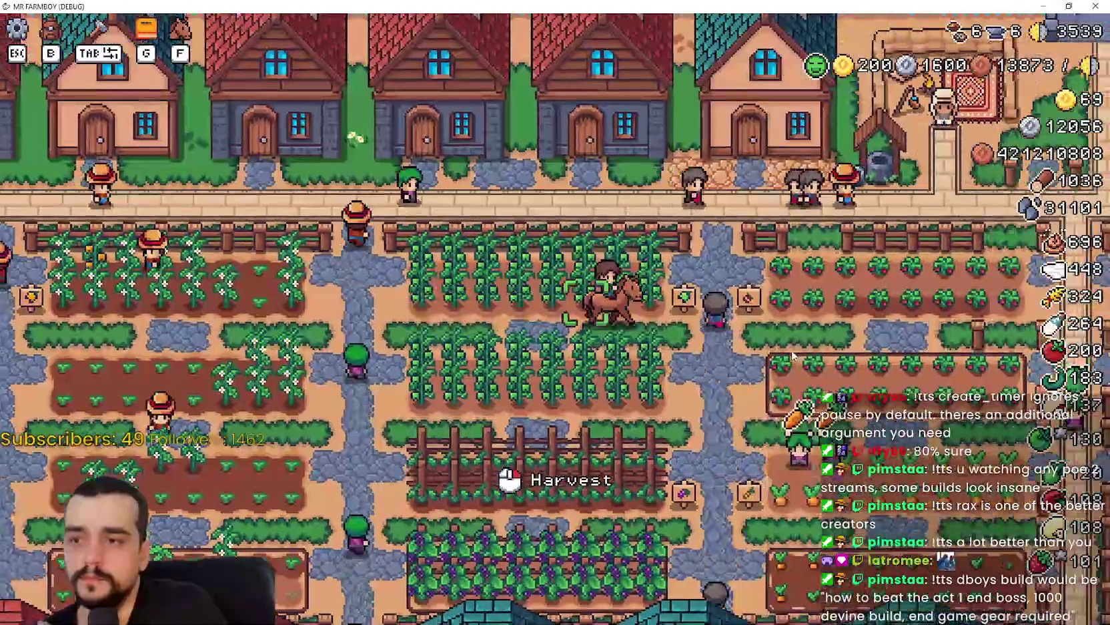
scroll(791, 353, down, 3)
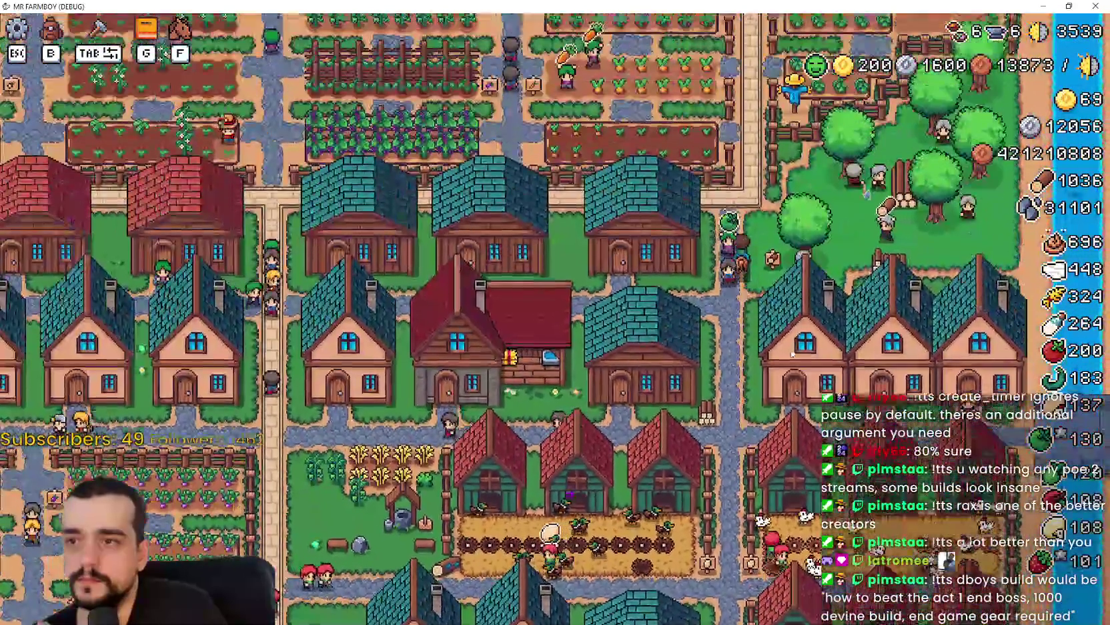
scroll(790, 354, up, 2)
scroll(792, 352, down, 2)
key(s)
scroll(791, 353, up, 2)
key(a)
scroll(792, 353, up, 3)
Check the Player House upgrades panel's Sturdy Saddle horse advancement, then bring up the Paused menu
click(843, 329)
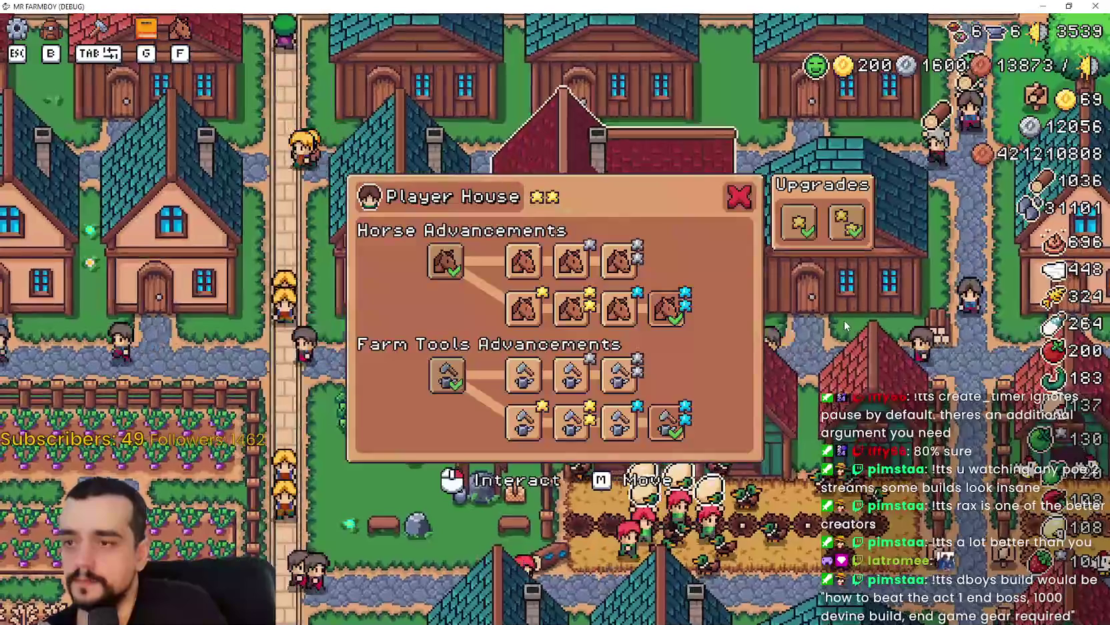
key(Escape)
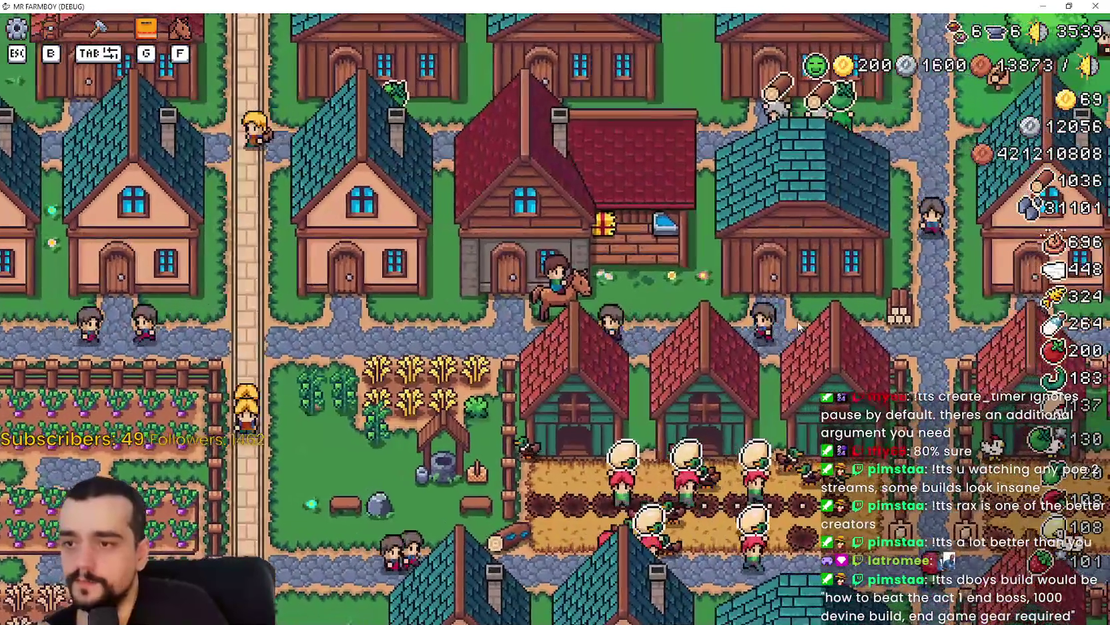
click(798, 326)
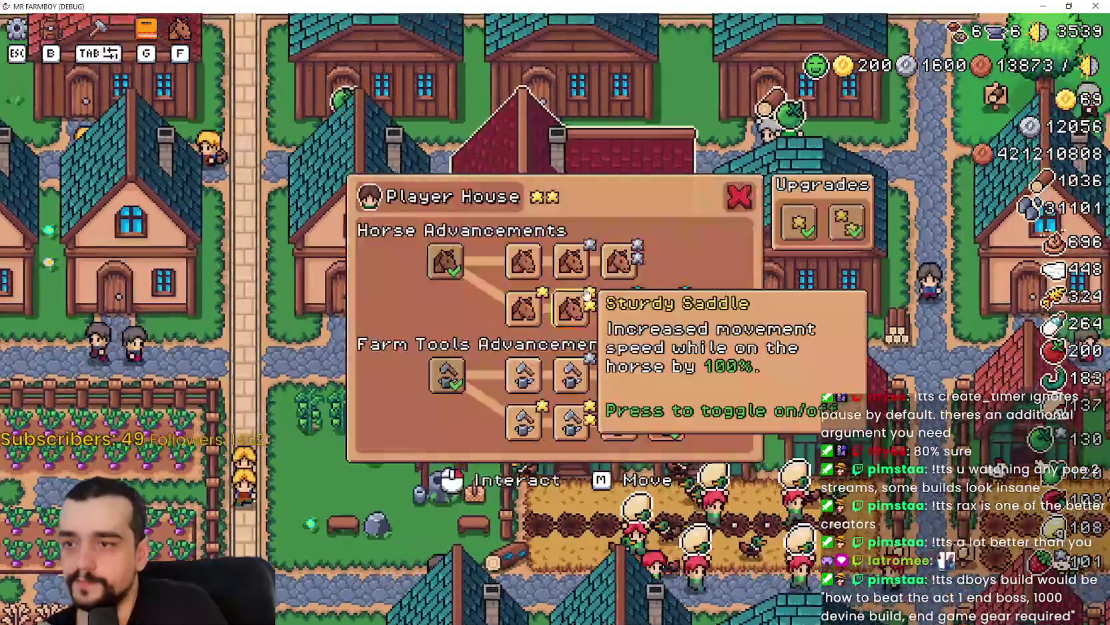
key(Escape)
key(Escape)
key(Escape)
key(Escape)
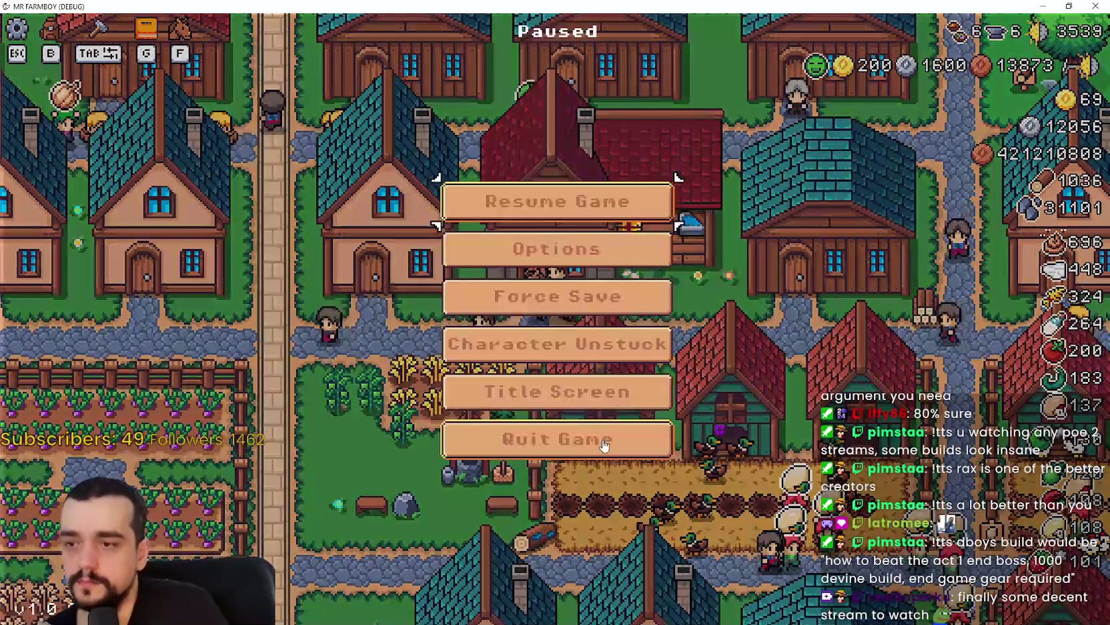
key(Escape)
key(alt+Tab)
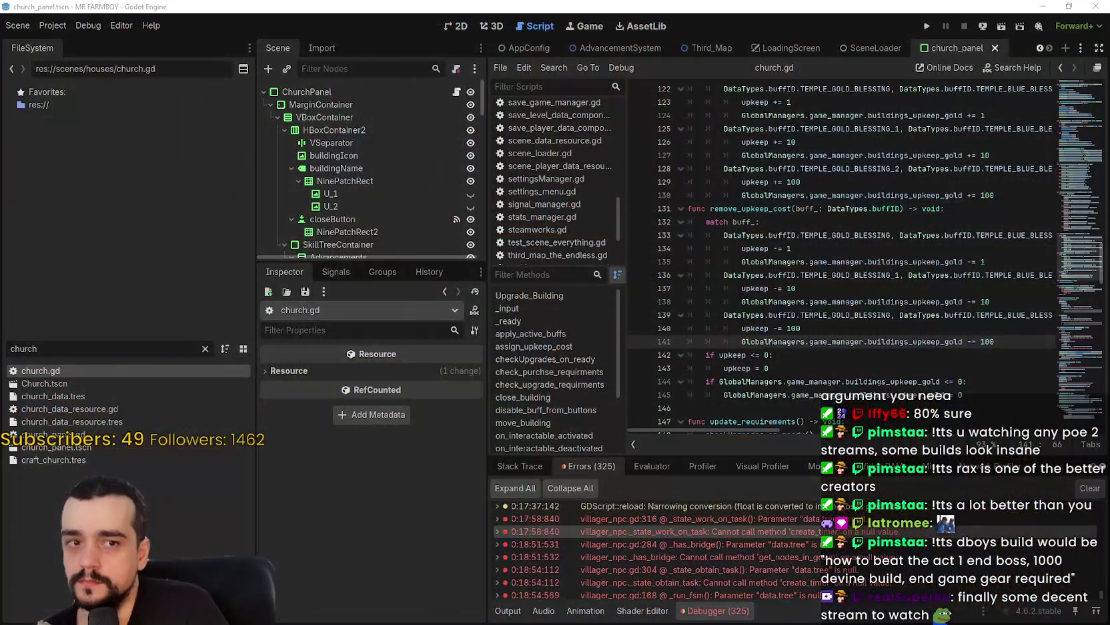
click(885, 186)
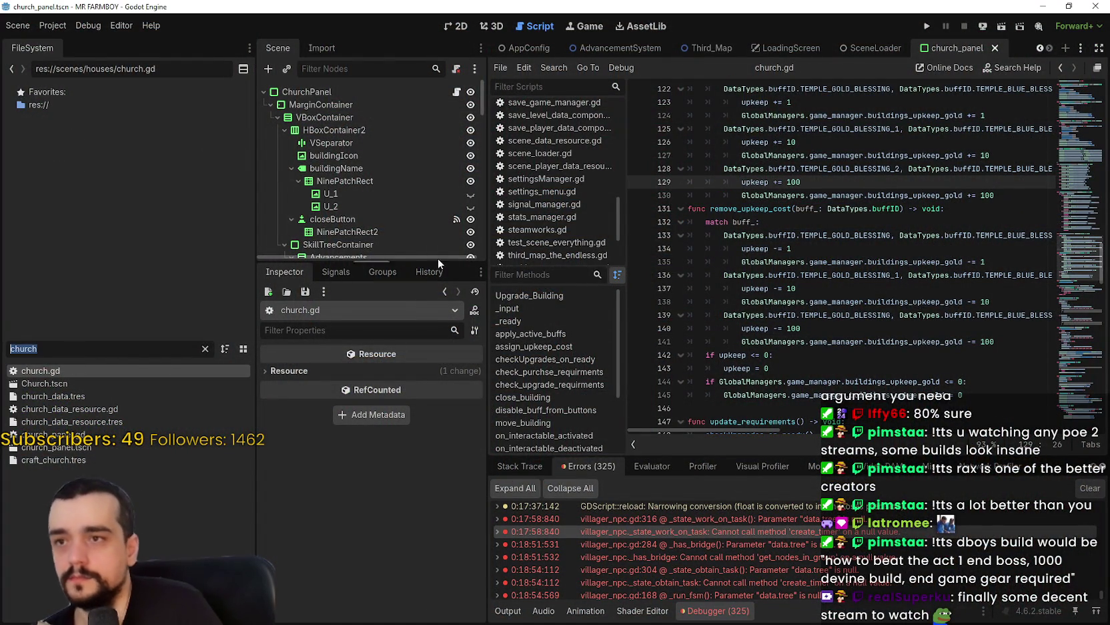
scroll(1039, 46, up, 8)
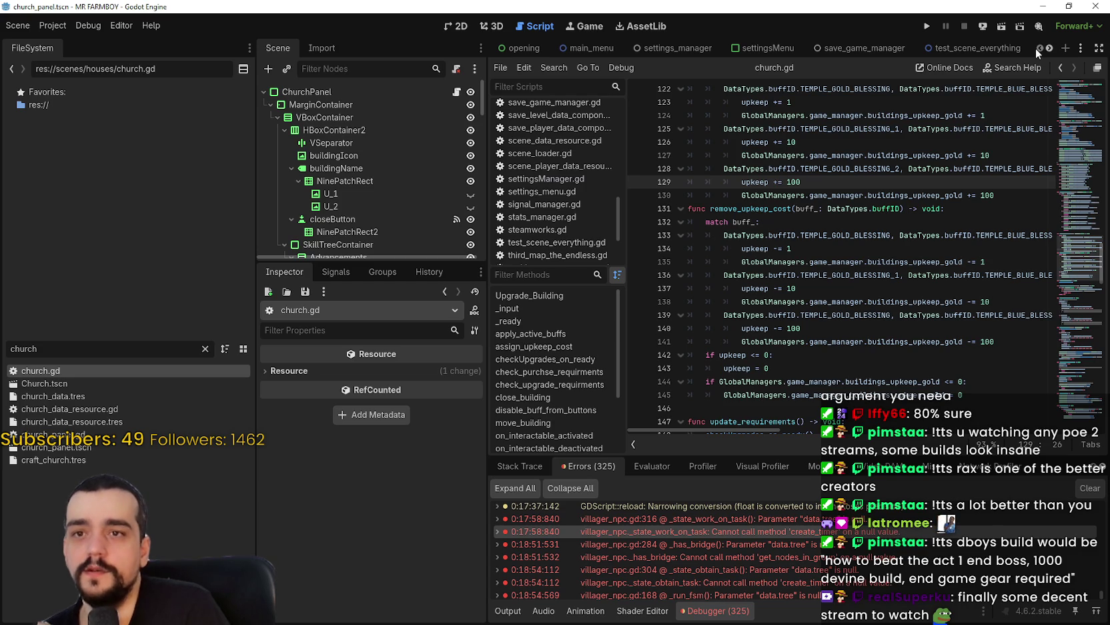
click(994, 46)
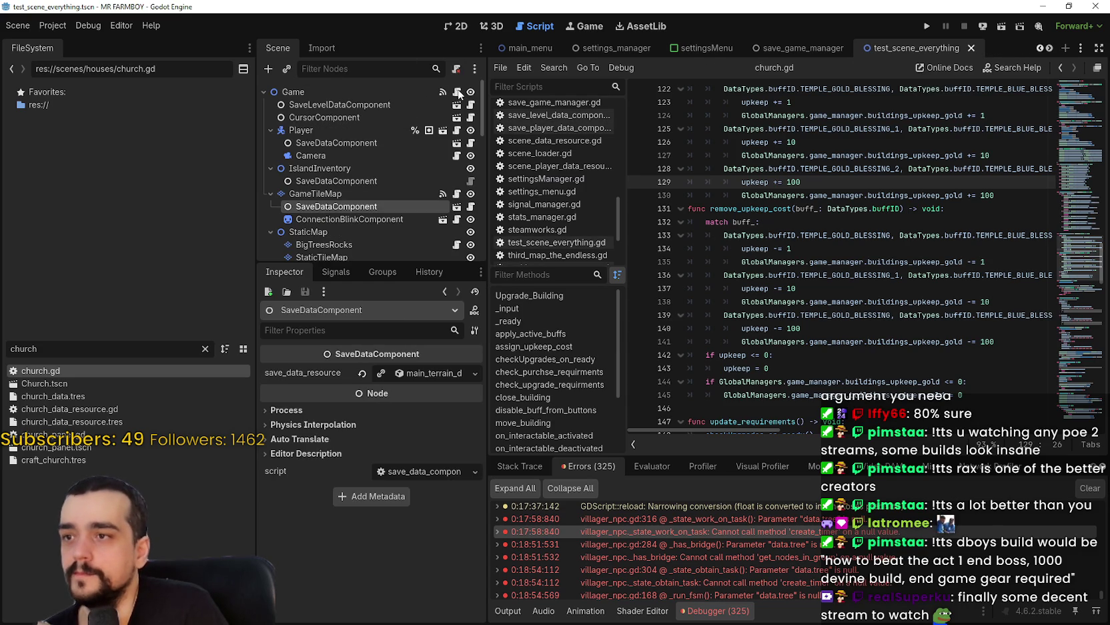
click(806, 275)
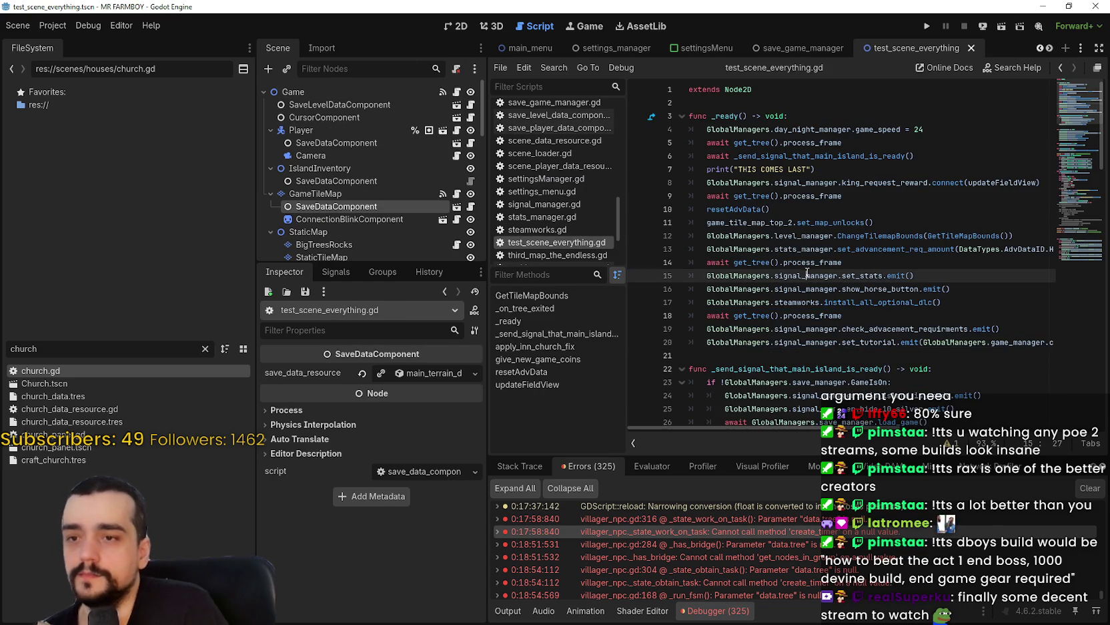
click(796, 357)
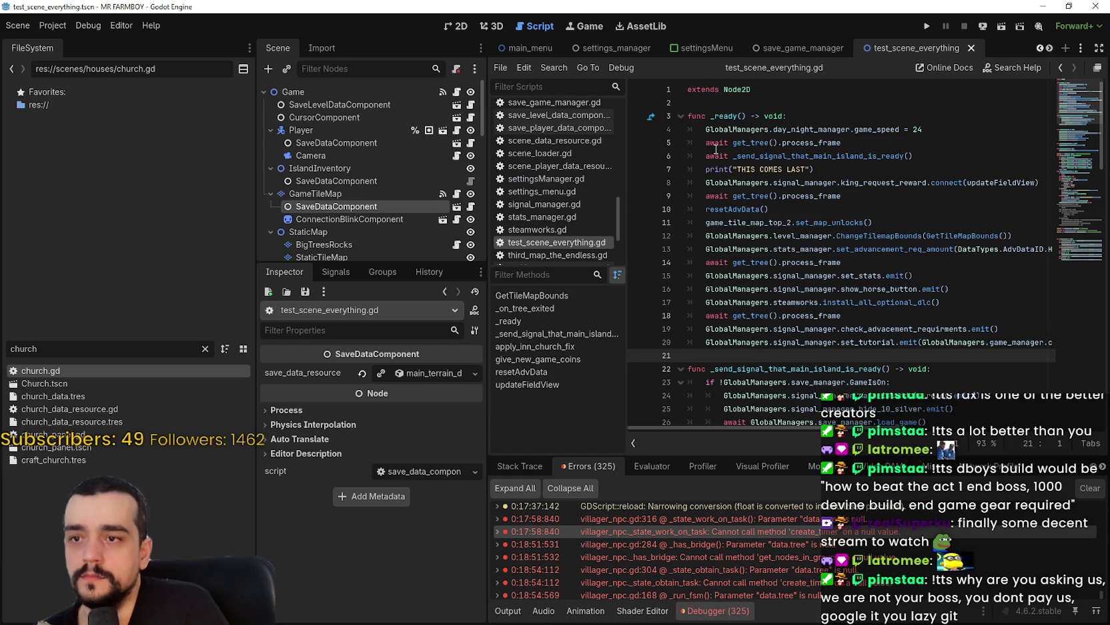
scroll(744, 293, down, 12)
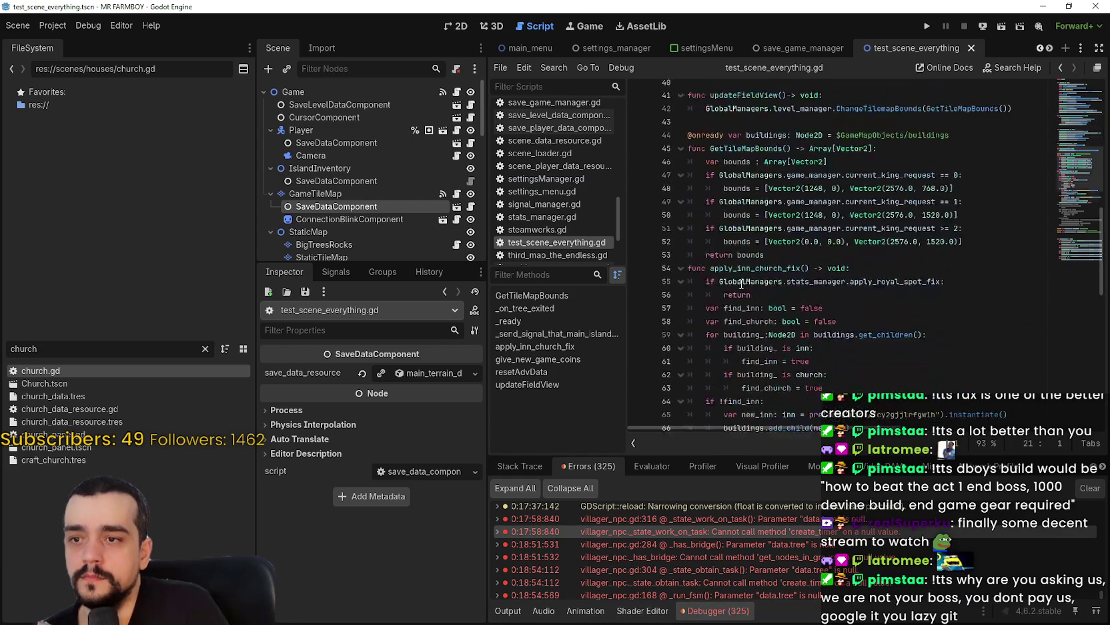
scroll(741, 284, down, 10)
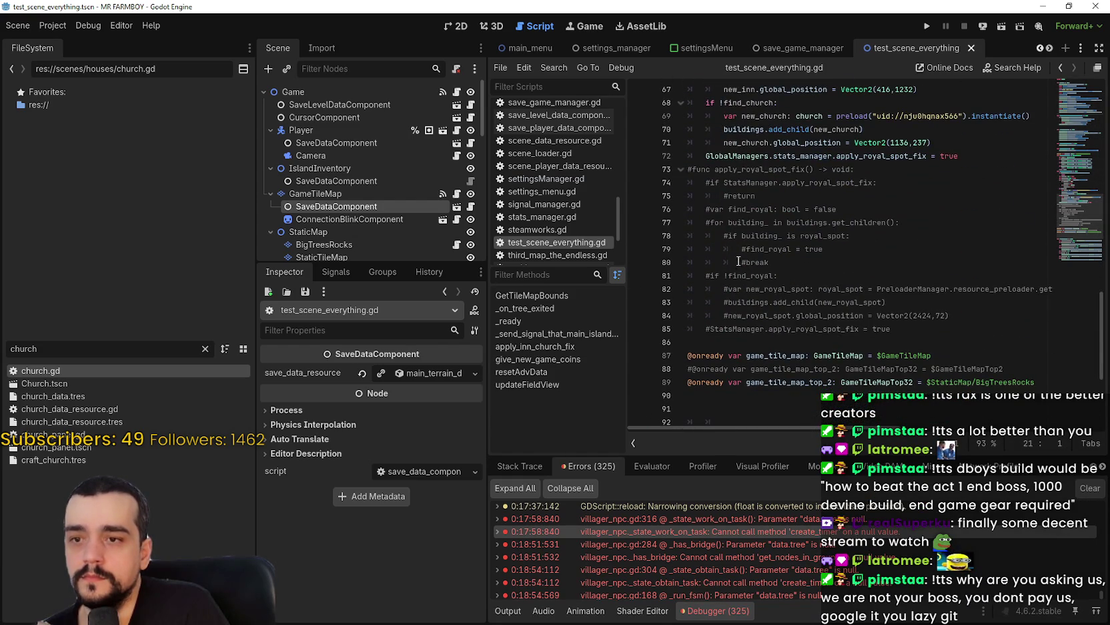
scroll(739, 264, up, 13)
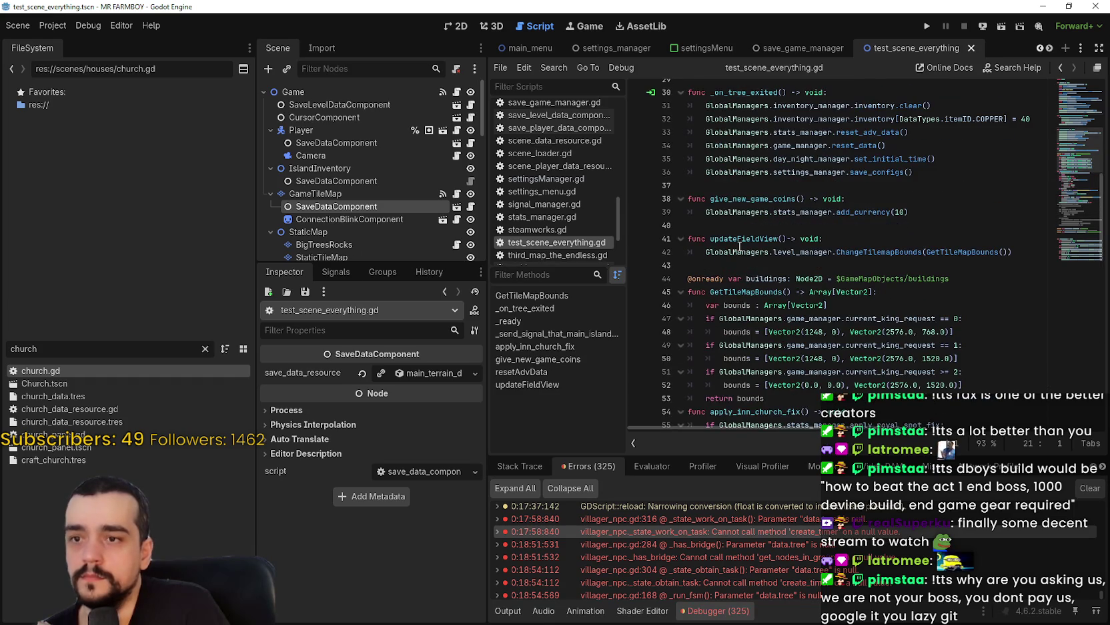
scroll(740, 247, up, 7)
mouse_move(1080, 107)
mouse_down()
mouse_move(1079, 86)
mouse_move(1075, 197)
mouse_move(1062, 73)
mouse_up()
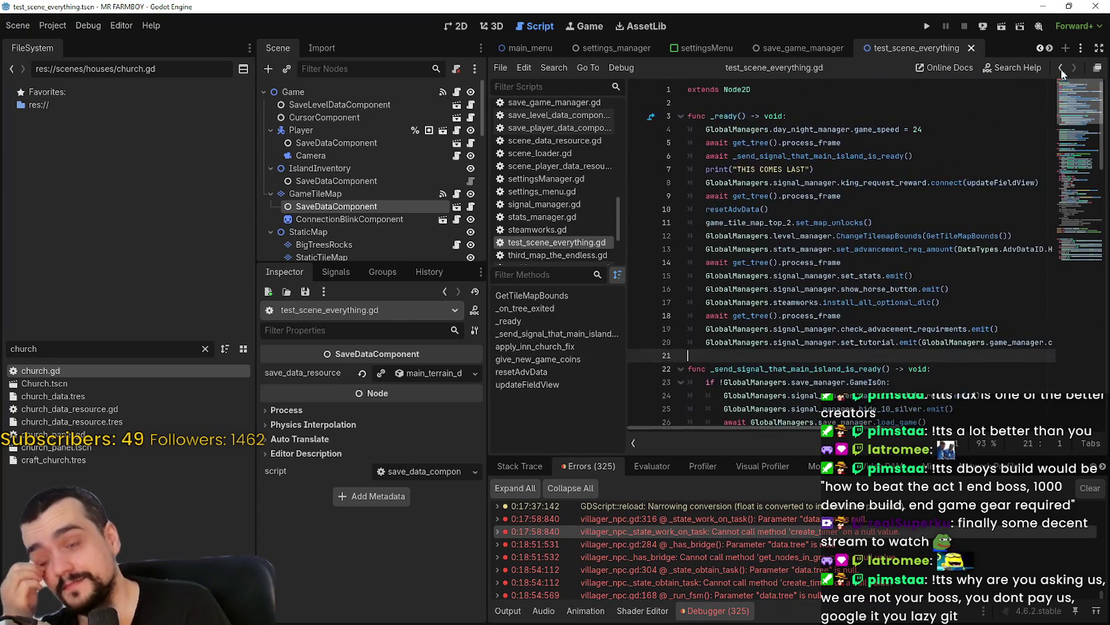
click(872, 197)
key(ctrl+shift+f)
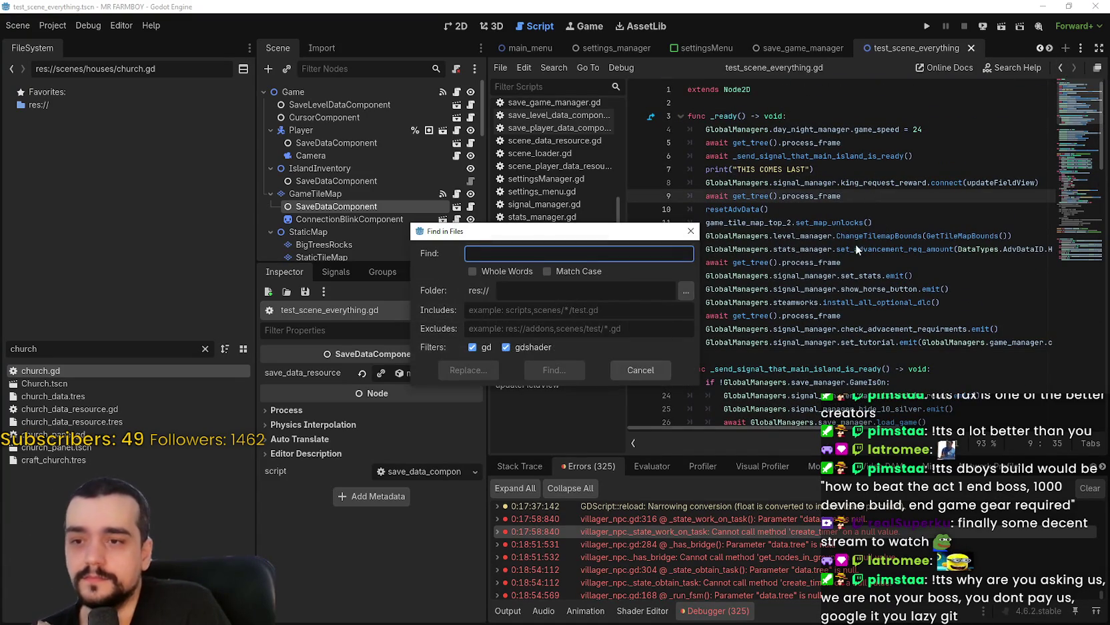
click(640, 370)
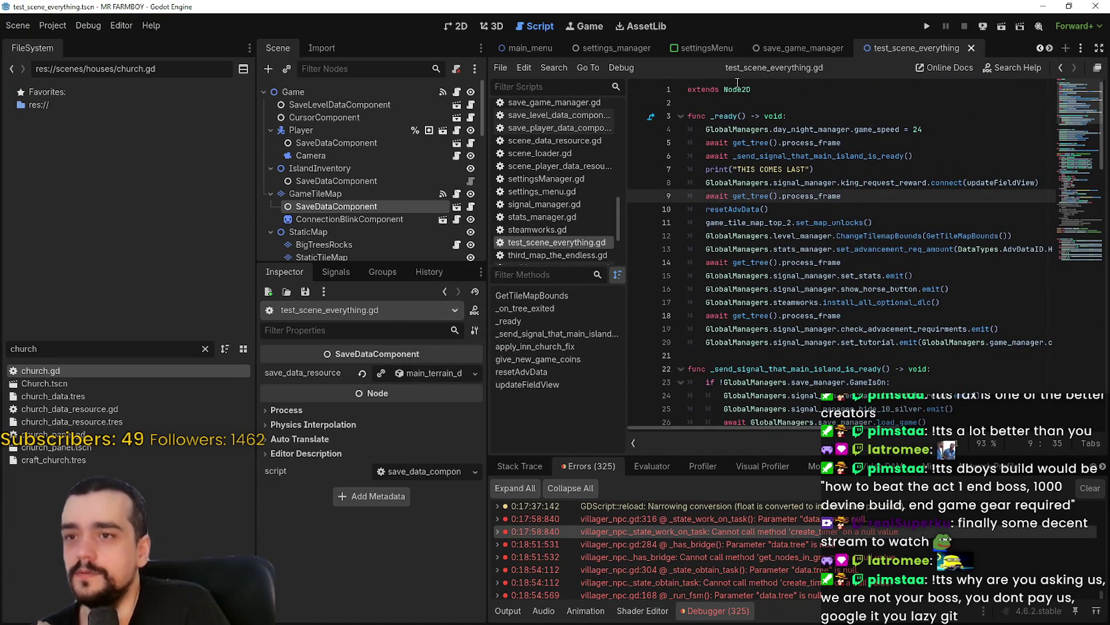
click(935, 156)
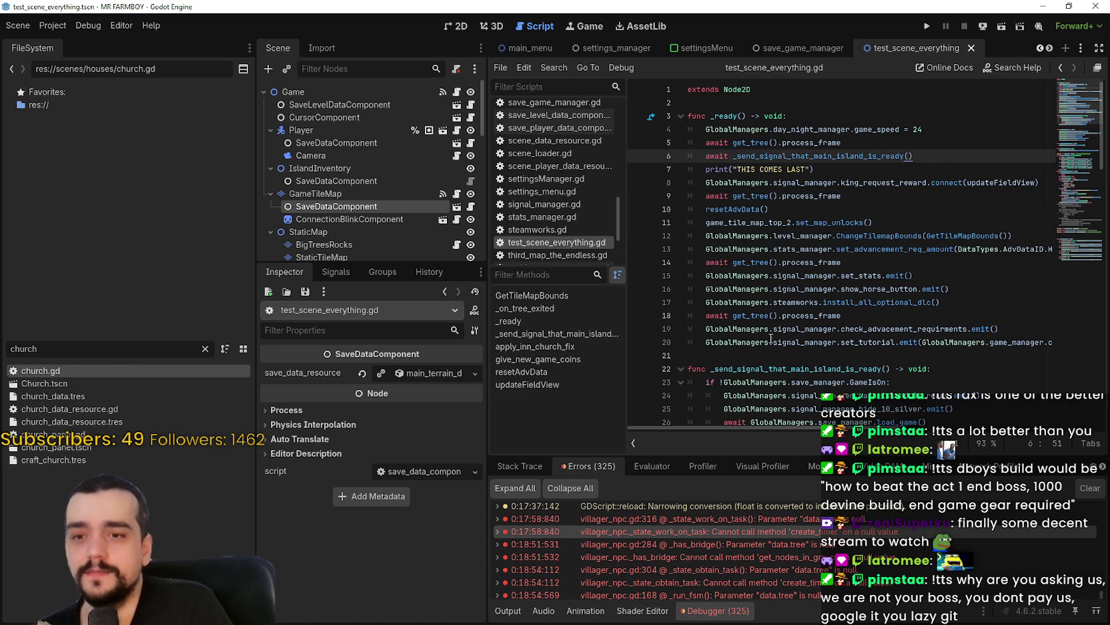
click(733, 340)
click(764, 355)
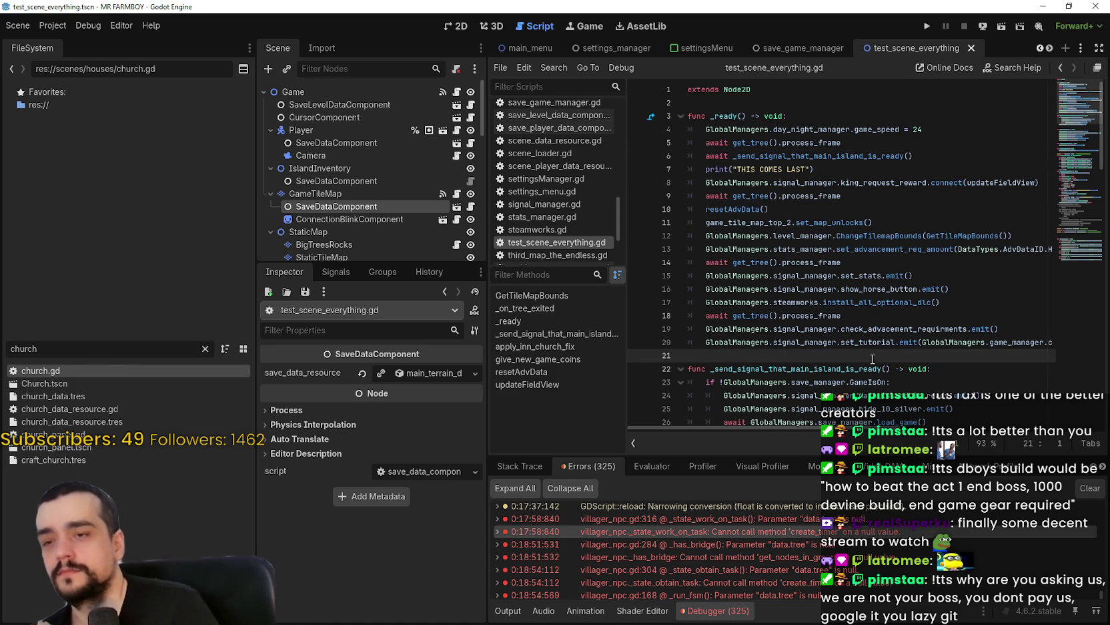
scroll(440, 97, down, 1)
drag(76, 342, 76, 343)
Filter the FileSystem for 'login', open login_yo.gd, and scroll through its _ready function
text(login)
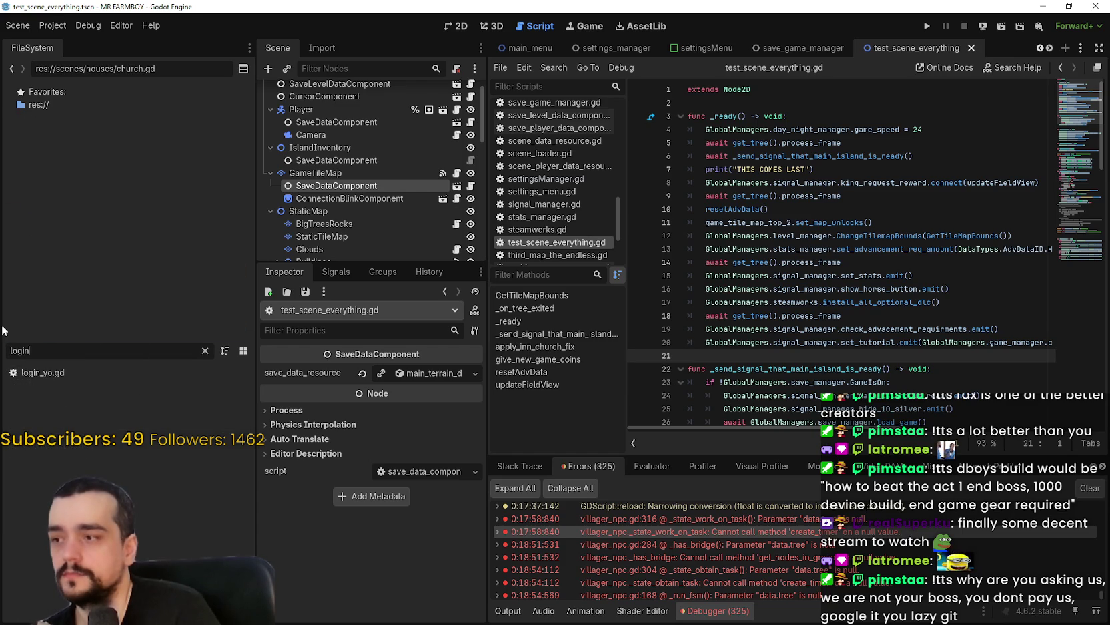
double_click(95, 371)
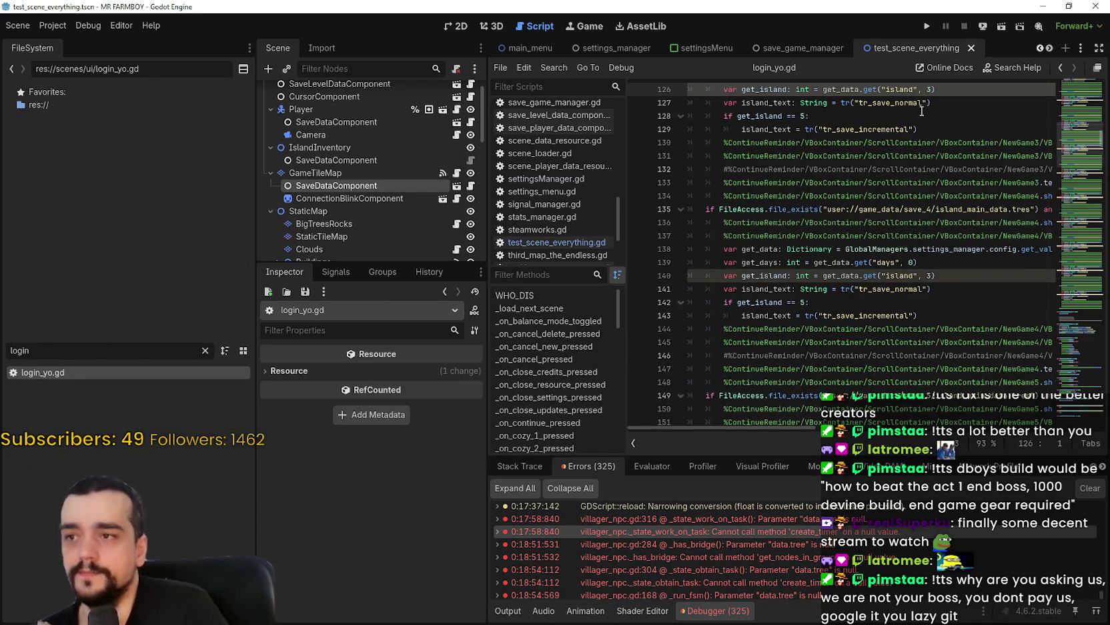
scroll(1075, 110, up, 20)
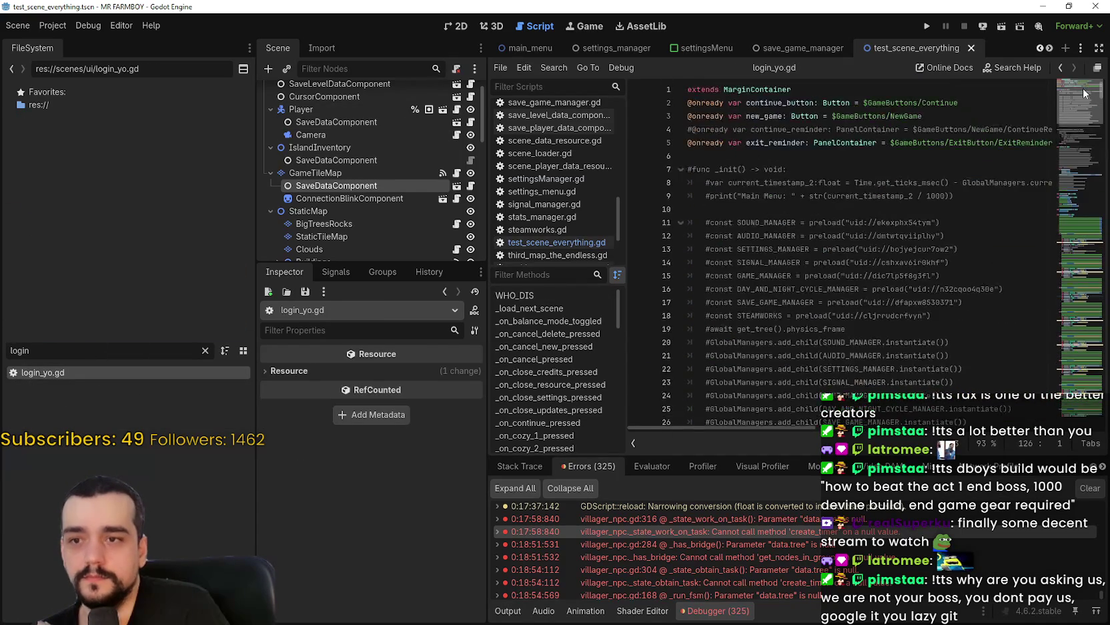
scroll(1091, 113, down, 5)
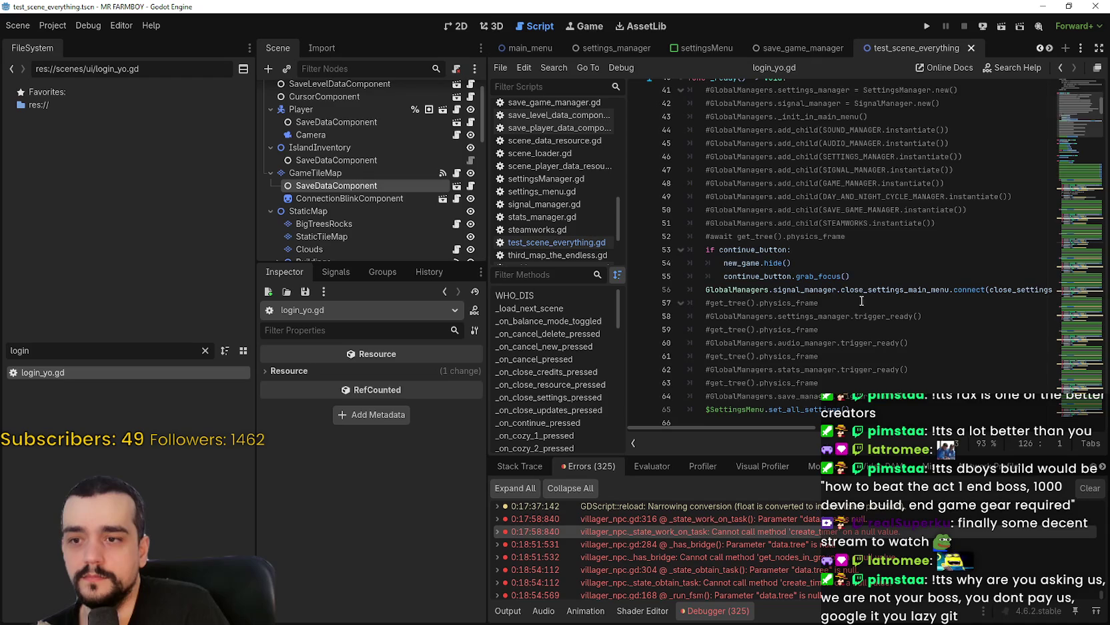
scroll(826, 382, down, 1)
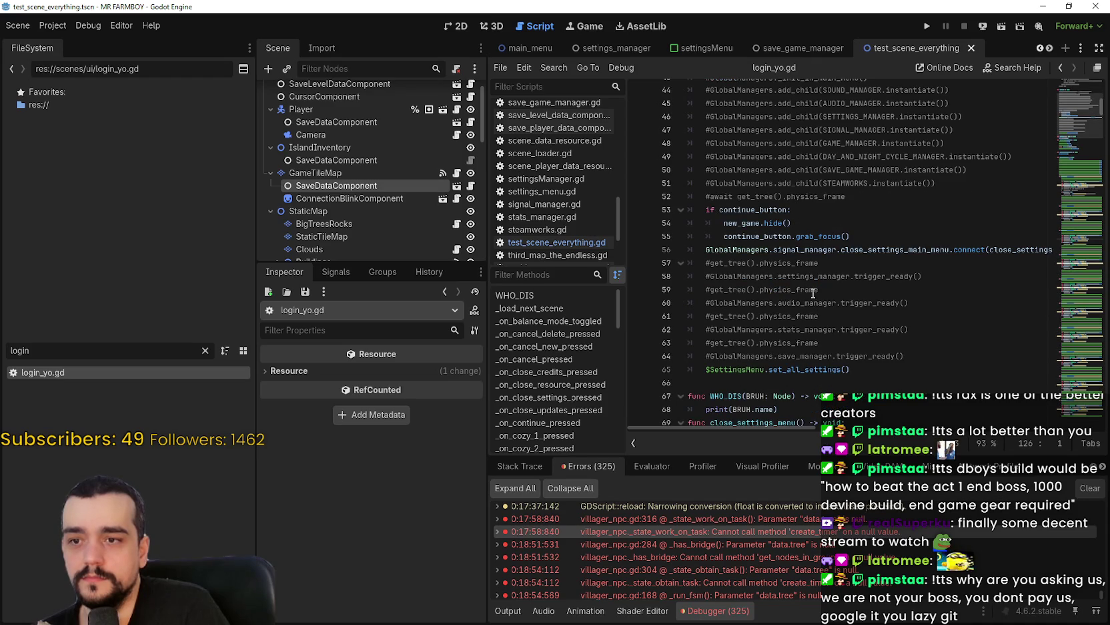
scroll(810, 284, up, 1)
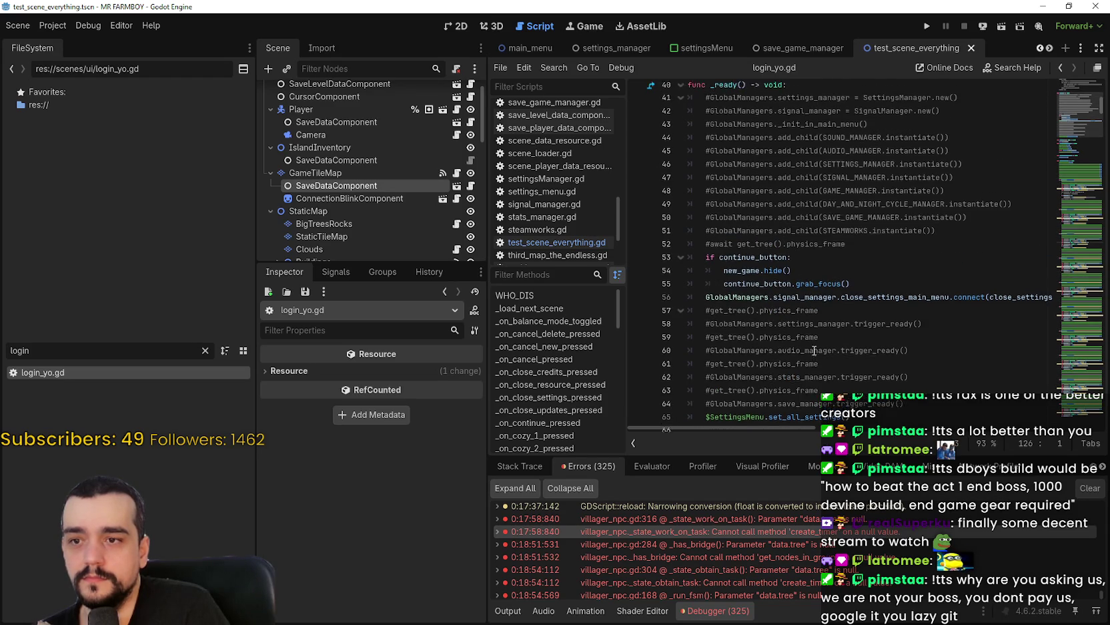
scroll(815, 350, up, 3)
scroll(837, 377, down, 6)
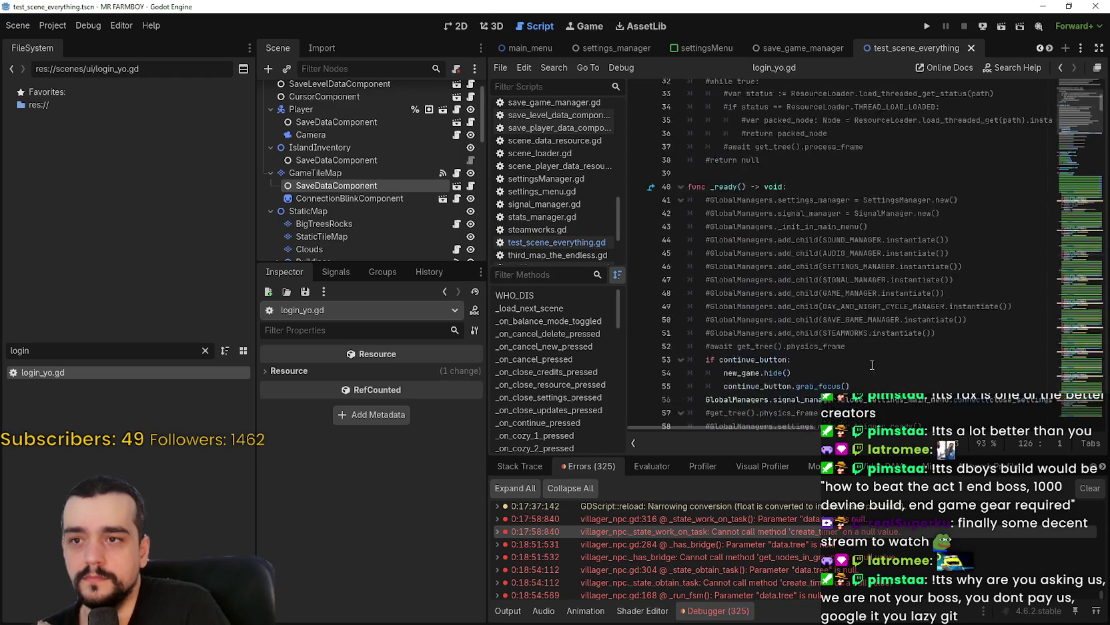
scroll(868, 357, down, 5)
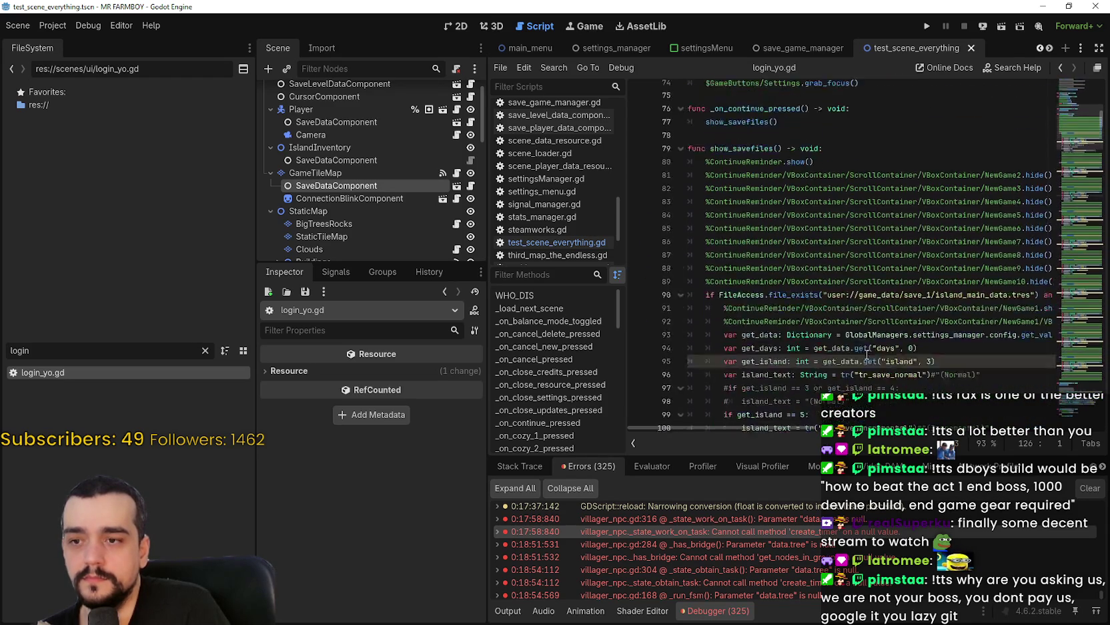
scroll(865, 353, up, 7)
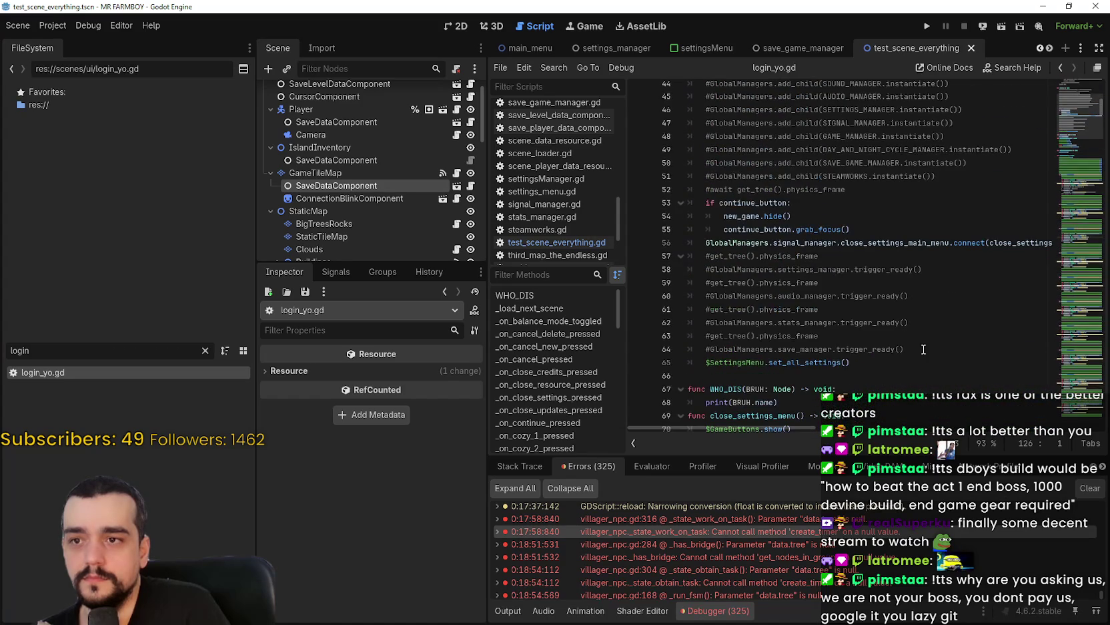
Add a line after $SettingsMenu.set_all_settings() beginning 'GlobalManagers.steamworks.'
click(913, 350)
click(926, 365)
key(Return)
scroll(951, 394, down, 1)
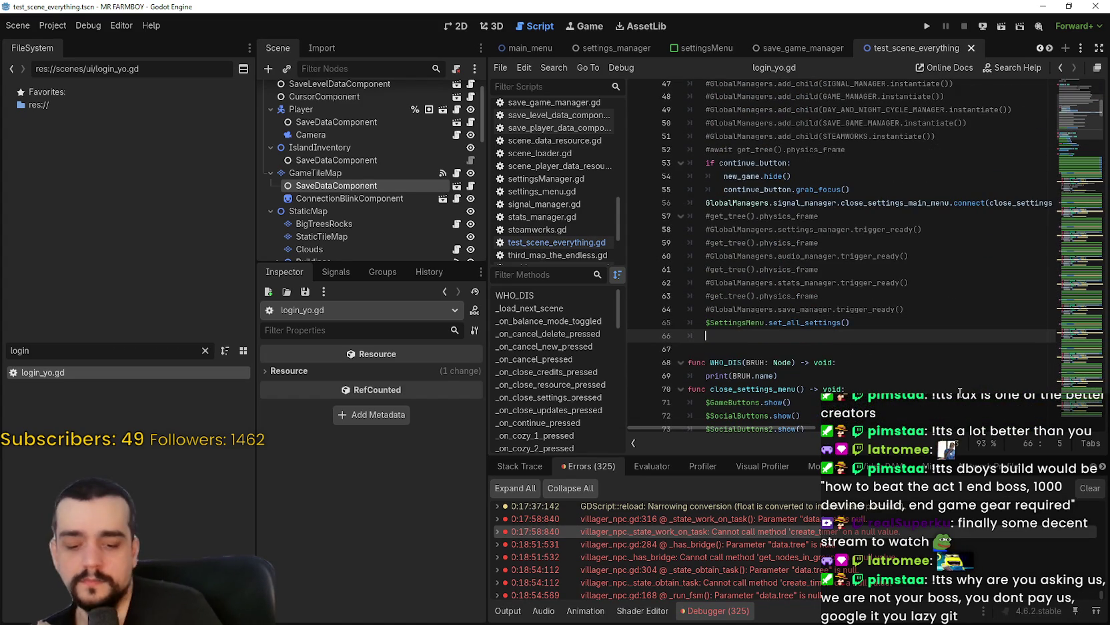
text(GlobalManagers.sign)
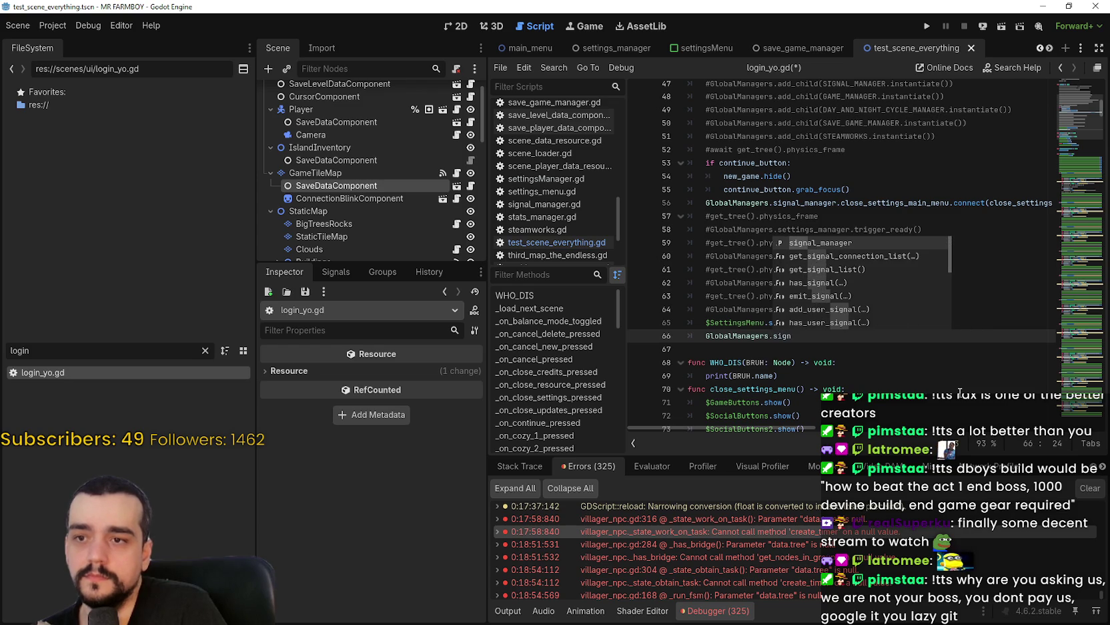
key(BackSpace)
key(BackSpace)
key(BackSpace)
text(teamworks.)
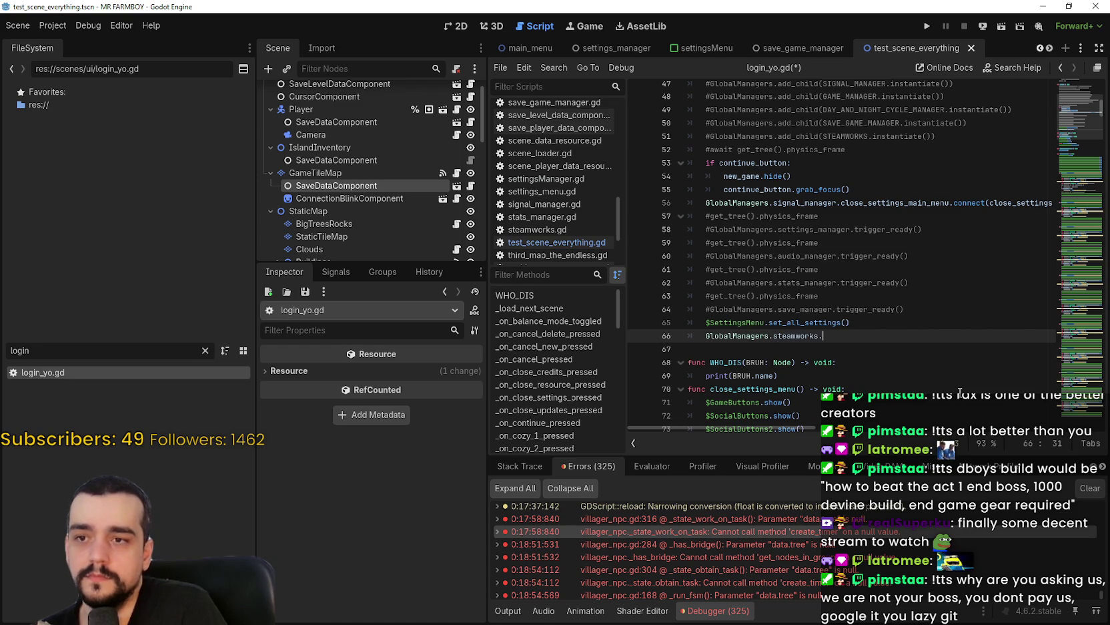
click(801, 352)
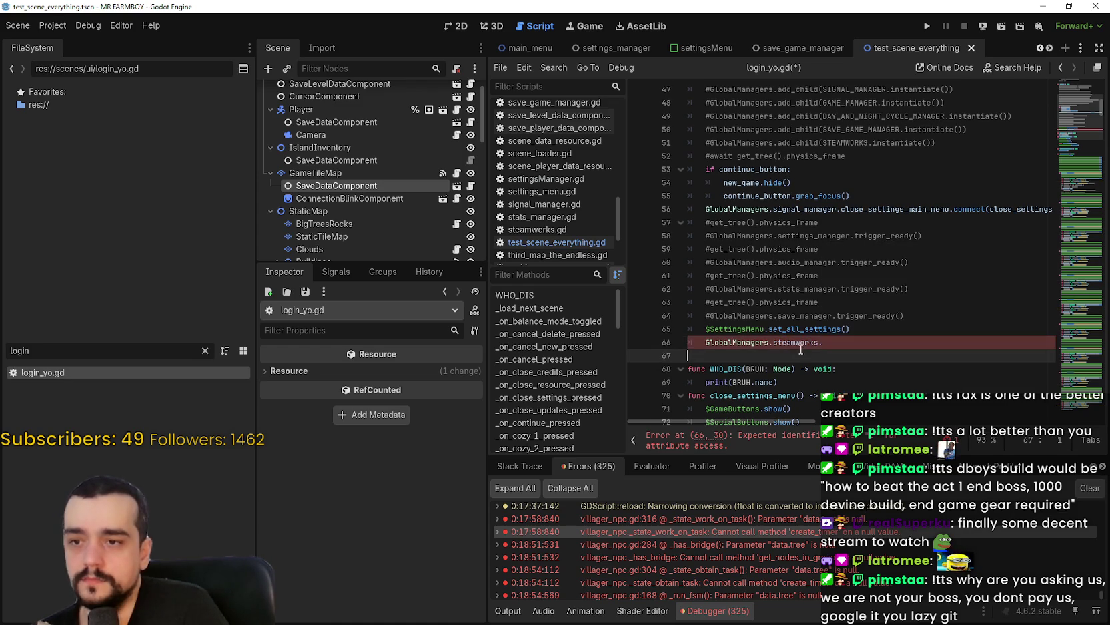
double_click(20, 351)
Filter for 'stea', open steamworks.gd, and look over unlockAchivements and checkReq2
text(stea)
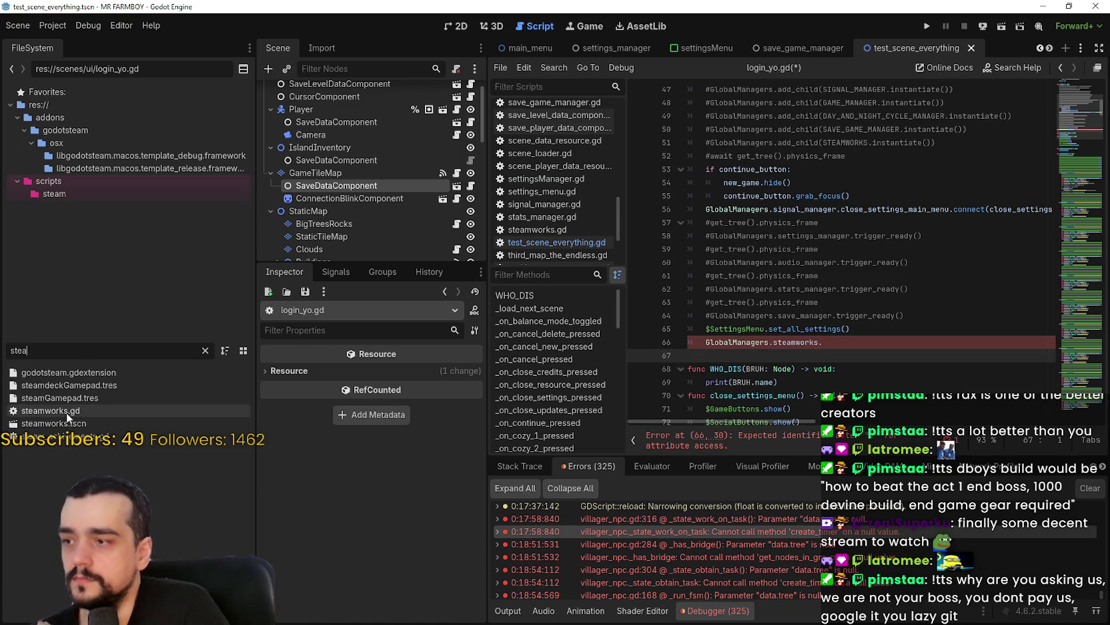
click(68, 406)
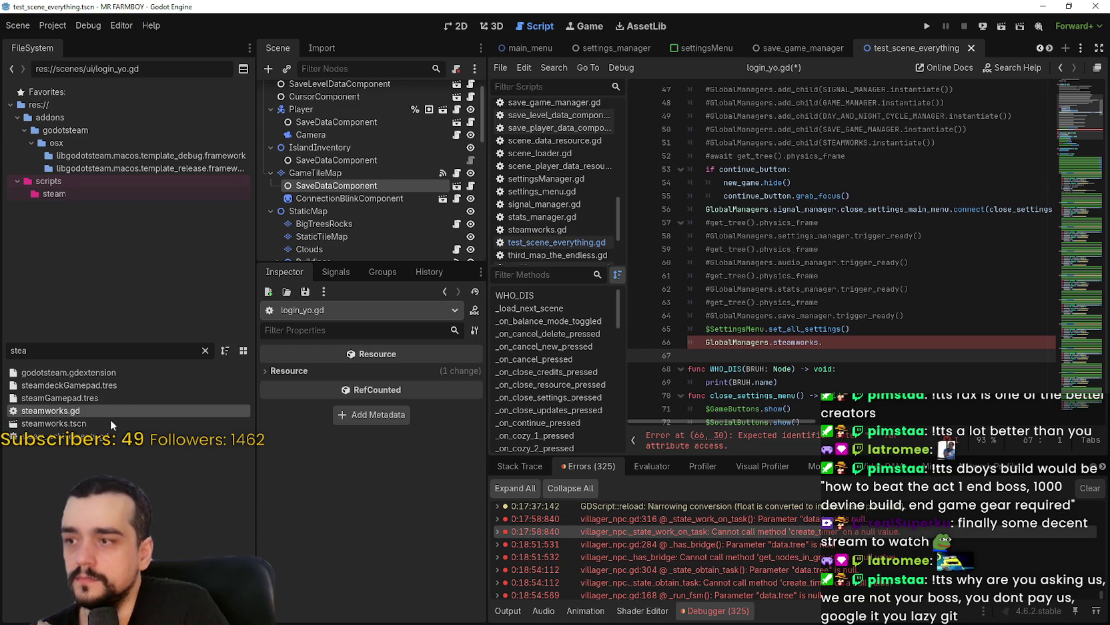
double_click(111, 411)
scroll(894, 253, up, 8)
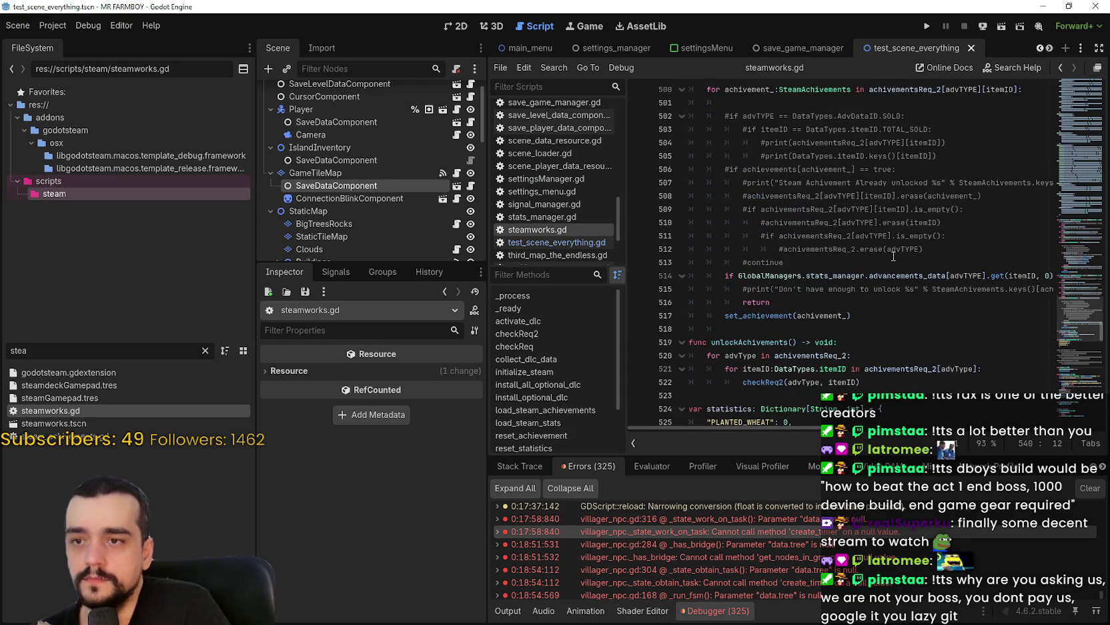
double_click(729, 339)
scroll(801, 314, up, 8)
double_click(717, 249)
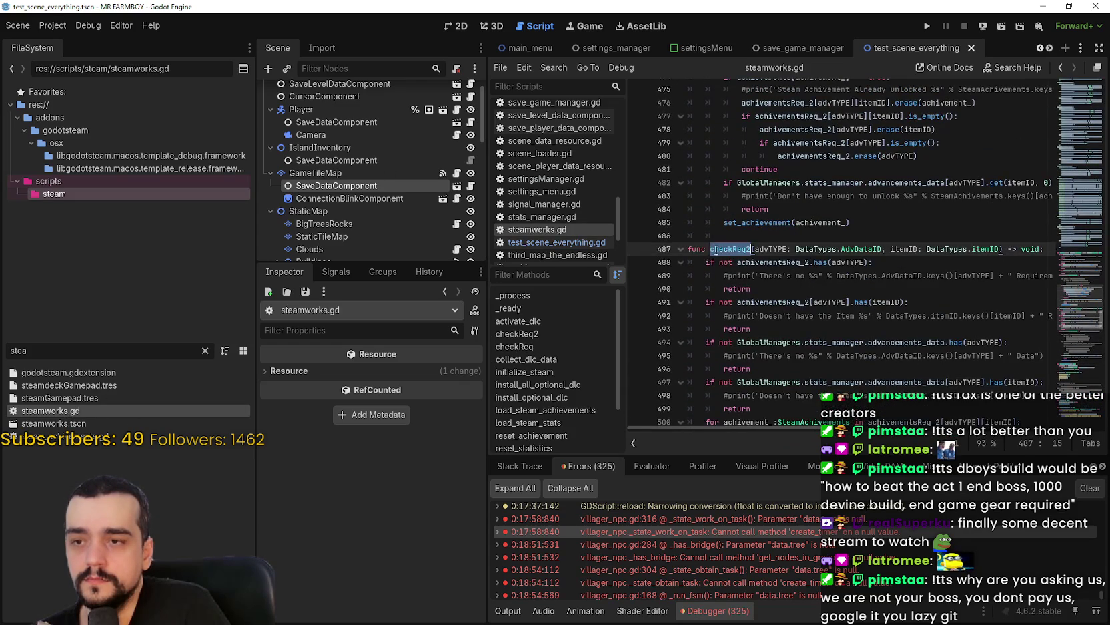
scroll(868, 267, up, 6)
scroll(1075, 301, up, 8)
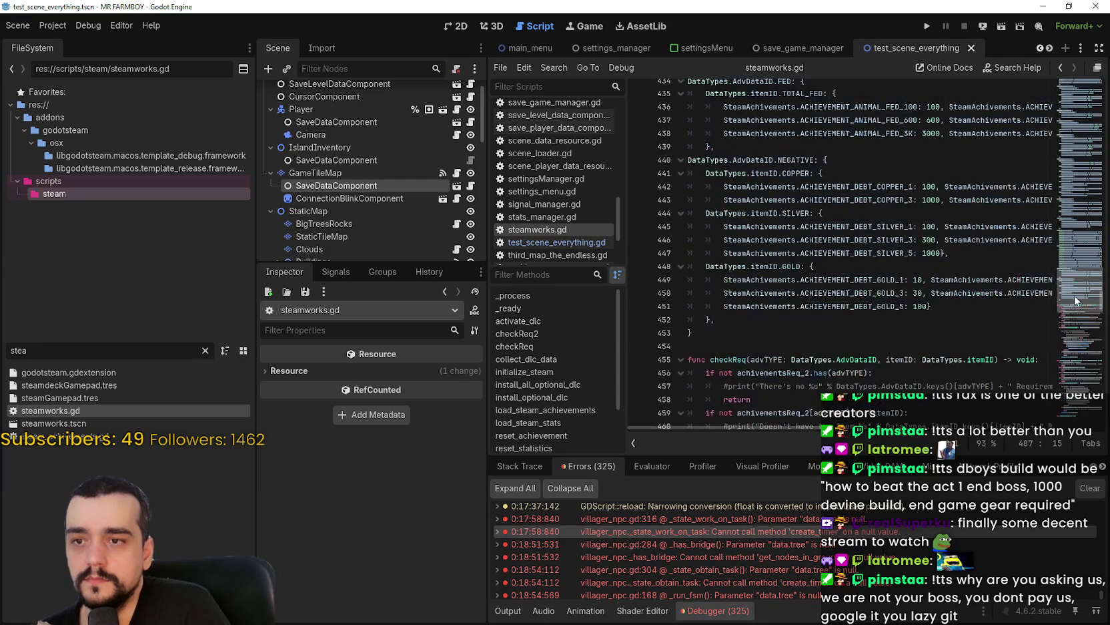
scroll(1075, 300, up, 15)
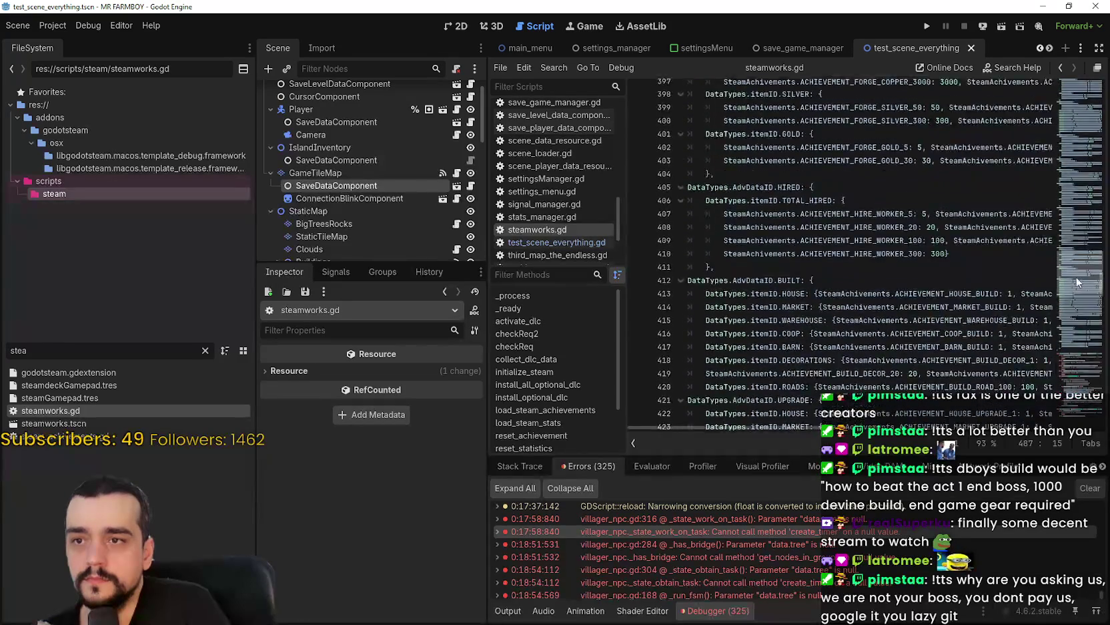
drag(1077, 277, 1109, 354)
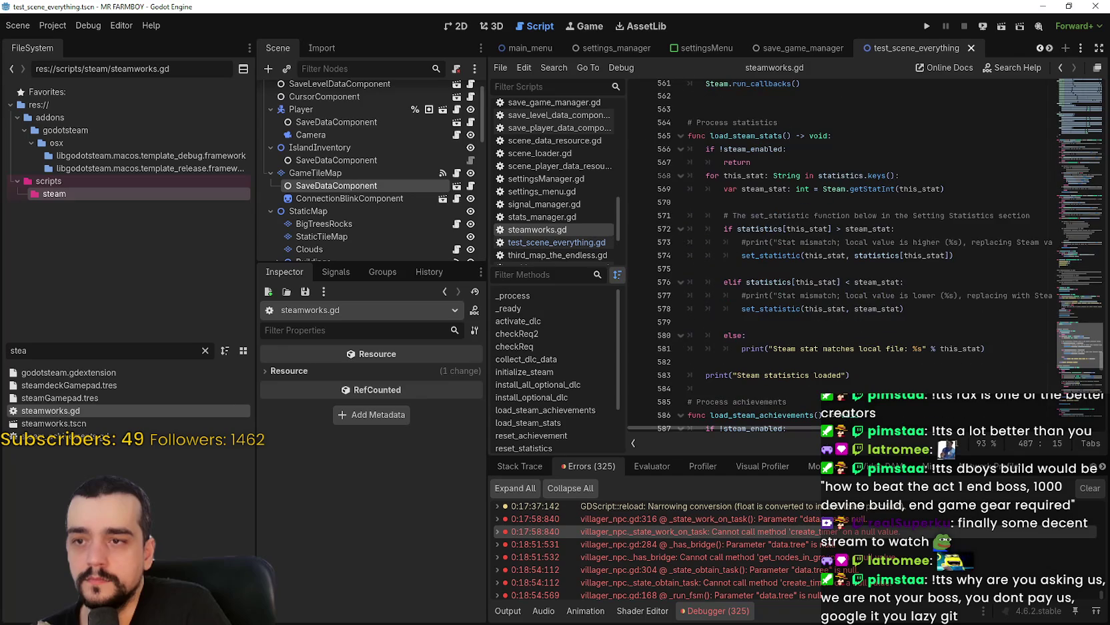
Read load_steam_achievements and the reset_achievement definition with its this_achievement parameter
scroll(920, 354, down, 5)
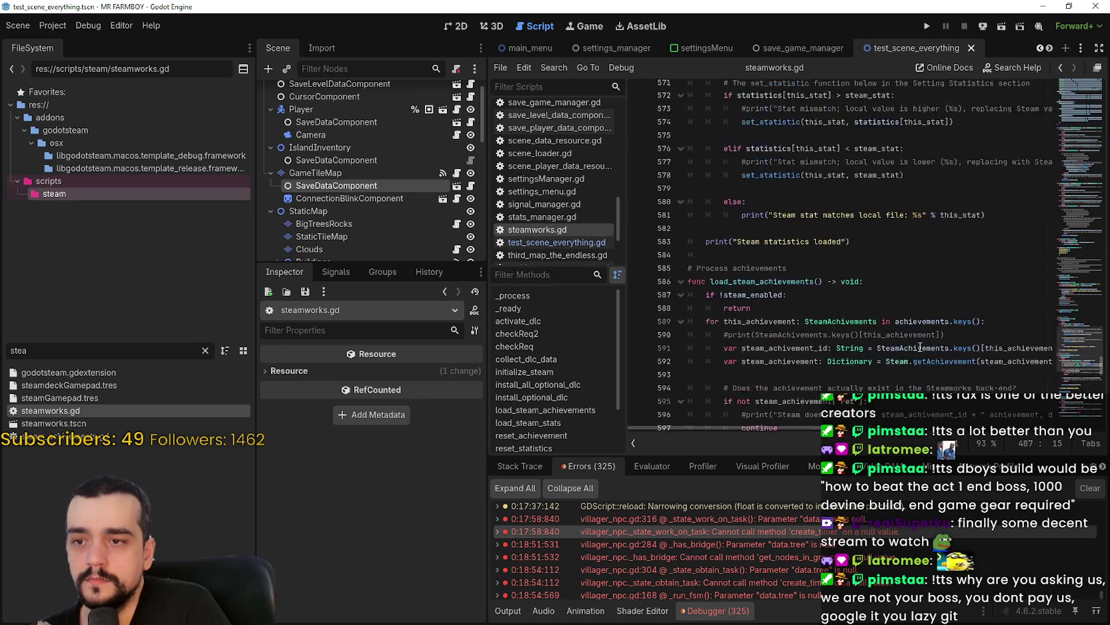
click(770, 214)
double_click(770, 215)
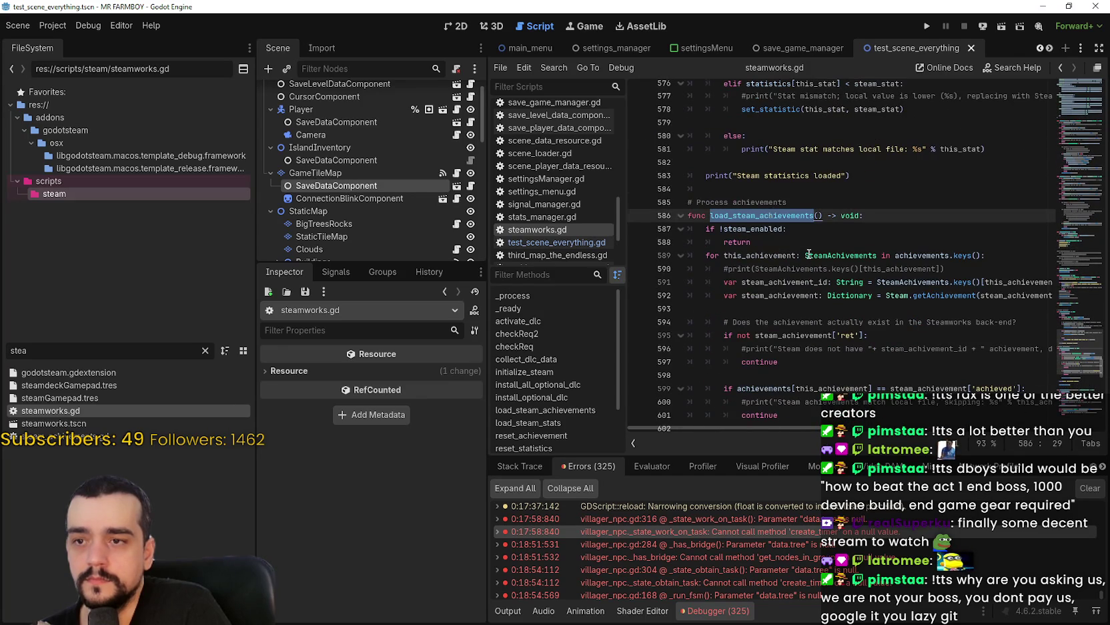
scroll(1092, 372, down, 16)
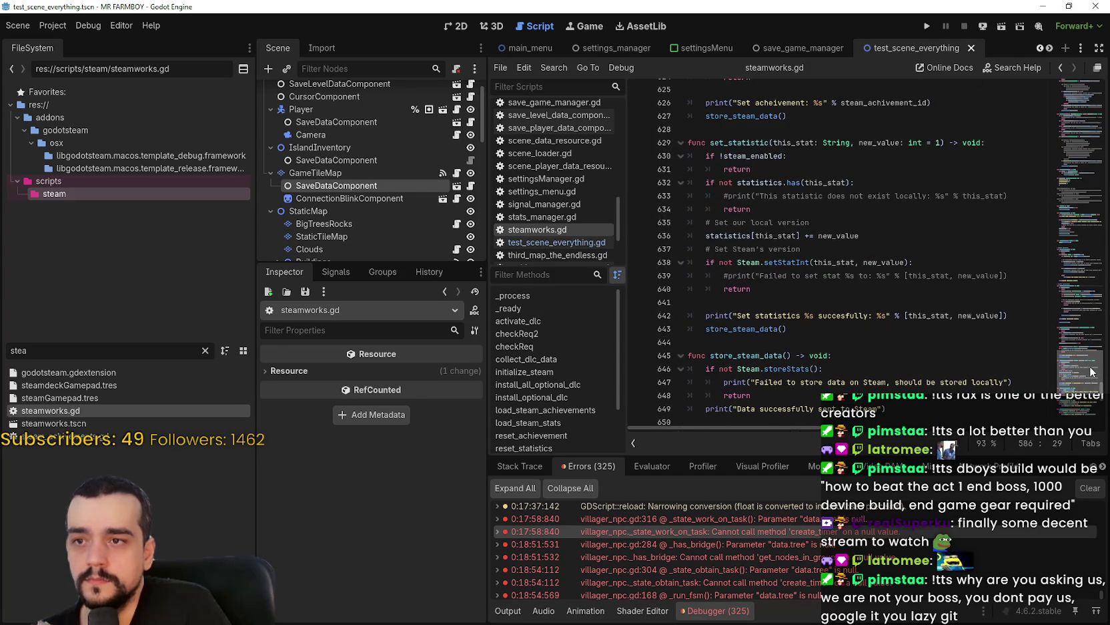
scroll(1092, 372, down, 5)
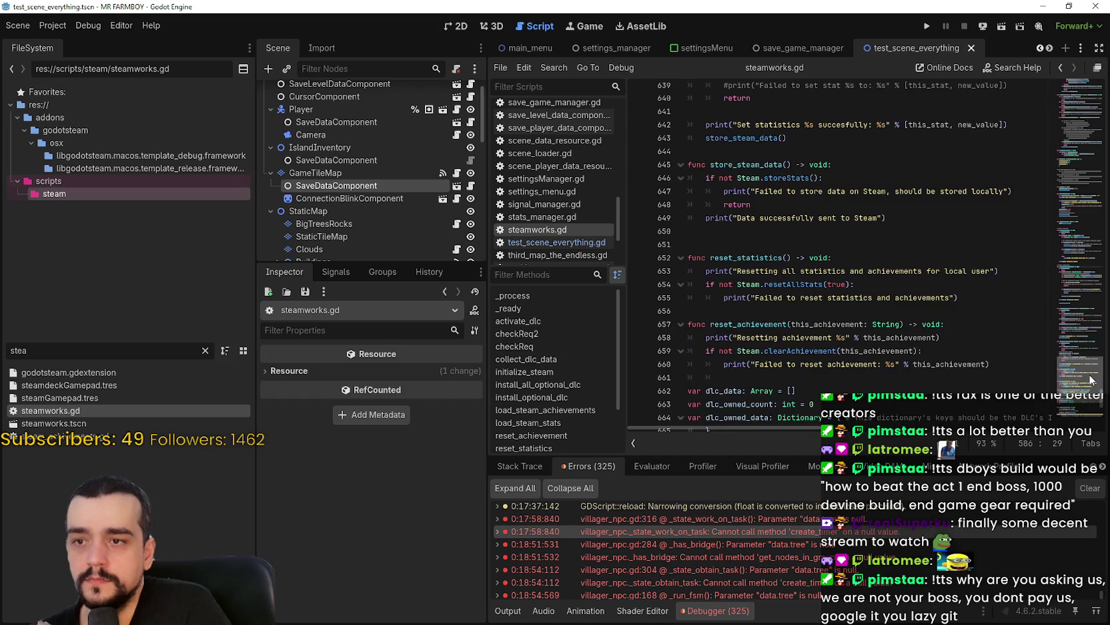
scroll(1091, 378, down, 3)
double_click(761, 193)
click(801, 237)
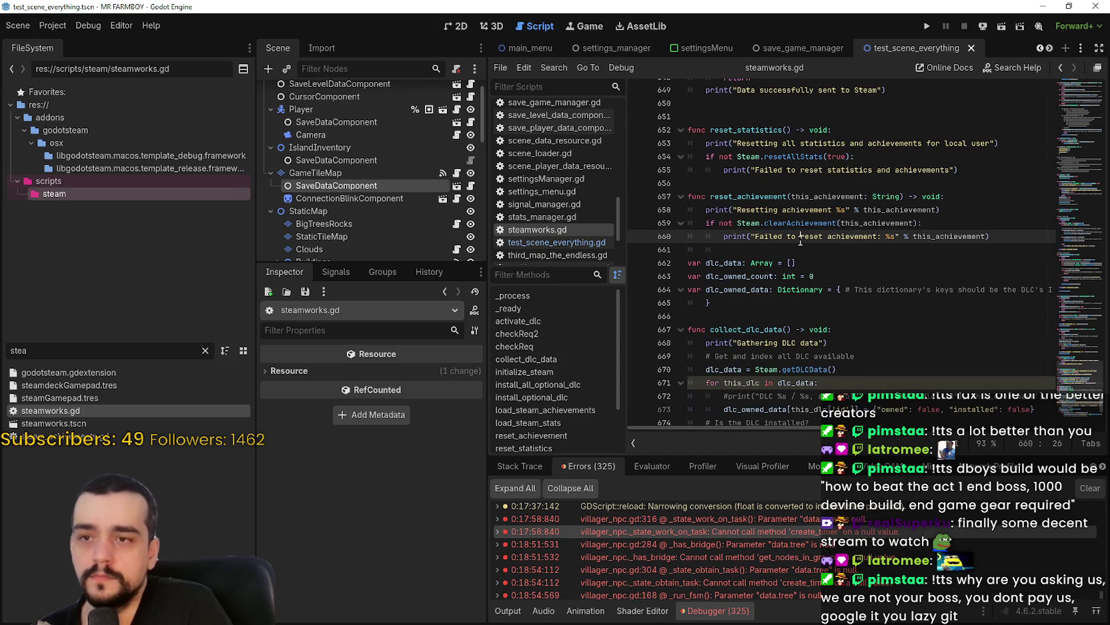
double_click(836, 193)
scroll(869, 279, down, 3)
scroll(865, 263, down, 3)
scroll(865, 264, down, 2)
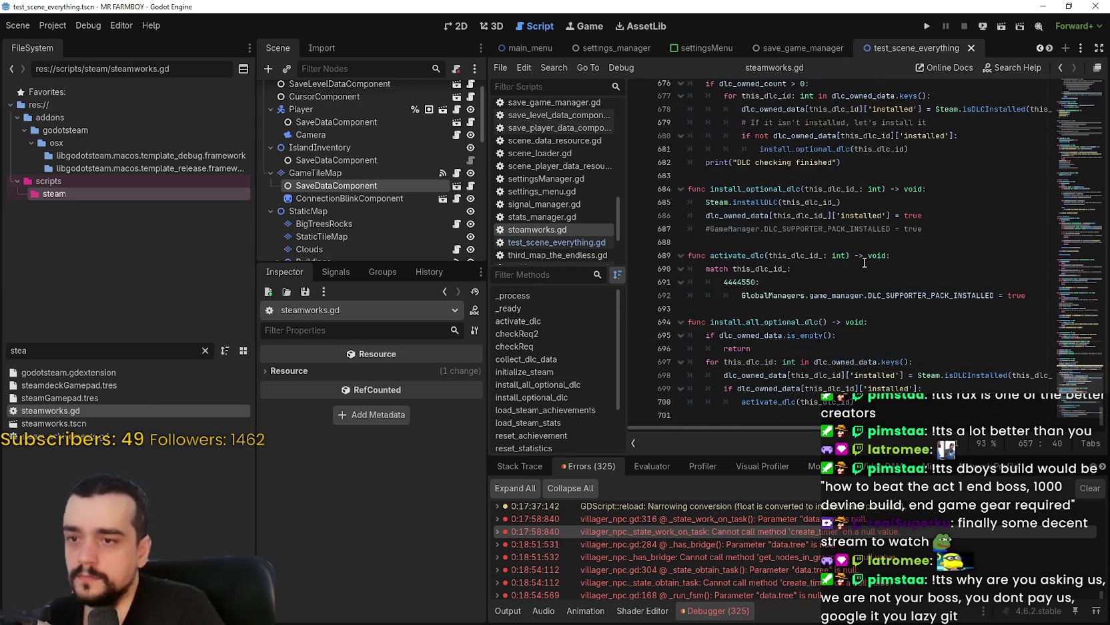
scroll(865, 262, up, 10)
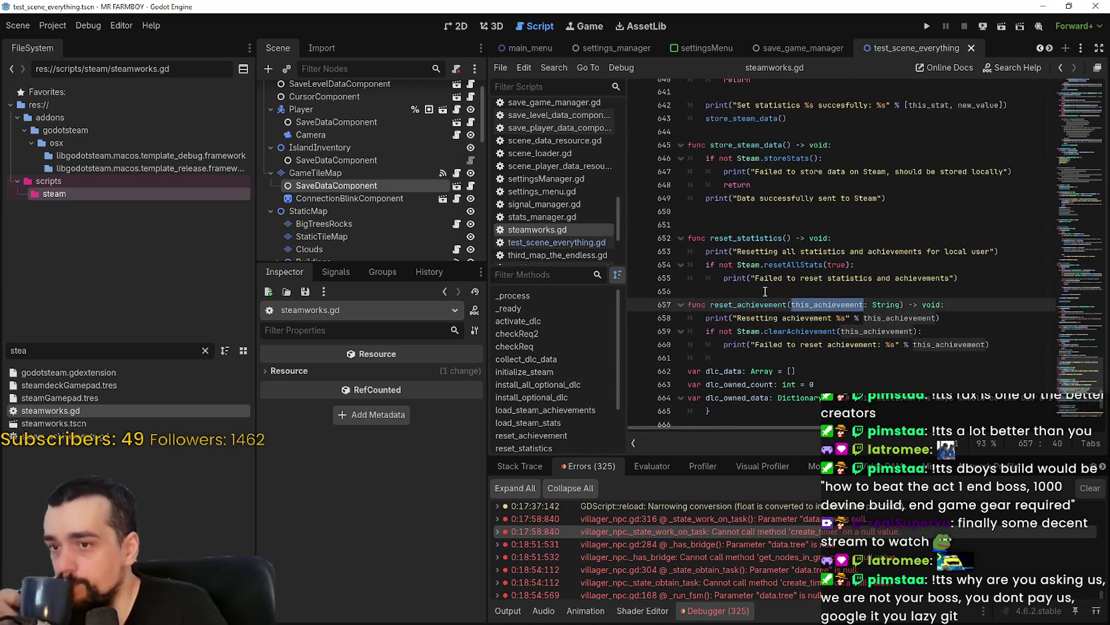
Search all project files for reset_achievement, finding three matches
double_click(765, 304)
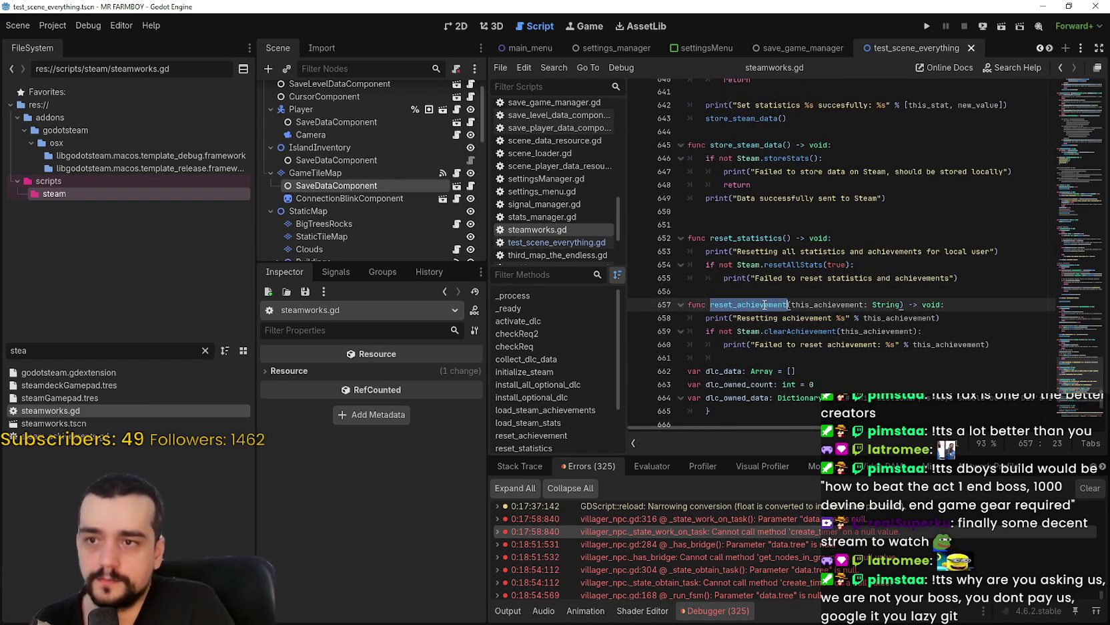
key(ctrl+shift+f)
click(566, 369)
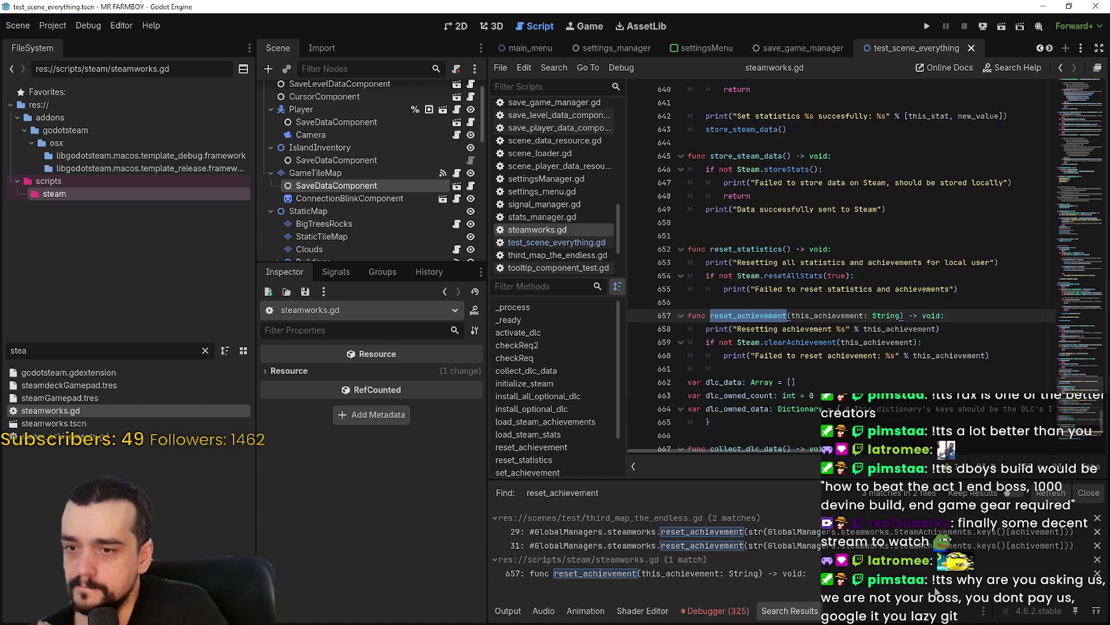
Copy the commented achievement-reset loop from lines 28–29 of third_map_the_endless.gd
click(749, 531)
scroll(779, 404, up, 3)
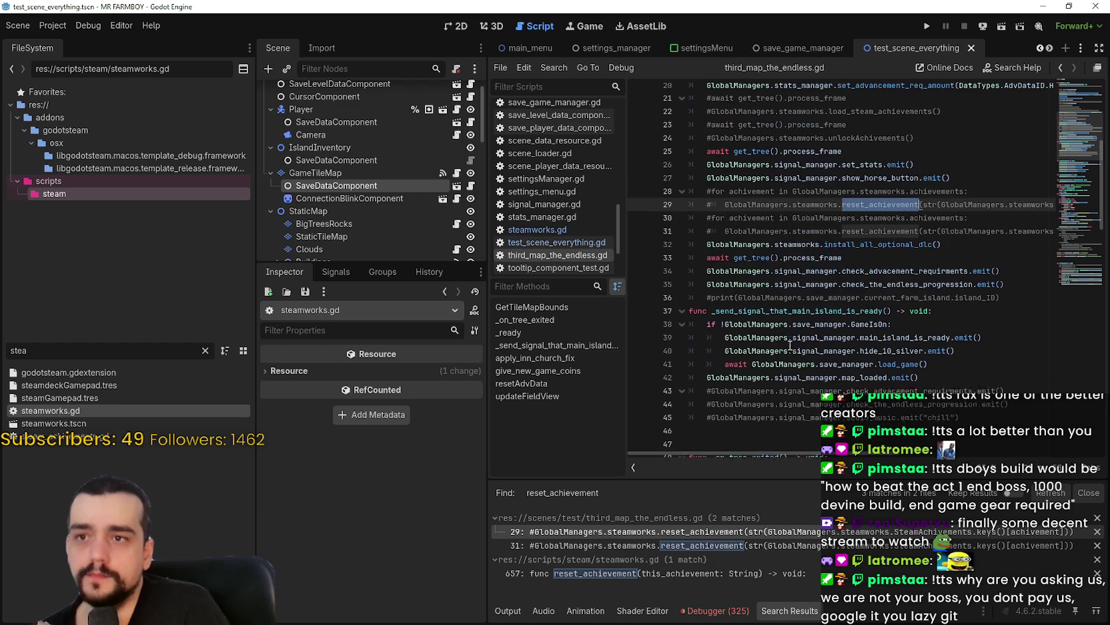
click(947, 200)
scroll(1014, 202, right, 5)
drag(1017, 201, 694, 208)
click(782, 195)
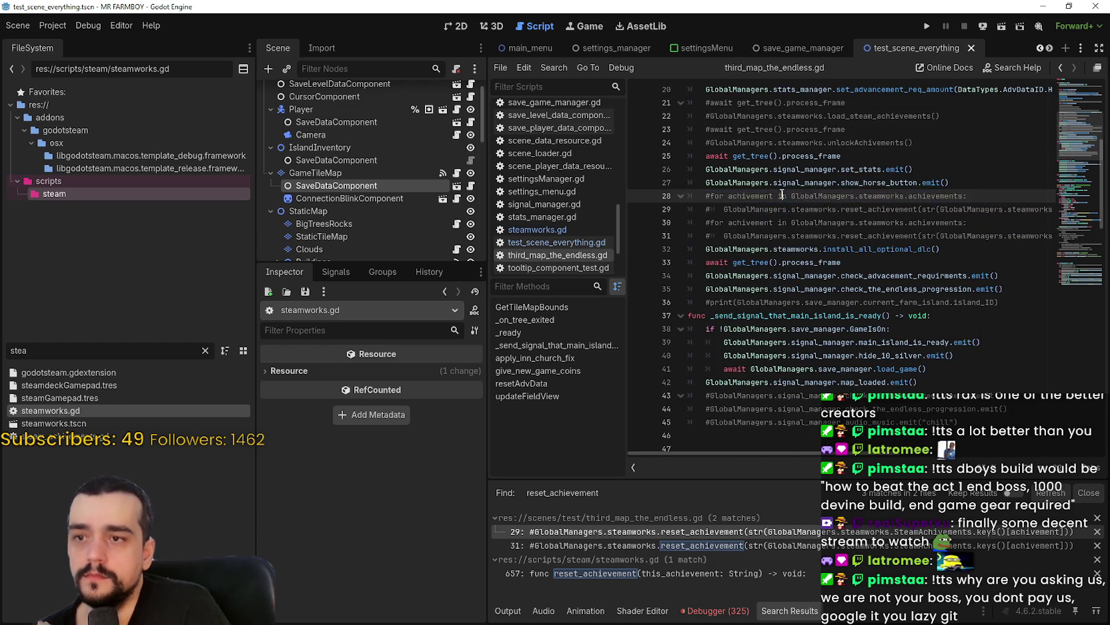
scroll(783, 207, up, 4)
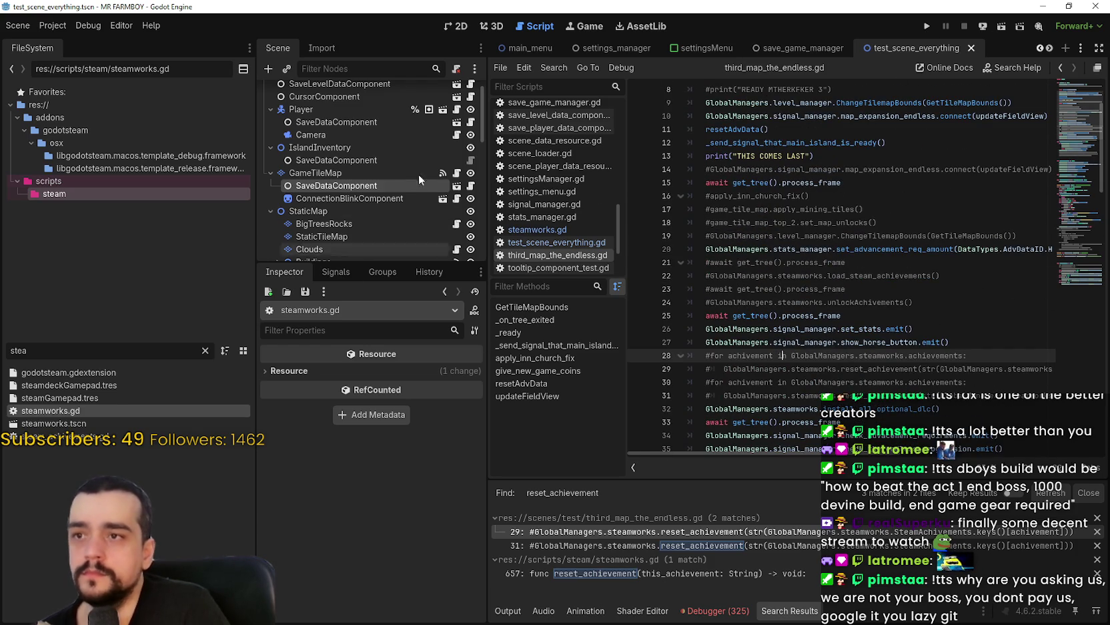
Paste the reset loop into login_yo.gd at line 66, uncomment it, and save
click(518, 87)
text(logi)
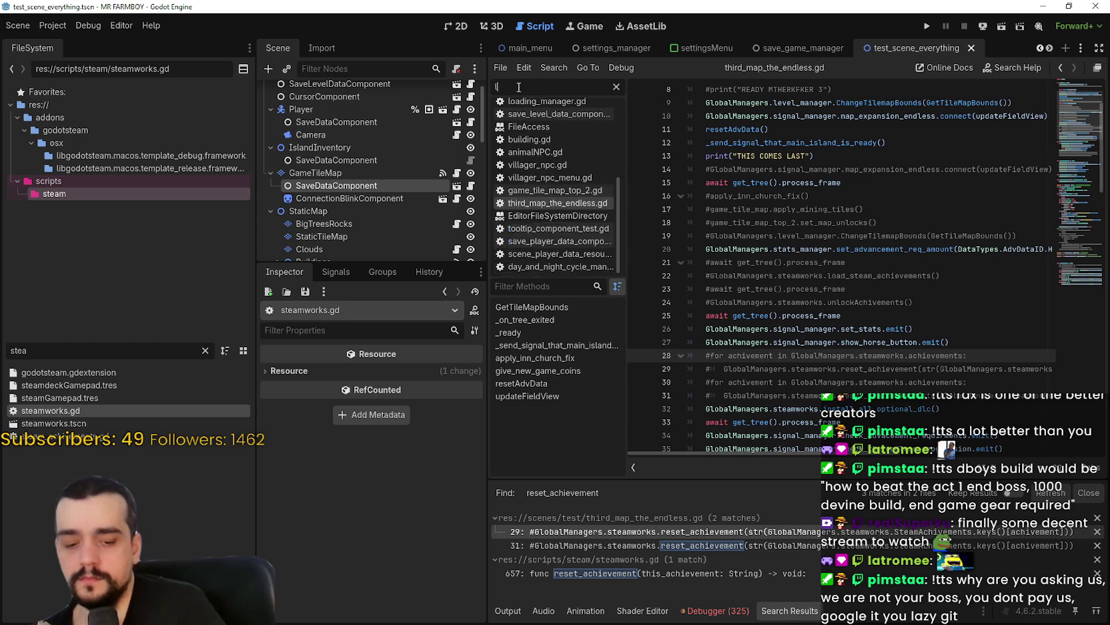
click(550, 108)
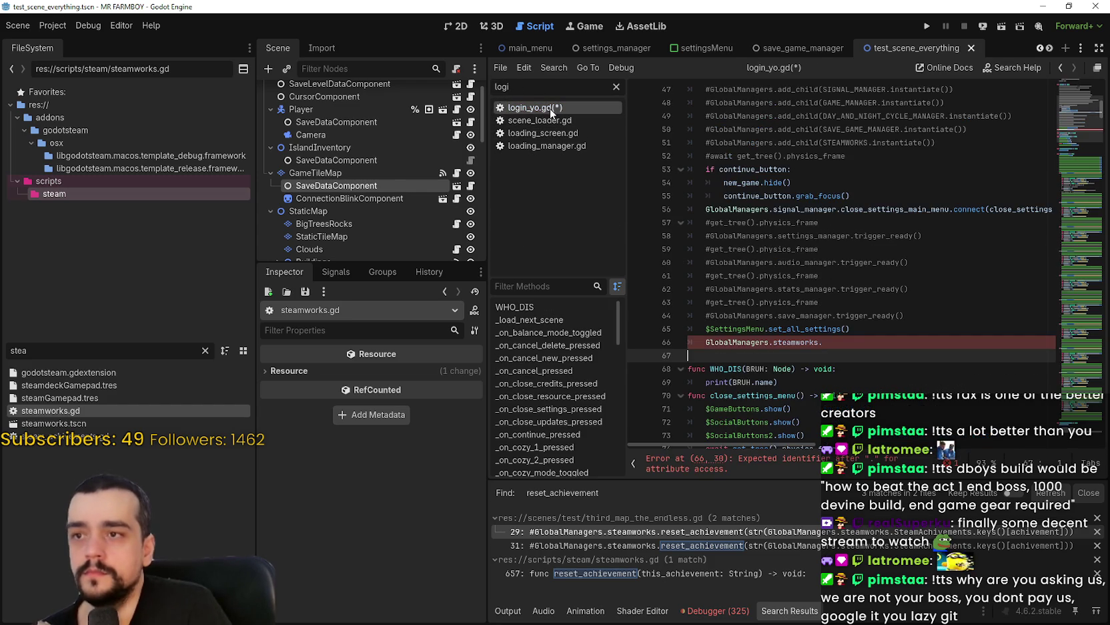
key(ctrl+z)
key(ctrl+v)
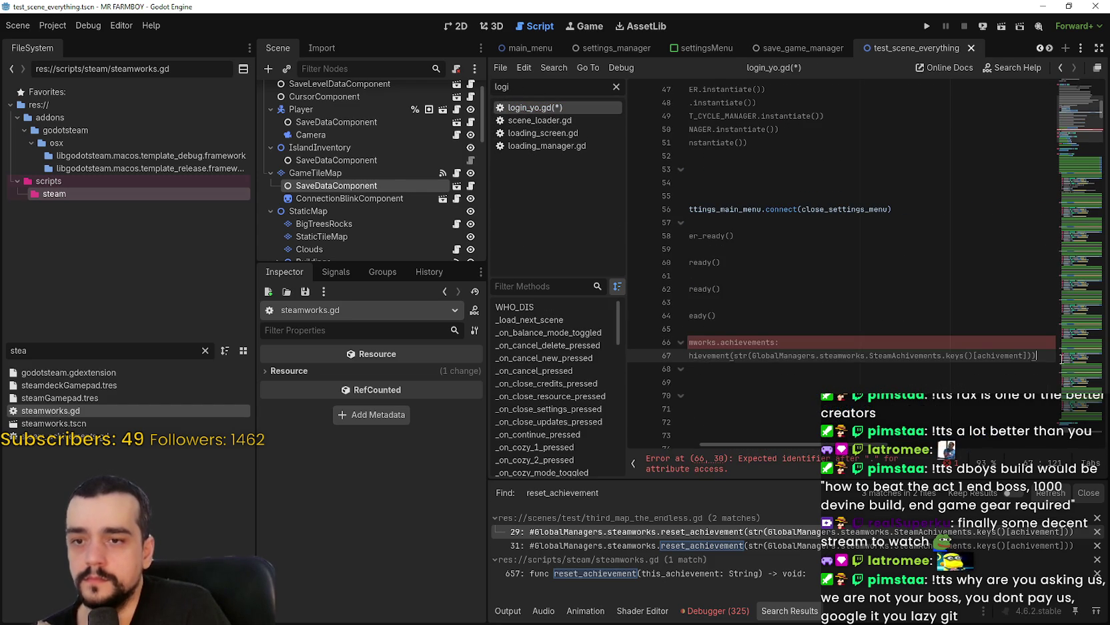
drag(1064, 358, 690, 341)
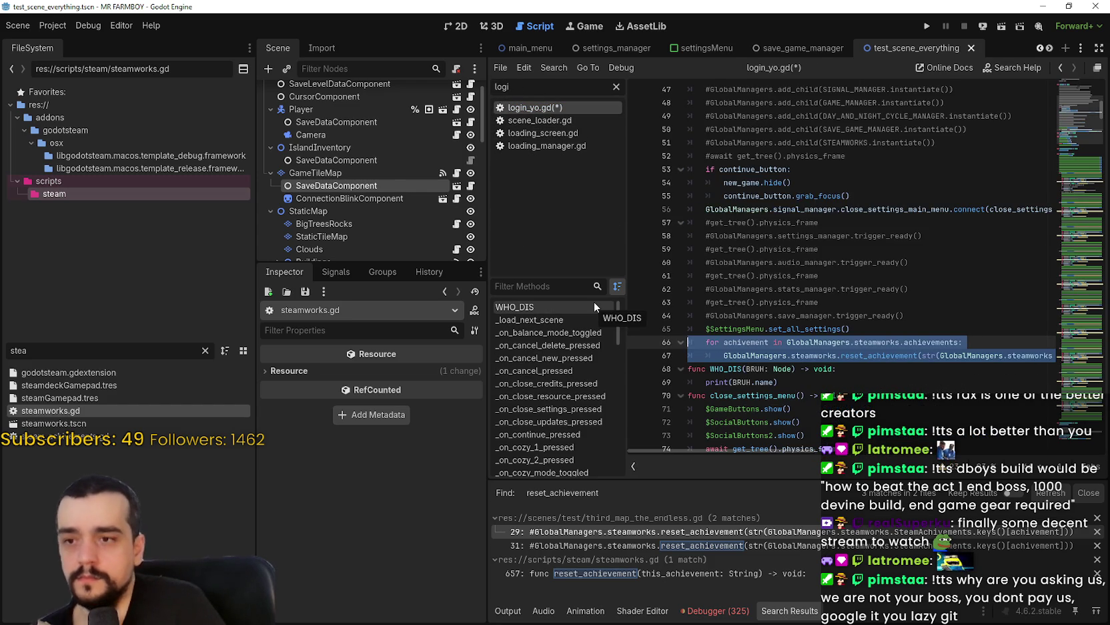
click(919, 324)
key(ctrl+s)
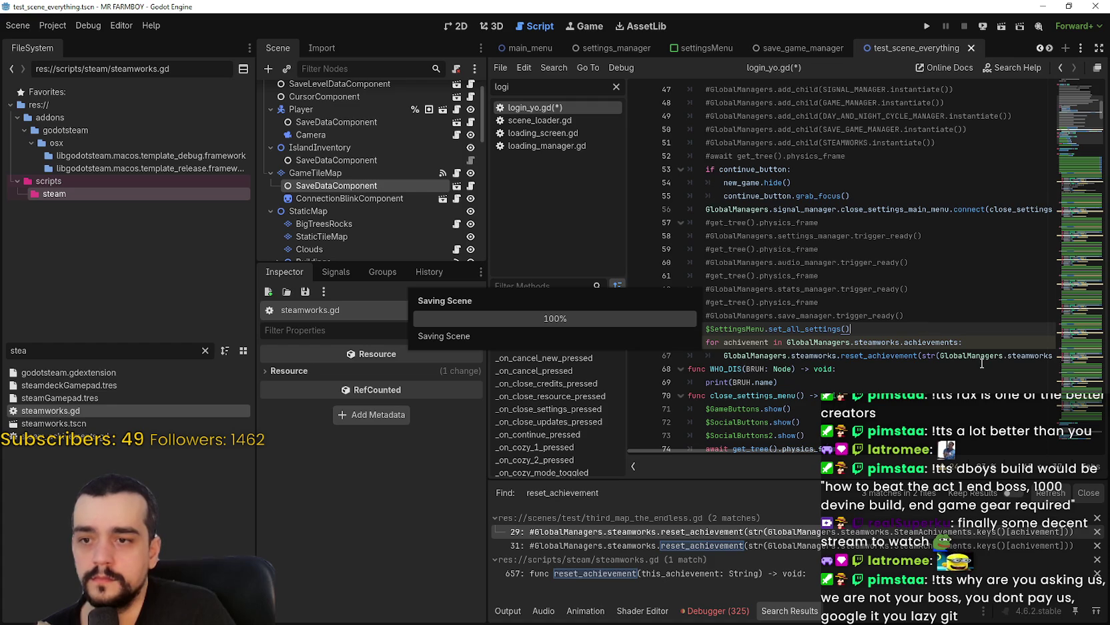
Add an indented blank line after the reset loop and save the script
click(971, 350)
key(End)
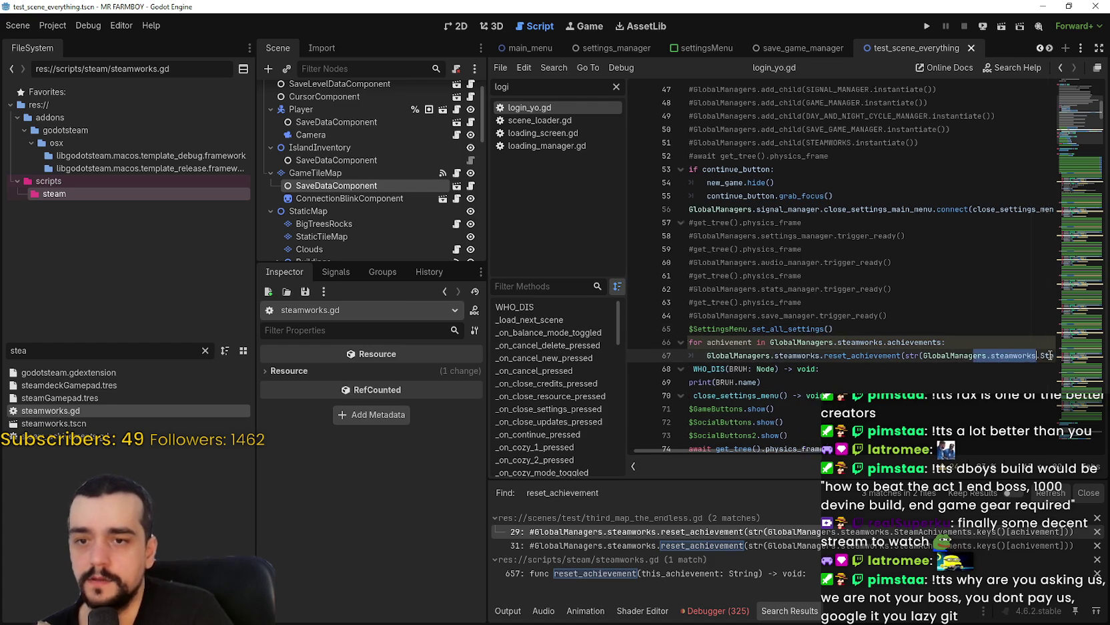
key(Return)
click(764, 369)
key(Tab)
key(Tab)
mouse_move(757, 350)
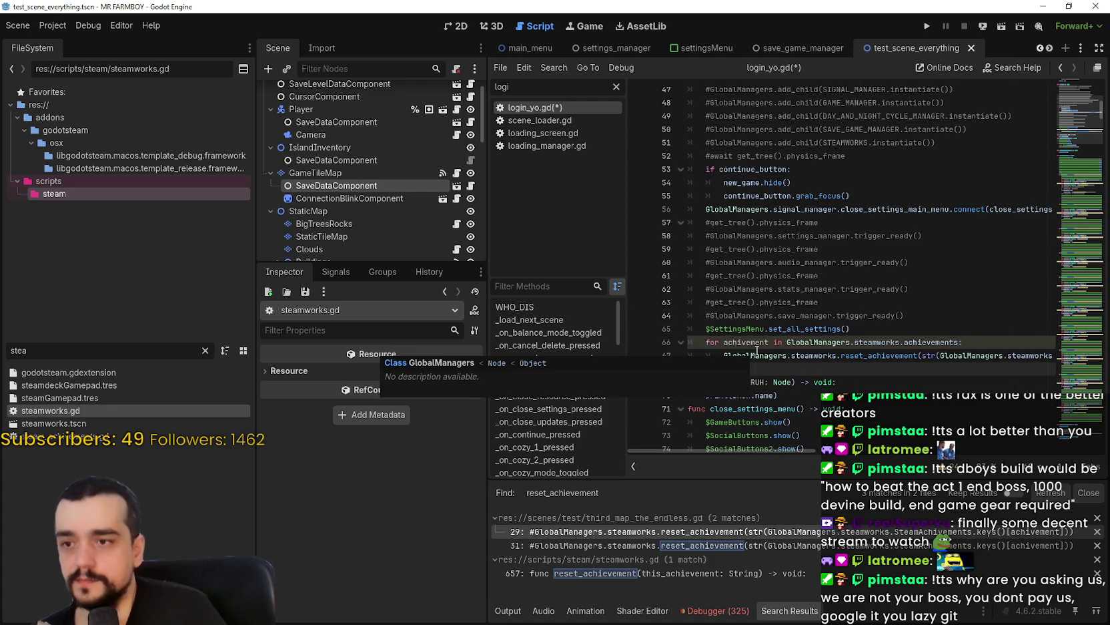
key(ctrl+s)
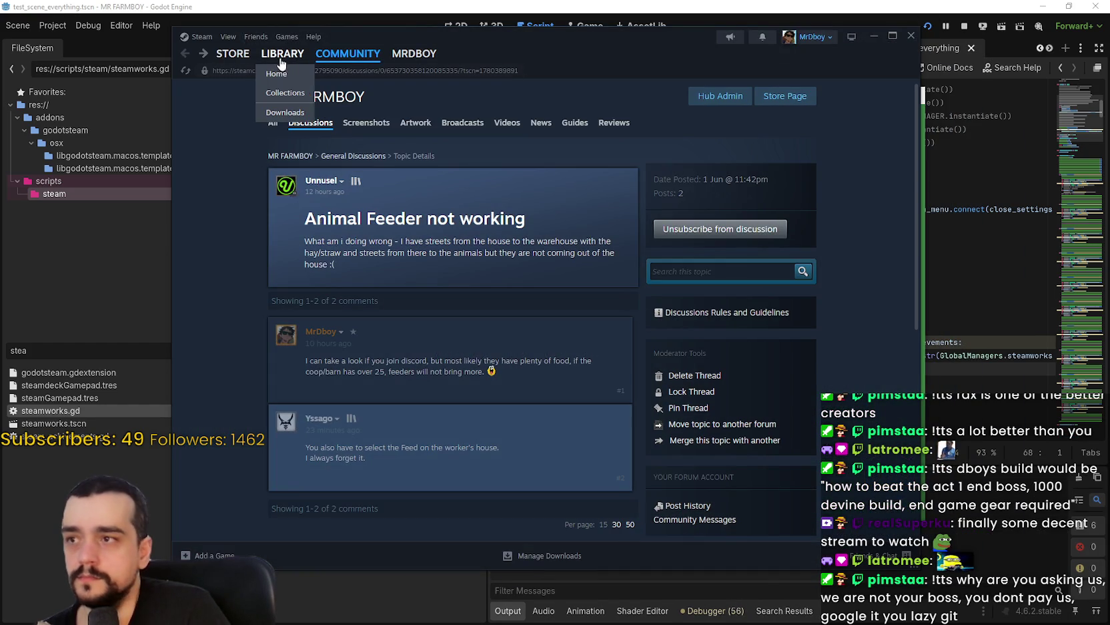
Check MR FARMBOY's library page in Steam, confirming 0 of 198 achievements unlocked
click(281, 59)
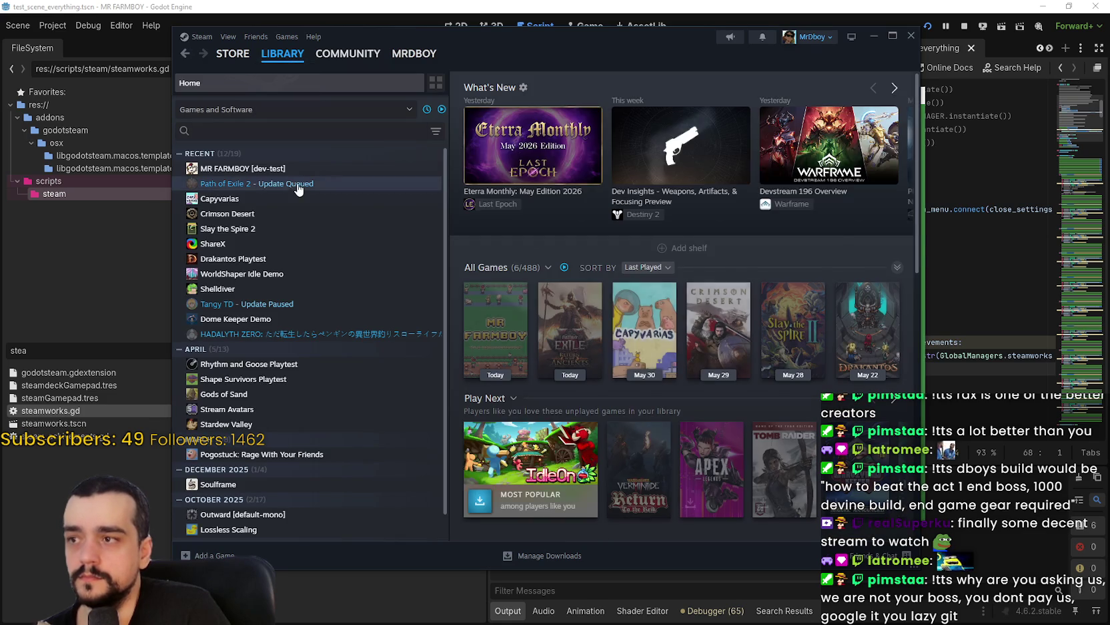
scroll(807, 406, down, 5)
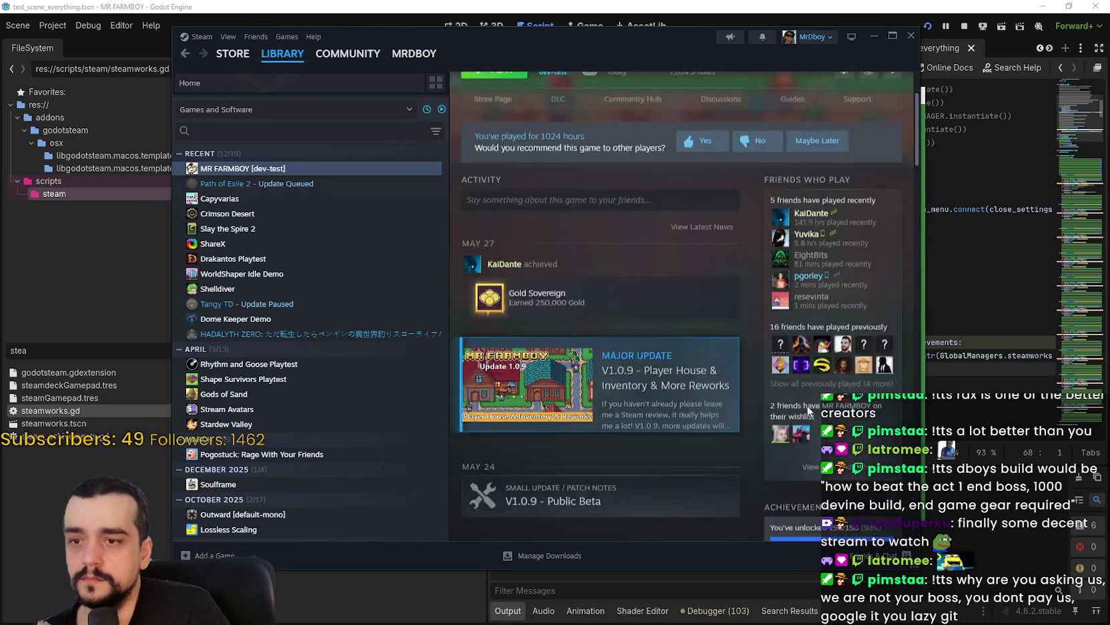
scroll(846, 494, down, 1)
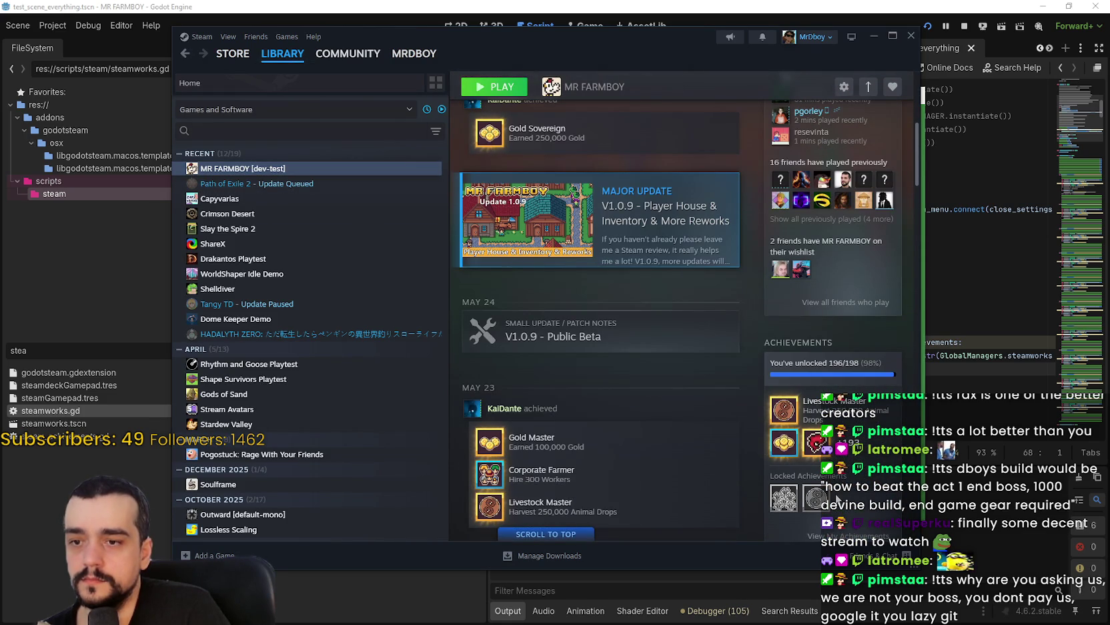
click(867, 446)
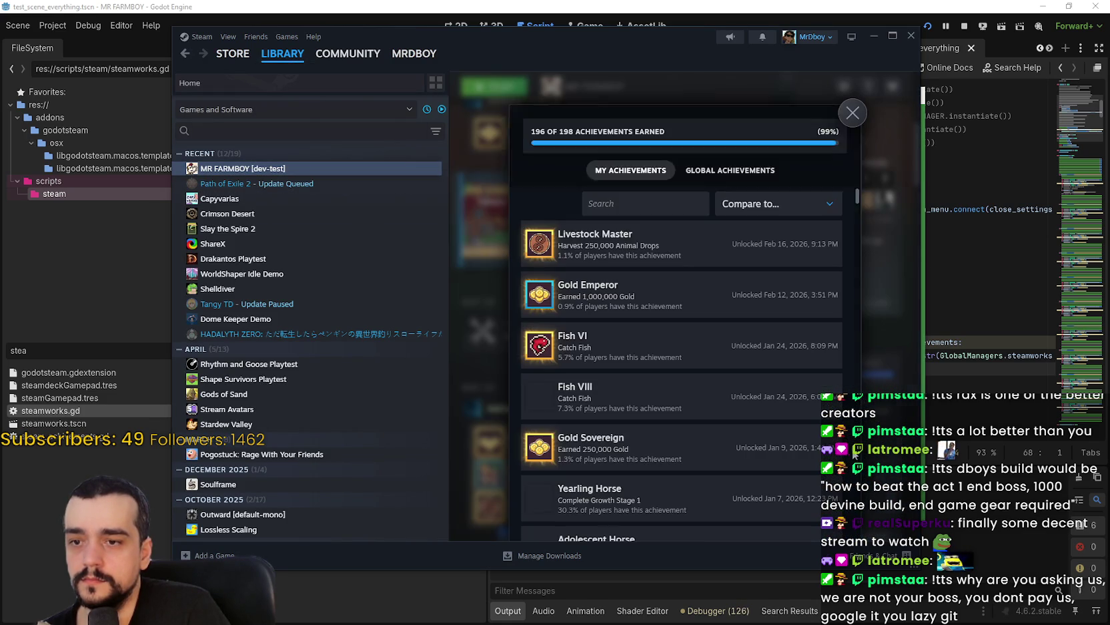
click(854, 113)
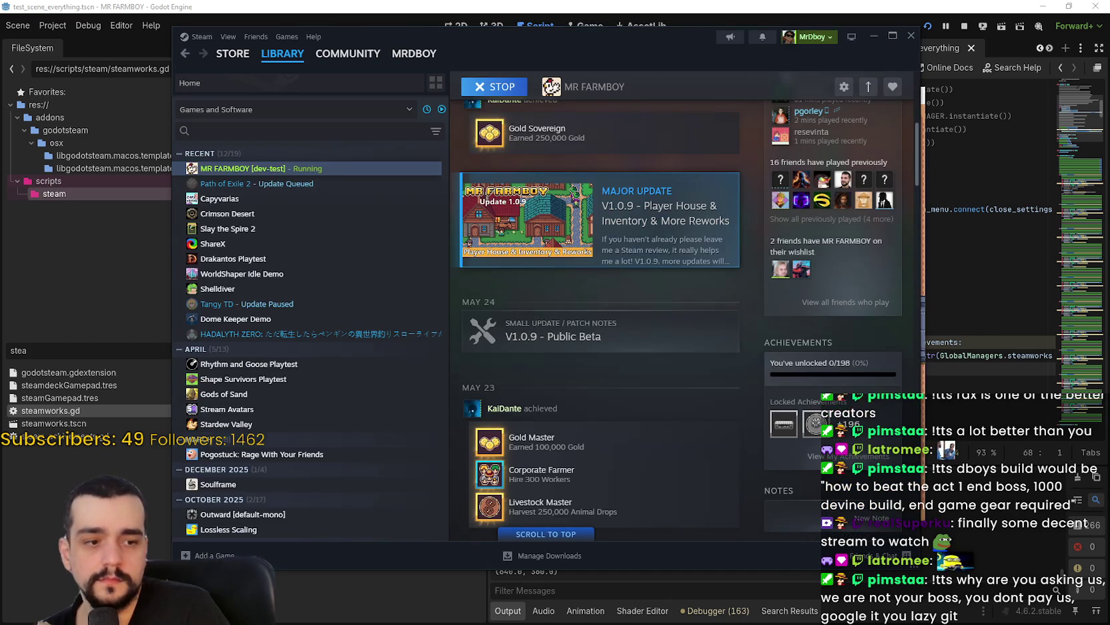
click(886, 460)
Close the game, comment out reset loop lines 66–67, add a blank line after 65, and save
click(876, 366)
click(889, 319)
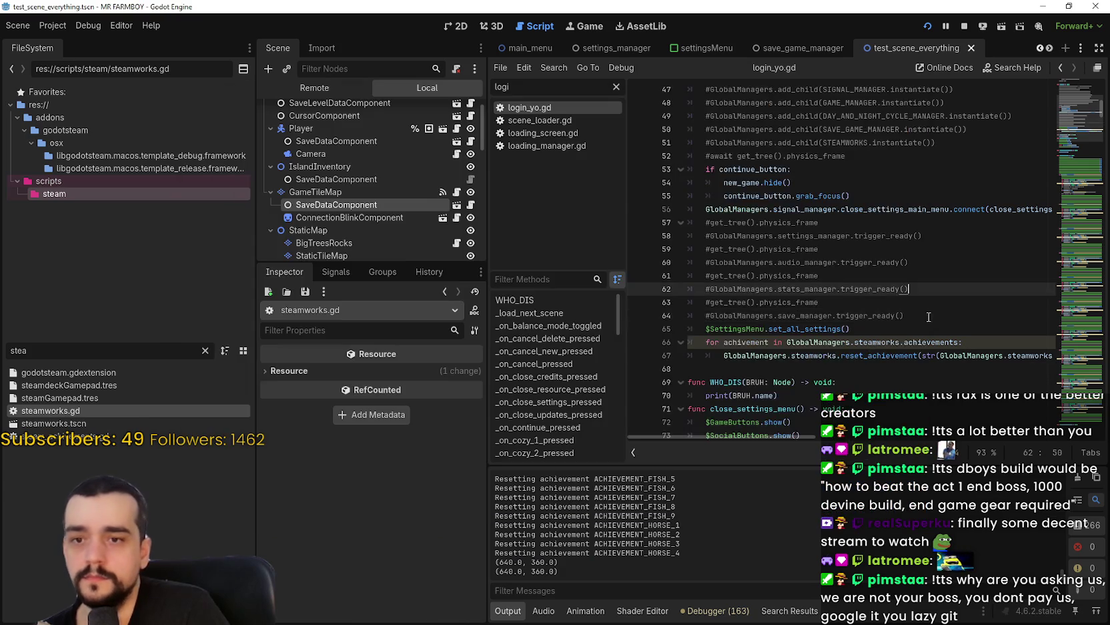
click(904, 289)
scroll(704, 274, down, 2)
click(700, 263)
shift+click(704, 275)
key(ctrl+k)
key(ctrl+s)
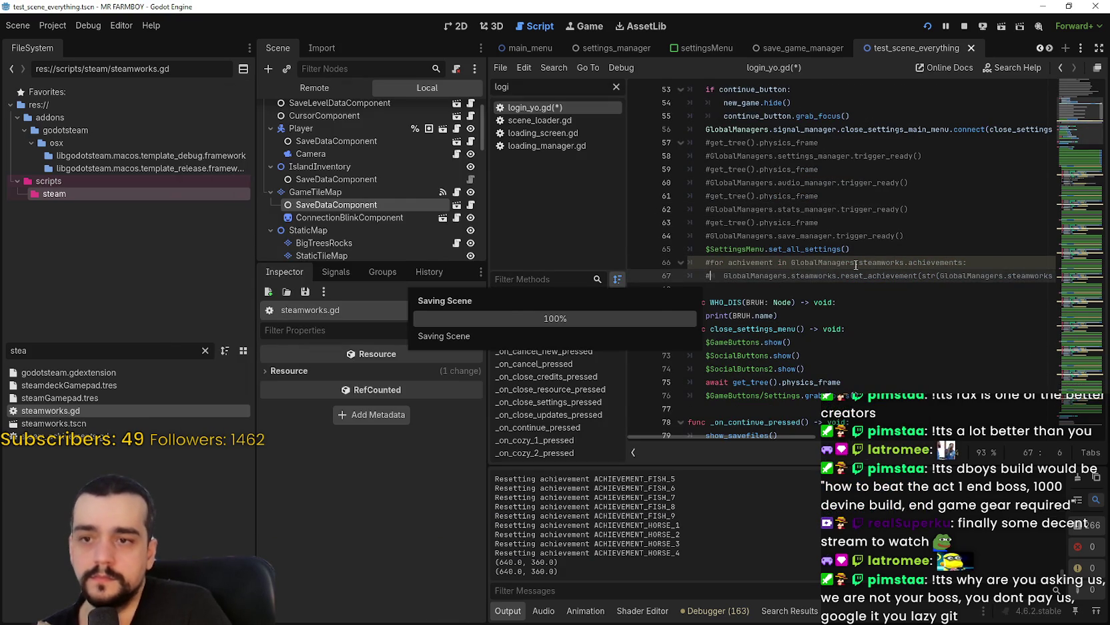
click(874, 249)
key(Return)
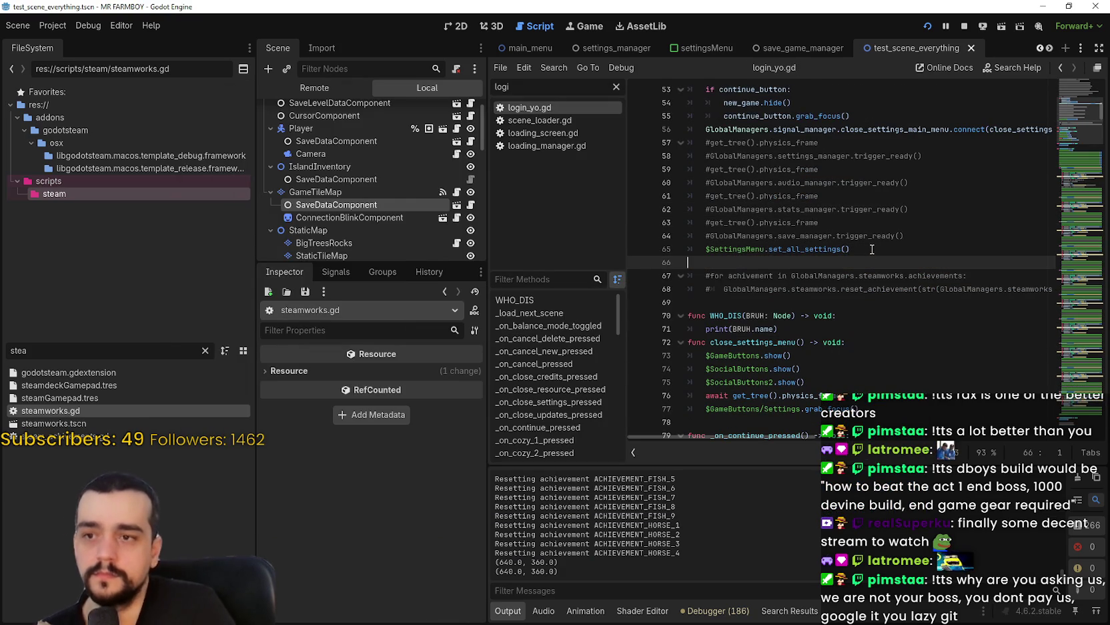
key(ctrl+s)
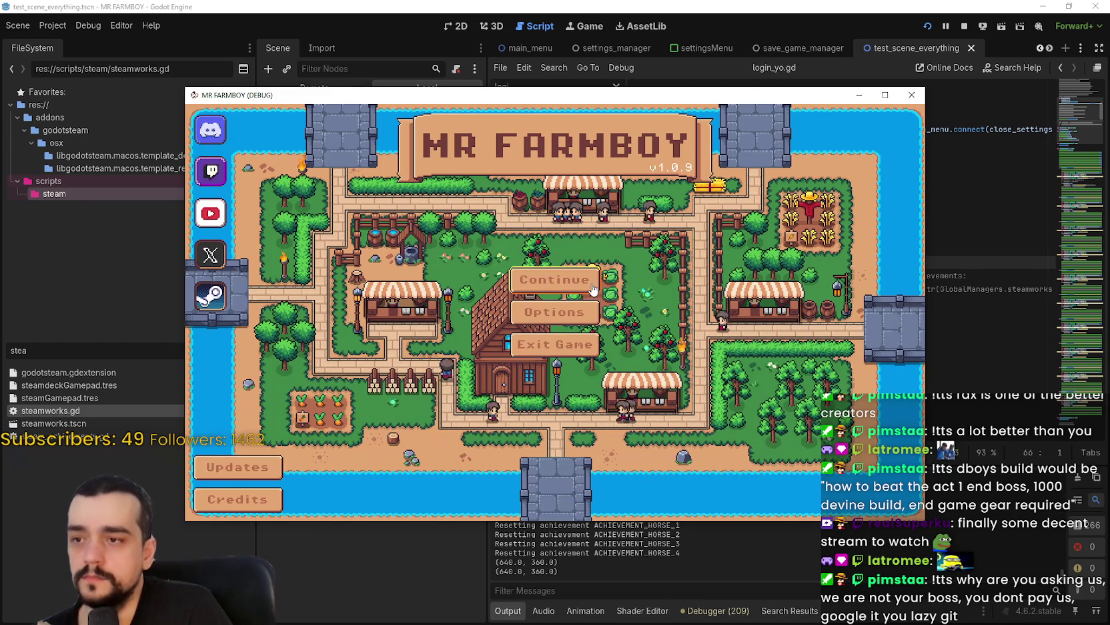
Relaunch the game and load Save 1
click(569, 293)
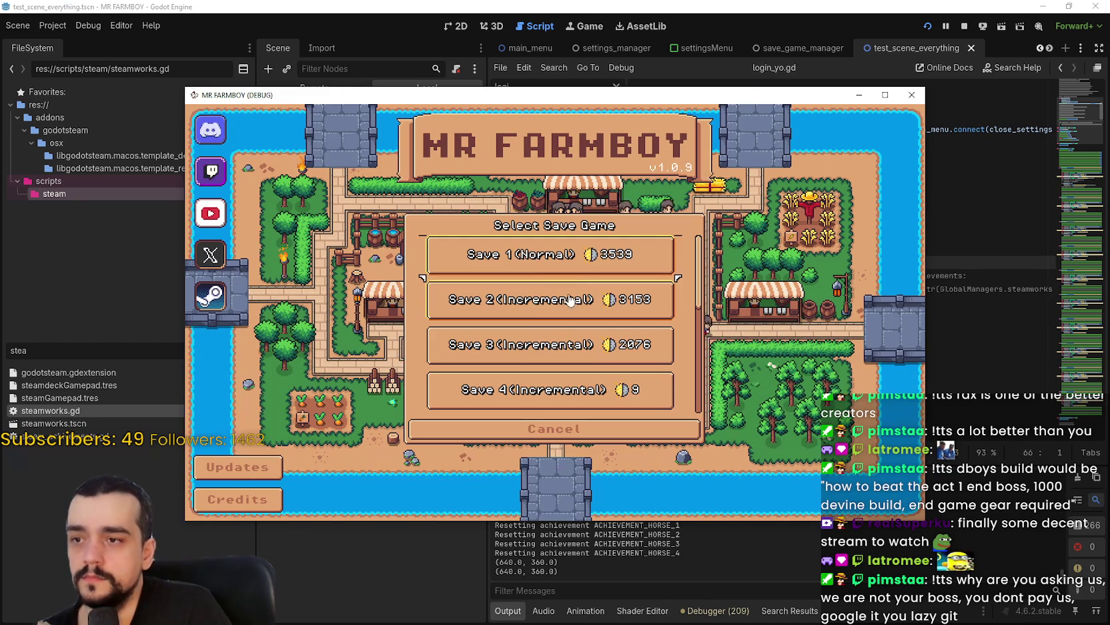
click(542, 258)
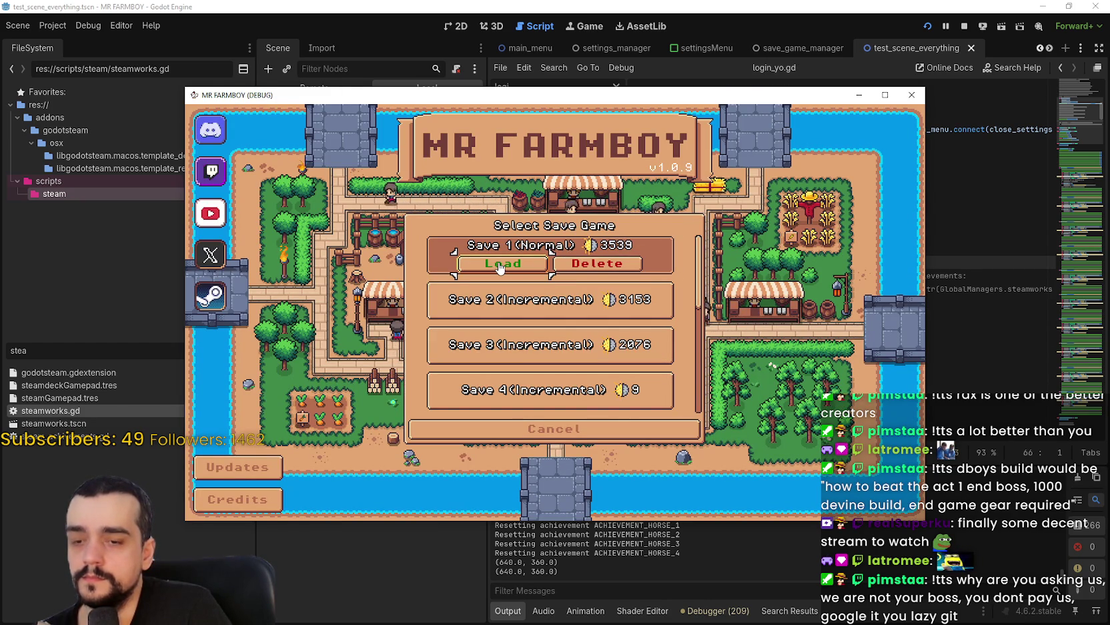
click(500, 264)
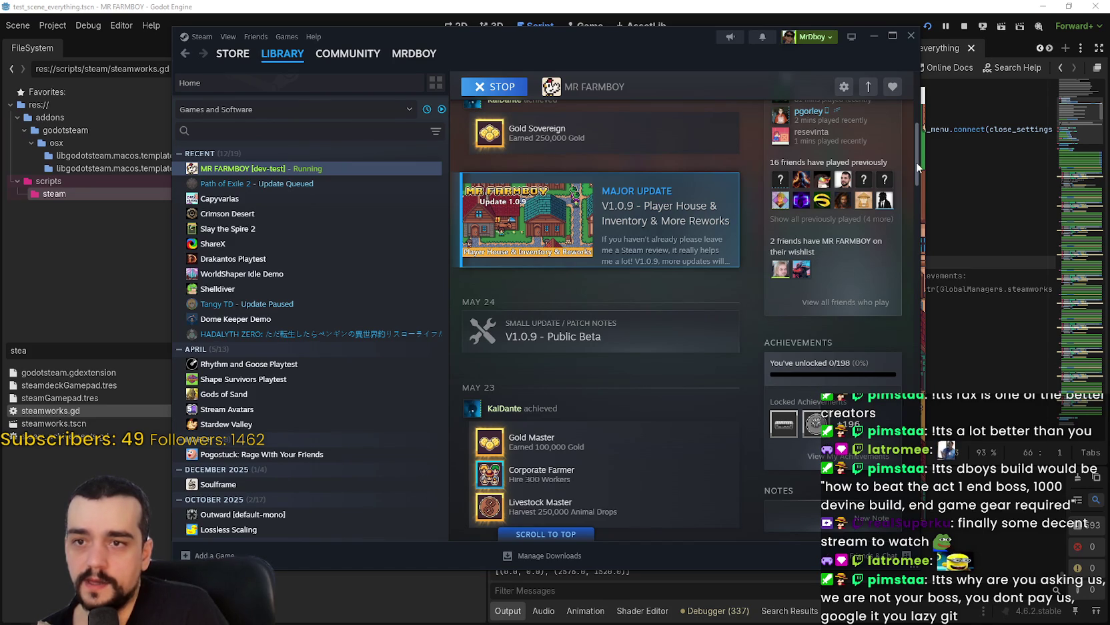
Scroll through MR FARMBOY's Steam achievement list showing 157 of 198 earned, then return to the game
mouse_move(514, 40)
mouse_down()
mouse_move(601, 36)
mouse_move(642, 51)
mouse_move(578, 54)
mouse_up()
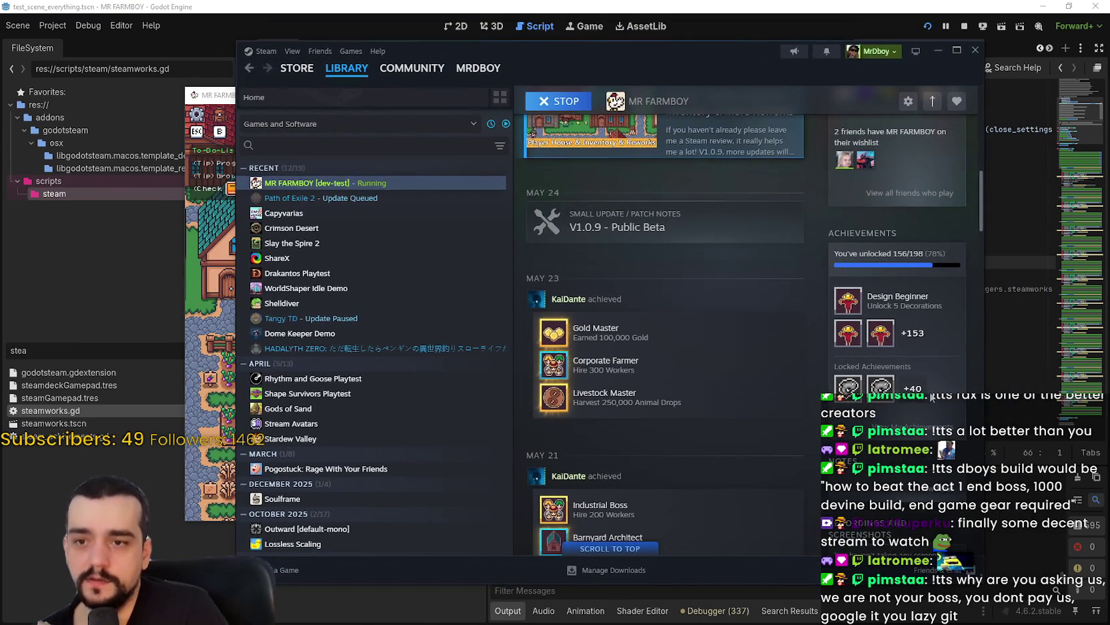
click(913, 425)
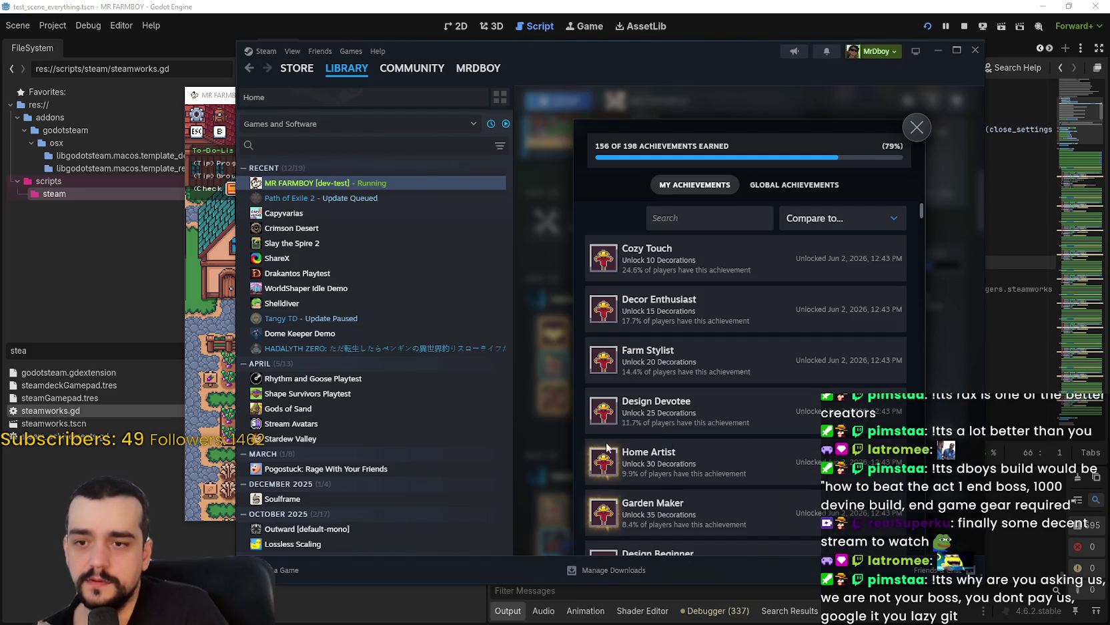
click(909, 132)
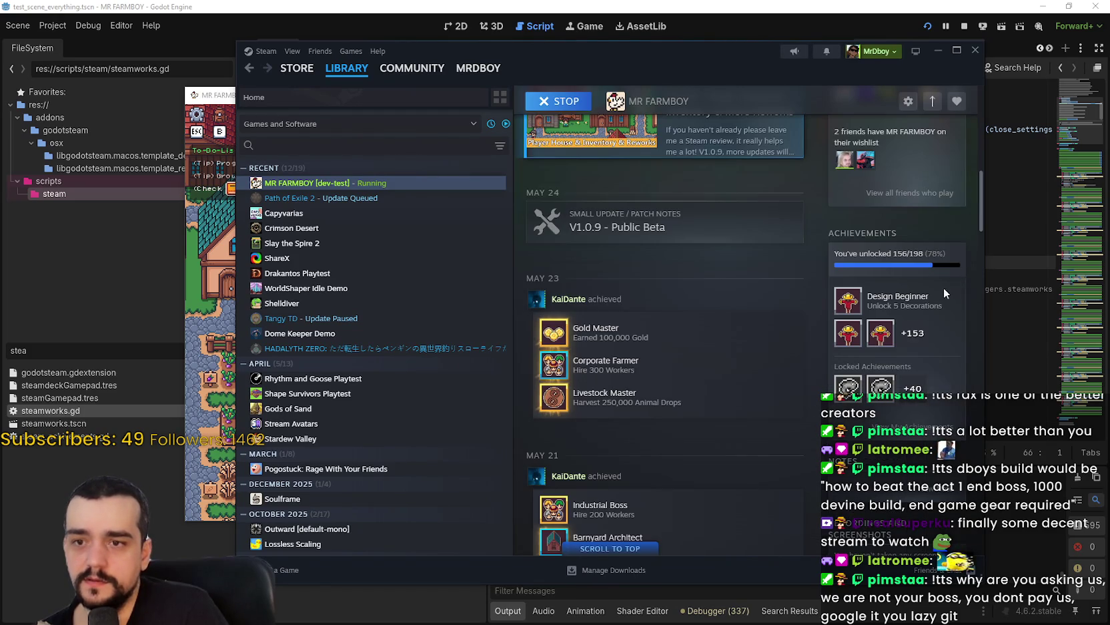
click(914, 334)
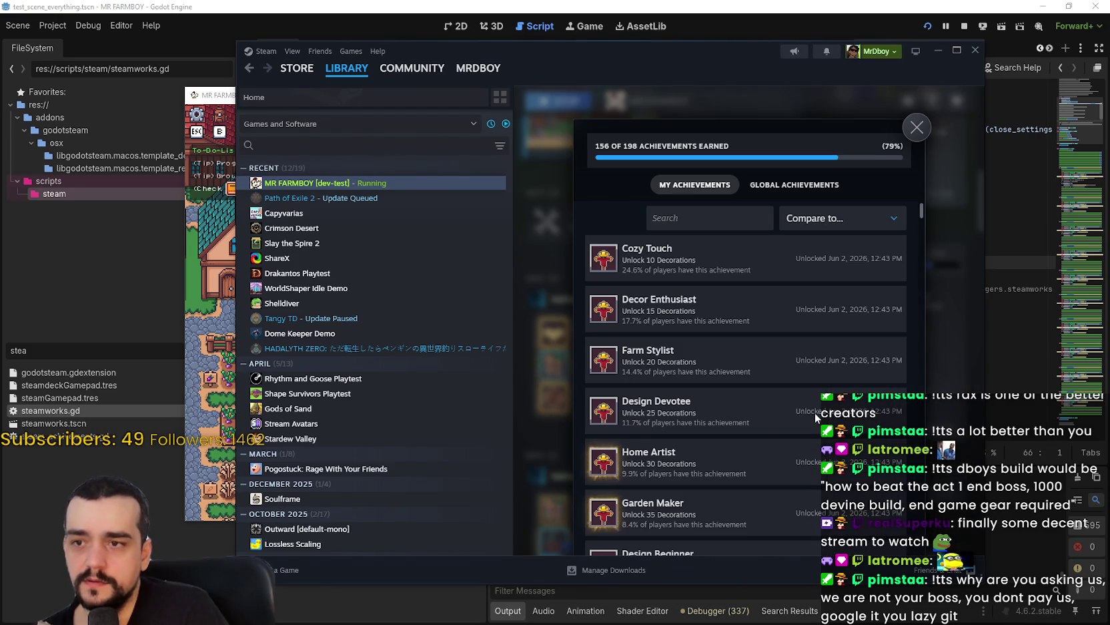
scroll(815, 413, down, 7)
scroll(832, 367, down, 5)
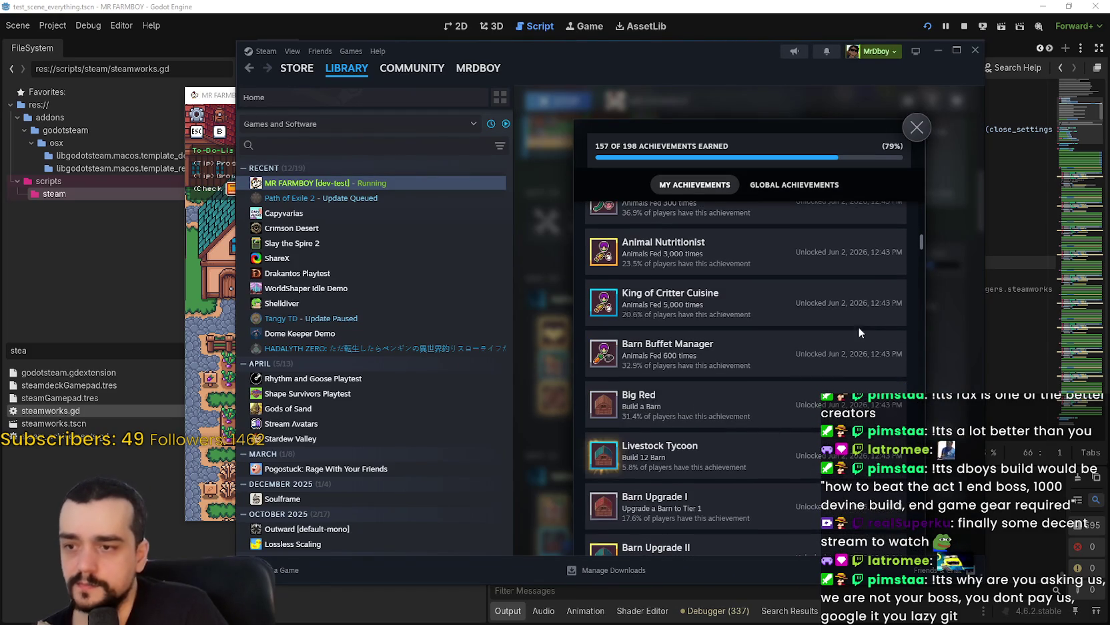
mouse_move(923, 240)
mouse_down()
mouse_move(926, 183)
mouse_move(922, 345)
mouse_move(933, 397)
mouse_up()
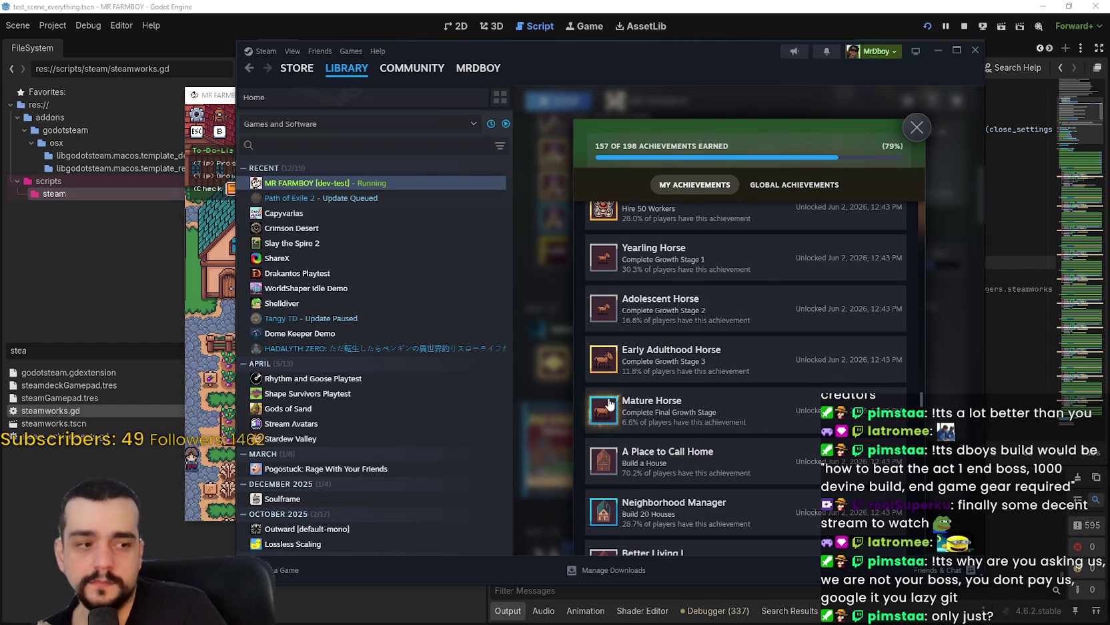
click(918, 127)
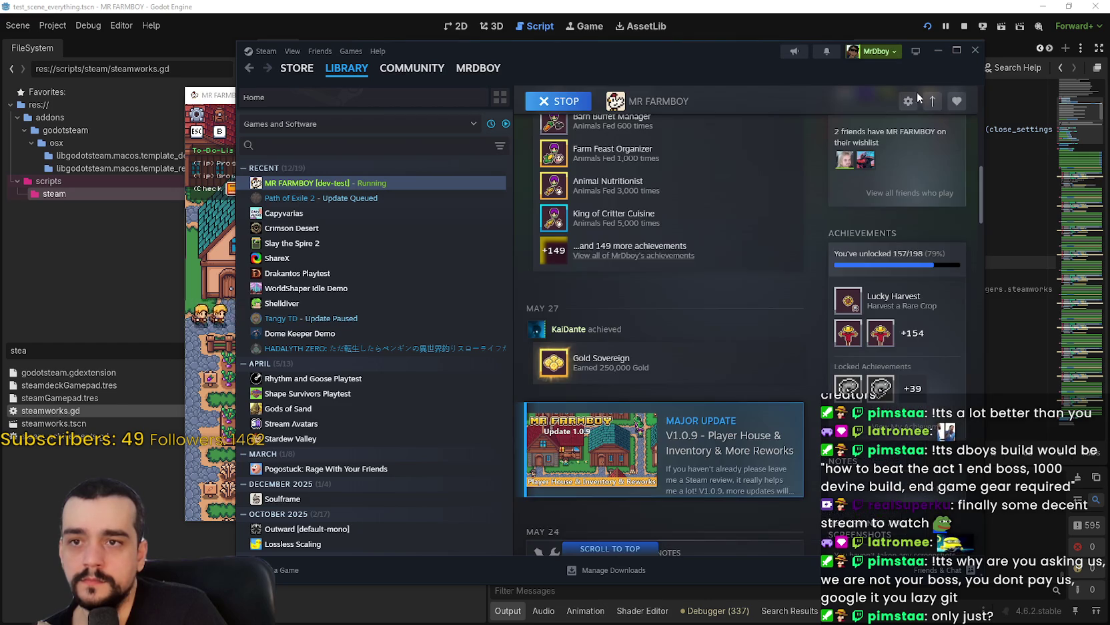
key(alt+Tab)
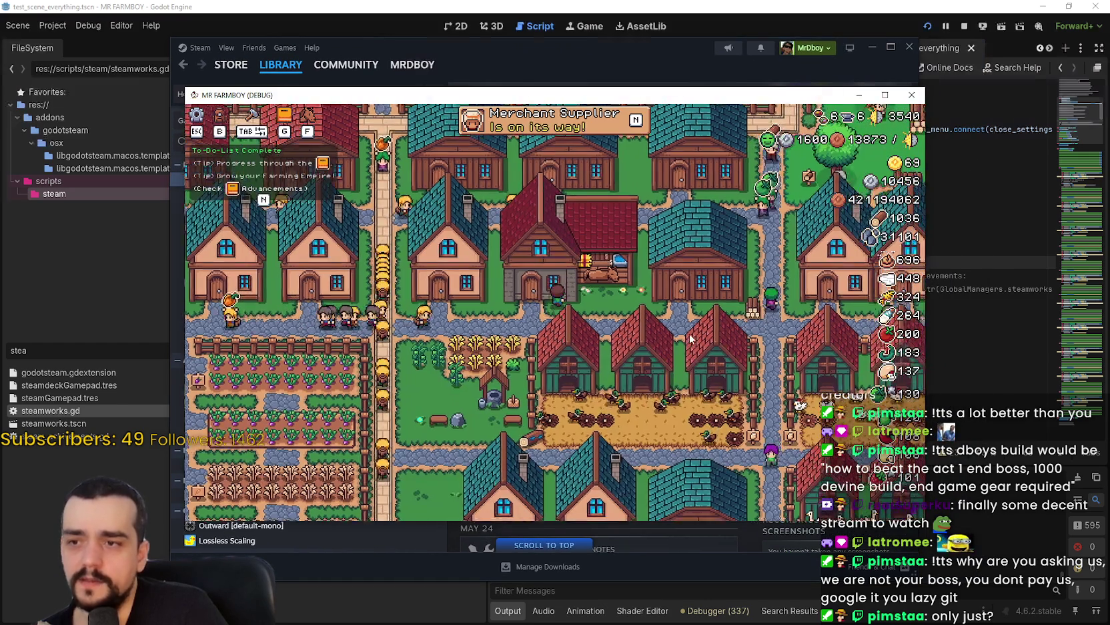
Open and close the Player House panel, then quit the game from the pause menu
click(691, 338)
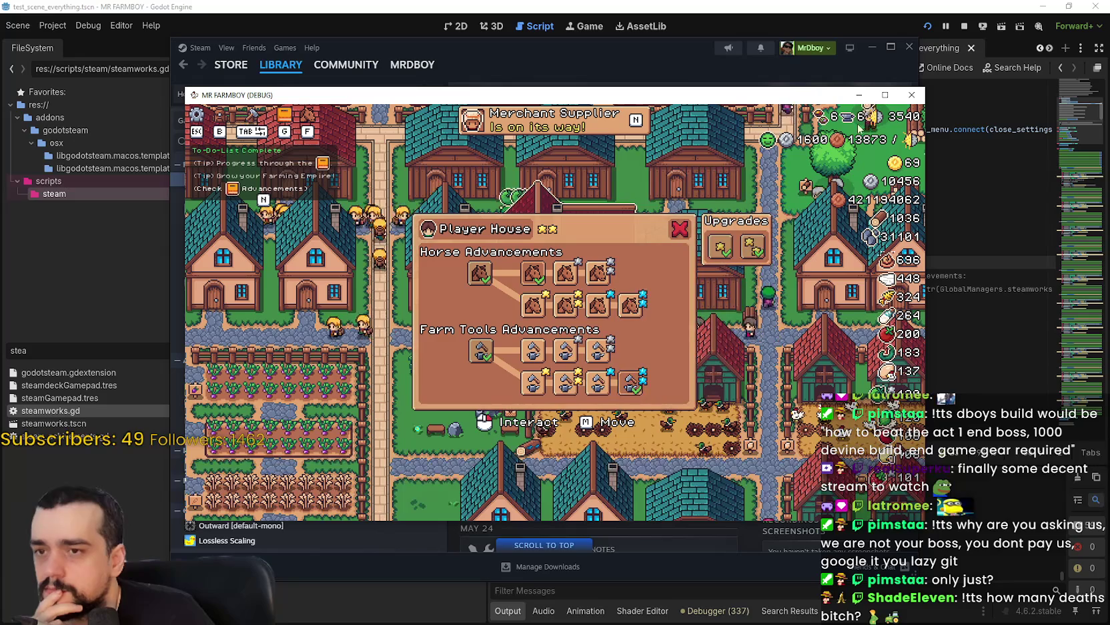
click(680, 229)
key(Escape)
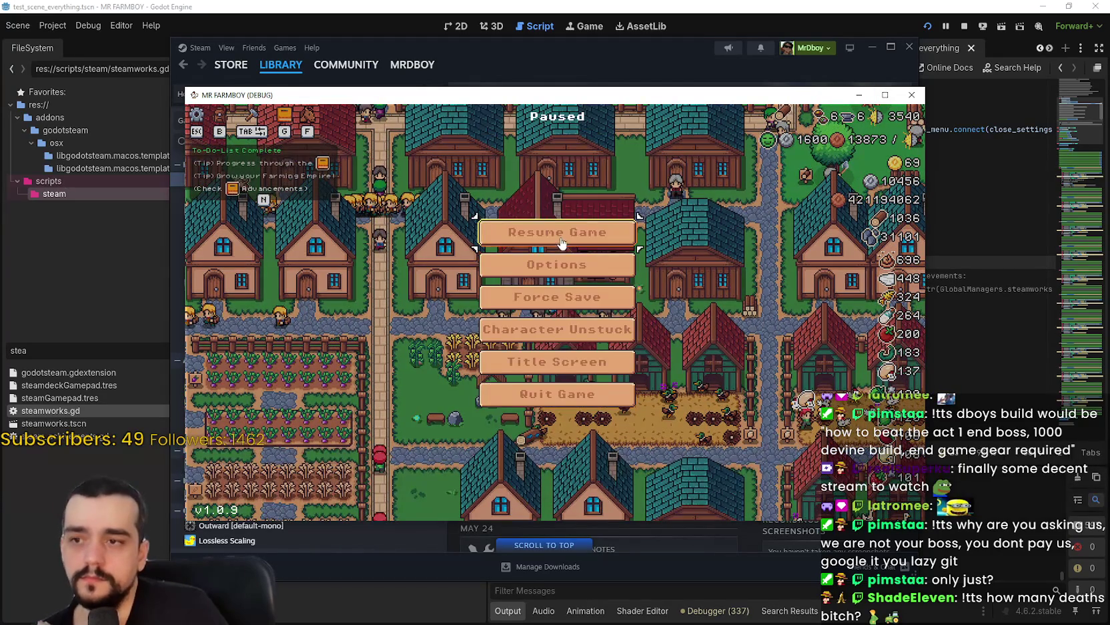
click(562, 244)
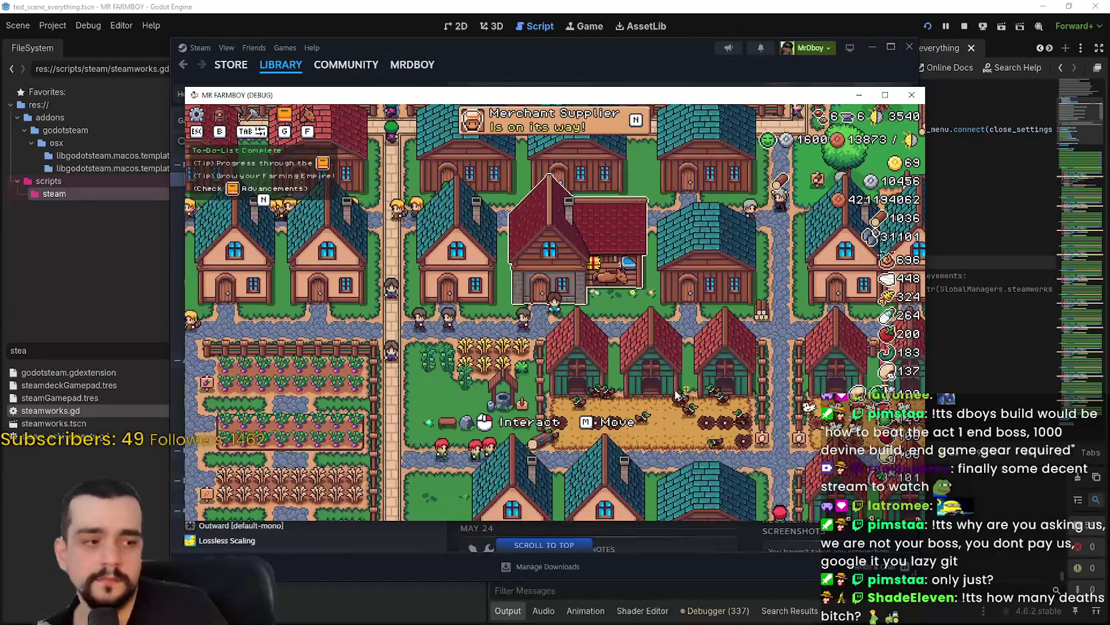
key(Escape)
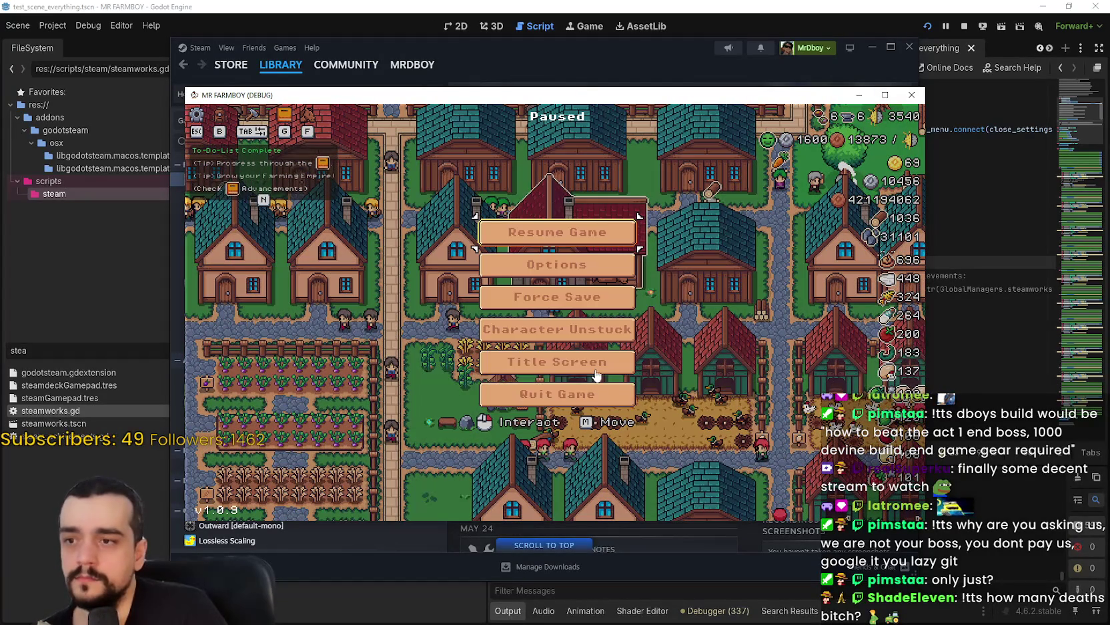
click(600, 385)
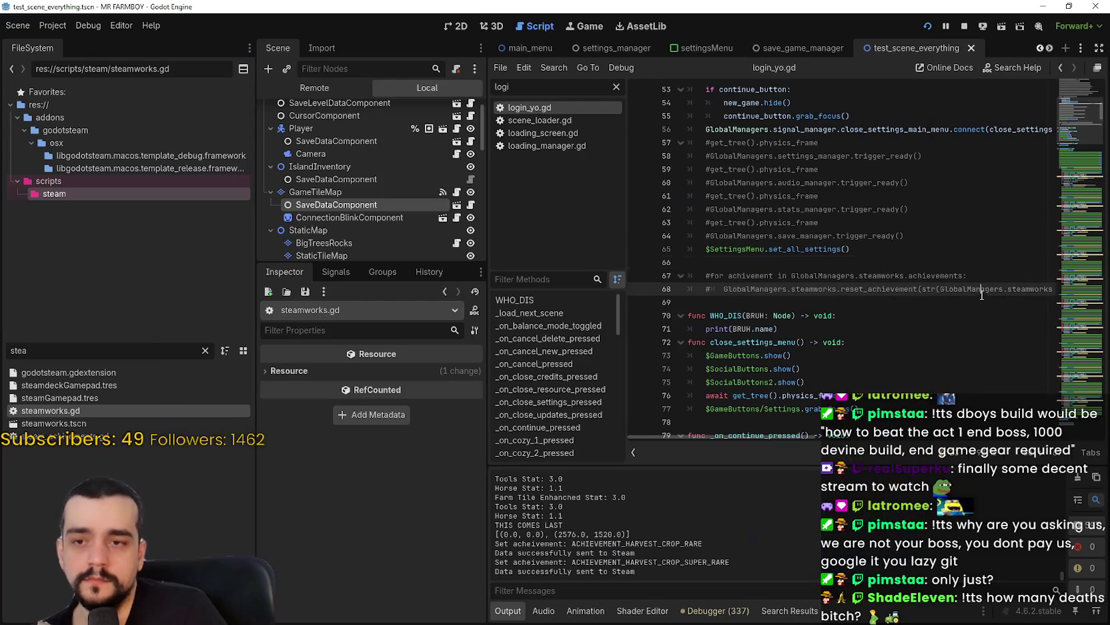
Uncomment the reset loop on lines 67–68 of login_yo.gd, save, and return to the paused game
click(713, 275)
key(BackSpace)
key(Down)
key(Delete)
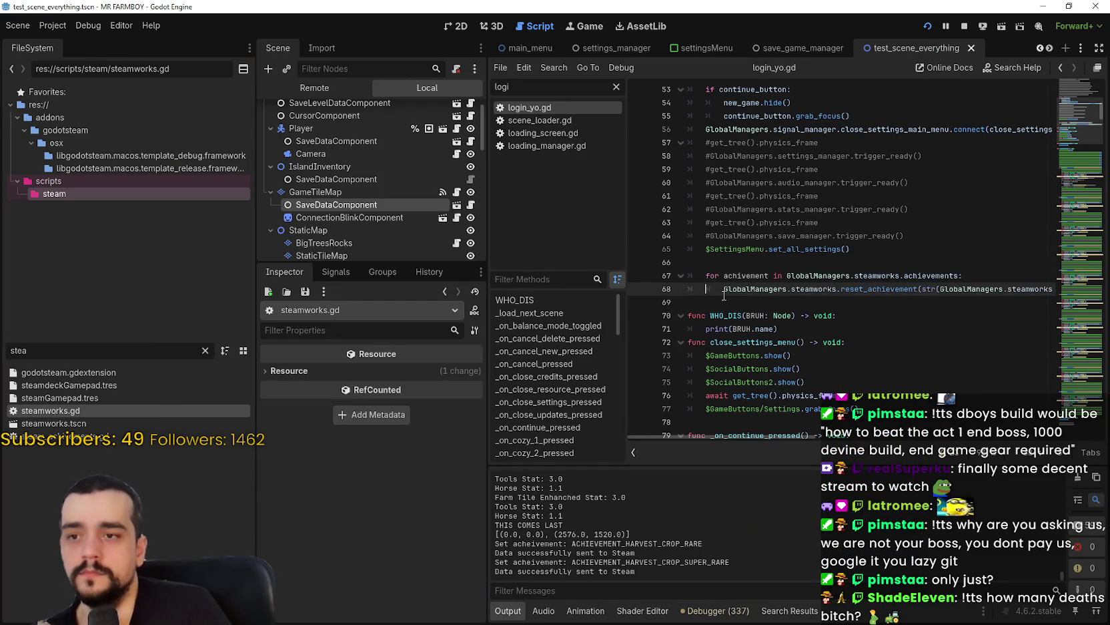
key(ctrl+s)
click(772, 264)
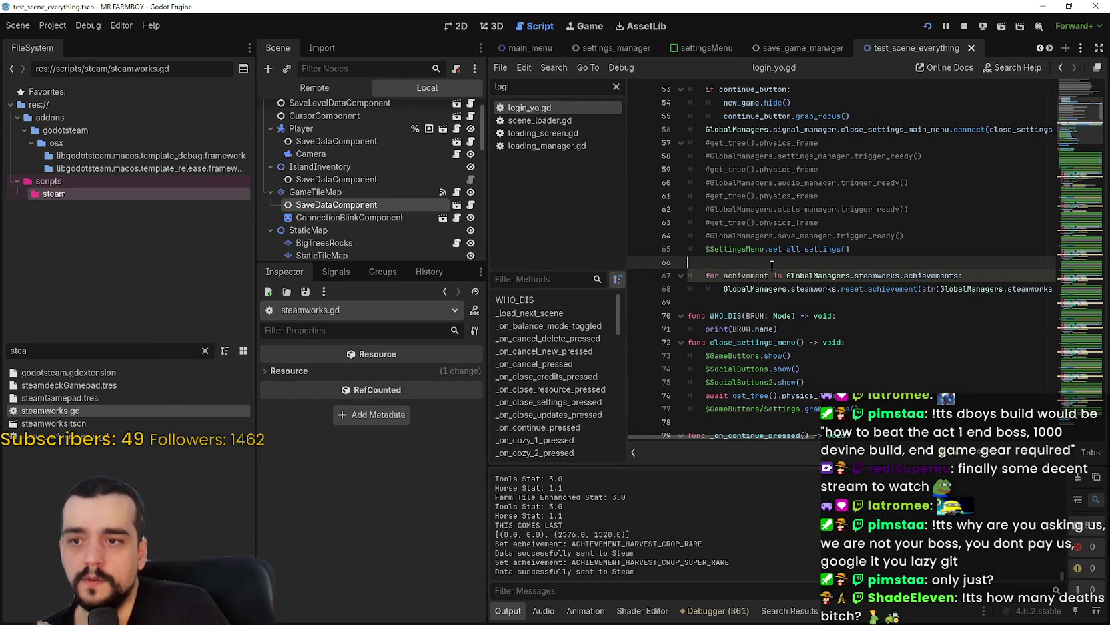
click(690, 288)
key(alt+Tab)
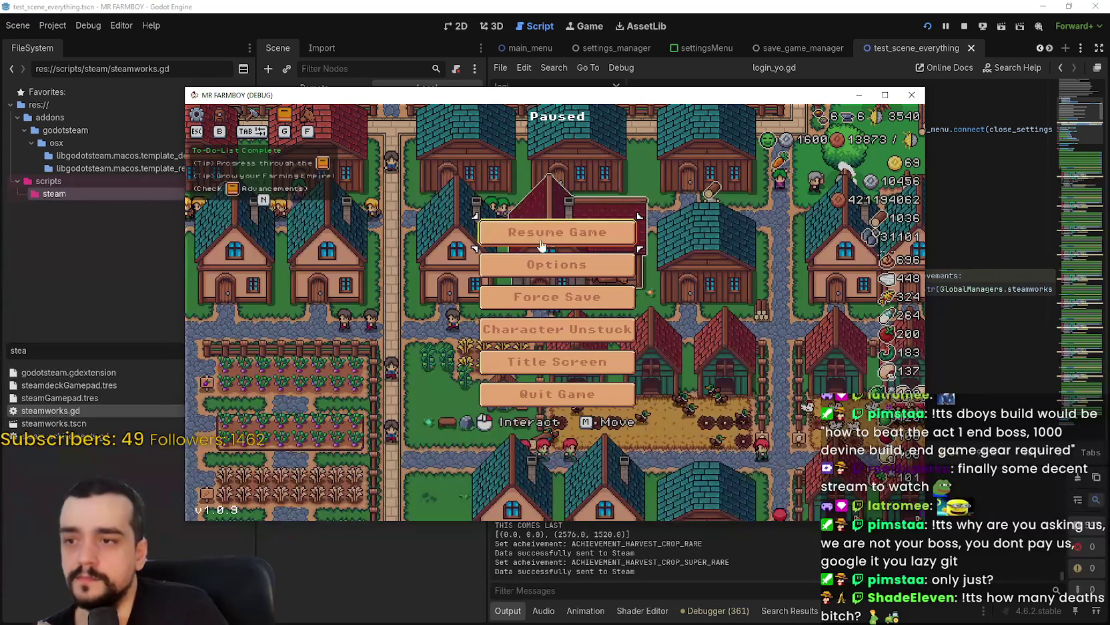
Return the game to its title screen, continue past the line 68 breakpoint, and open Steam's achievement list
click(555, 364)
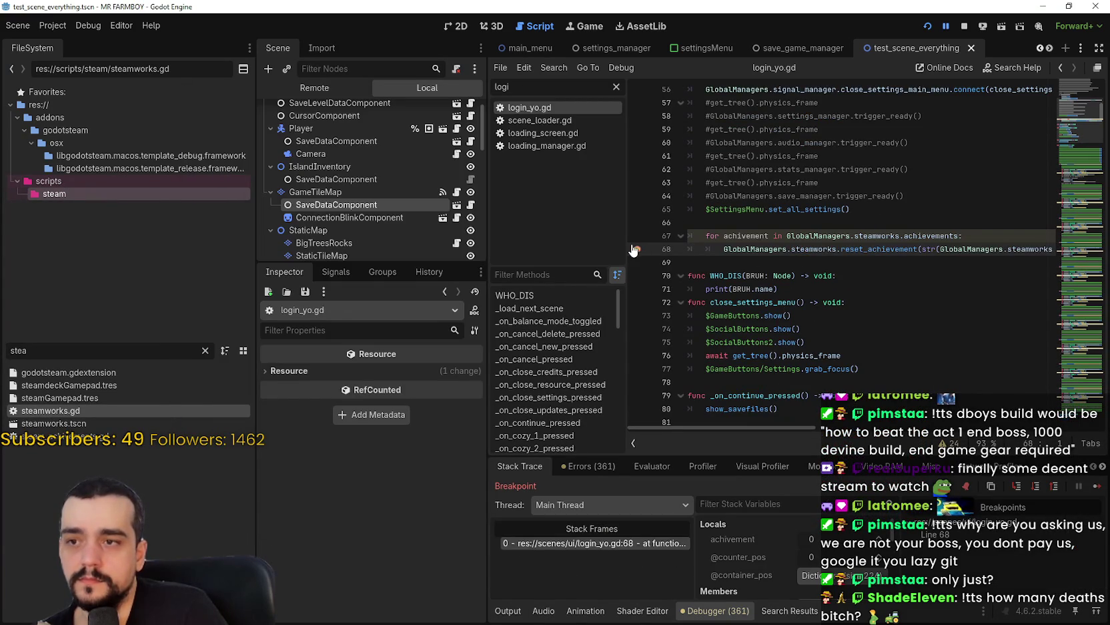
click(1094, 486)
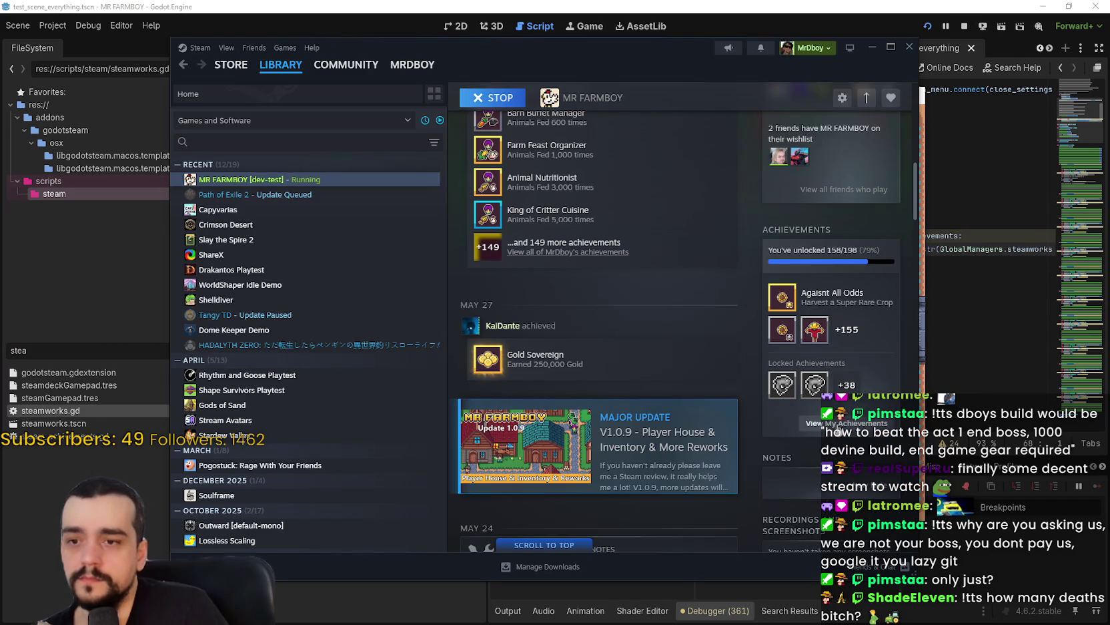
click(839, 427)
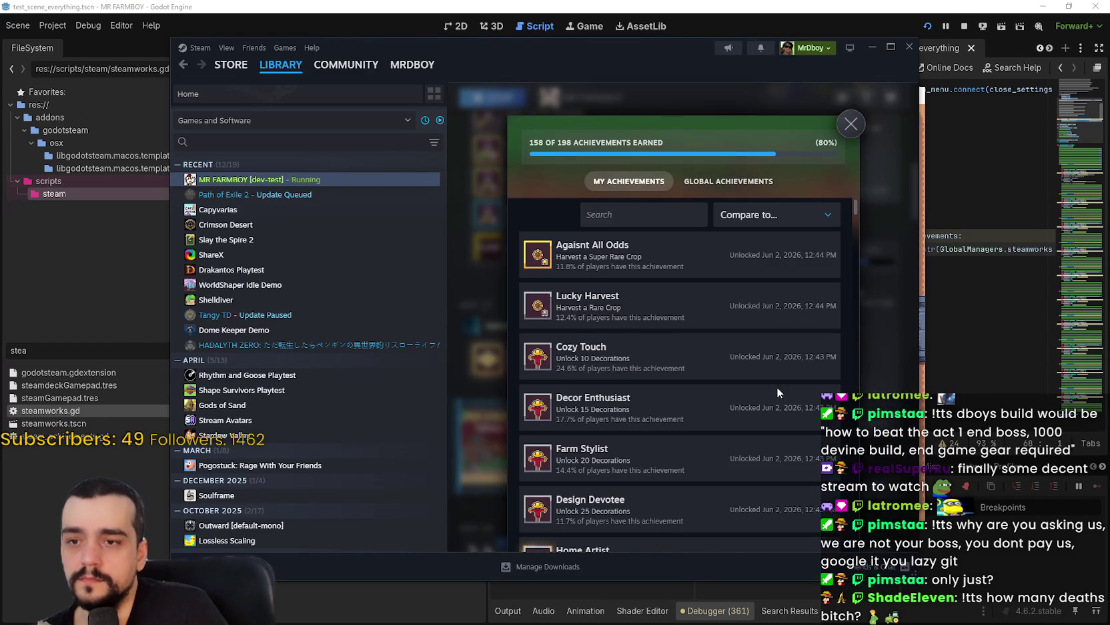
Browse MR FARMBOY's achievement list, still 158 of 198 earned, and close it
scroll(770, 296, down, 5)
click(850, 122)
scroll(863, 364, up, 5)
scroll(864, 364, down, 5)
click(803, 437)
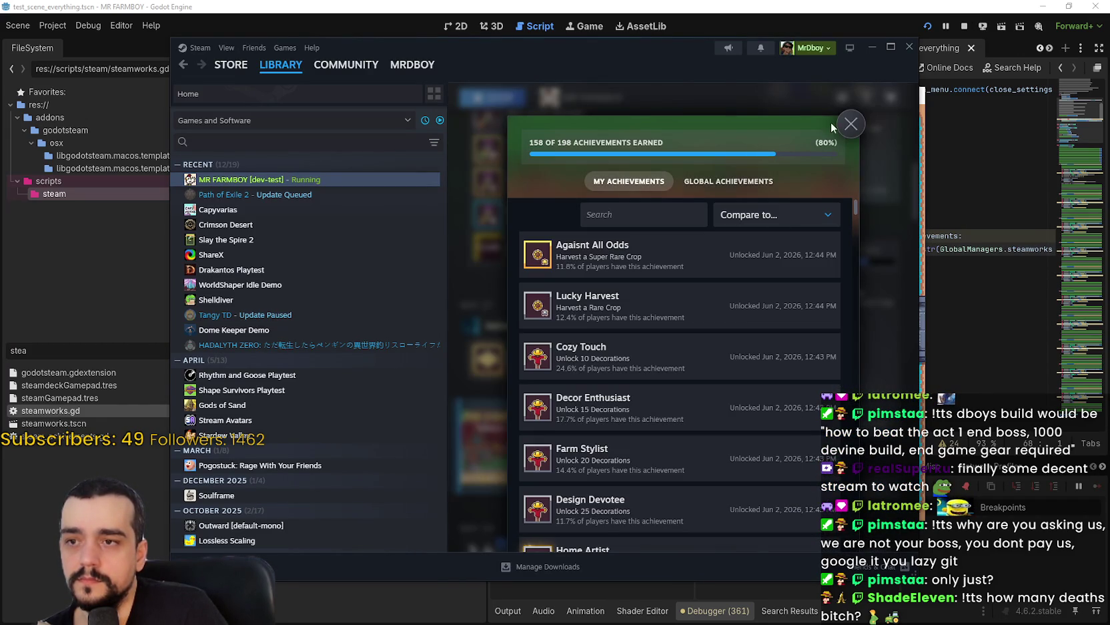
click(849, 124)
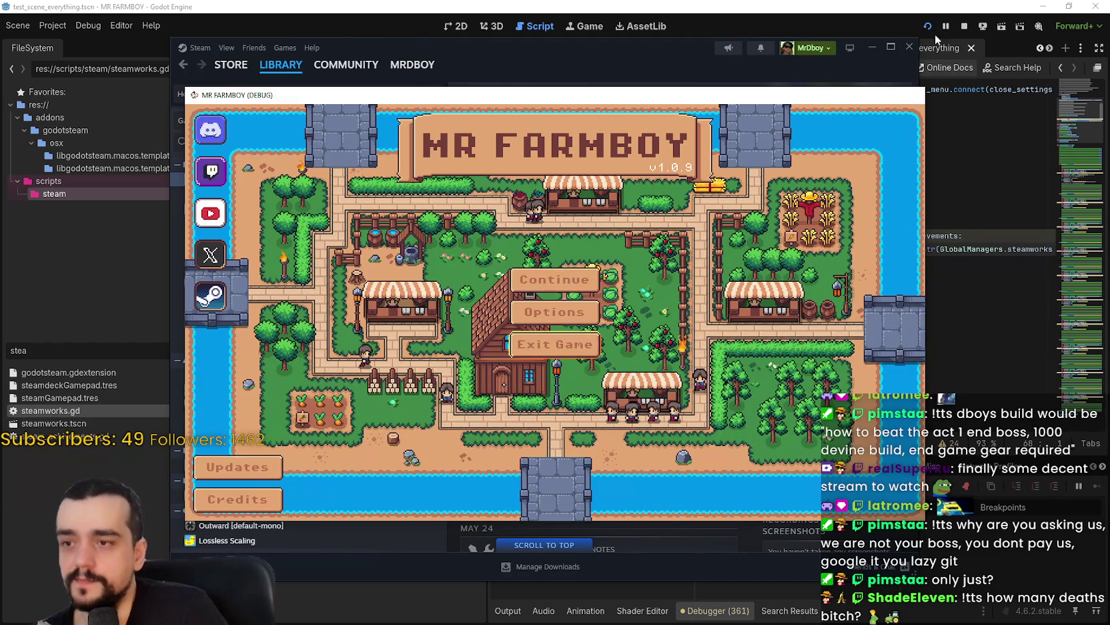
Stop and relaunch the game so the active reset loop clears every achievement
click(927, 26)
click(930, 29)
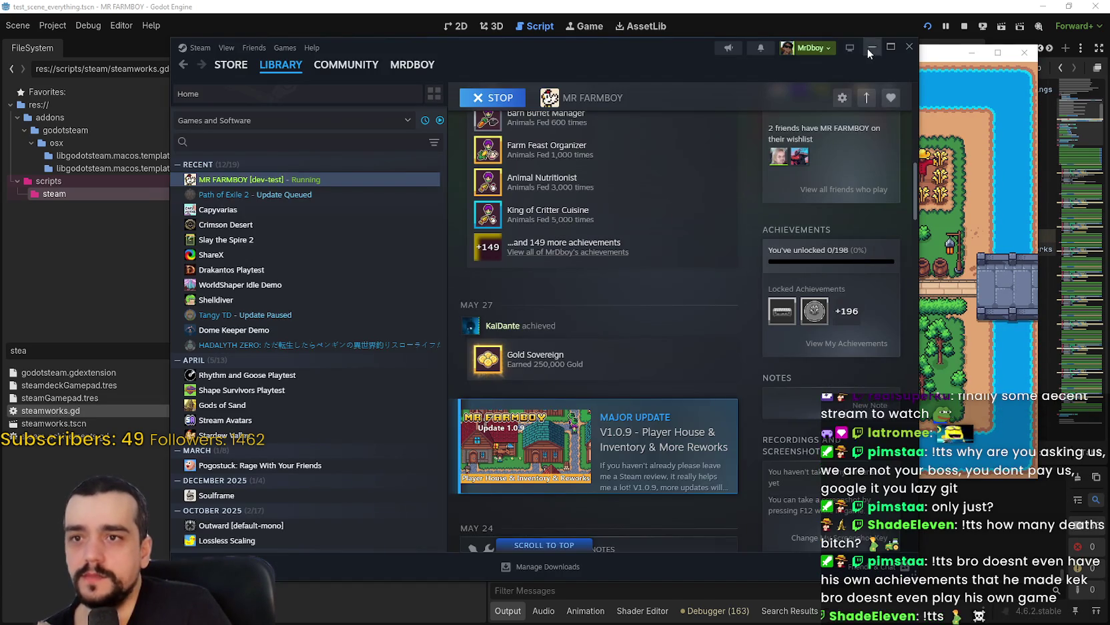
click(871, 48)
Comment out the reset loop with # on line 67 and save login_yo.gd
click(664, 241)
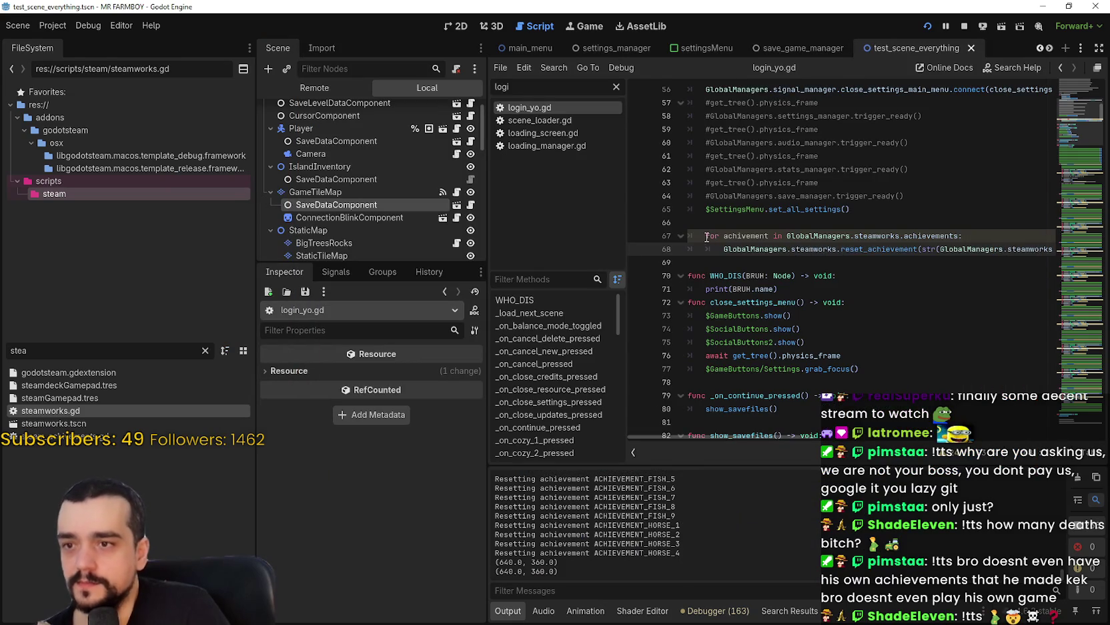
text(#)
click(710, 249)
key(ctrl+s)
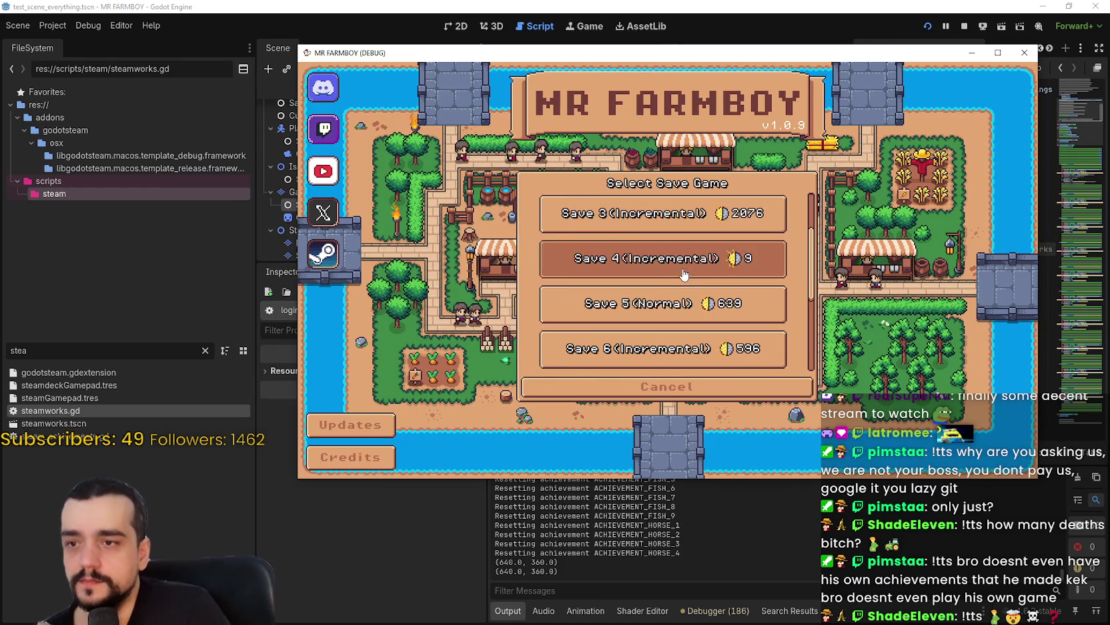
Delete Save 4 and start a new Normal Mode game on the King's Task island
click(684, 274)
click(712, 271)
click(614, 299)
click(664, 260)
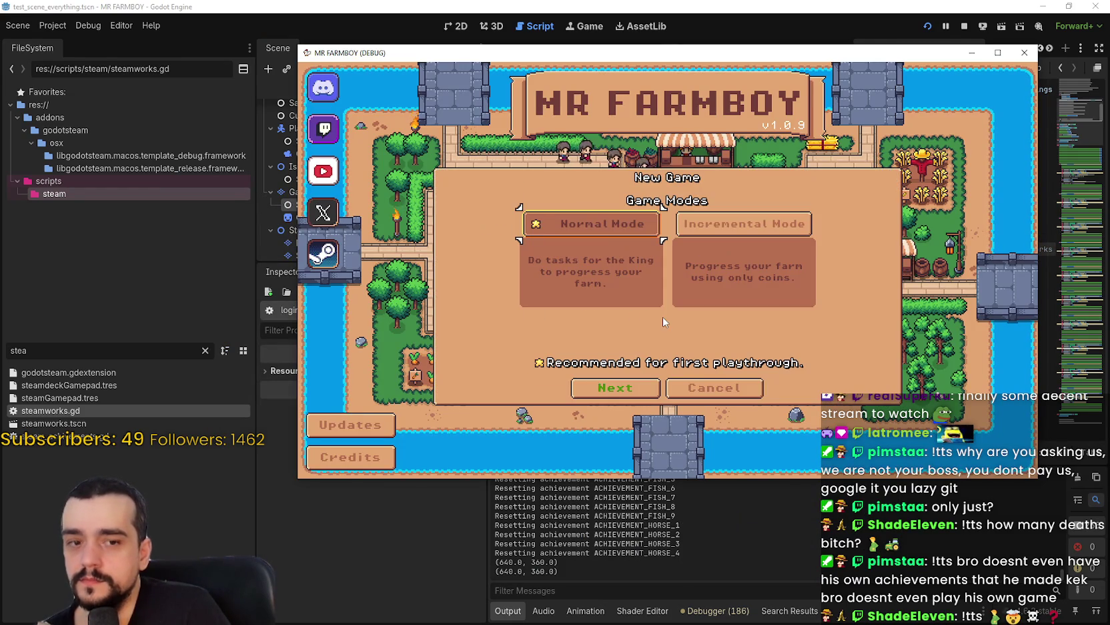
click(606, 397)
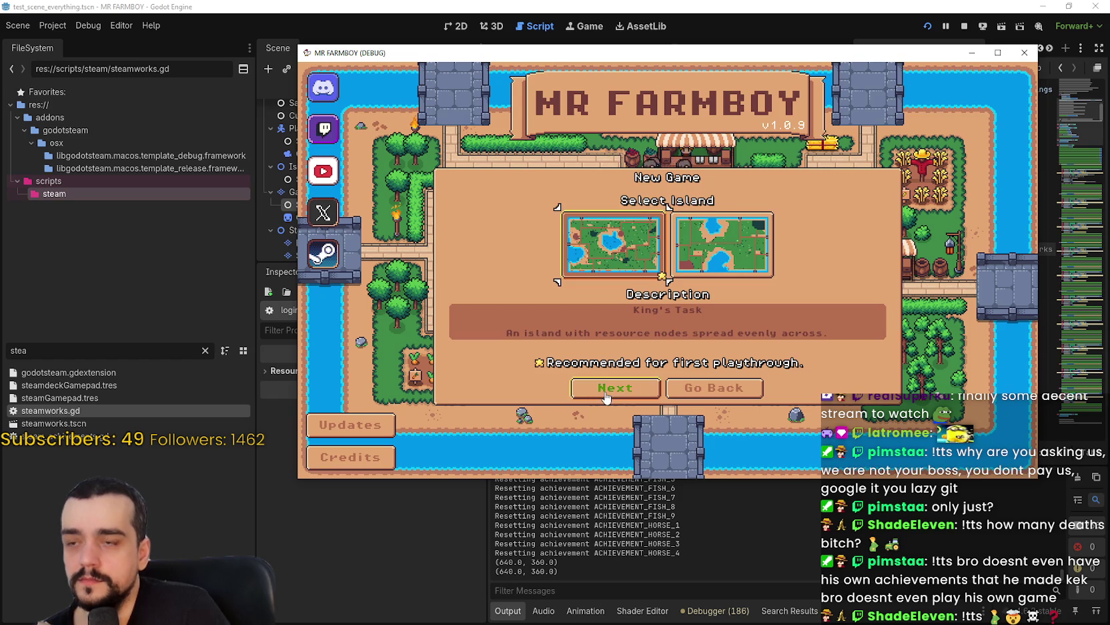
click(606, 397)
click(606, 397)
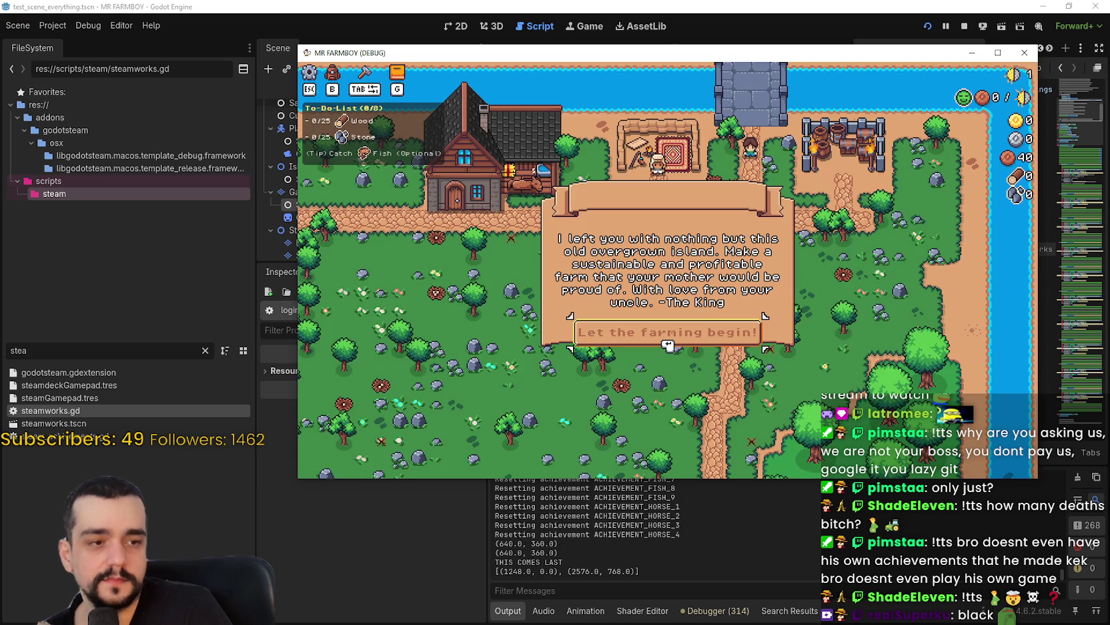
Confirm Steam shows 0/198 achievements, then dismiss the intro letter to begin farming
key(alt+Tab)
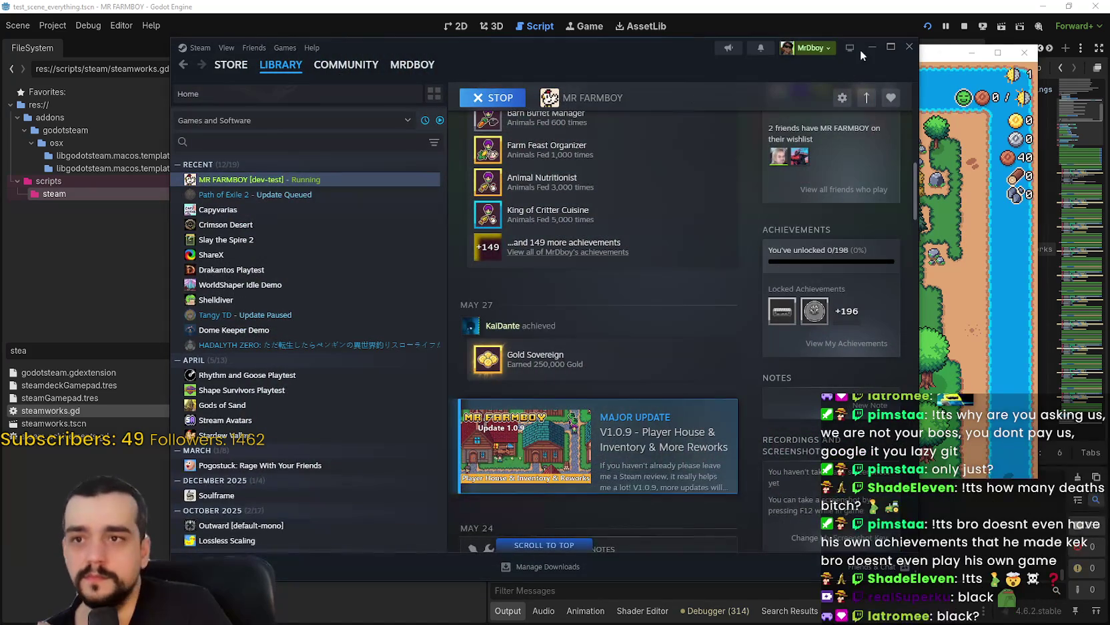
click(869, 48)
click(704, 332)
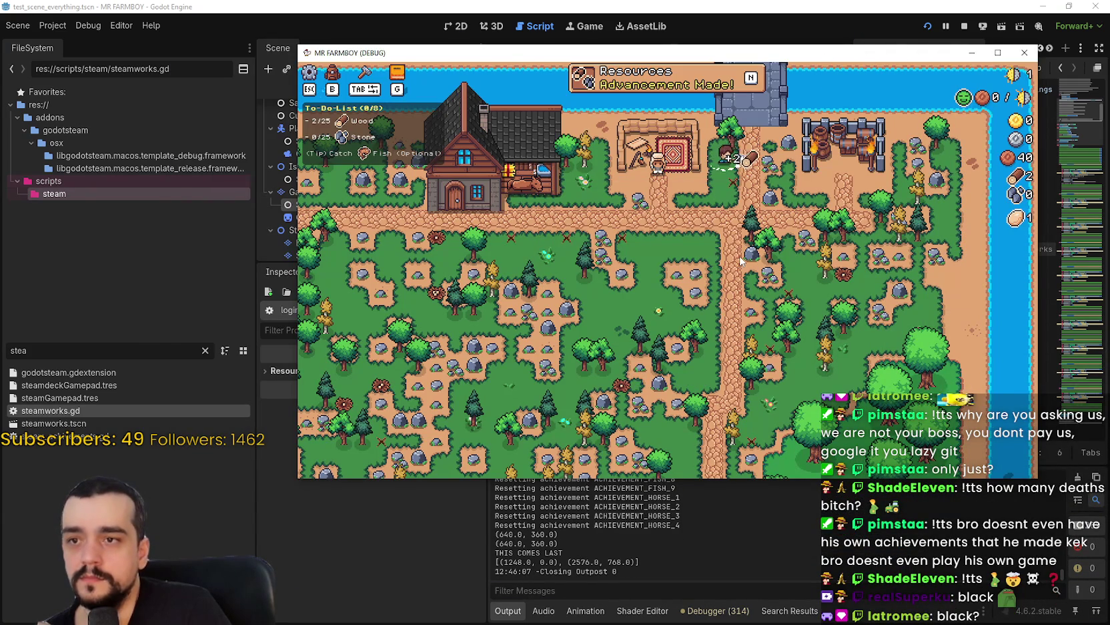
Walk the farmer to gather wood and stone, then view the Player House advancements
key(s)
key(a)
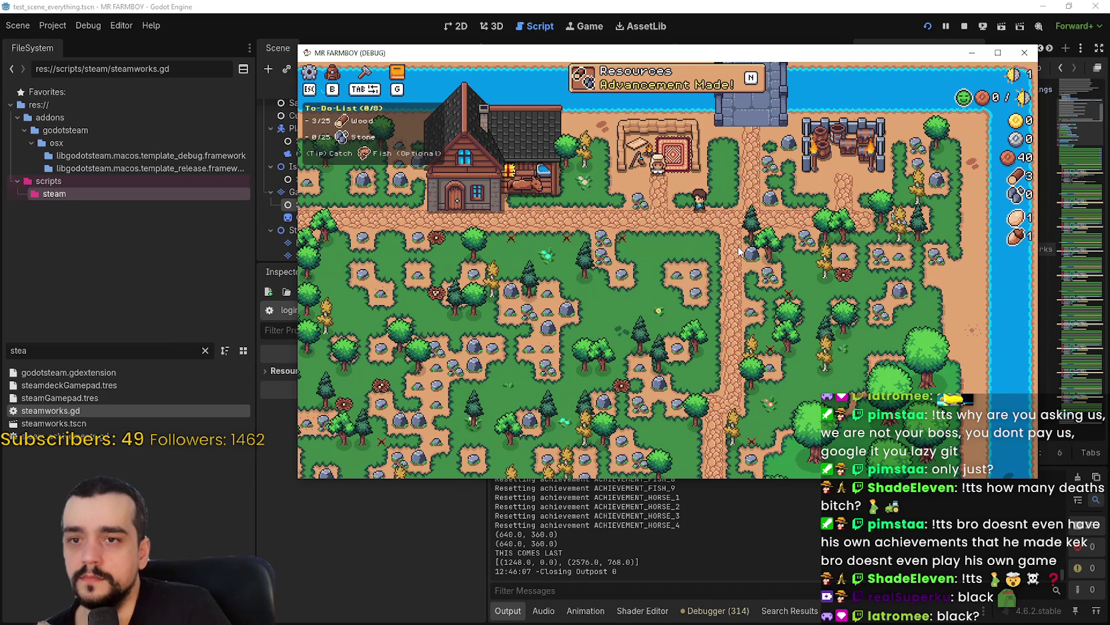
key(s)
key(a)
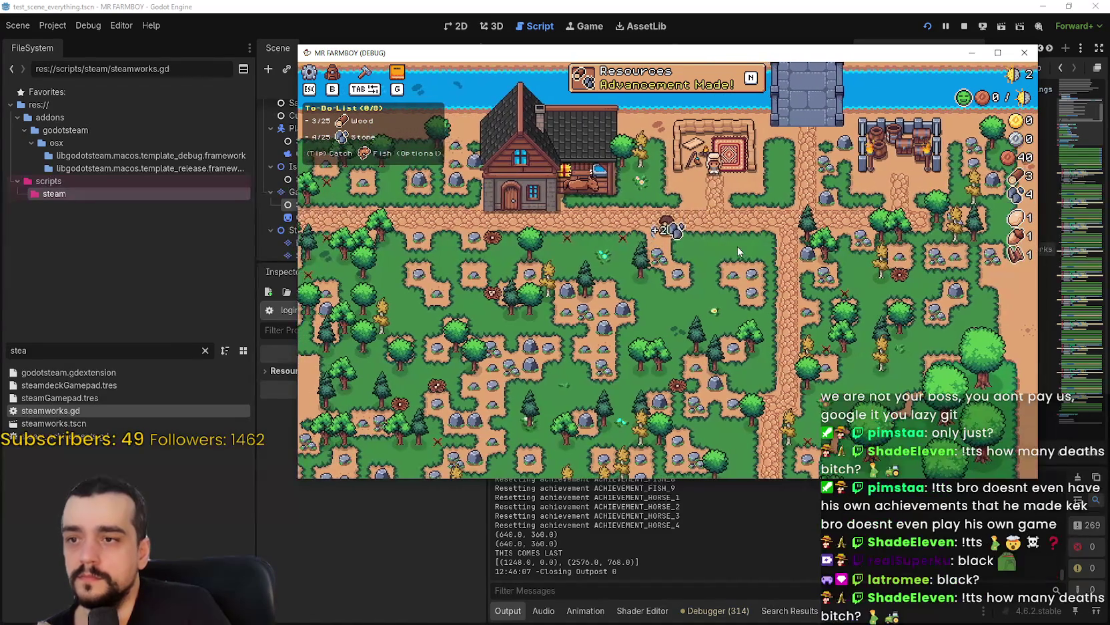
key(a)
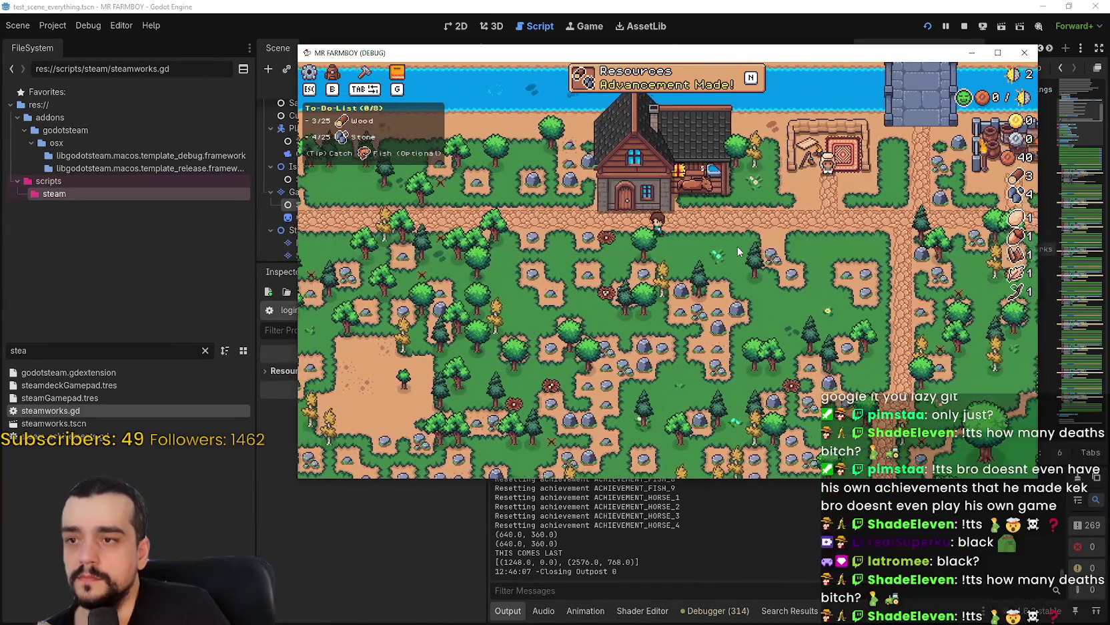
click(737, 248)
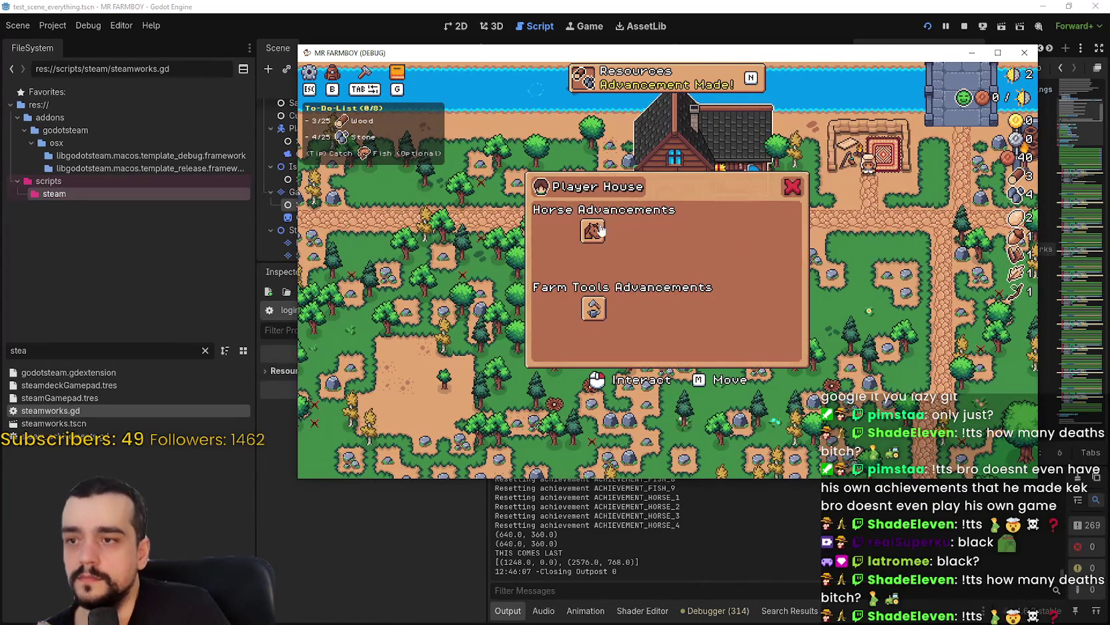
mouse_move(596, 306)
Close the advancements and keep chopping wood and mining stone around the dirt clearing
key(a)
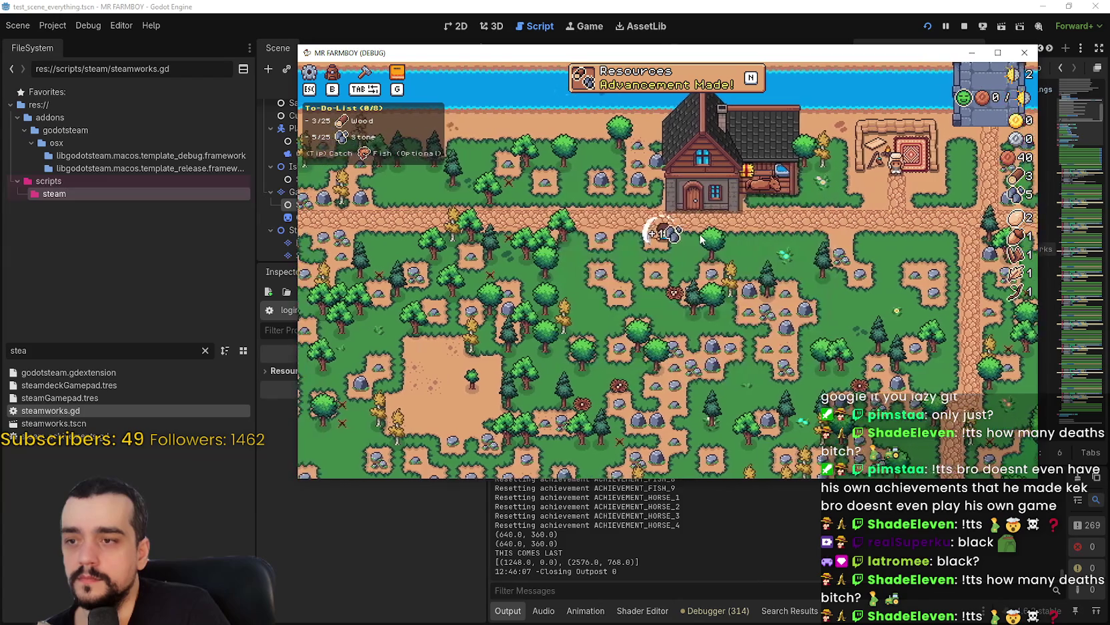
key(s)
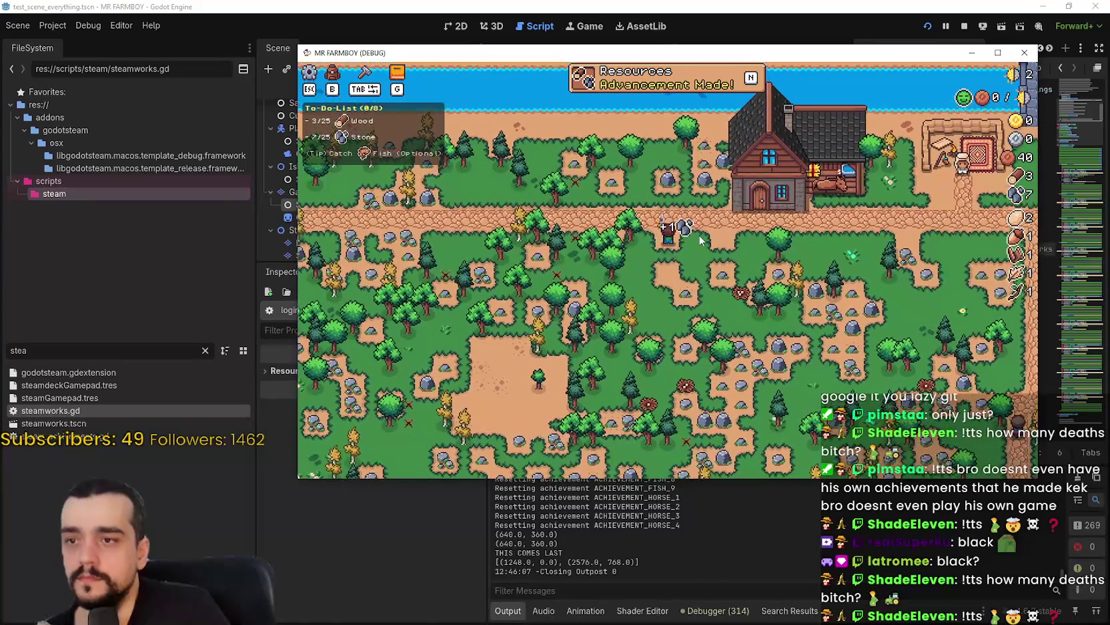
key(a)
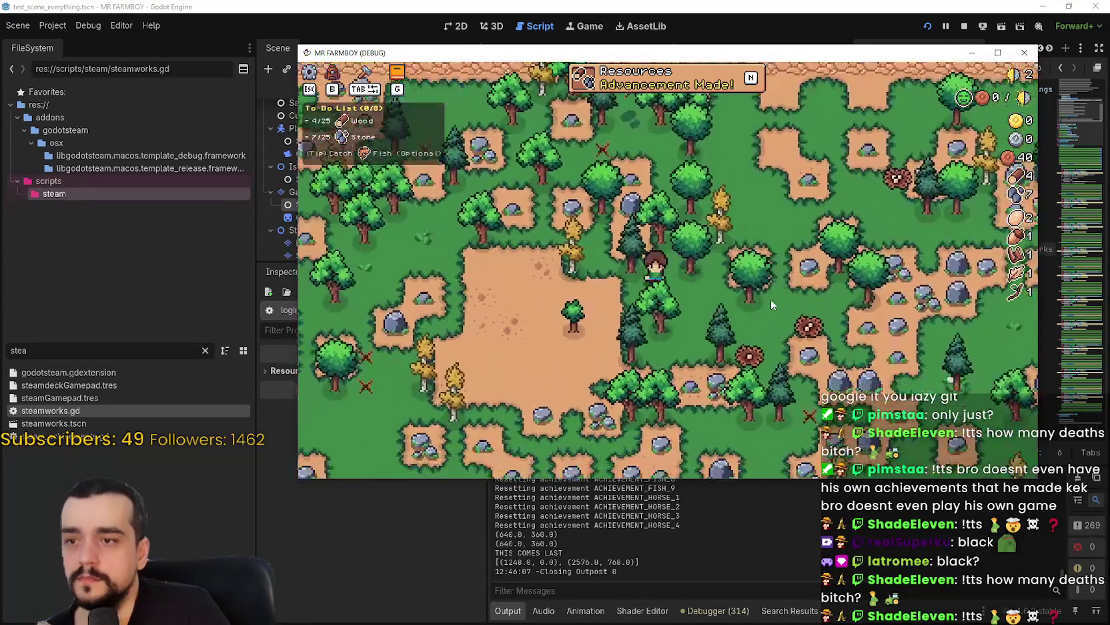
scroll(770, 299, up, 3)
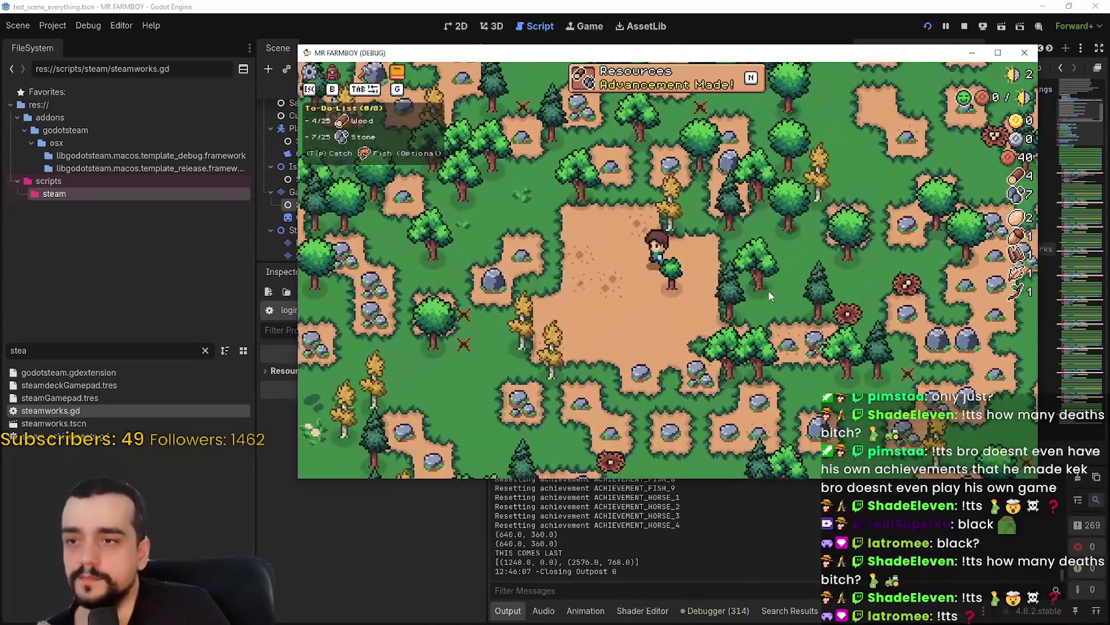
key(d)
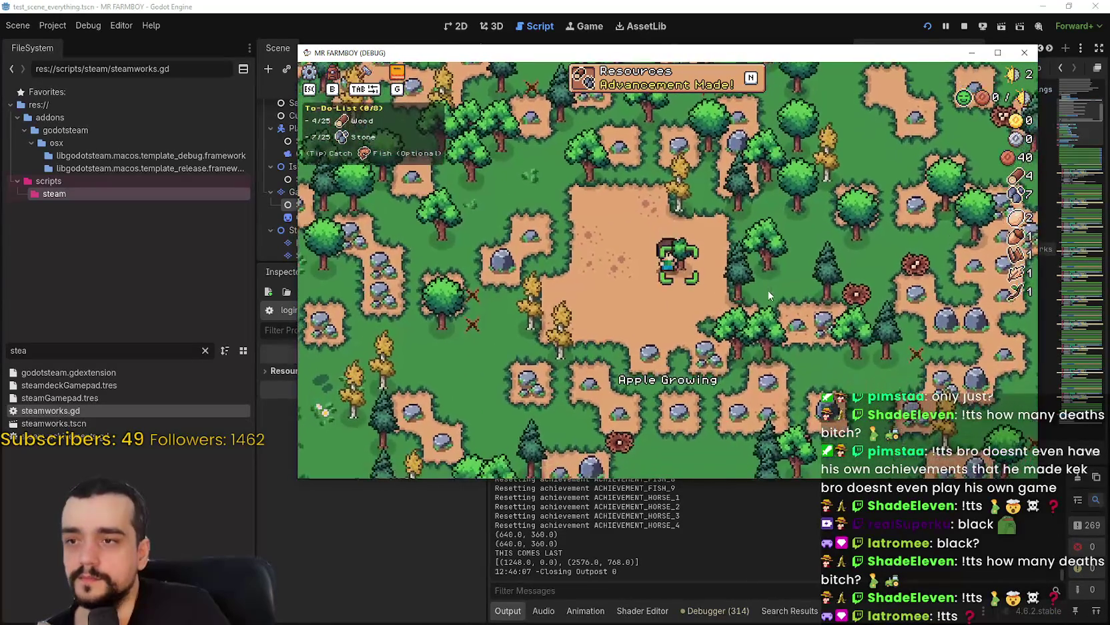
key(w)
key(a)
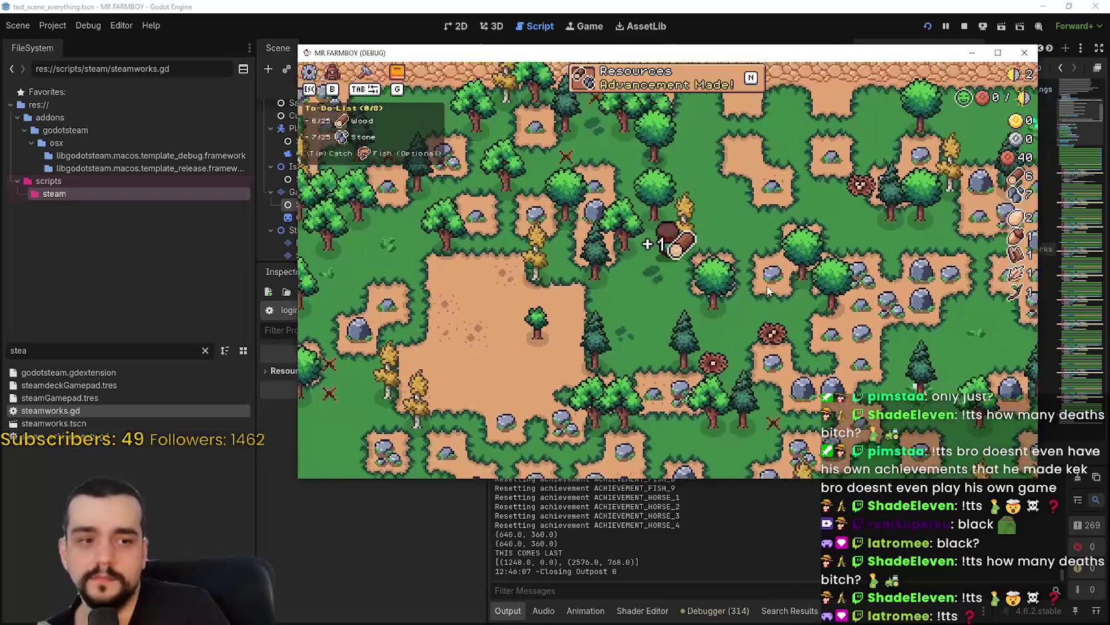
key(w)
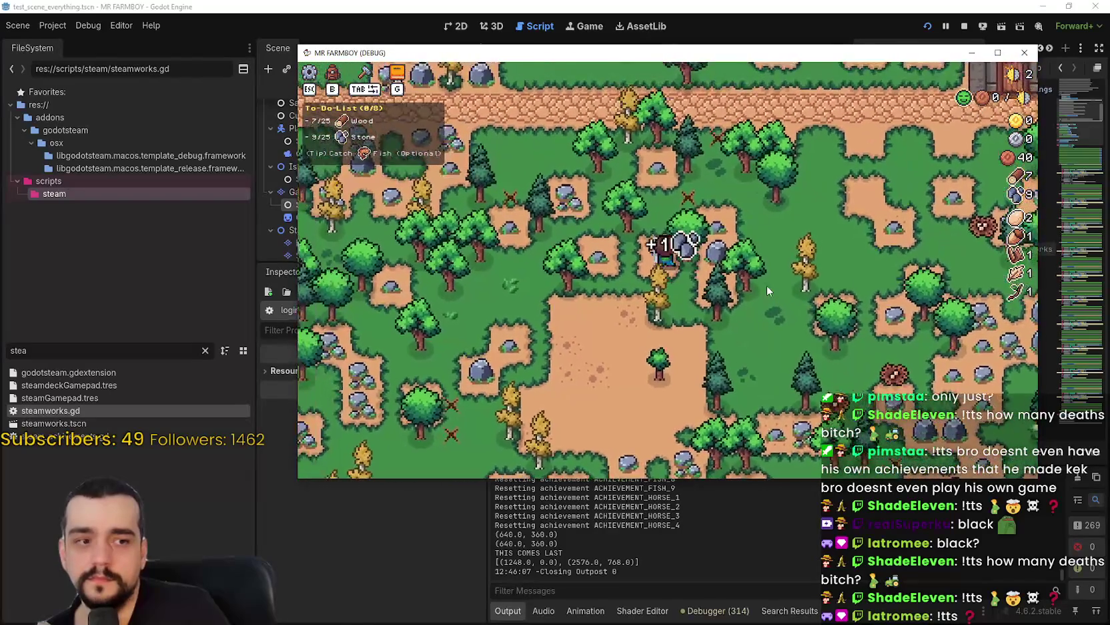
Gather more wood and stone on the way to the shore and catch a fish
key(s)
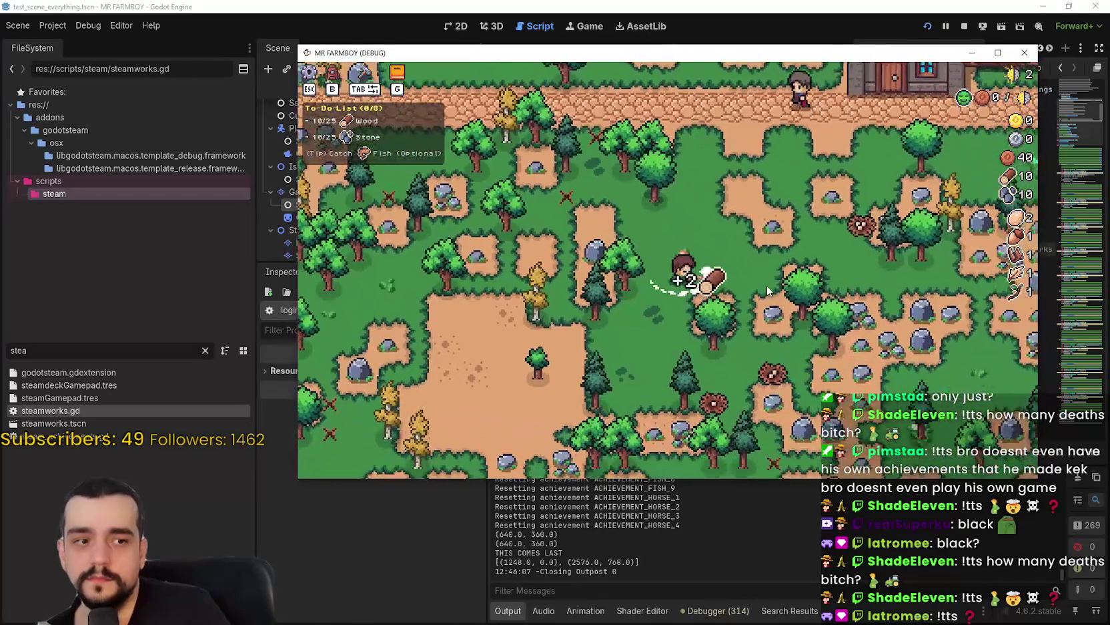
key(w)
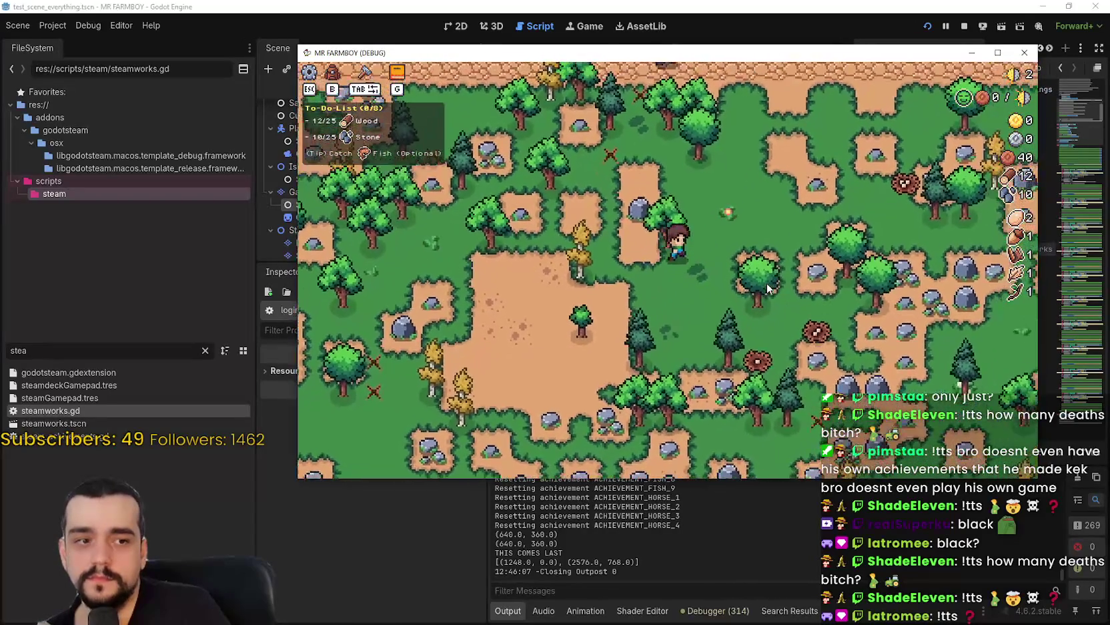
key(w)
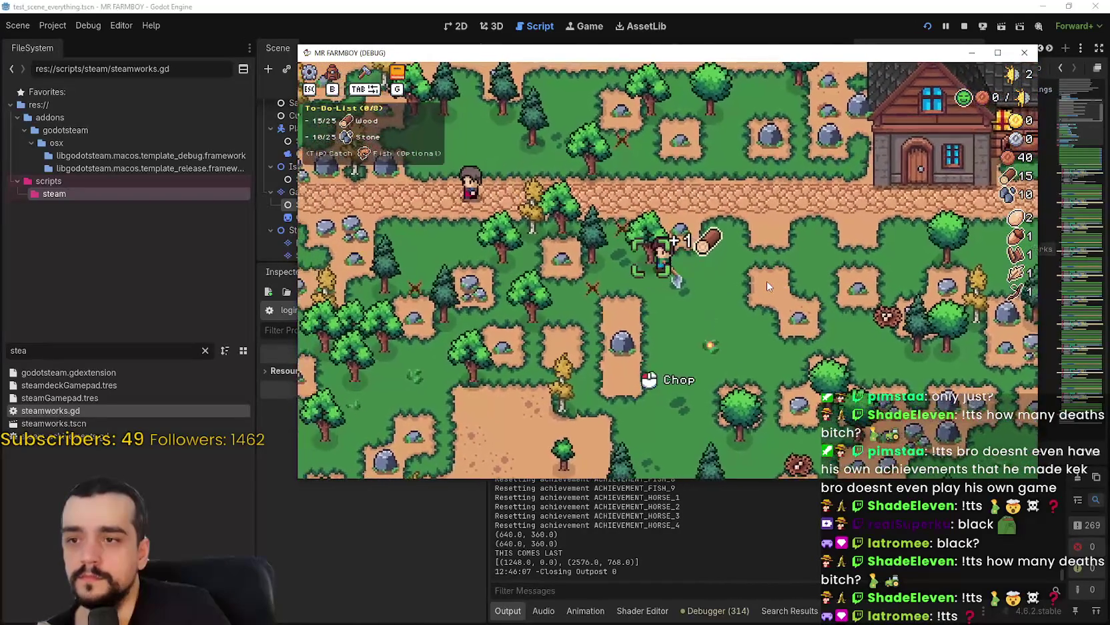
key(w)
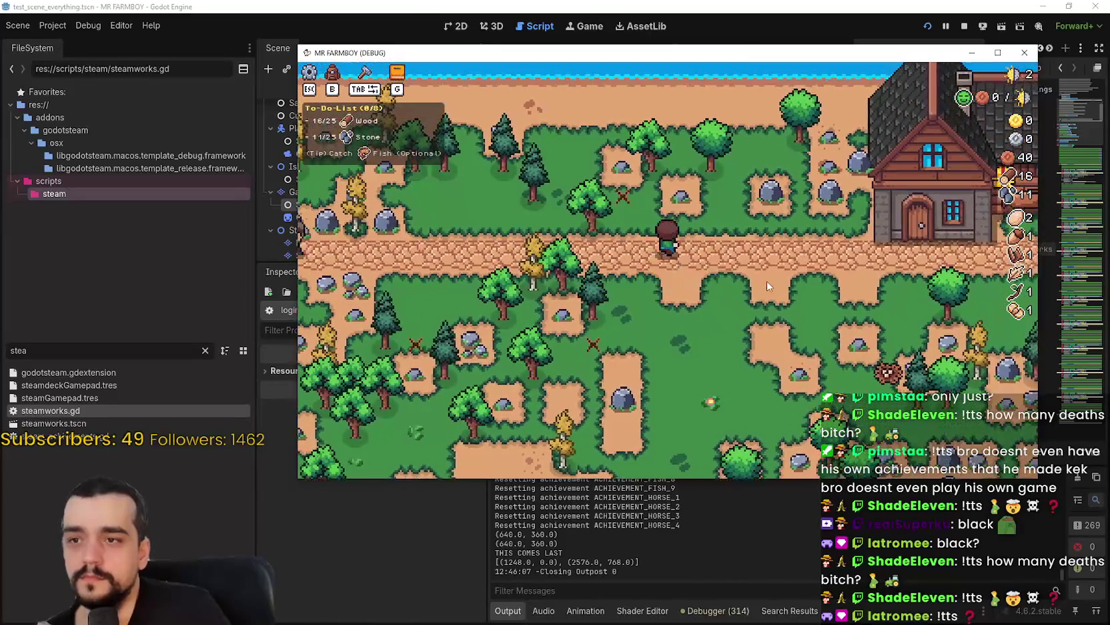
key(d)
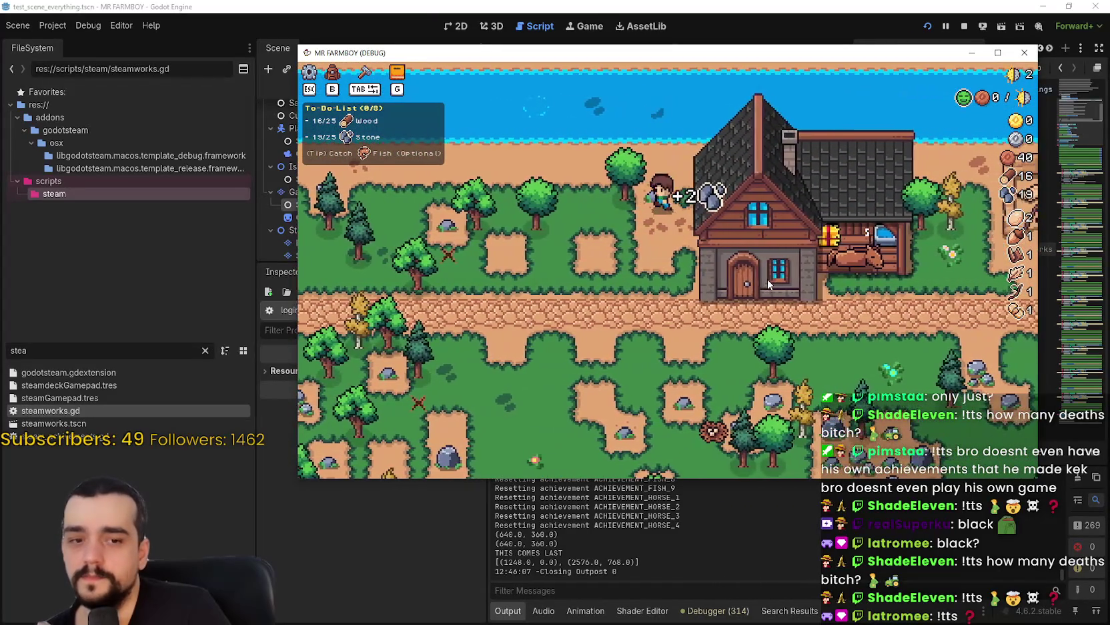
key(w)
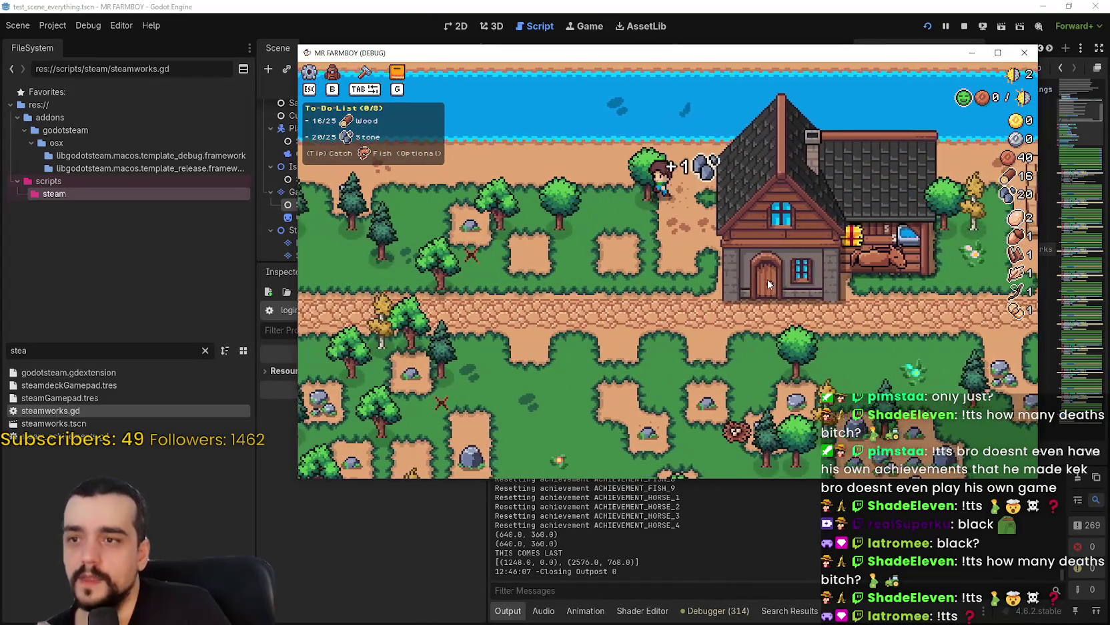
click(767, 276)
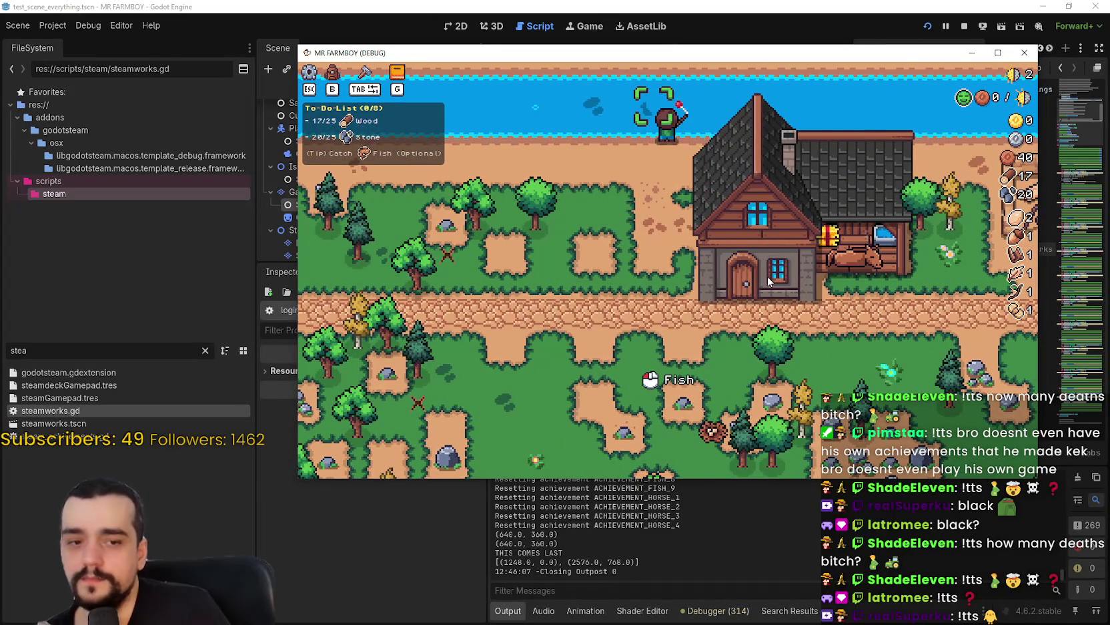
Walk away from the shore gathering more wood, then bring the Godot editor to the front
key(s)
key(a)
key(s)
key(a)
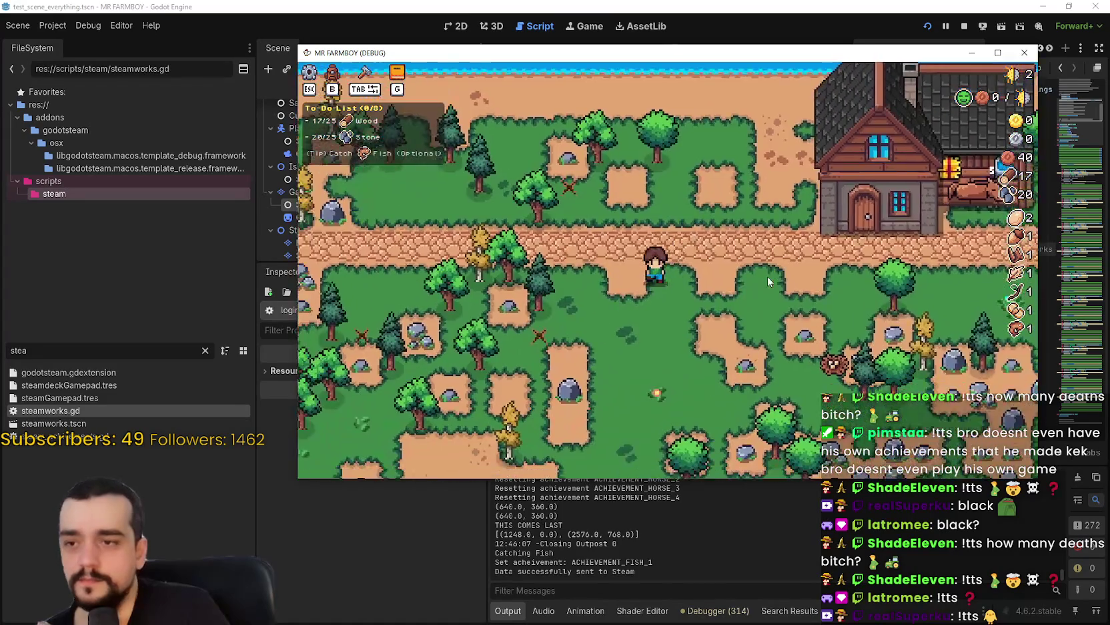
key(d)
key(s)
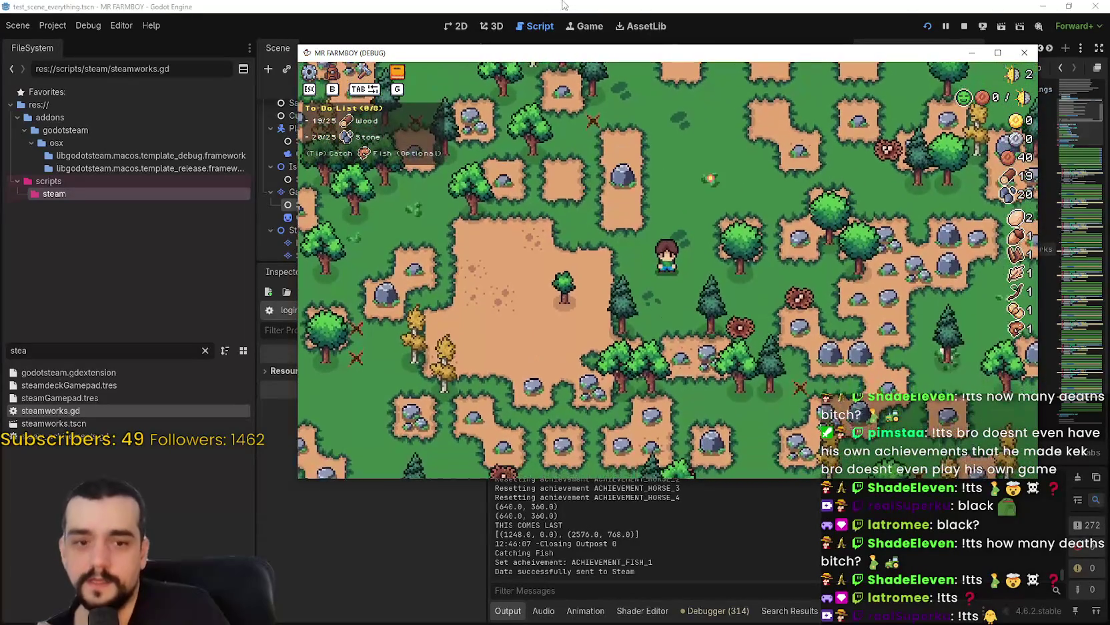
click(596, 5)
Set the Game workspace time scale to 16.0x and resume walking the farmer in the game
click(583, 28)
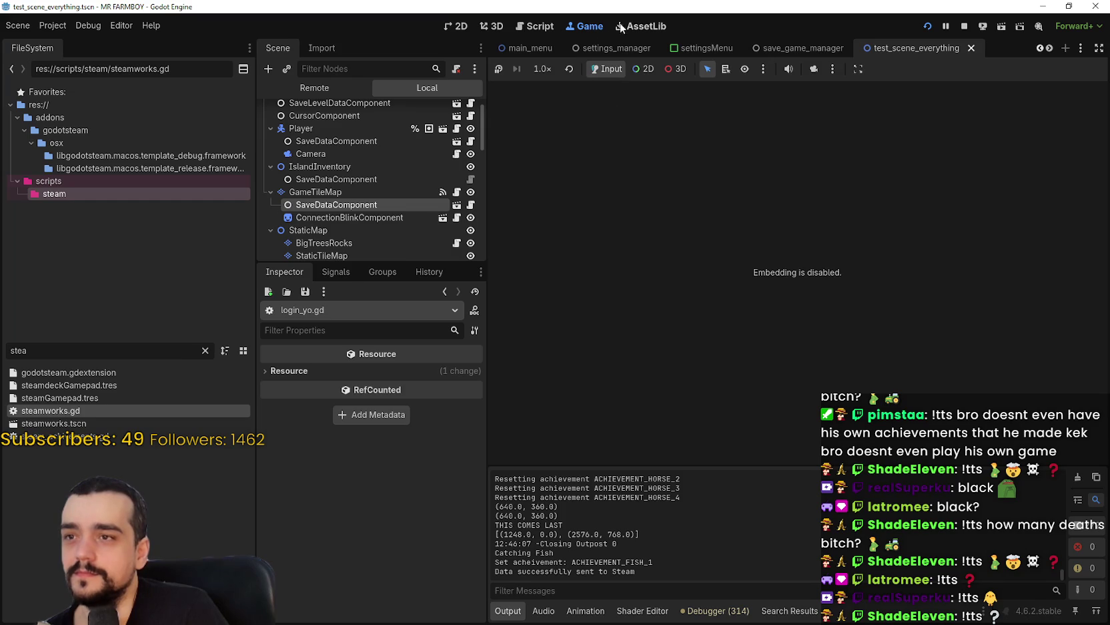
click(546, 66)
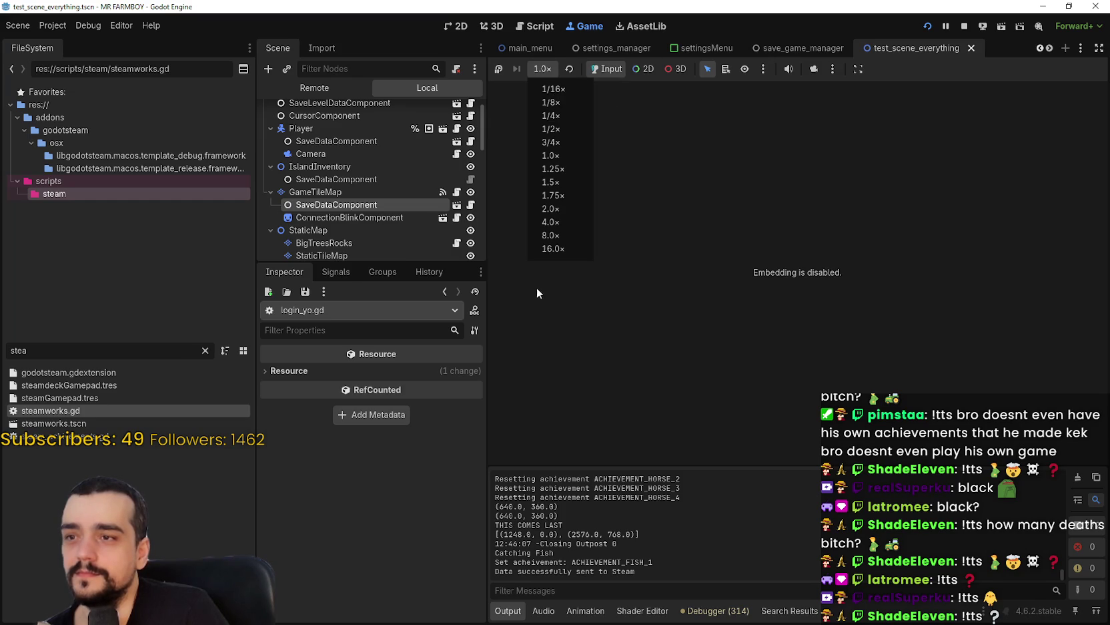
click(558, 247)
key(alt+Tab)
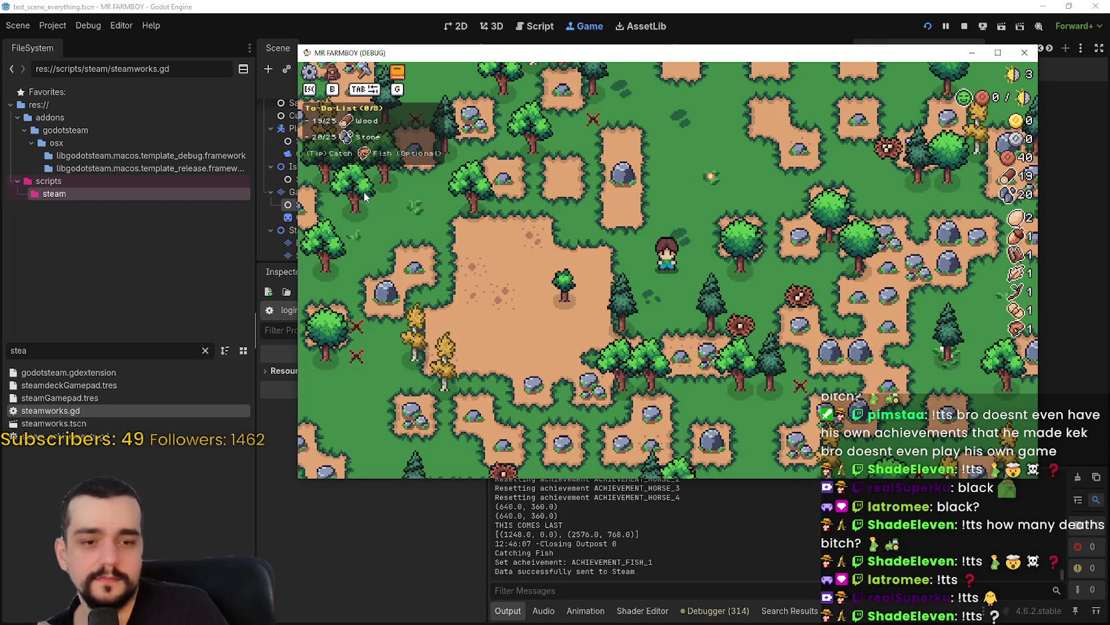
key(a)
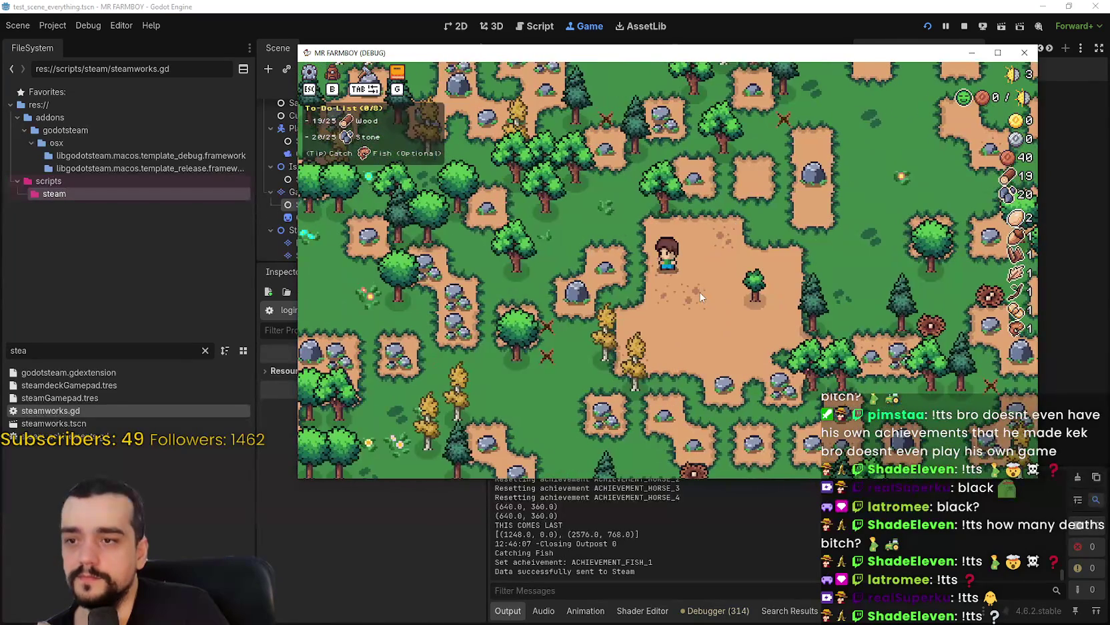
key(d)
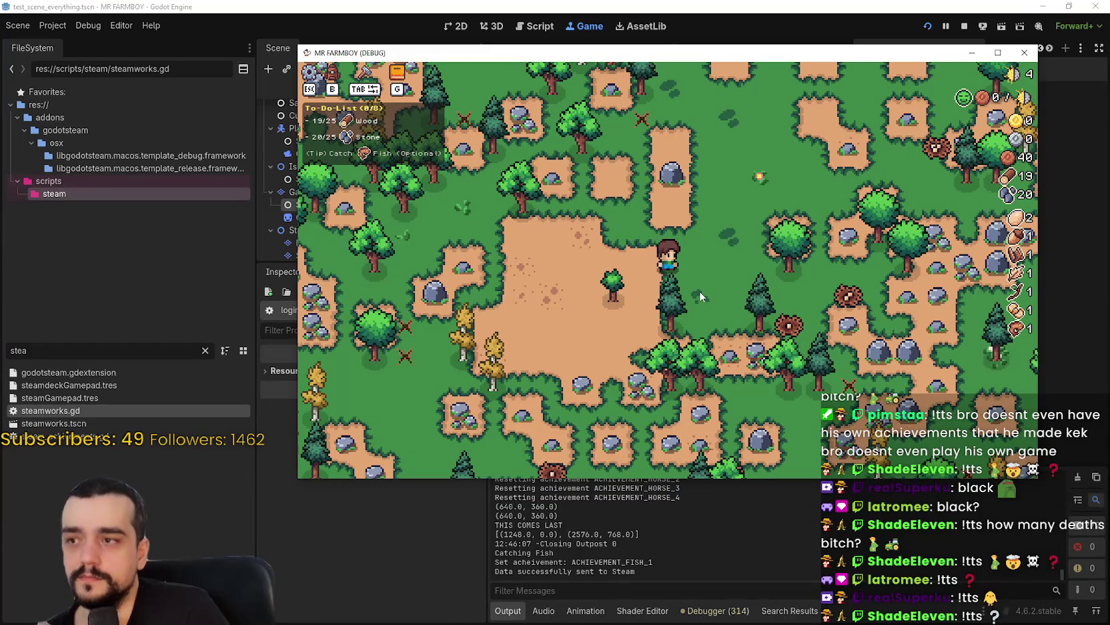
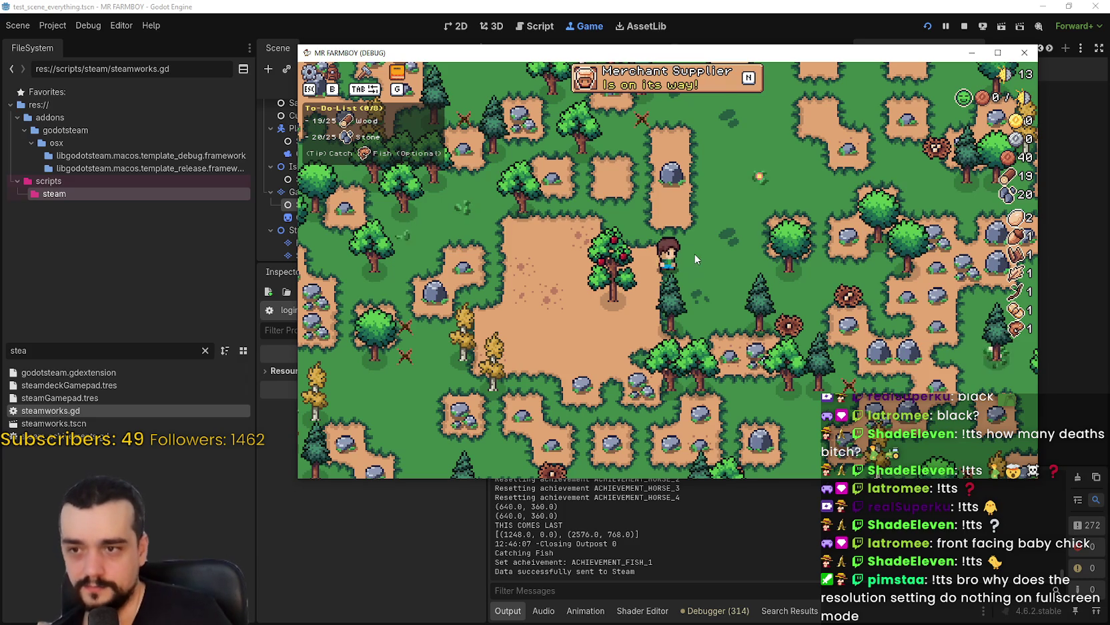
Set the running game's speed to 1.5× and walk the player across the map
click(721, 5)
click(540, 69)
click(534, 182)
key(w)
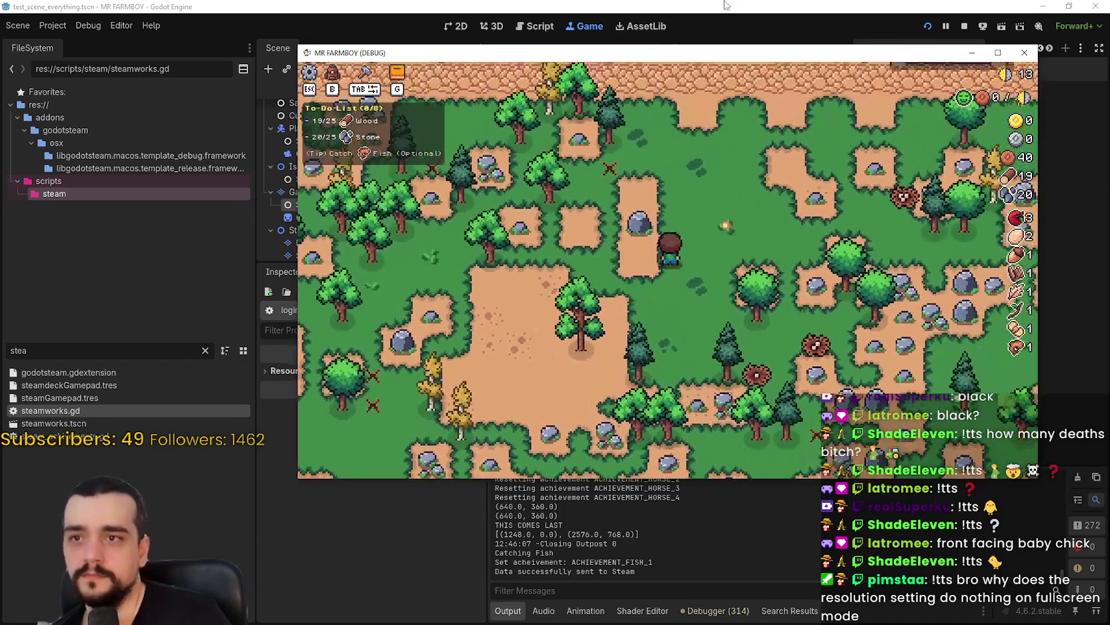
In the Remote scene tree, set InventoryManager's inventory key 25 to 9999
click(726, 6)
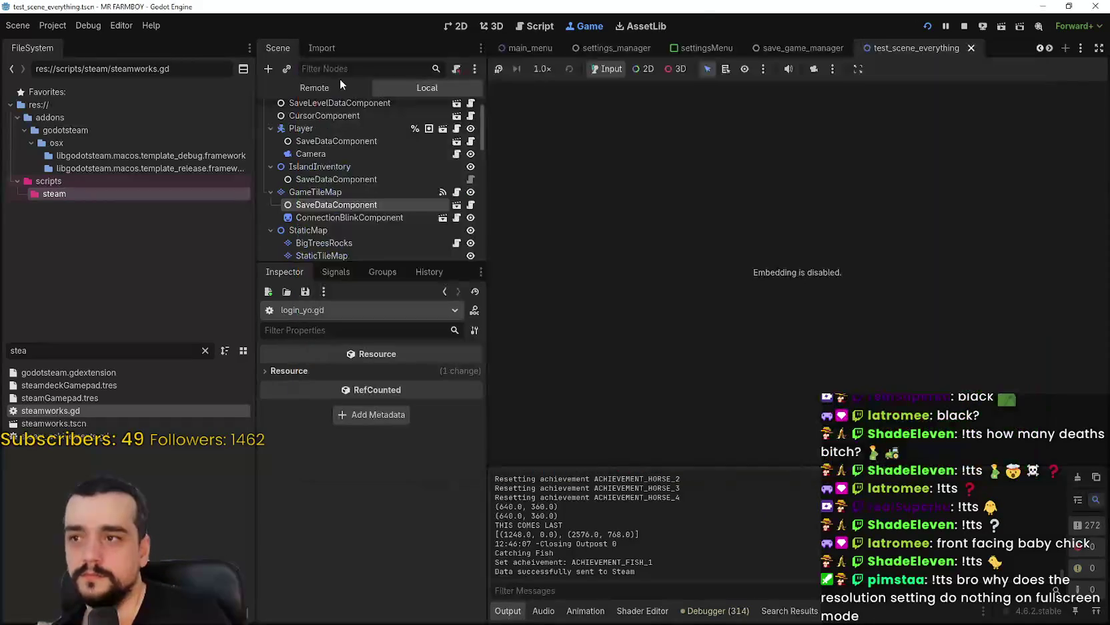
click(337, 92)
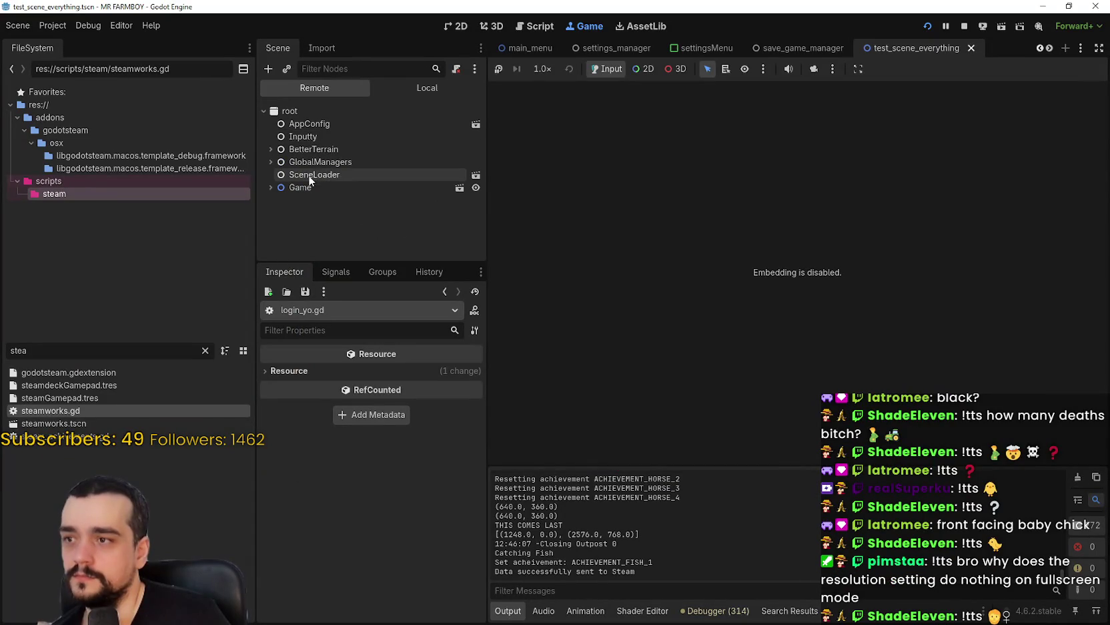
click(270, 161)
scroll(347, 220, down, 3)
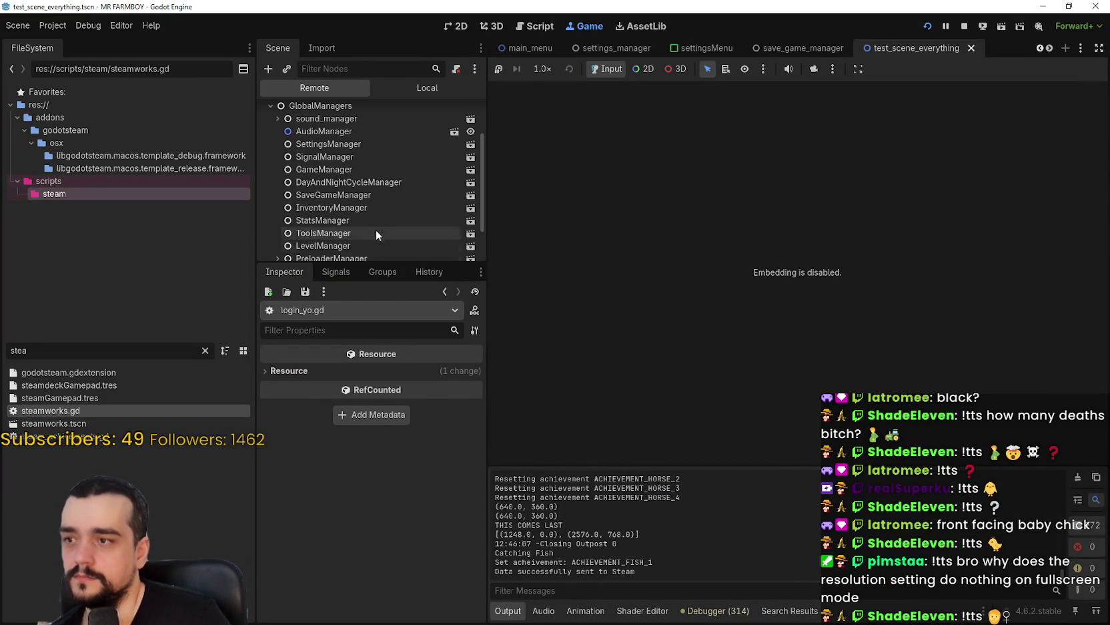
click(378, 207)
click(423, 367)
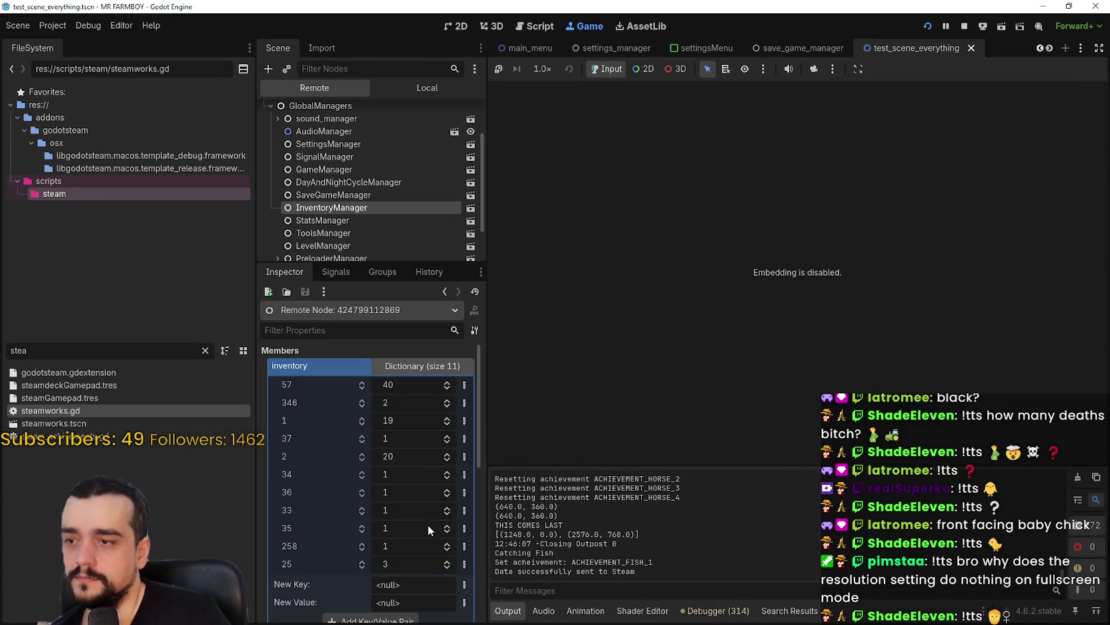
click(399, 564)
text(9999)
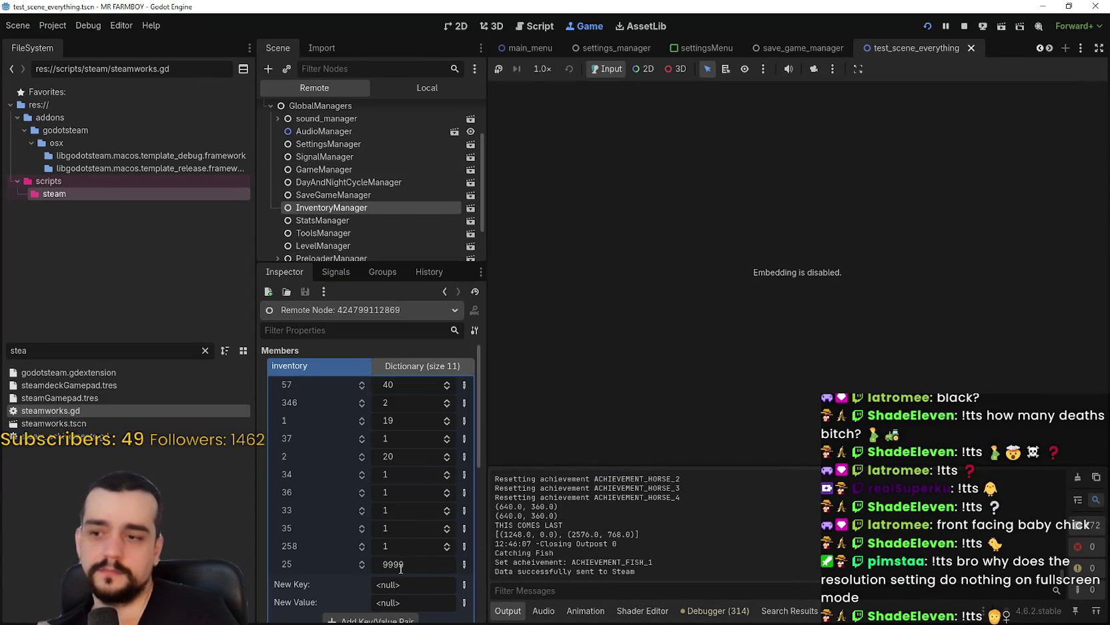
key(Return)
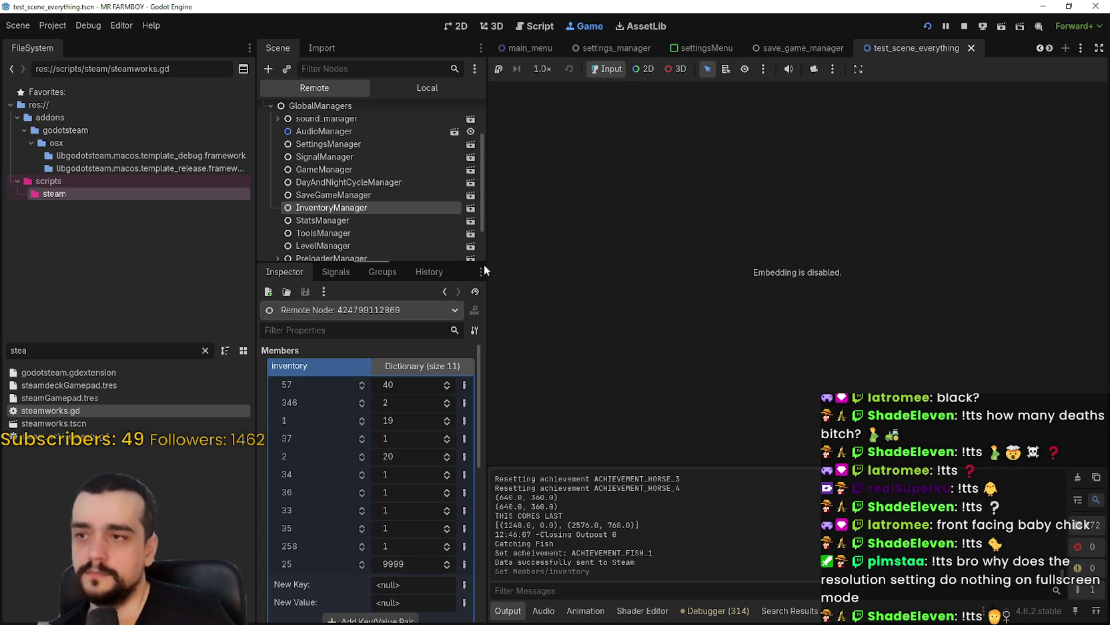
Go back to the local scene tree, select GameTileMap, and return to the game window
click(399, 91)
click(370, 191)
key(alt+Tab)
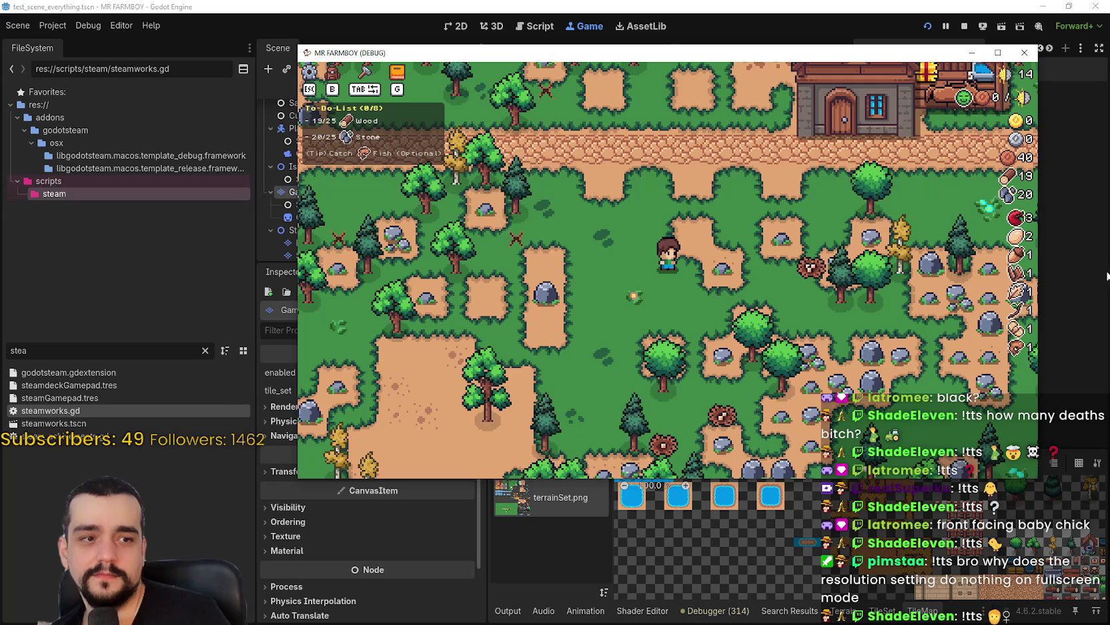
Walk to the Player House and unlock the four horse advancements: Horse Mount through Basic Saddle
key(w+d)
key(w+d)
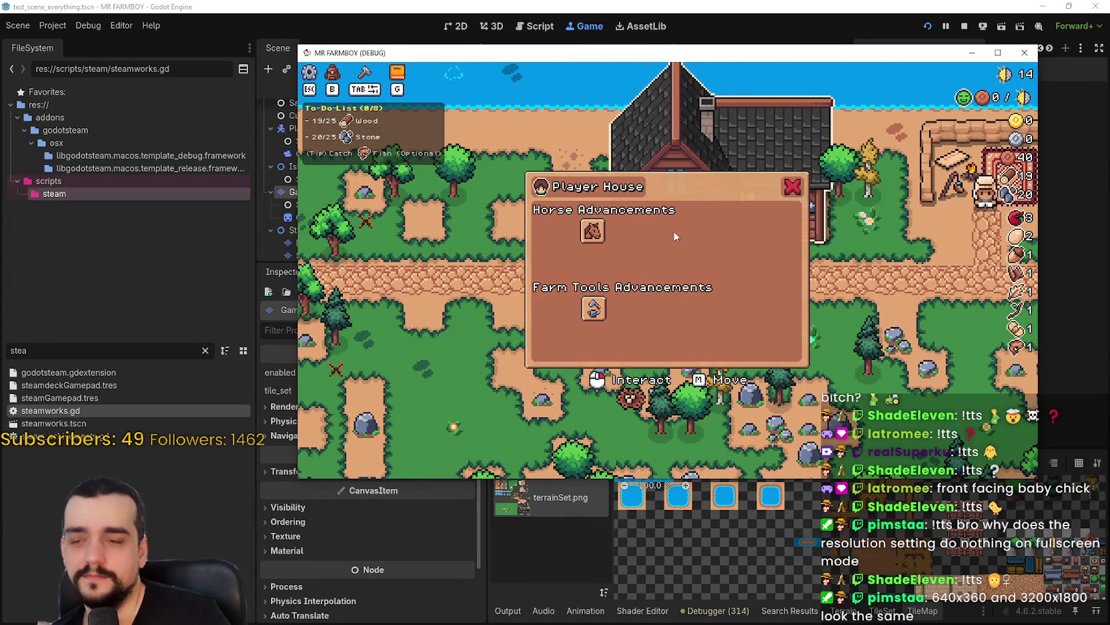
mouse_move(600, 233)
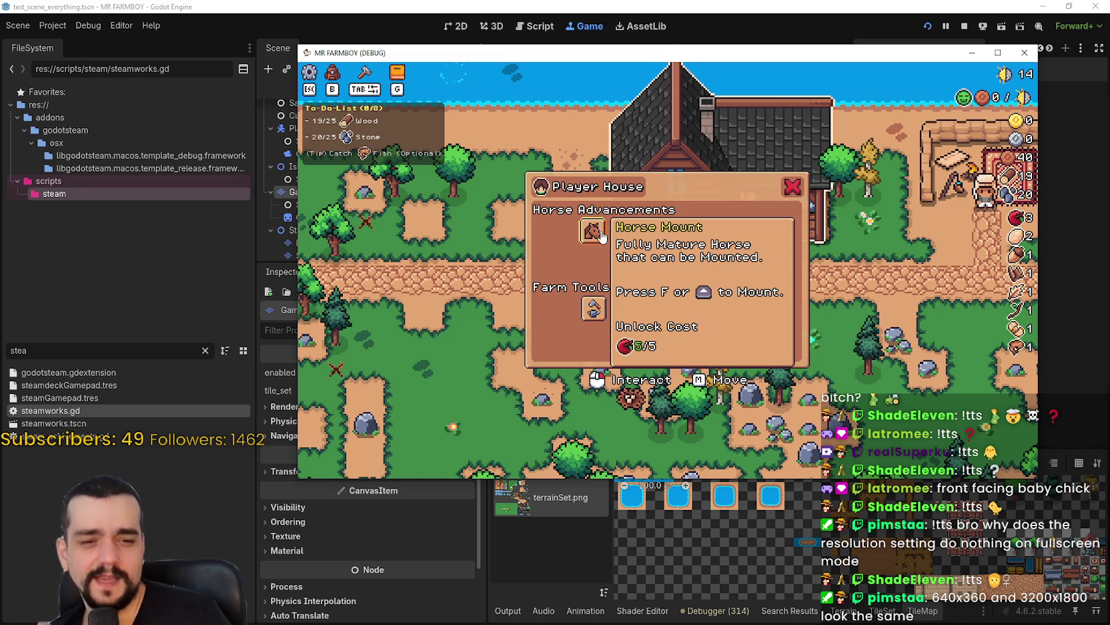
click(601, 233)
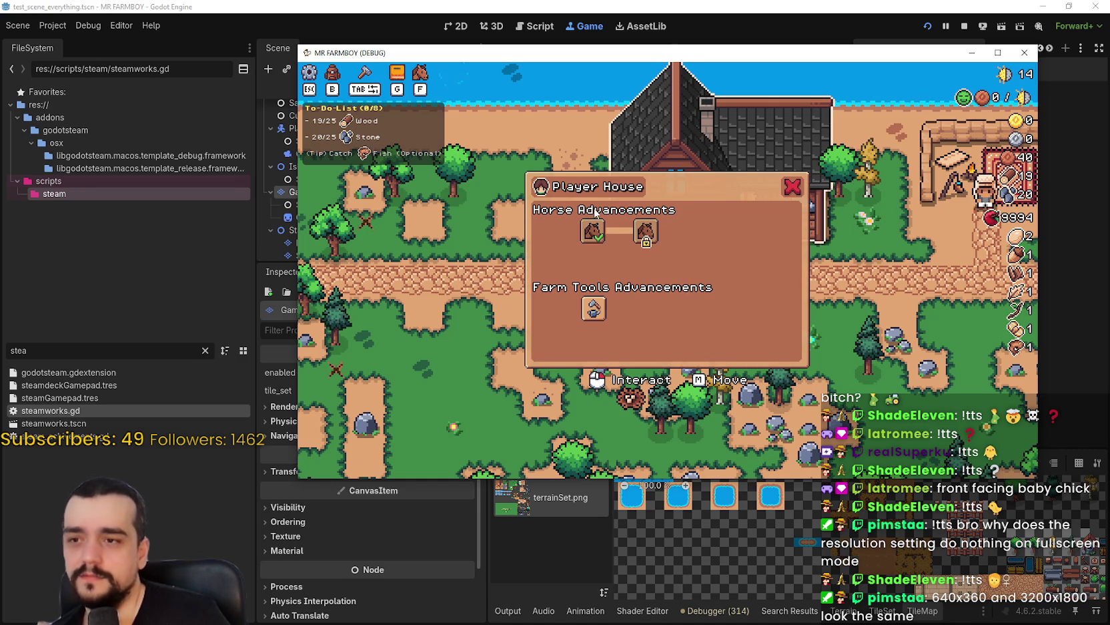
mouse_move(588, 237)
mouse_move(650, 234)
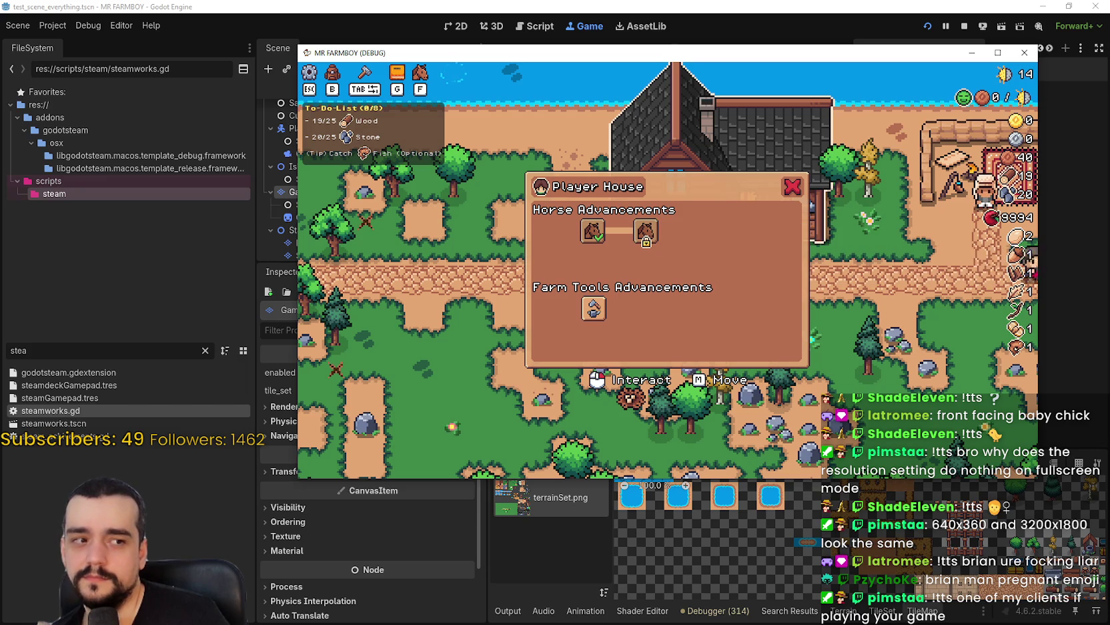
click(645, 231)
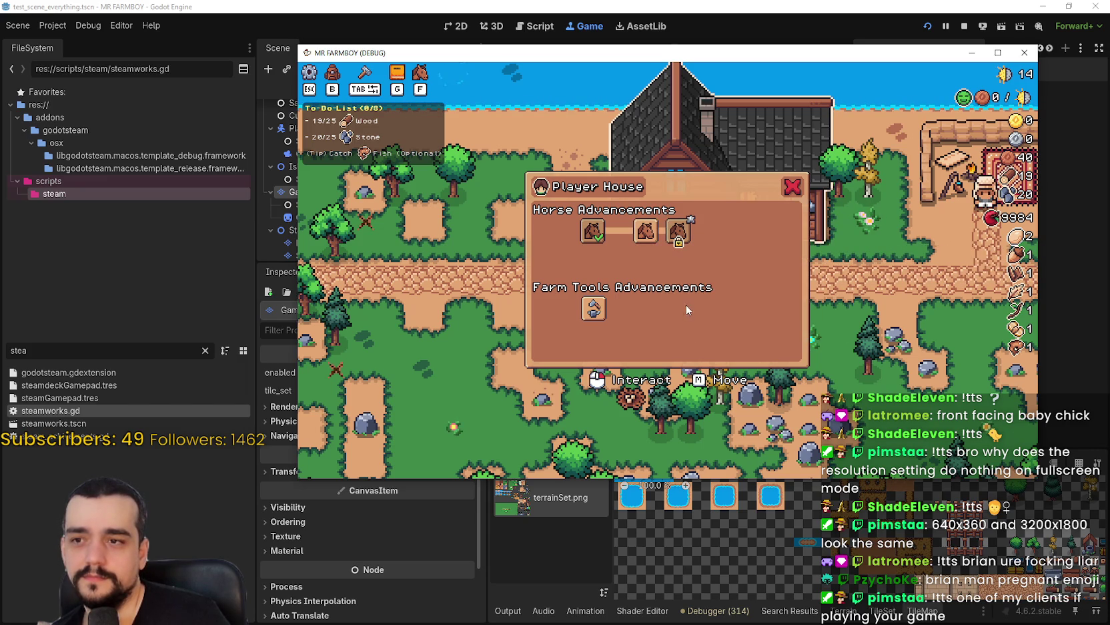
click(678, 231)
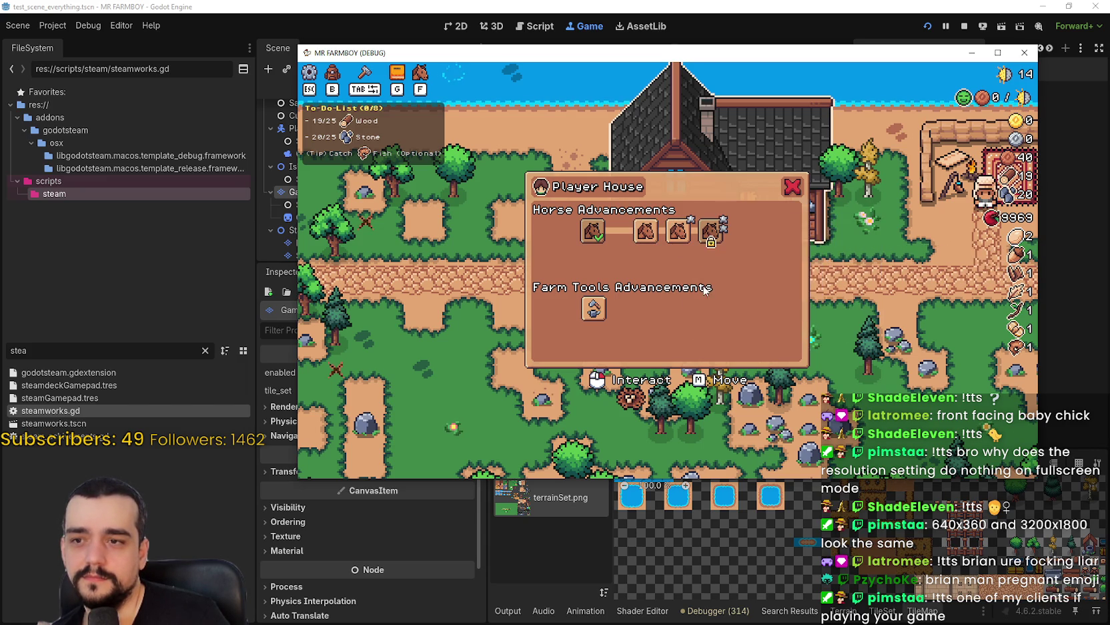
click(711, 235)
click(711, 235)
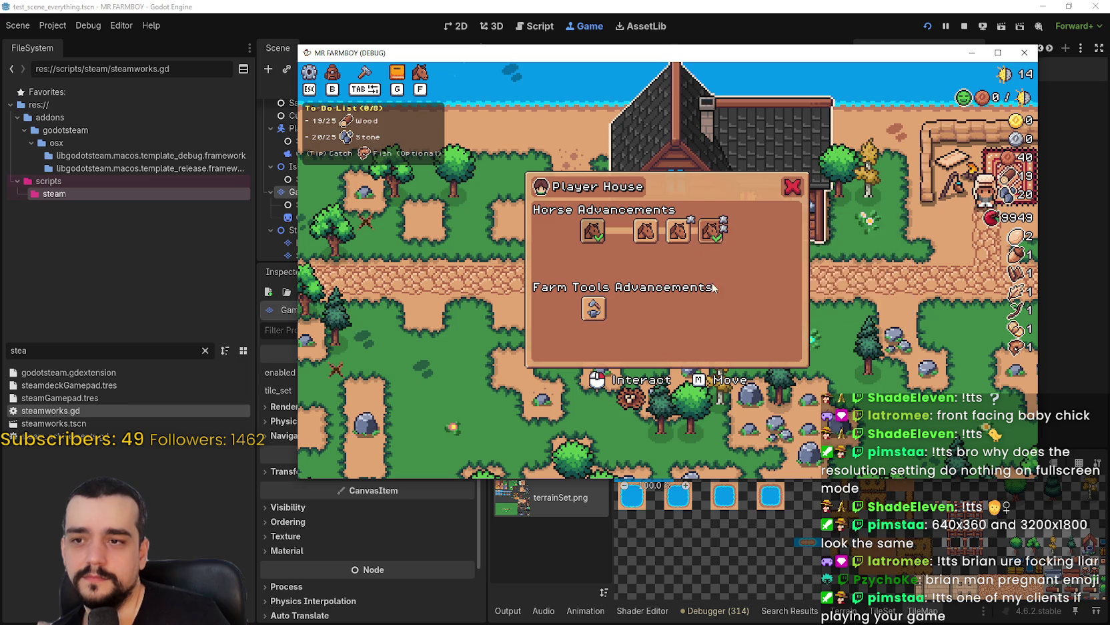
Close the upgrades panel, walk onto the grass, and switch to the Steam achievements list
key(Escape)
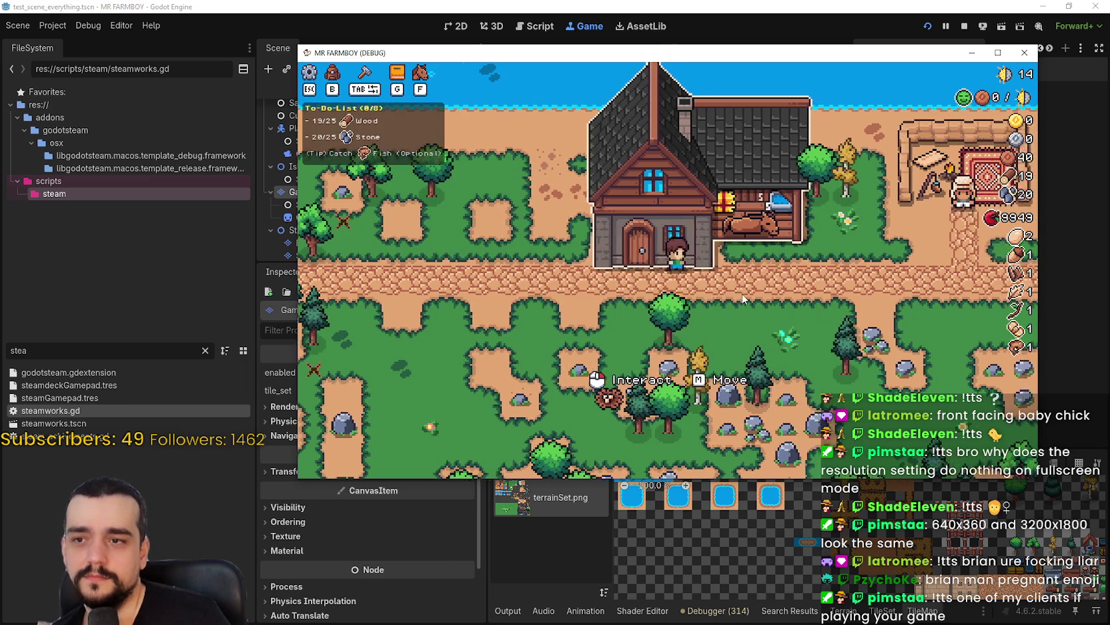
key(s)
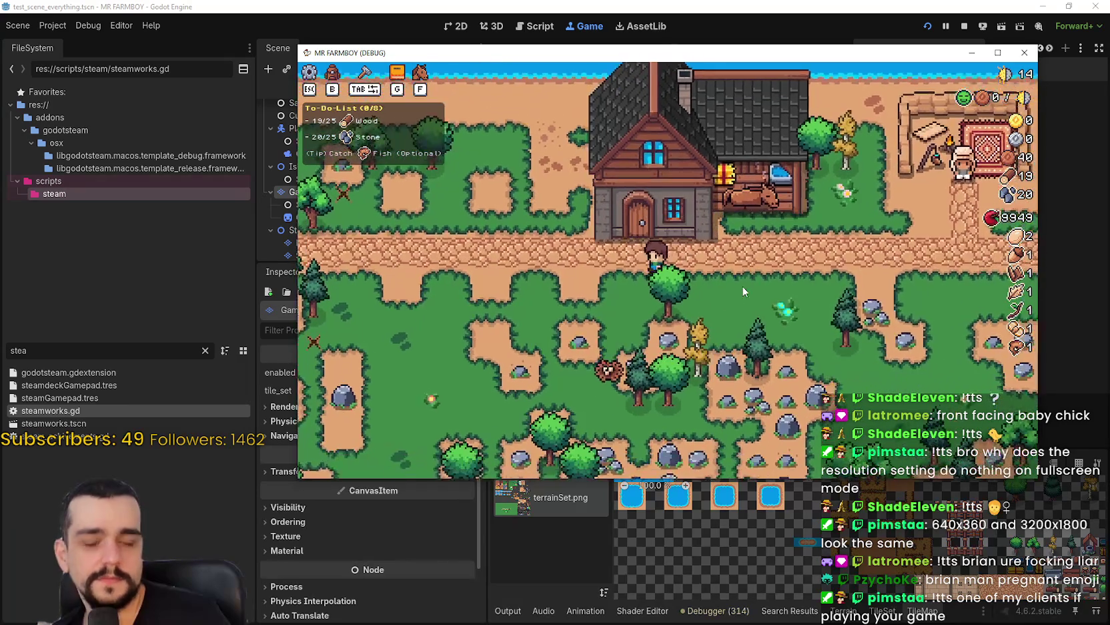
key(s)
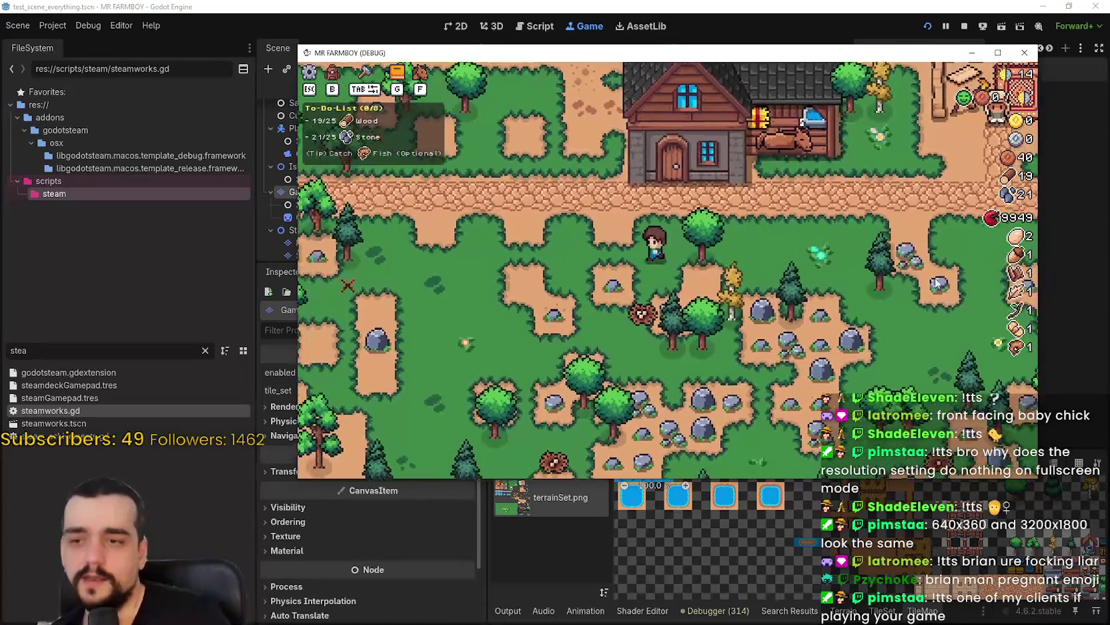
key(w)
key(alt+Tab)
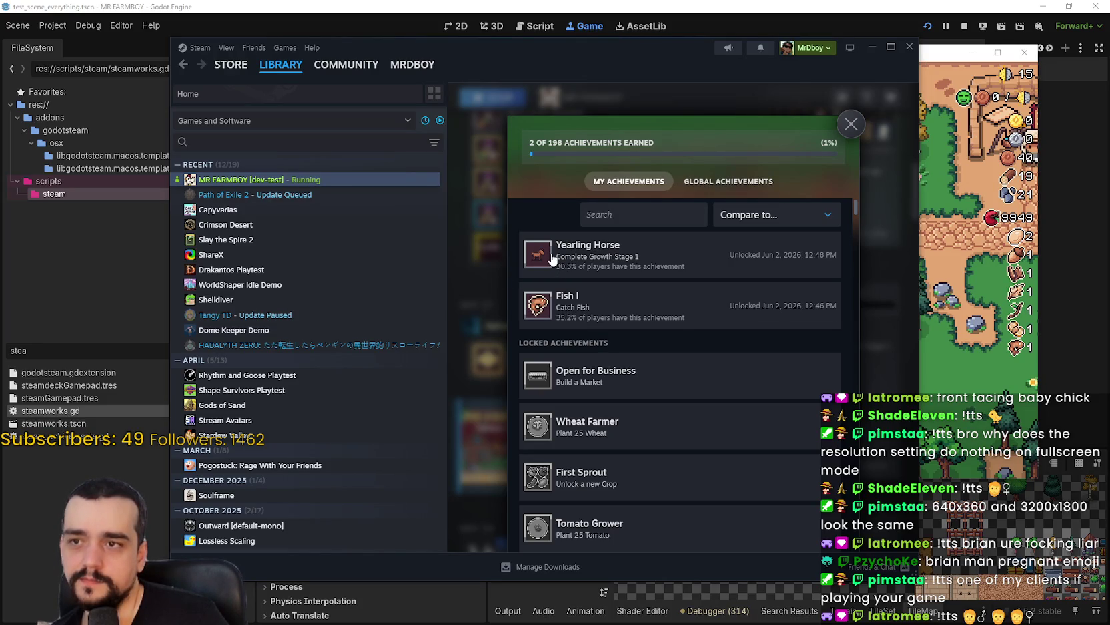
Bring up login_yo.gd in the Godot script editor, glance at Steam achievements, then return to Godot
click(614, 14)
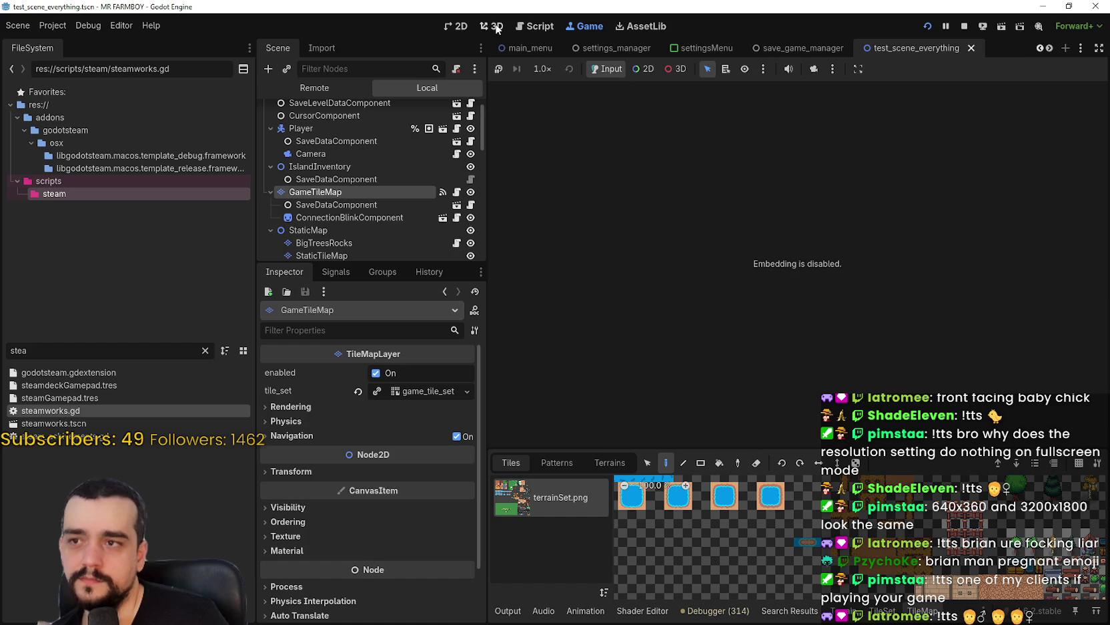
click(532, 28)
click(874, 208)
click(873, 228)
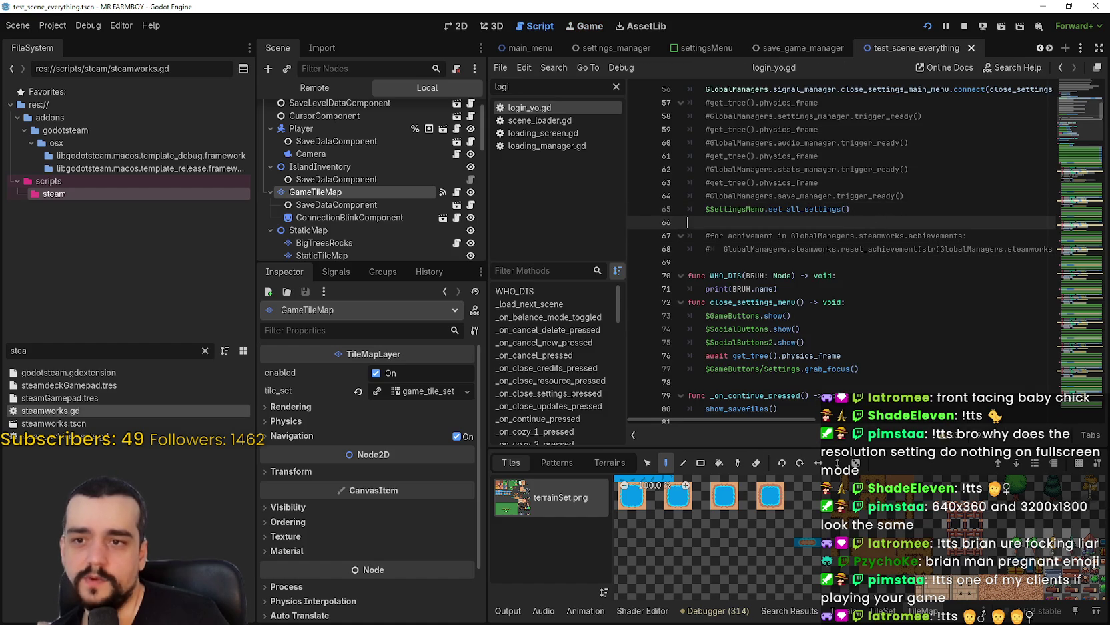
key(alt+Tab)
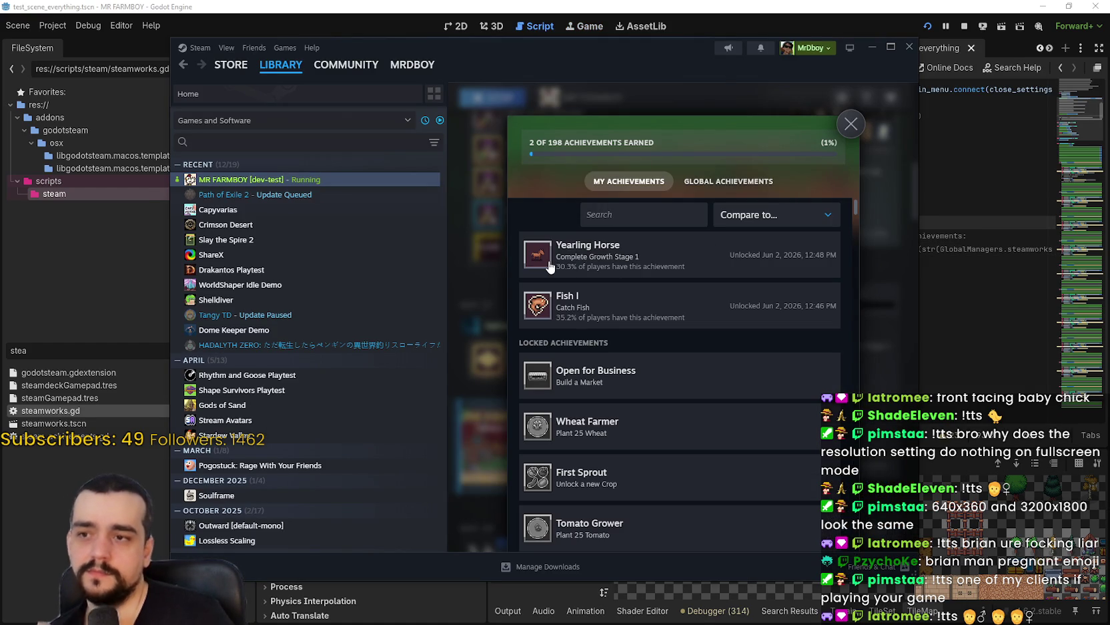
click(980, 229)
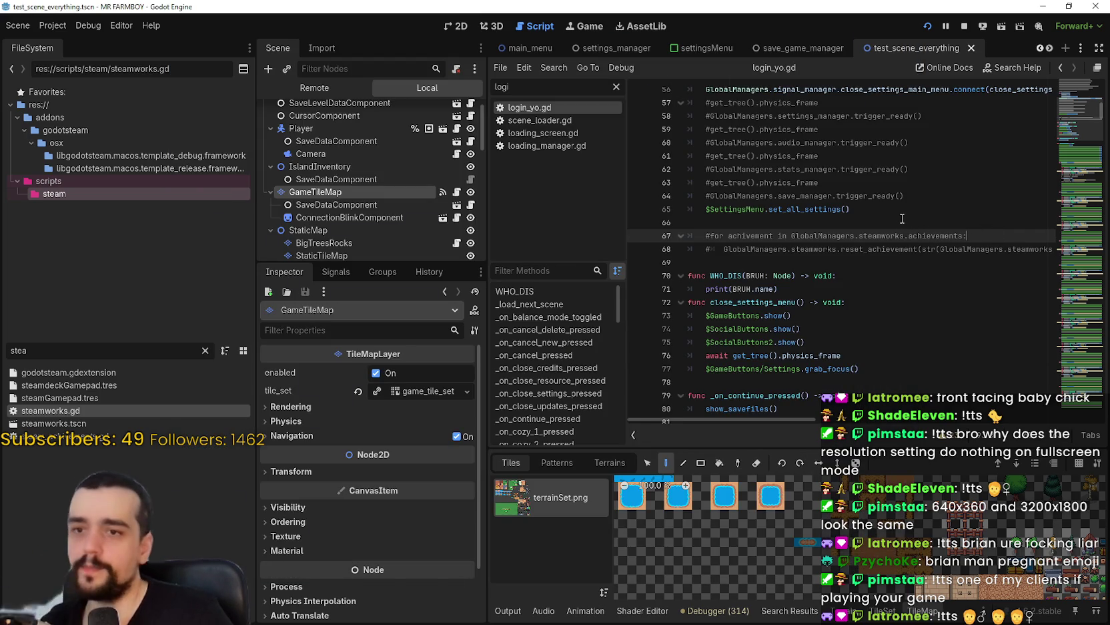
Review the commented-out lines 68–71 in login_yo.gd
click(759, 249)
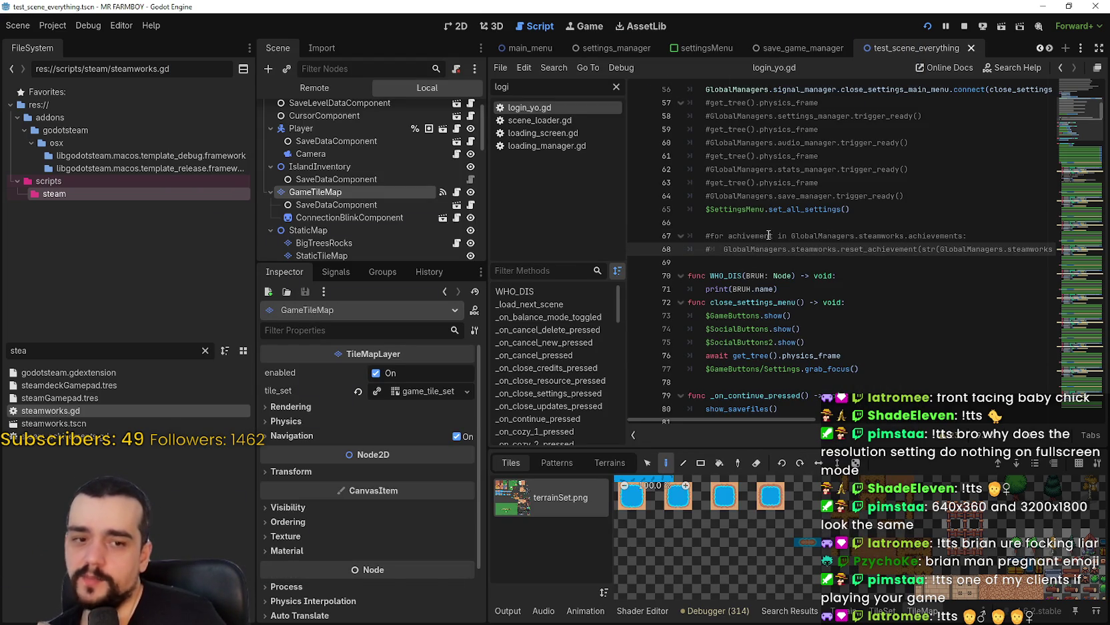
click(671, 245)
click(804, 287)
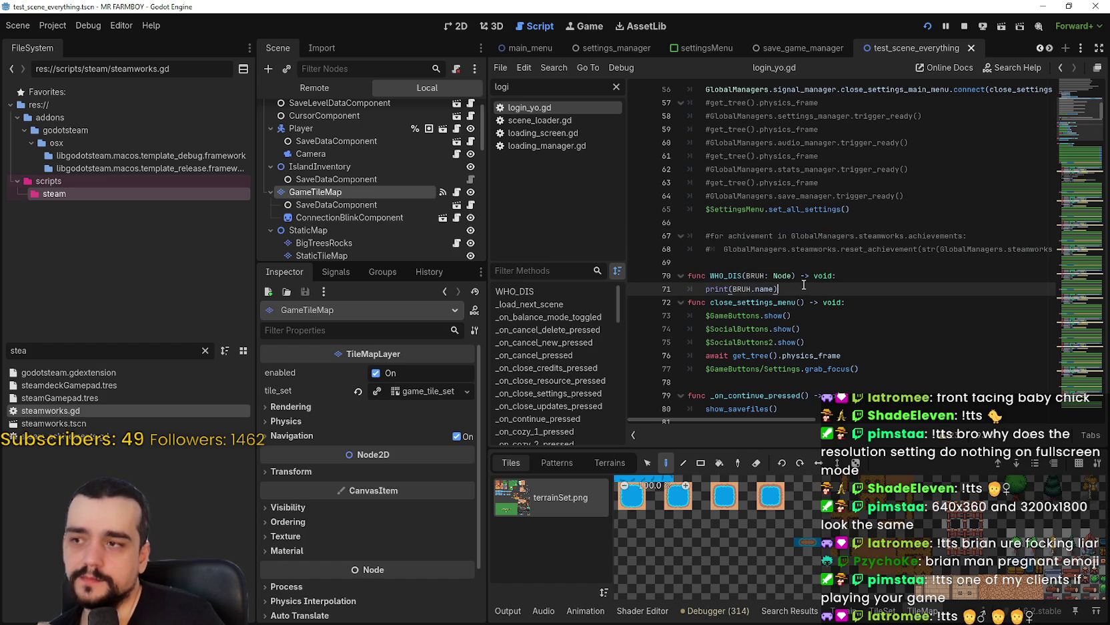
click(801, 266)
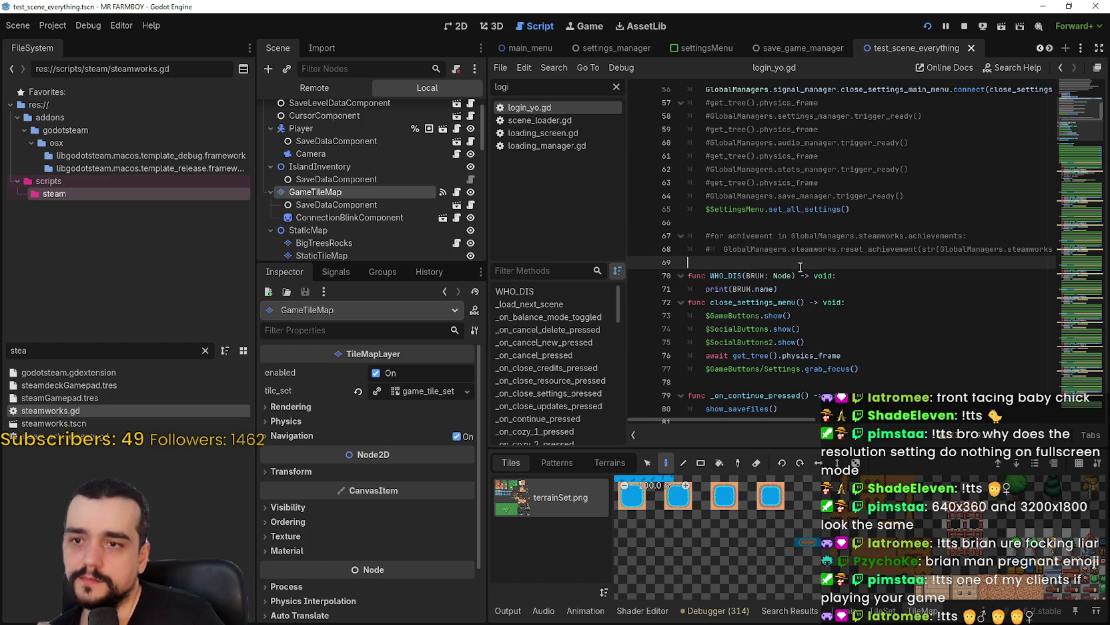
Filter the FileSystem dock by 'horse' and open horse_stable_panel.tscn
click(205, 349)
click(81, 350)
text(horse)
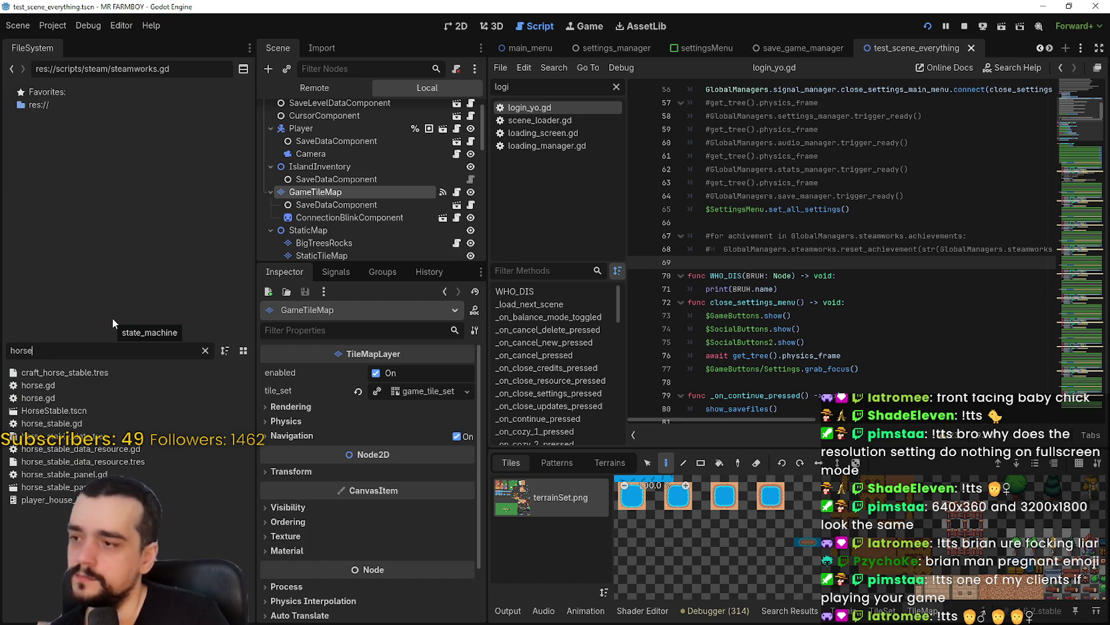
click(98, 409)
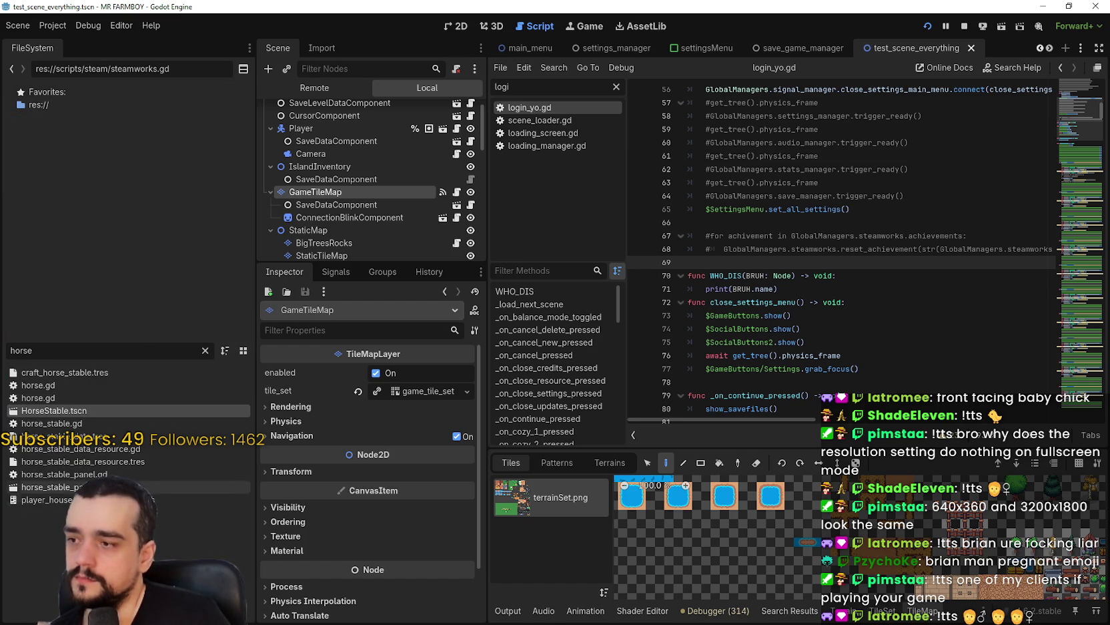
double_click(106, 487)
scroll(406, 173, down, 5)
scroll(395, 188, down, 5)
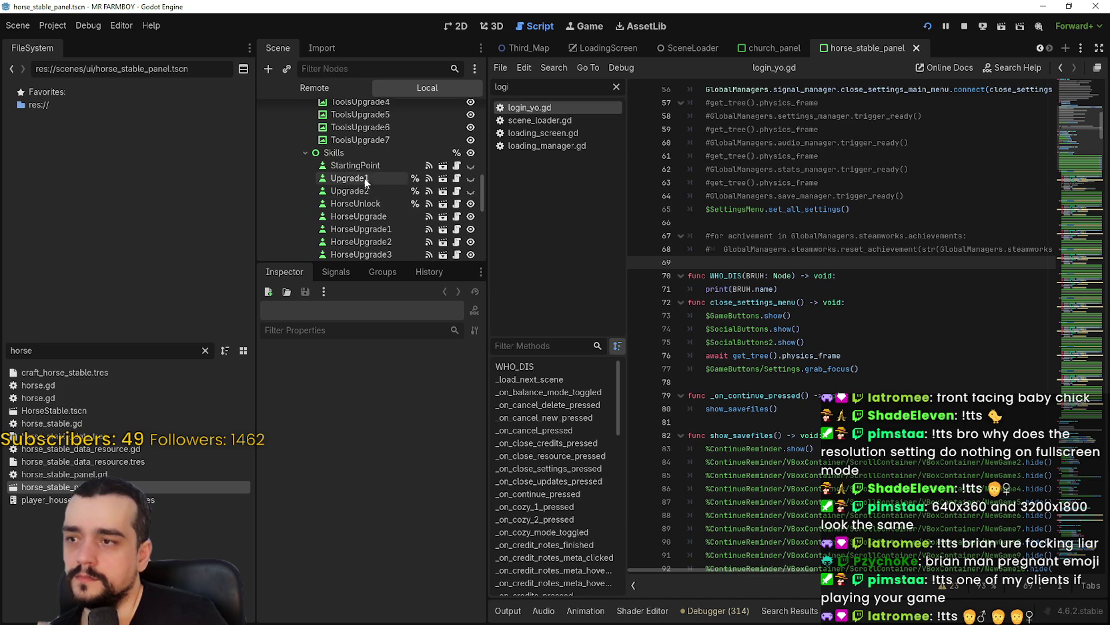
Open the HorseUnlock node's script, player_house_upgrade_slot.gd, and widen the side docks
scroll(368, 188, down, 3)
click(373, 165)
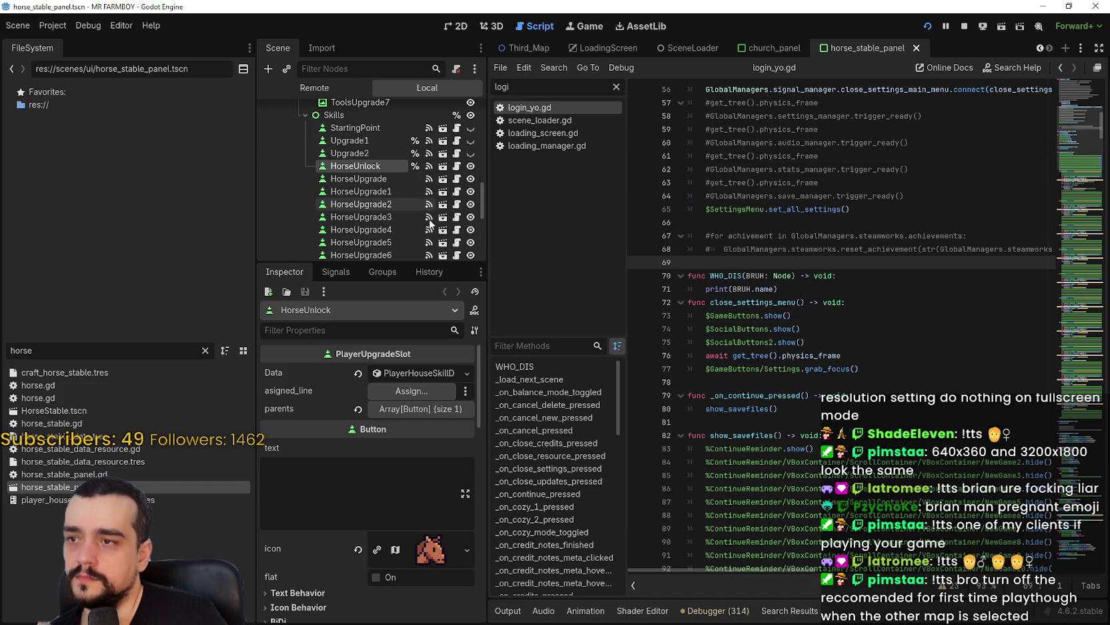
click(457, 166)
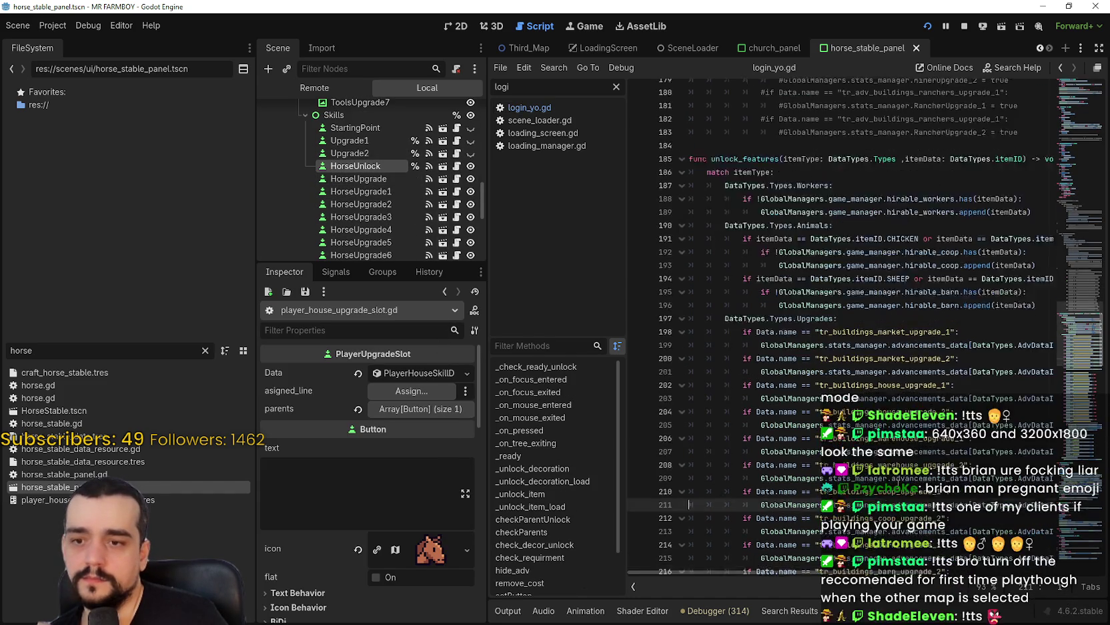
drag(489, 344, 482, 342)
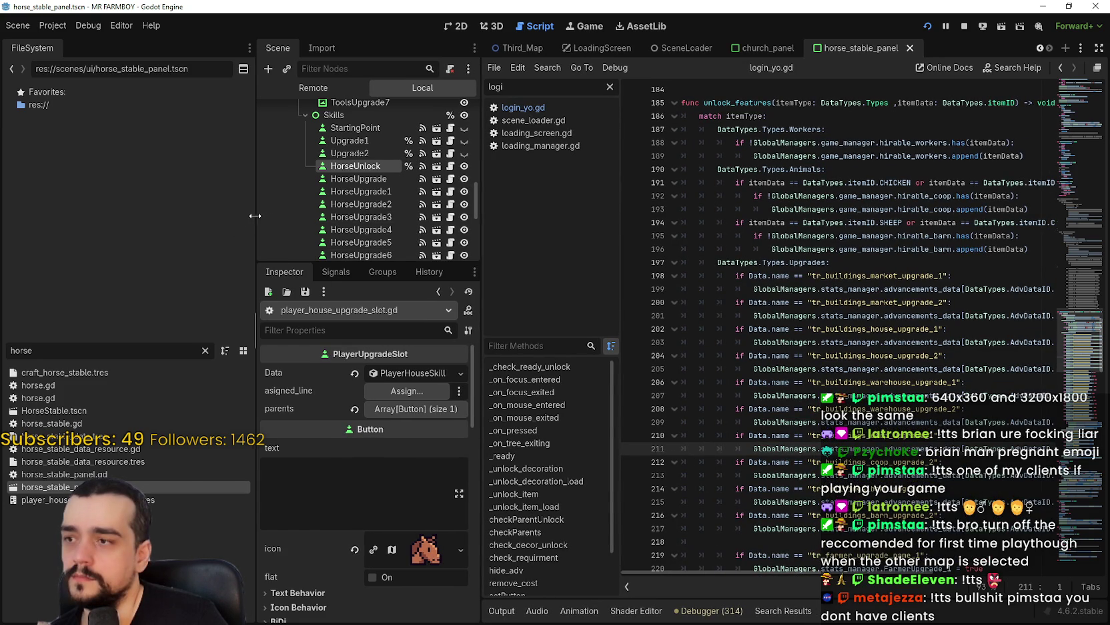
drag(255, 215, 162, 216)
Scroll through unlock_features' upgrade checks, from the CHICKEN line to the warehouse upgrade
scroll(832, 354, up, 2)
click(833, 343)
scroll(833, 344, up, 2)
click(845, 342)
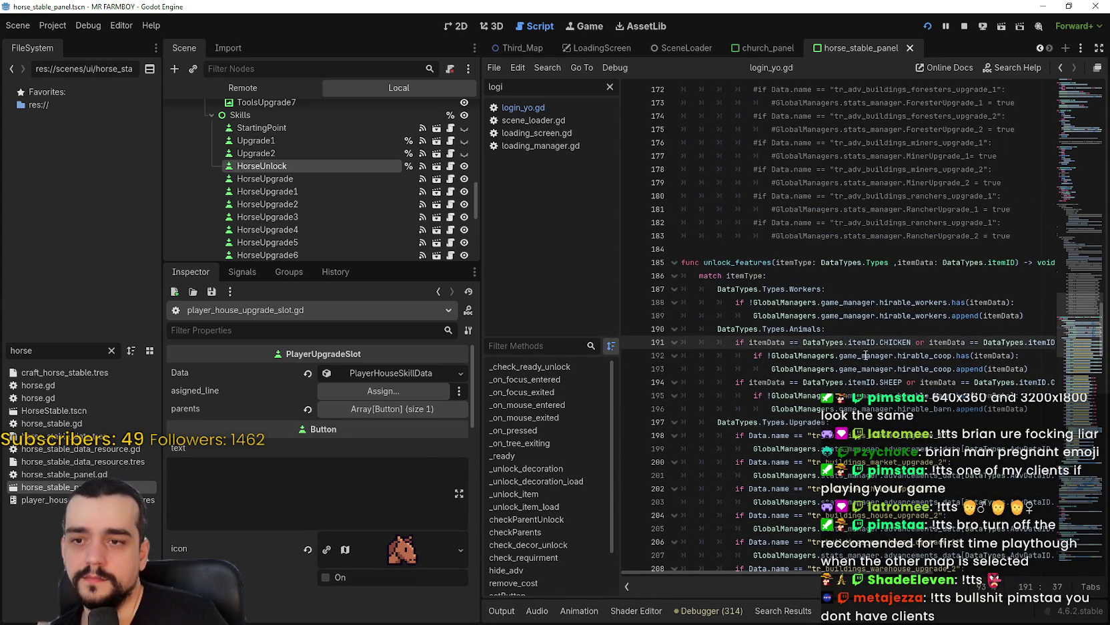
scroll(862, 351, down, 2)
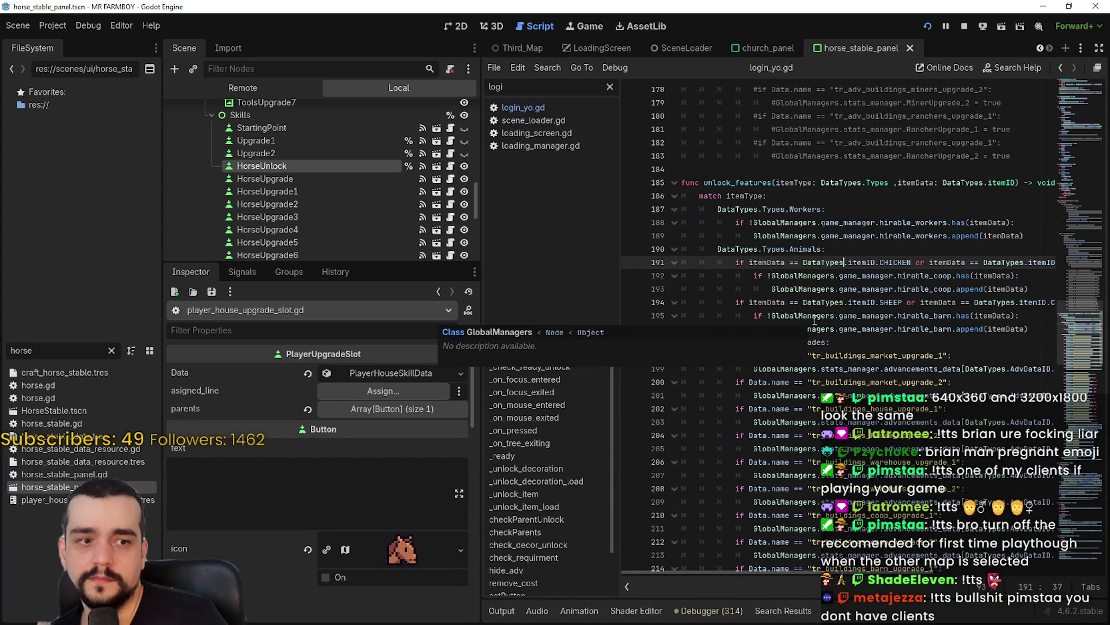
scroll(841, 353, down, 2)
click(866, 389)
scroll(864, 385, down, 3)
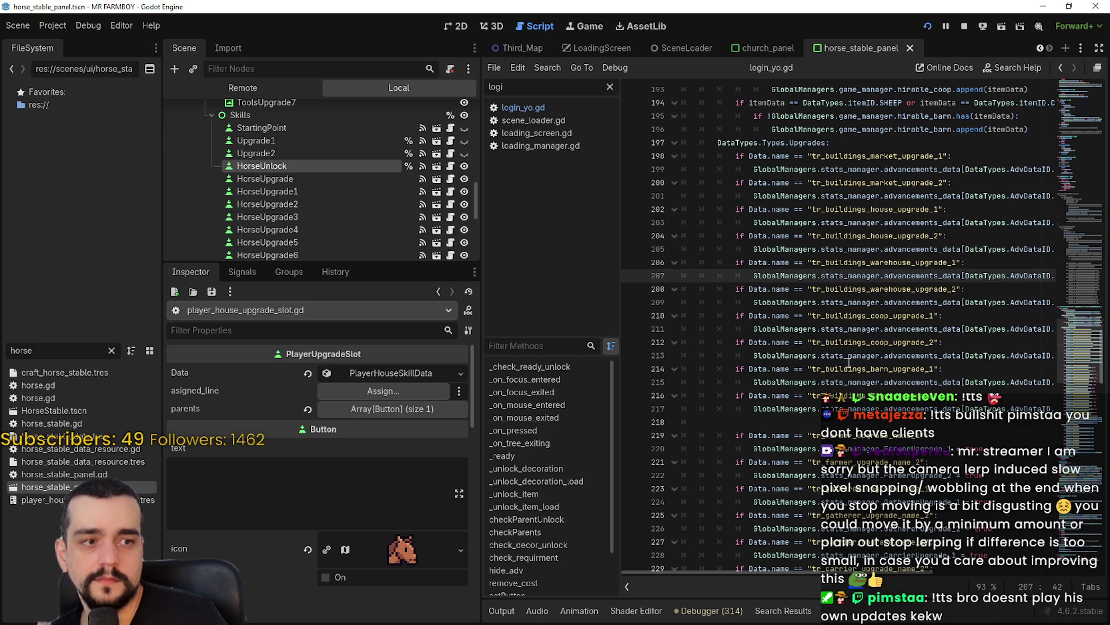
mouse_move(848, 361)
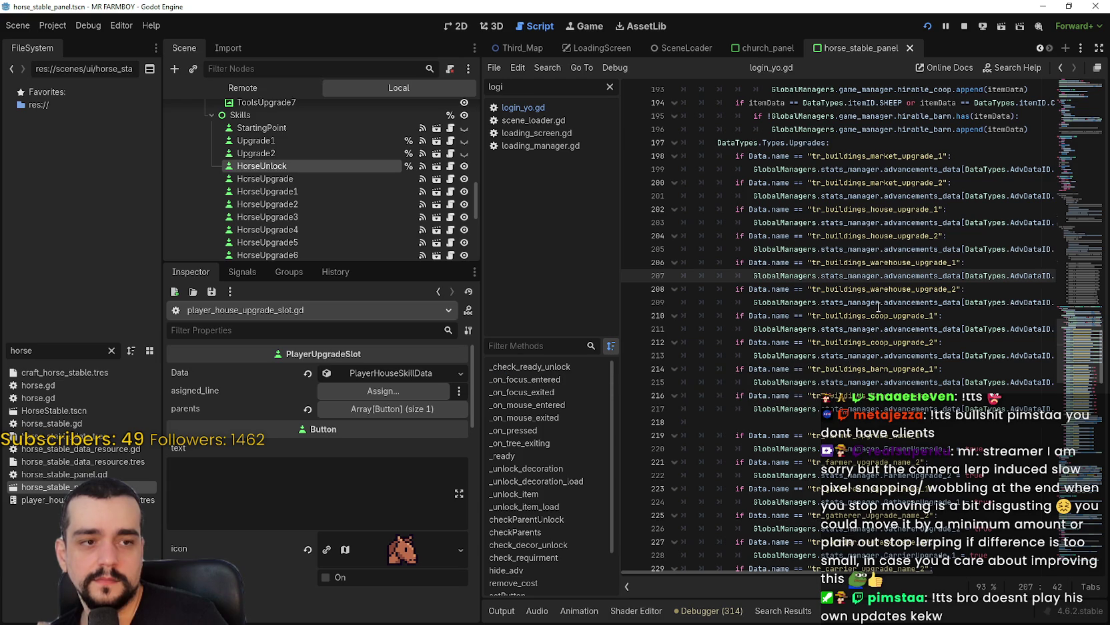
scroll(865, 313, up, 2)
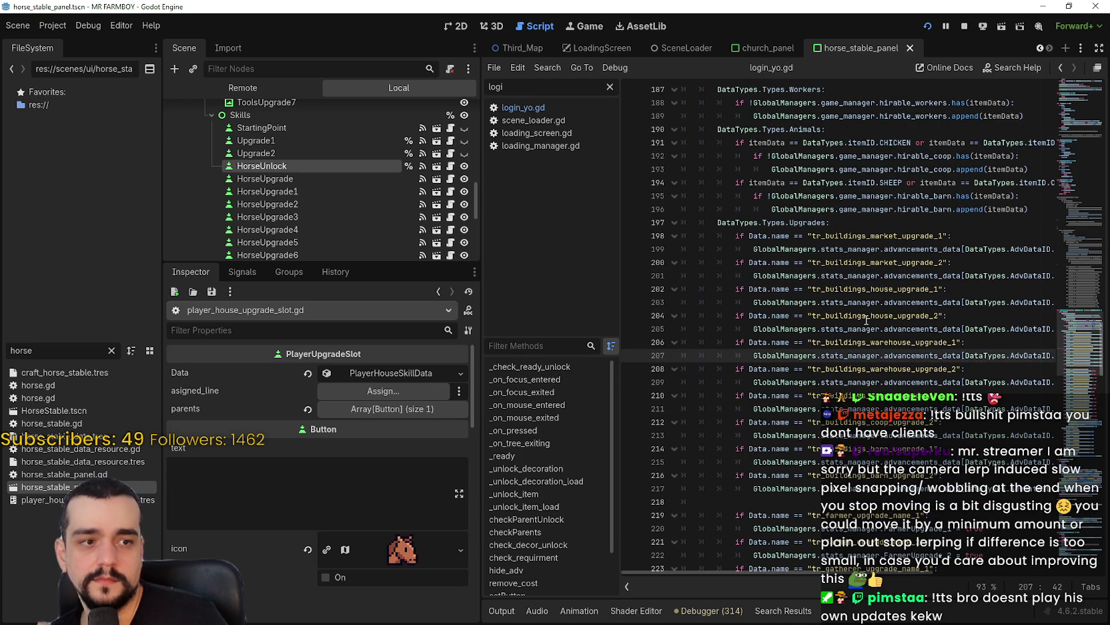
scroll(864, 313, down, 7)
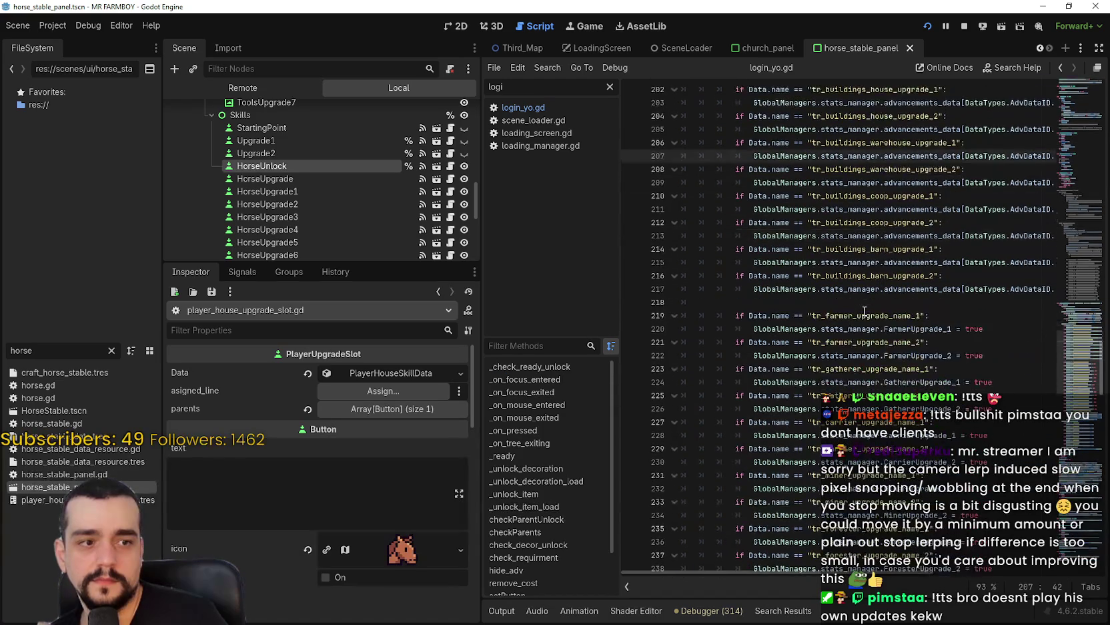
scroll(864, 312, up, 2)
Return to the DataTypes.Types.Upgrades branch and scroll down toward the horse entries
click(863, 314)
click(859, 305)
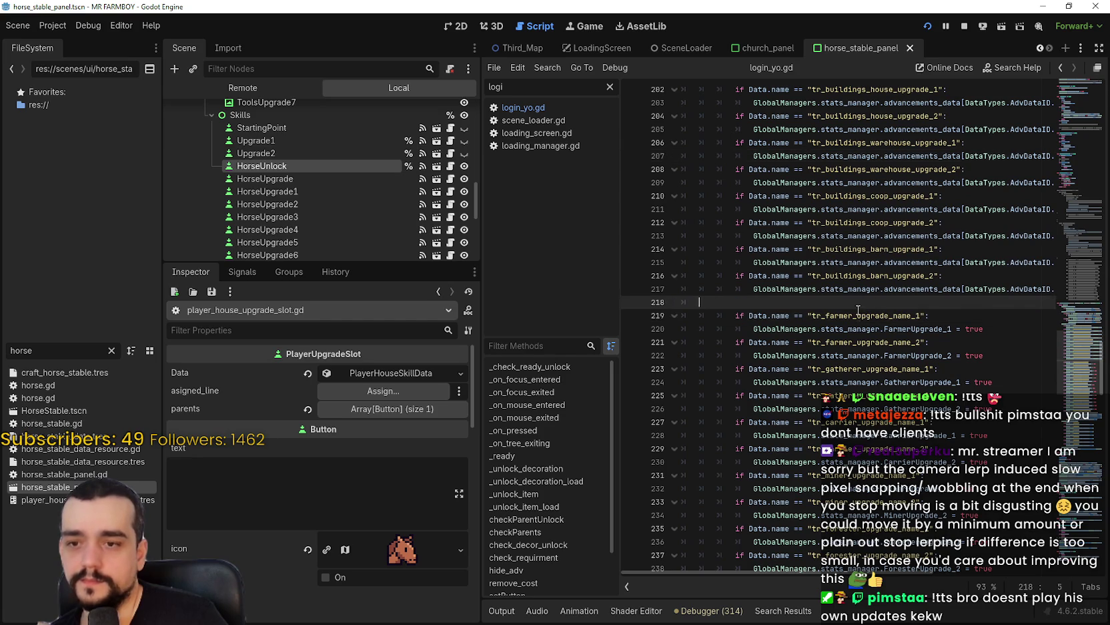
scroll(859, 305, up, 5)
click(852, 230)
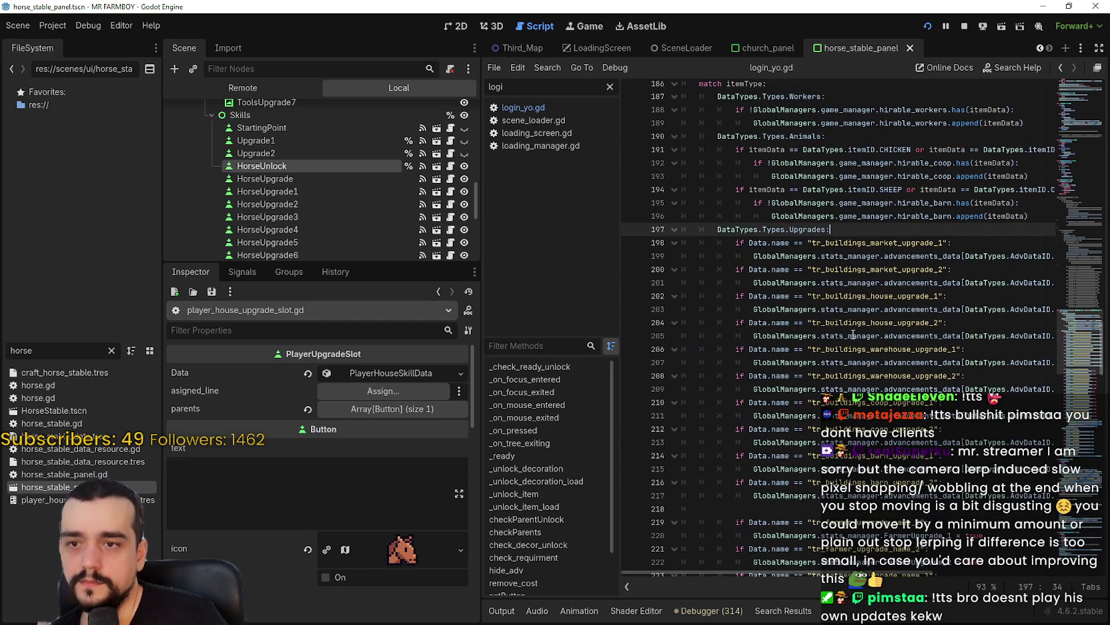
scroll(800, 373, down, 3)
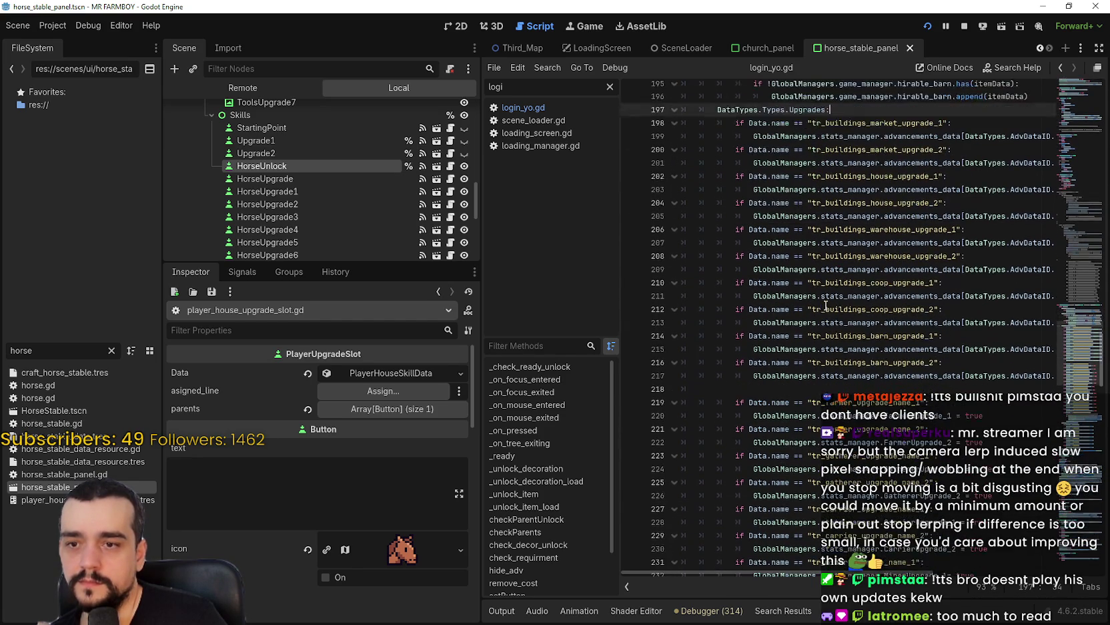
scroll(774, 521, right, 5)
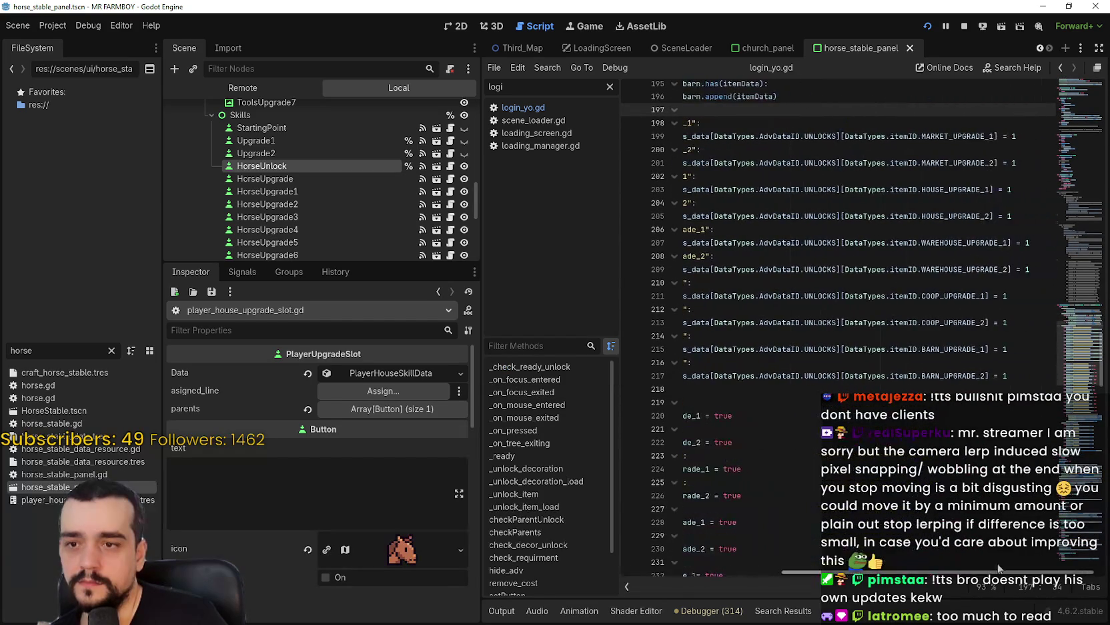
scroll(774, 521, left, 5)
scroll(774, 521, down, 4)
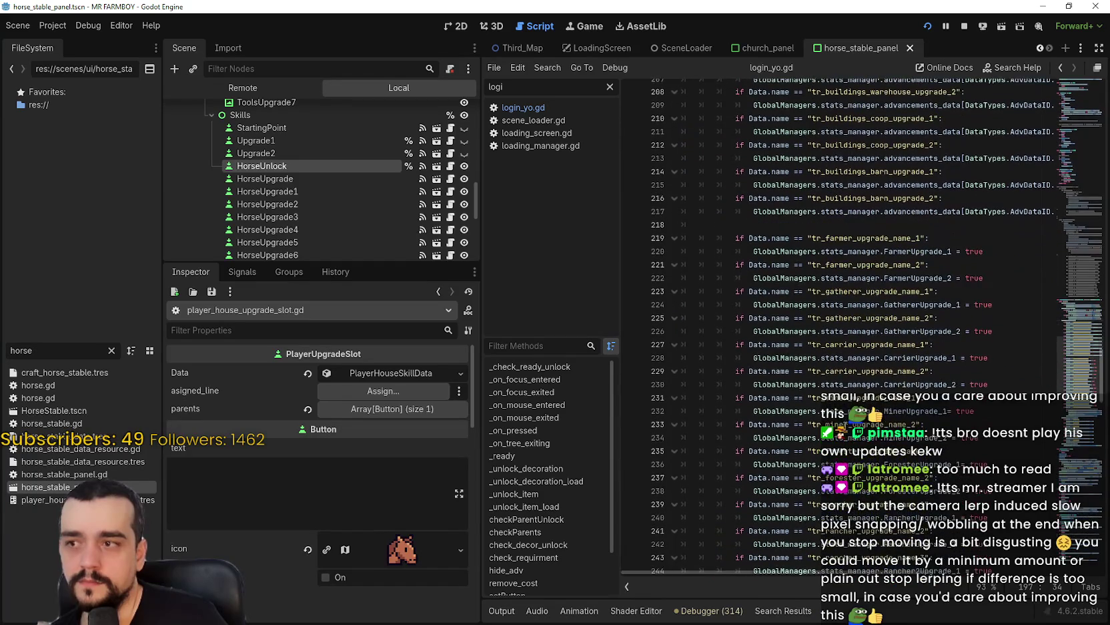
scroll(900, 364, down, 6)
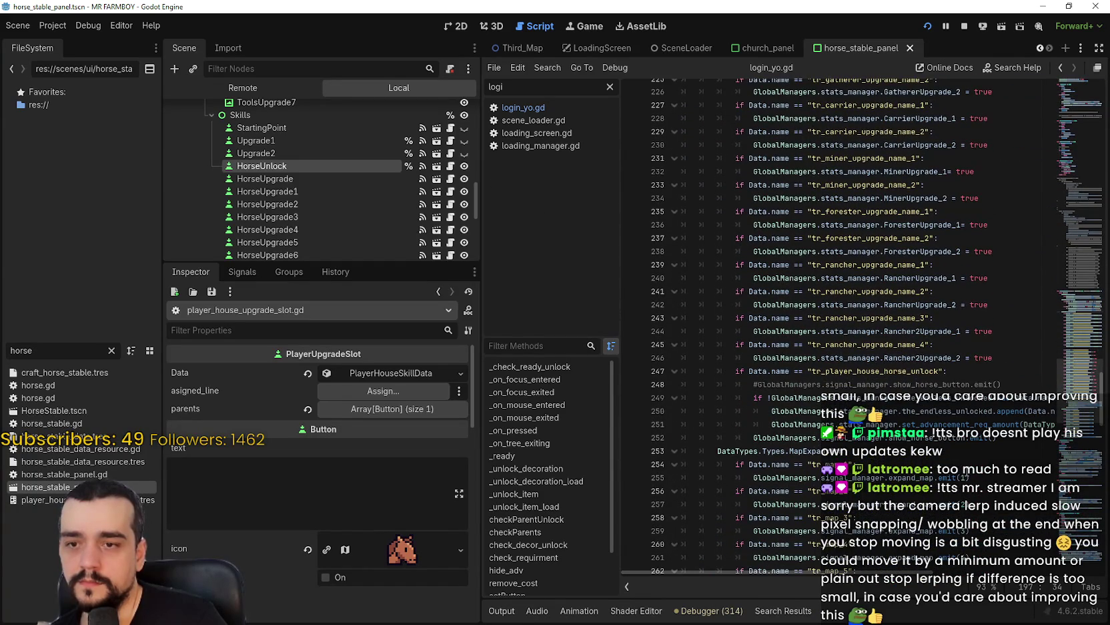
Select tr_player_house_horse_unlock and examine lines 244–246 of its branch
double_click(905, 371)
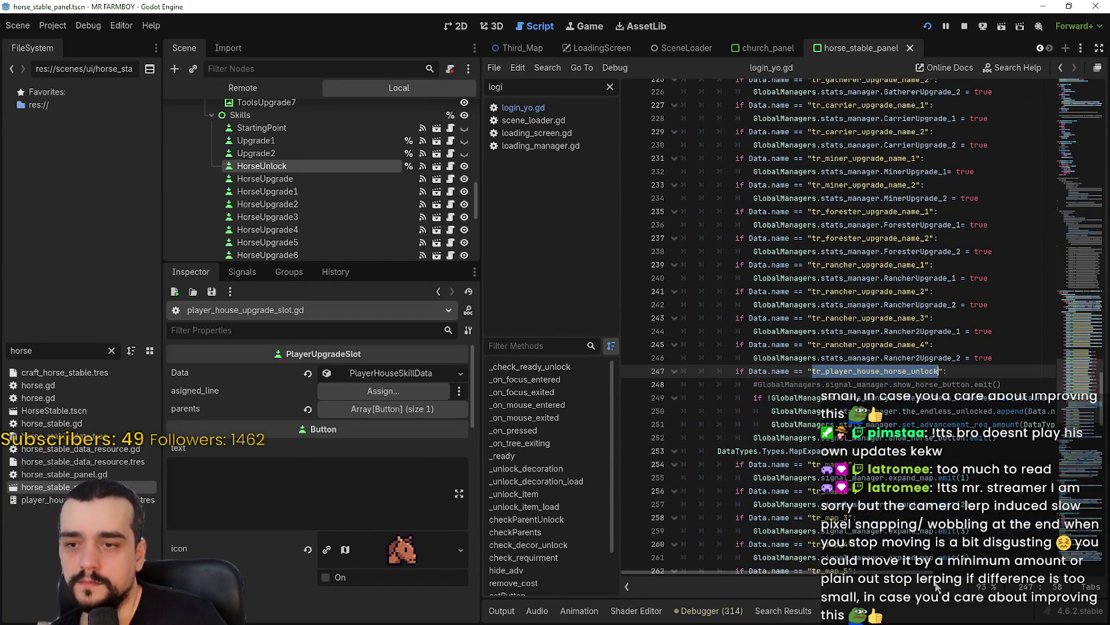
drag(919, 574, 1095, 576)
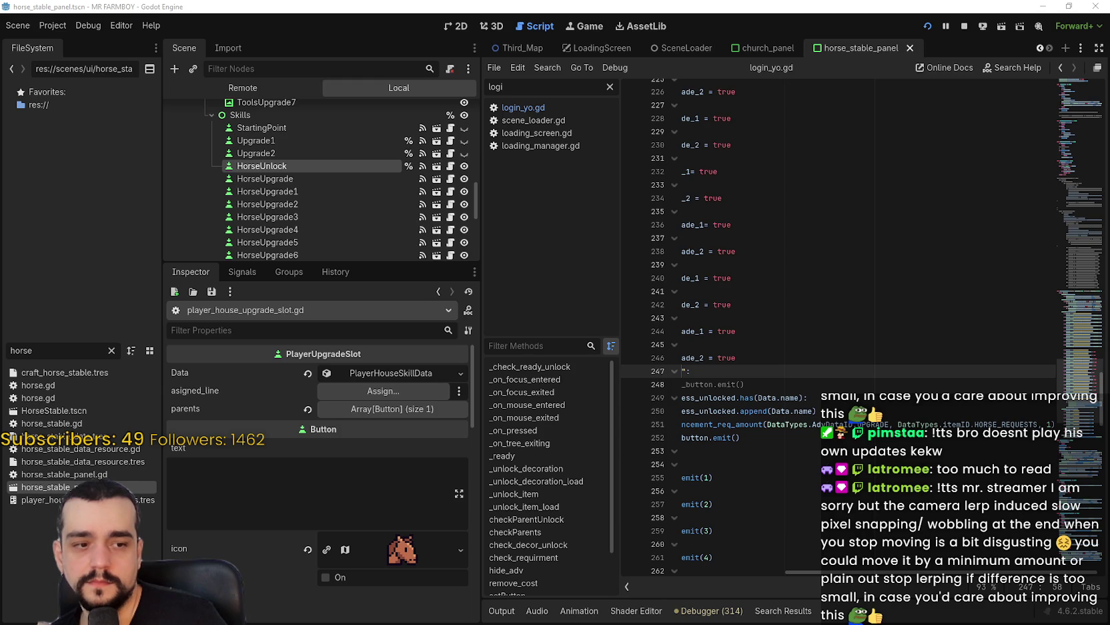
click(790, 360)
drag(800, 360, 741, 331)
click(804, 359)
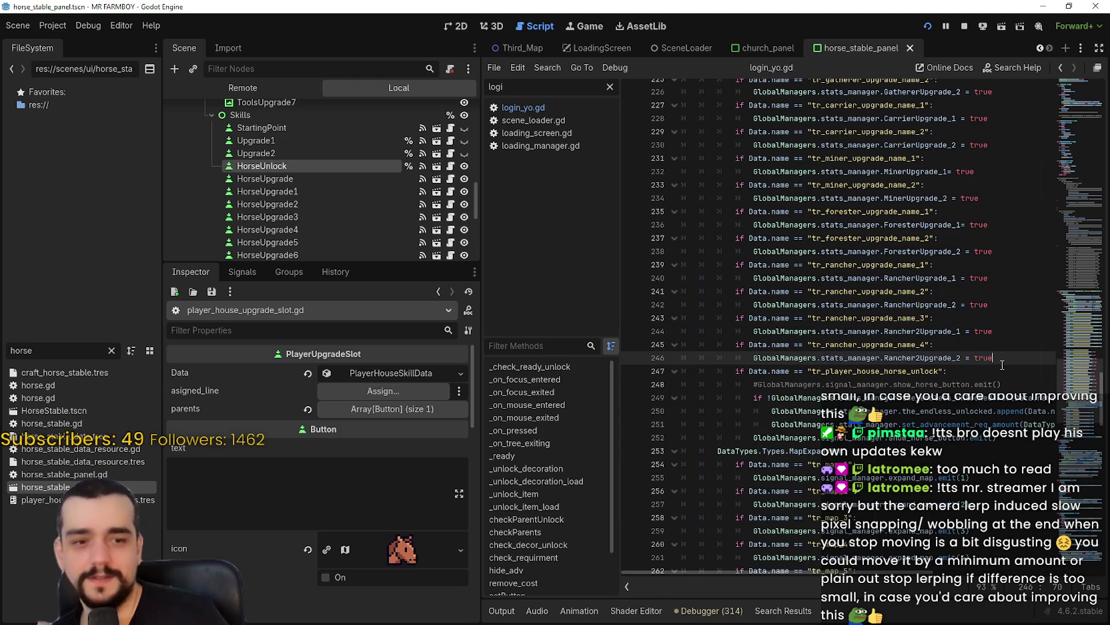
click(1004, 344)
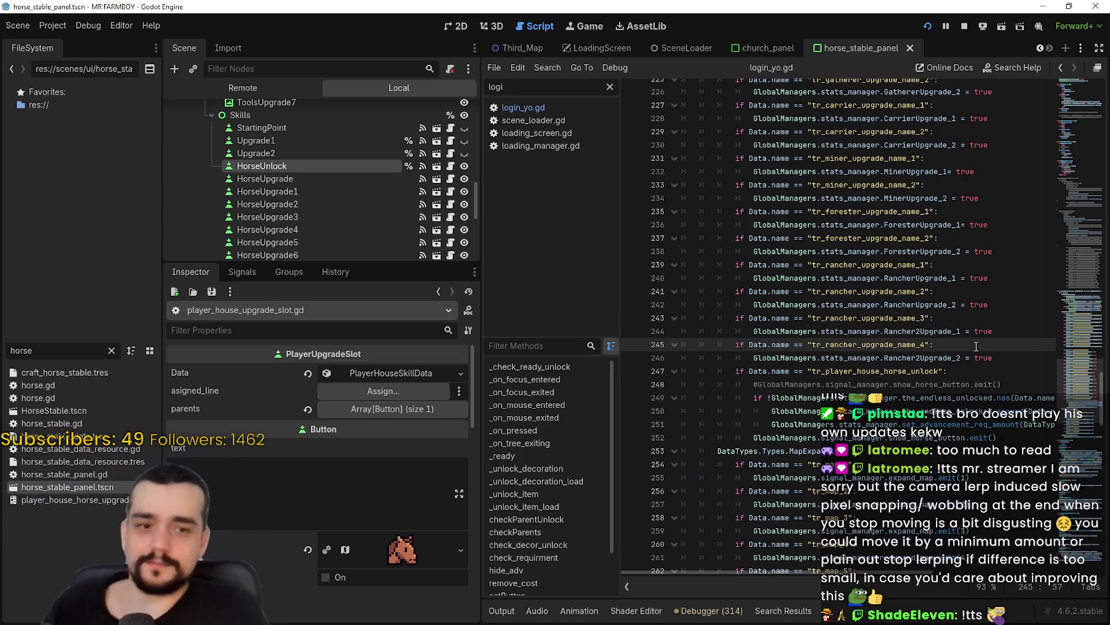
mouse_move(804, 573)
mouse_down()
mouse_move(1008, 591)
mouse_move(802, 570)
mouse_move(1104, 582)
mouse_up()
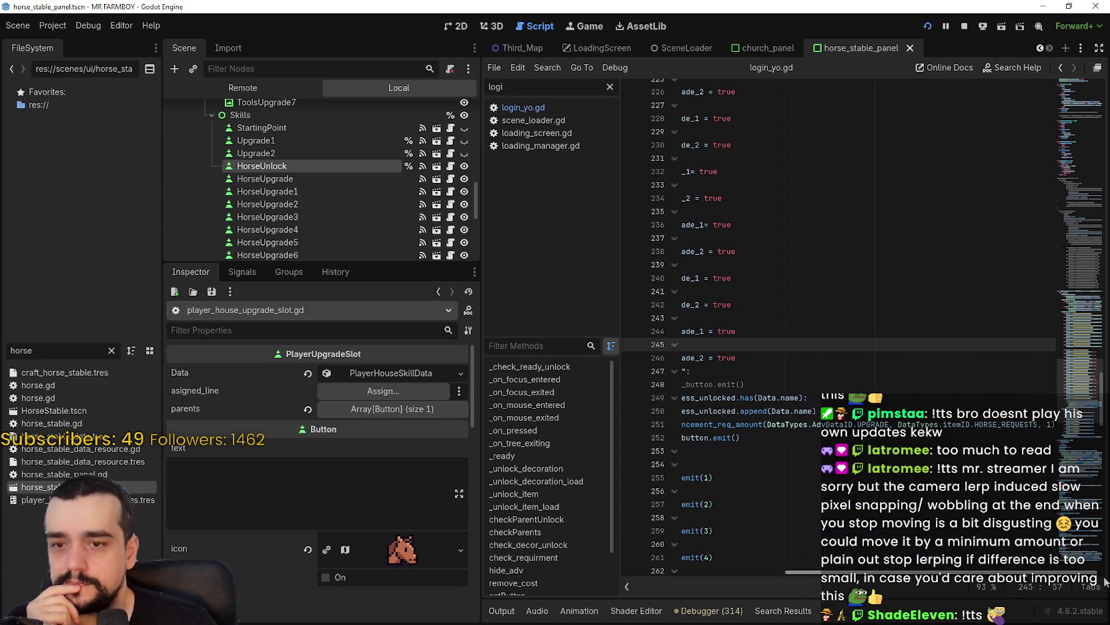
Search the whole project for DataTypes.itemID.HORSE_REQUESTS
double_click(980, 424)
drag(981, 424, 898, 424)
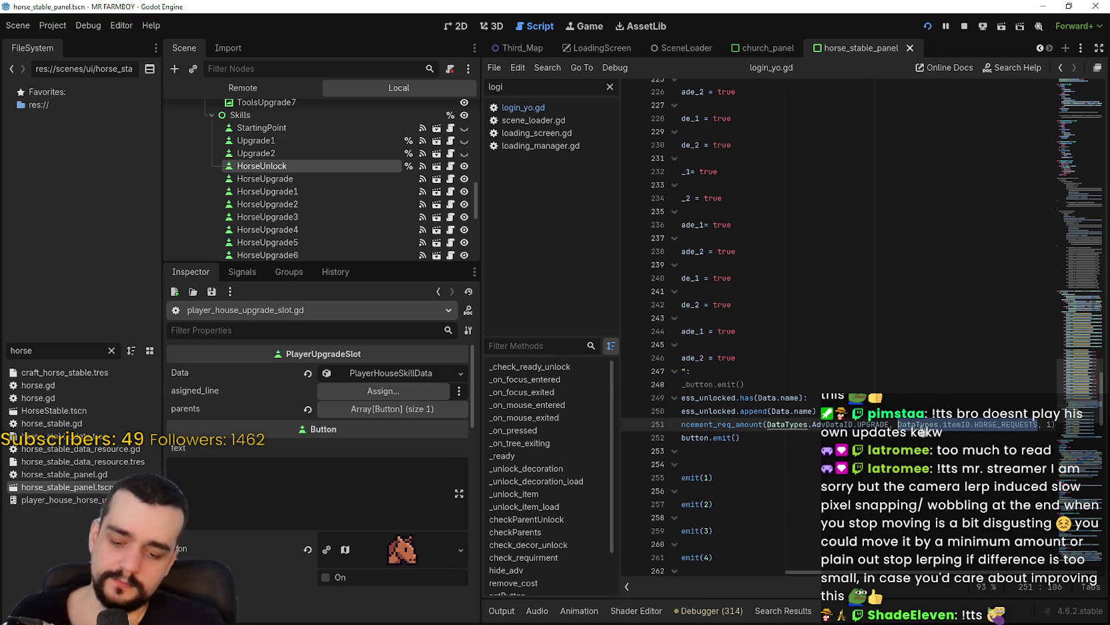
key(ctrl+shift+f)
Run the HORSE_REQUESTS search and check the player_house.gd line 125 and horse_stable.gd line 136 matches
click(568, 370)
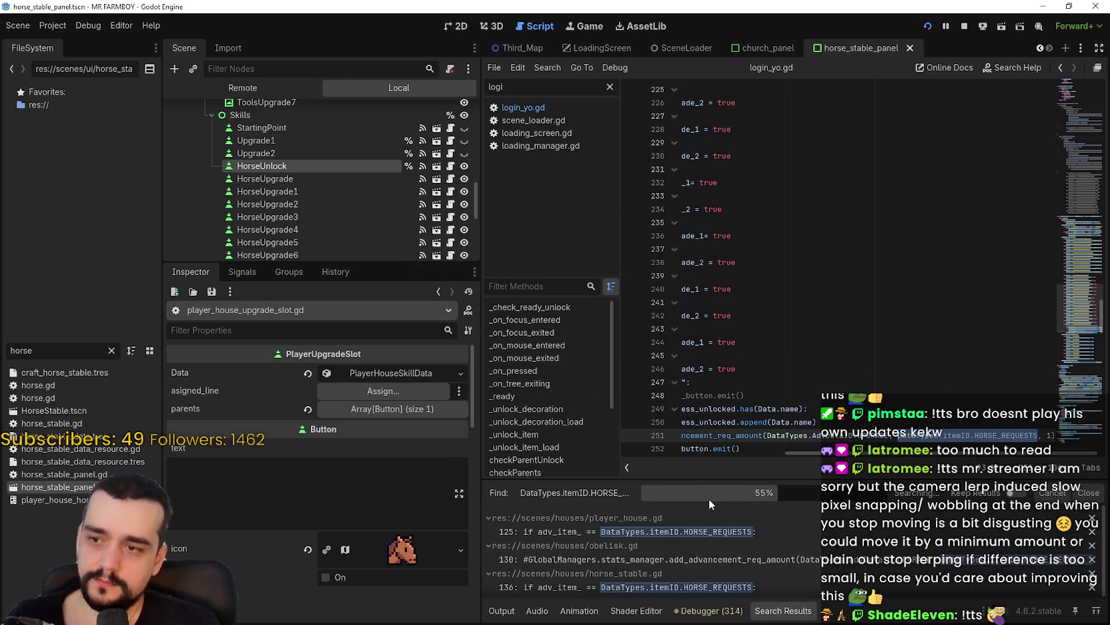
scroll(807, 537, down, 1)
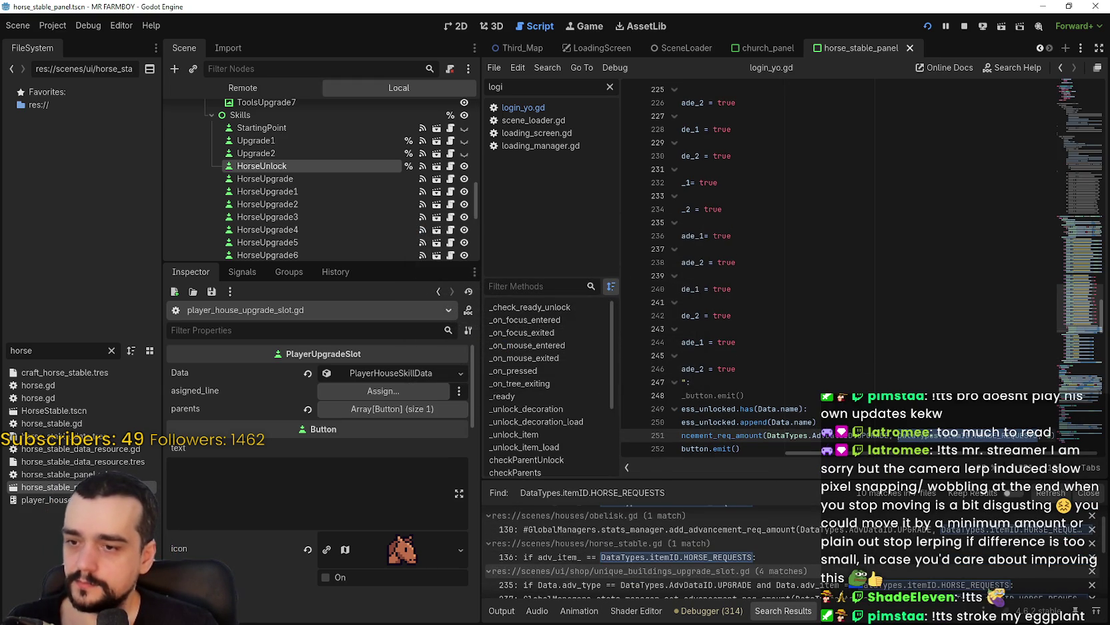
scroll(834, 547, up, 2)
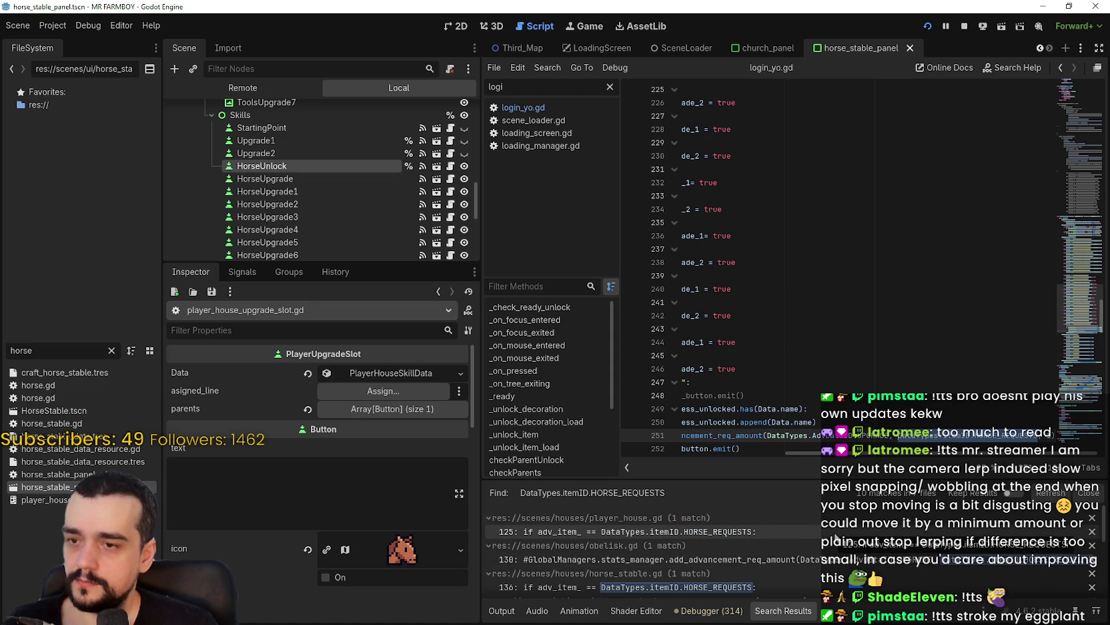
click(817, 532)
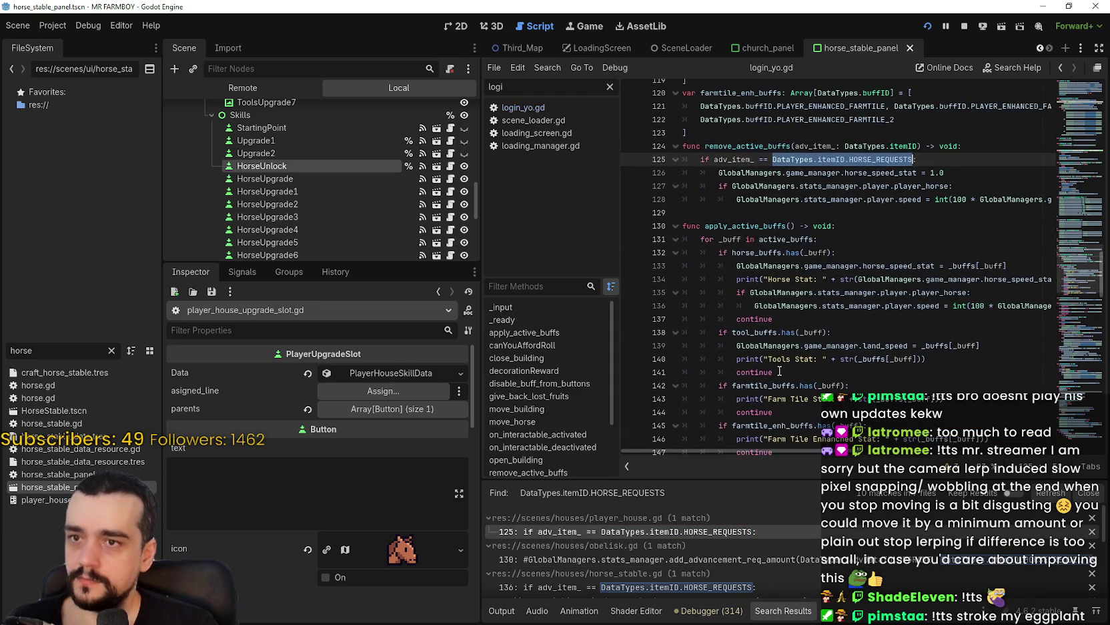
scroll(775, 570, down, 3)
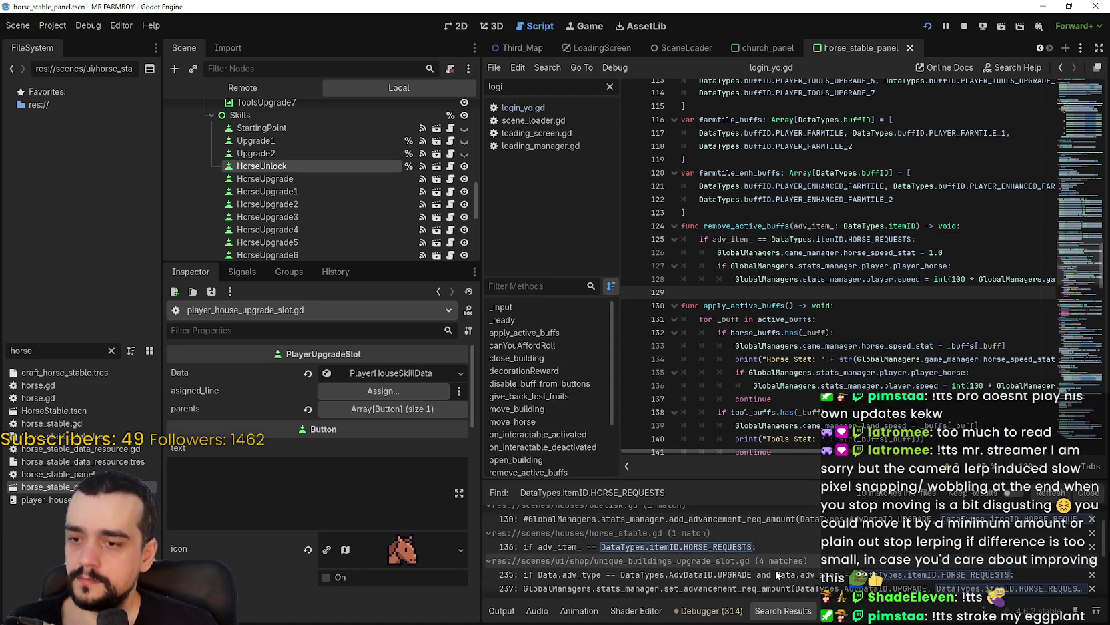
click(784, 549)
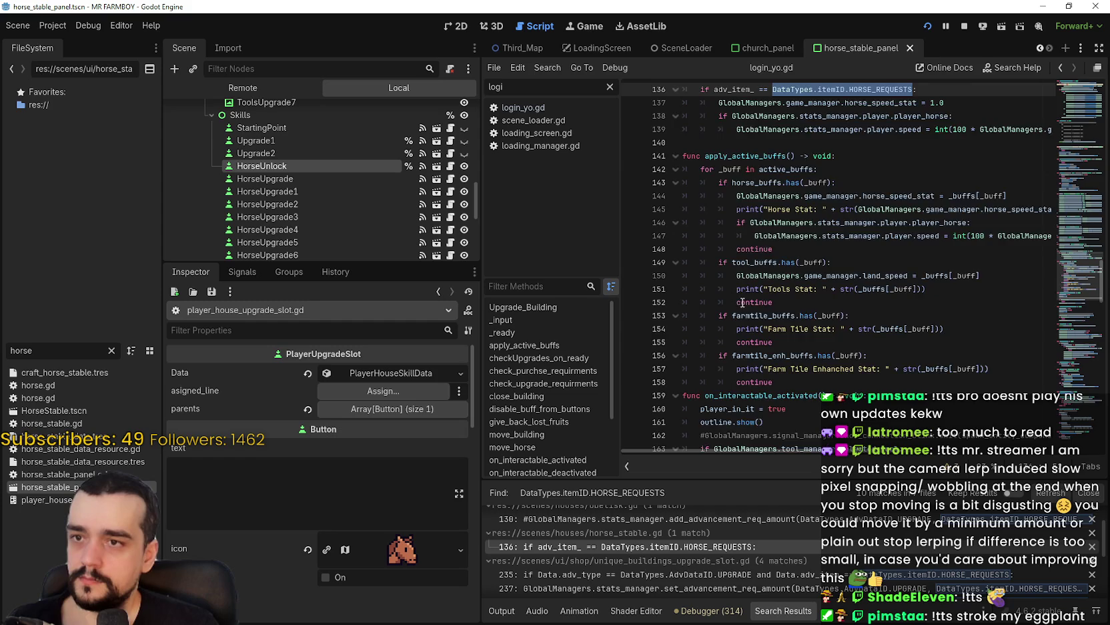
click(739, 264)
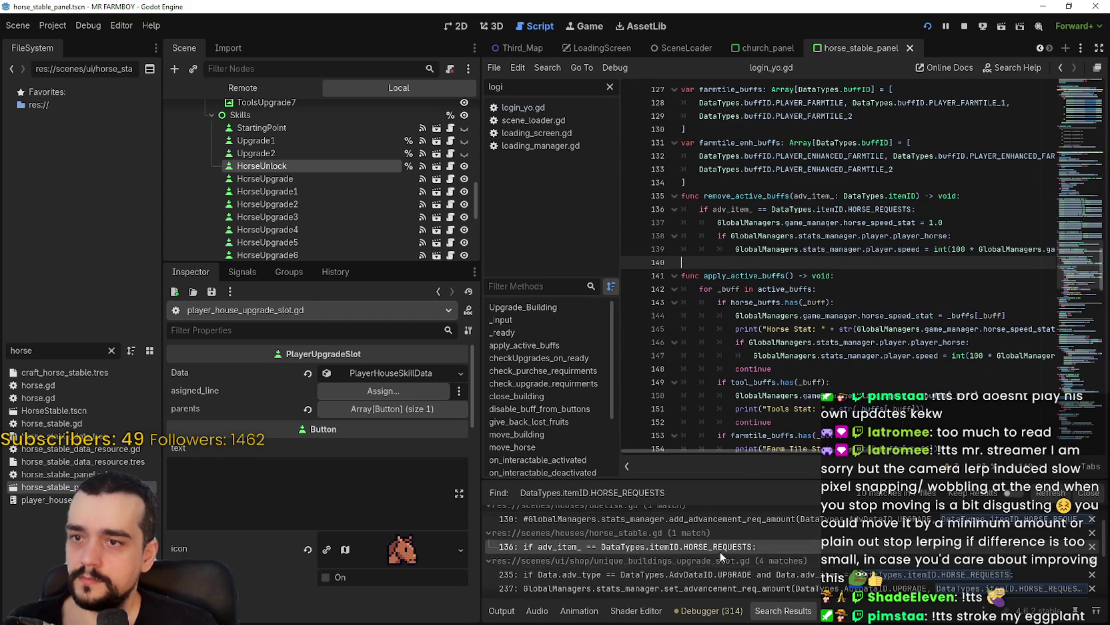
scroll(720, 552, down, 2)
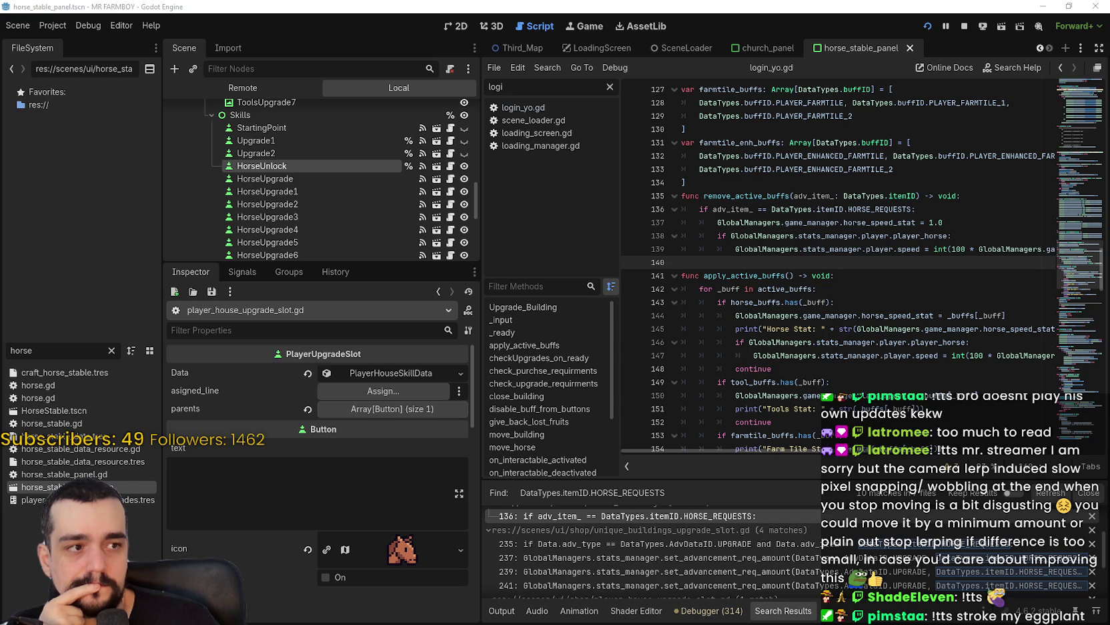
Move the Discord viewer aside and open the line 237 HORSE_REQUESTS match in unique_buildings_upgrade_slot.gd
drag(1109, 60, 476, 59)
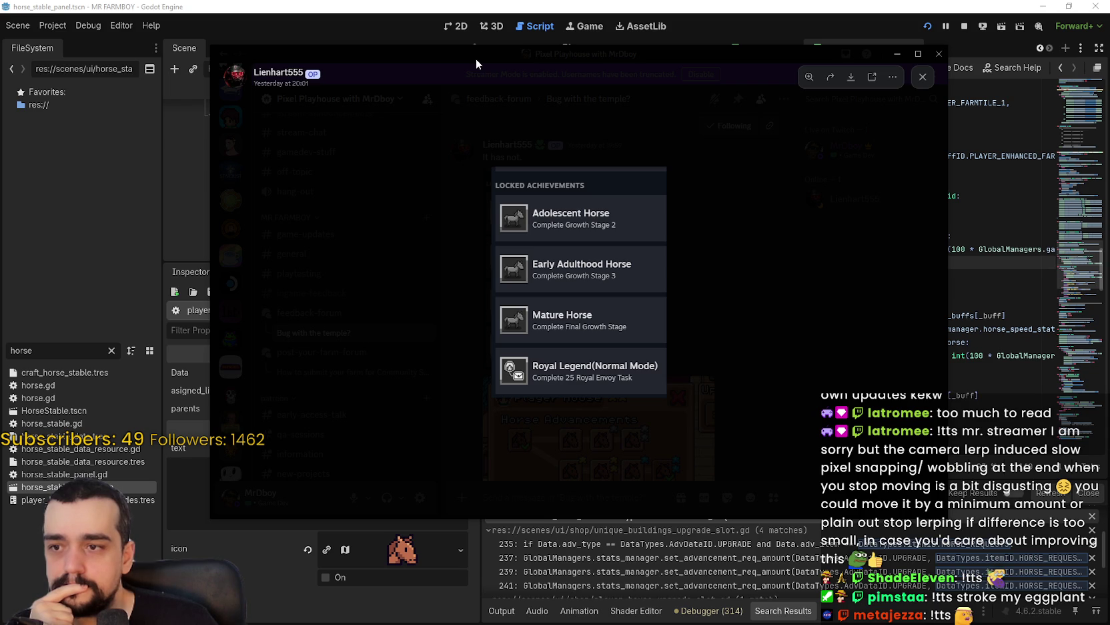
drag(475, 58, 1109, 61)
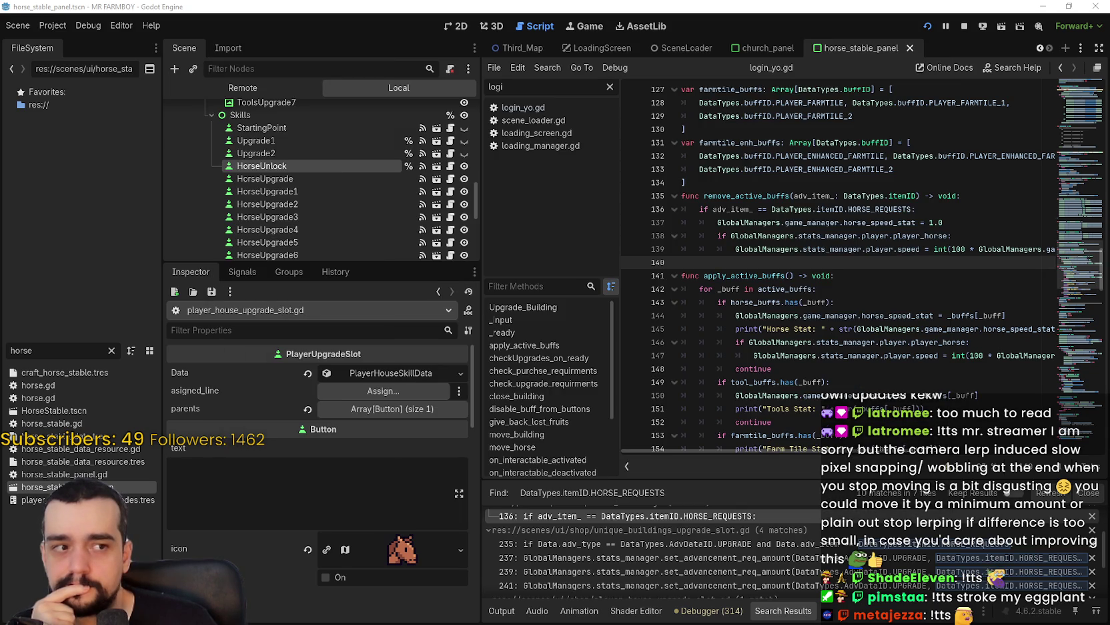
scroll(767, 571, down, 2)
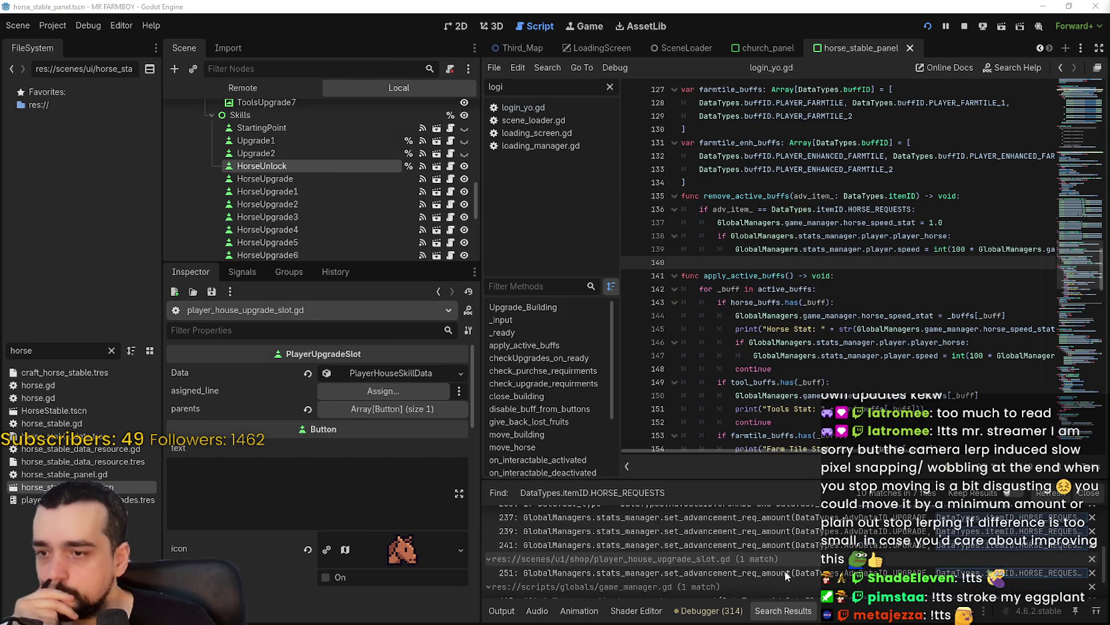
scroll(784, 566, up, 2)
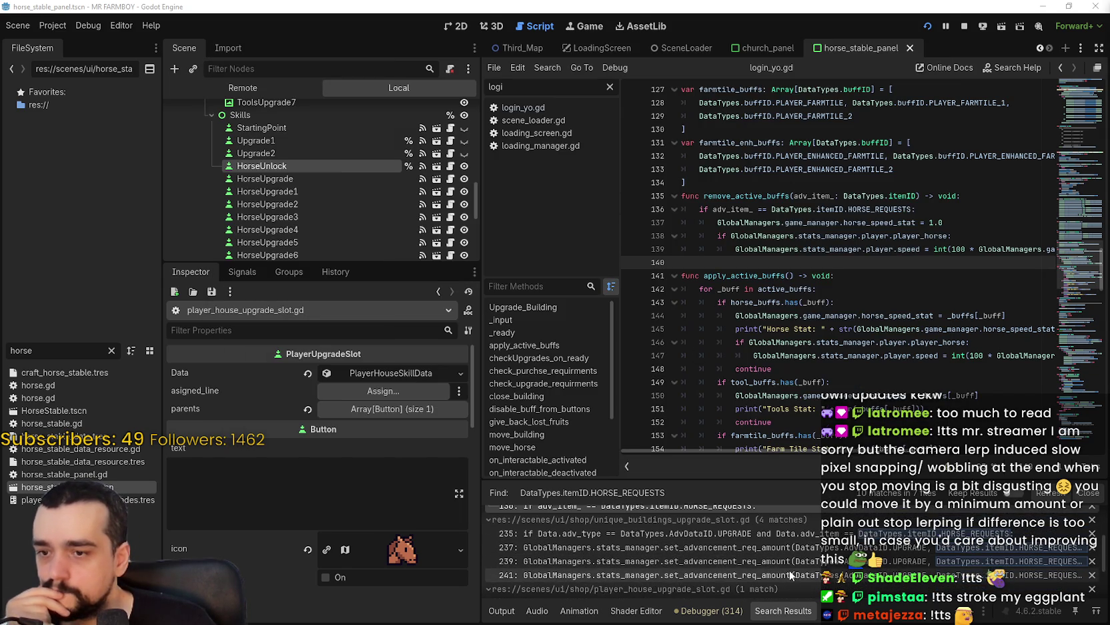
click(732, 552)
click(866, 328)
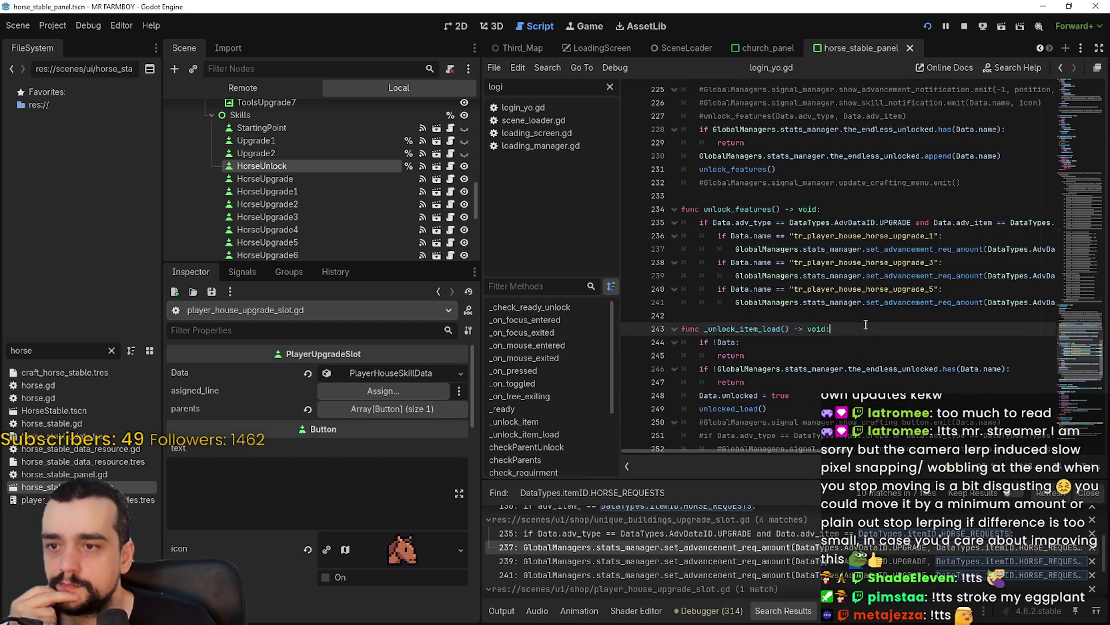
Inspect HorseUpgrade's Data, named tr_player_house_horse_upgrade_0
key(Up)
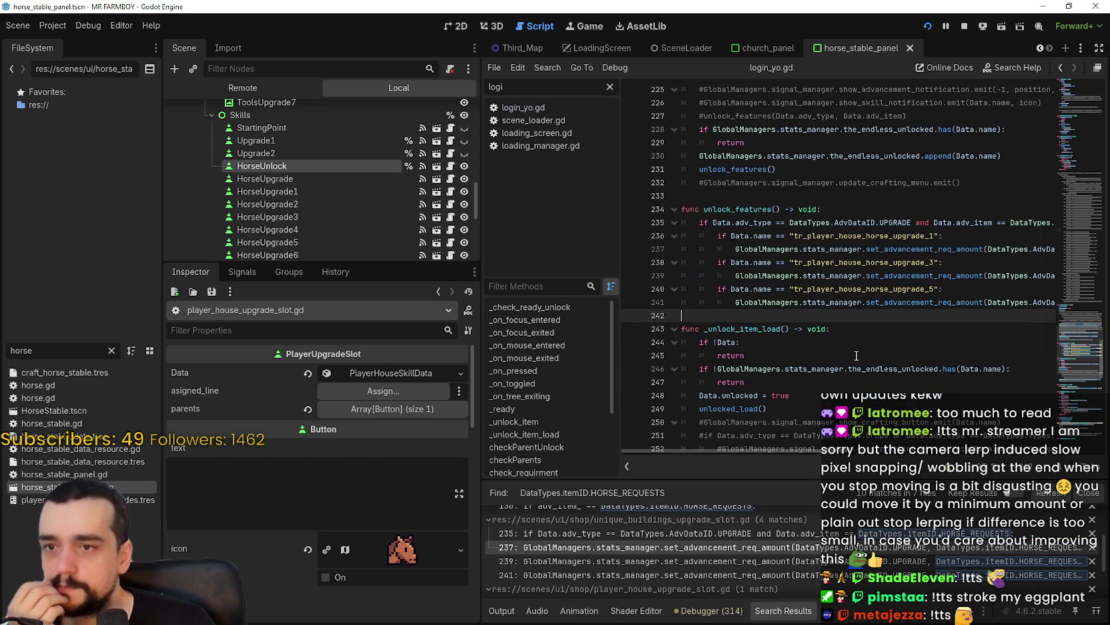
scroll(792, 449, right, 2)
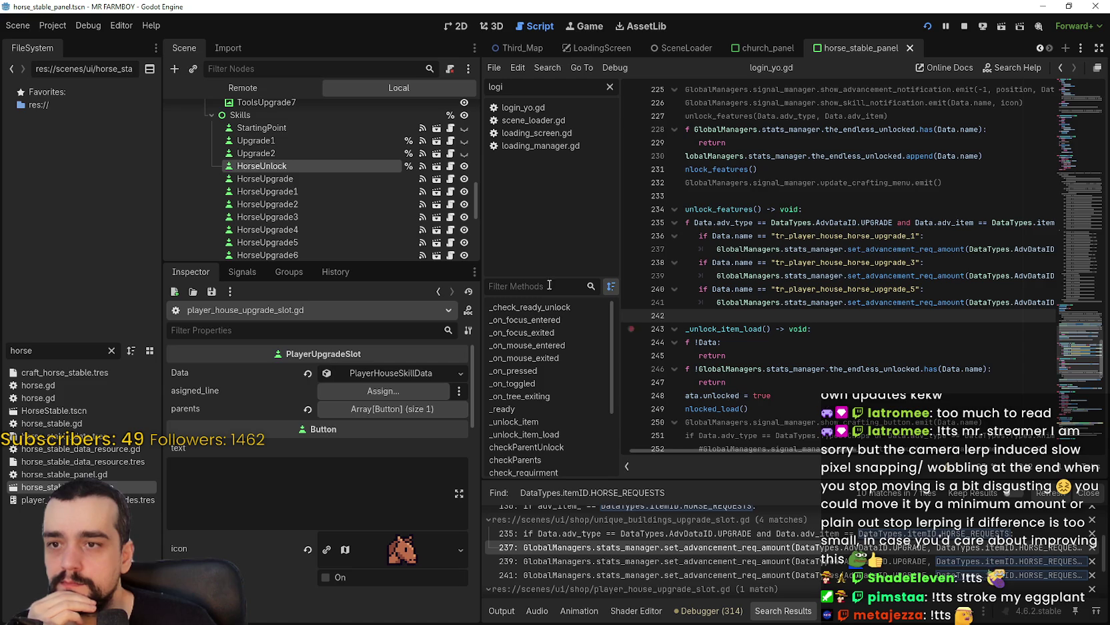
click(319, 177)
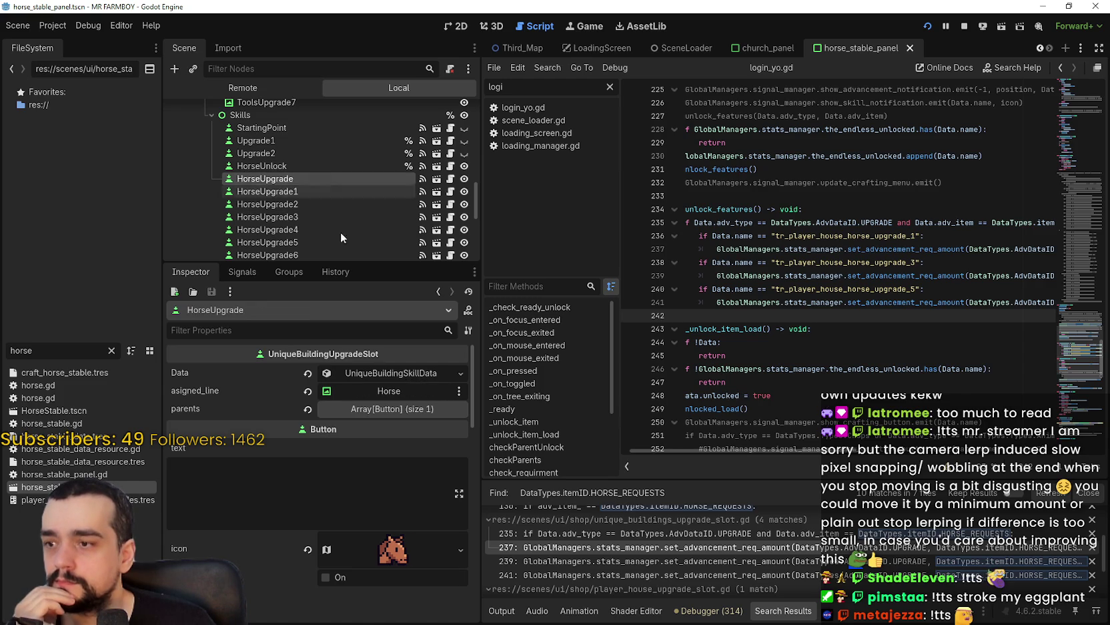
click(410, 373)
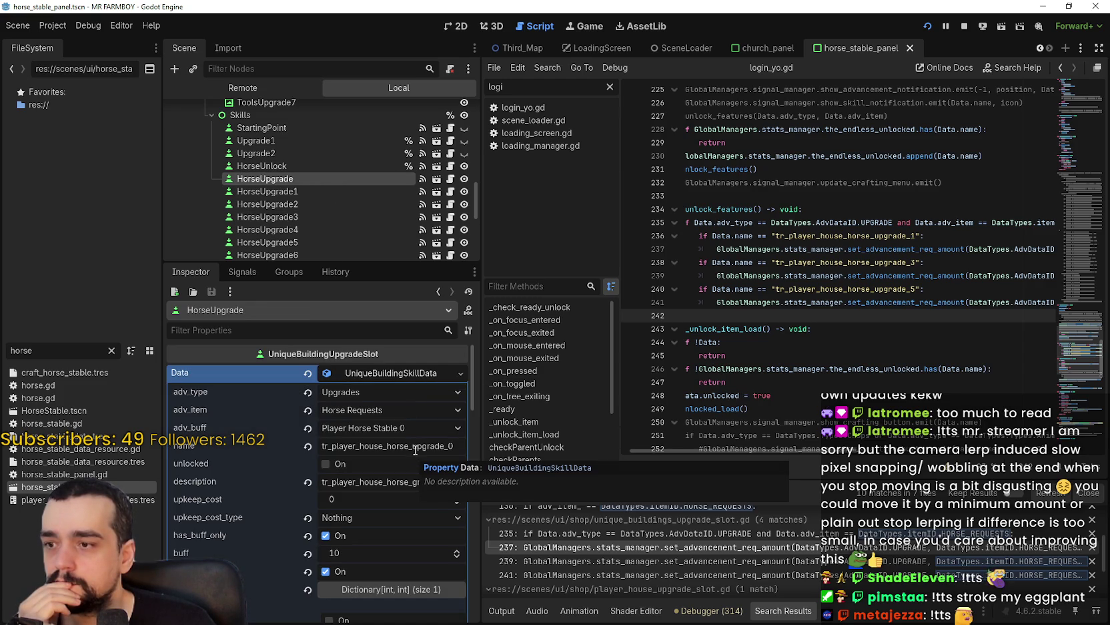
double_click(415, 446)
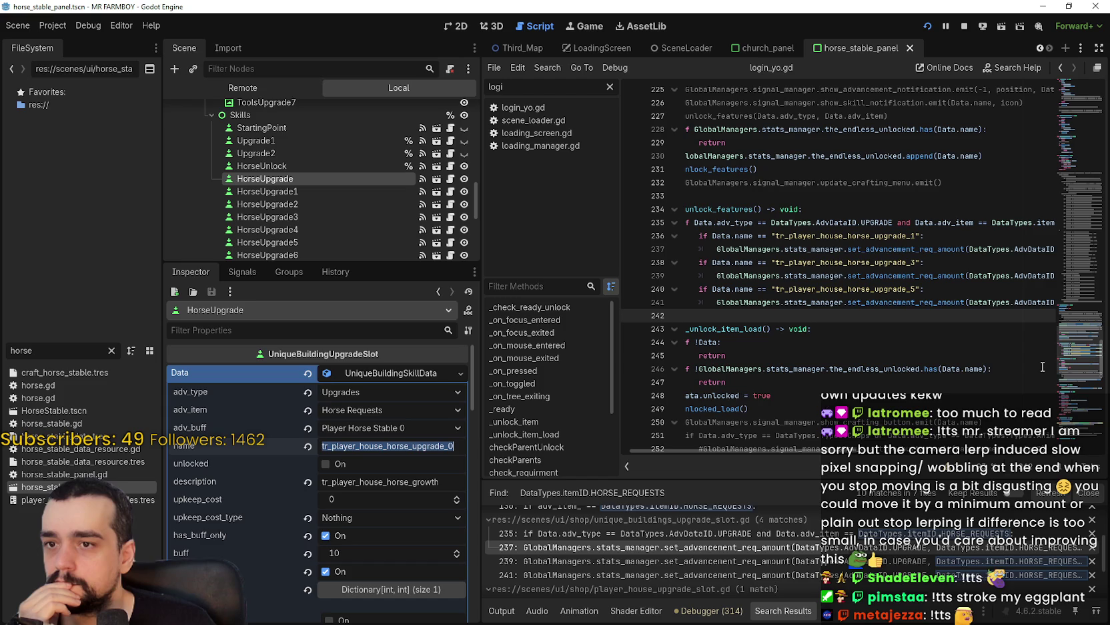
Inspect HorseUpgrade1's Data, named tr_player_house_horse_upgrade_1
click(304, 192)
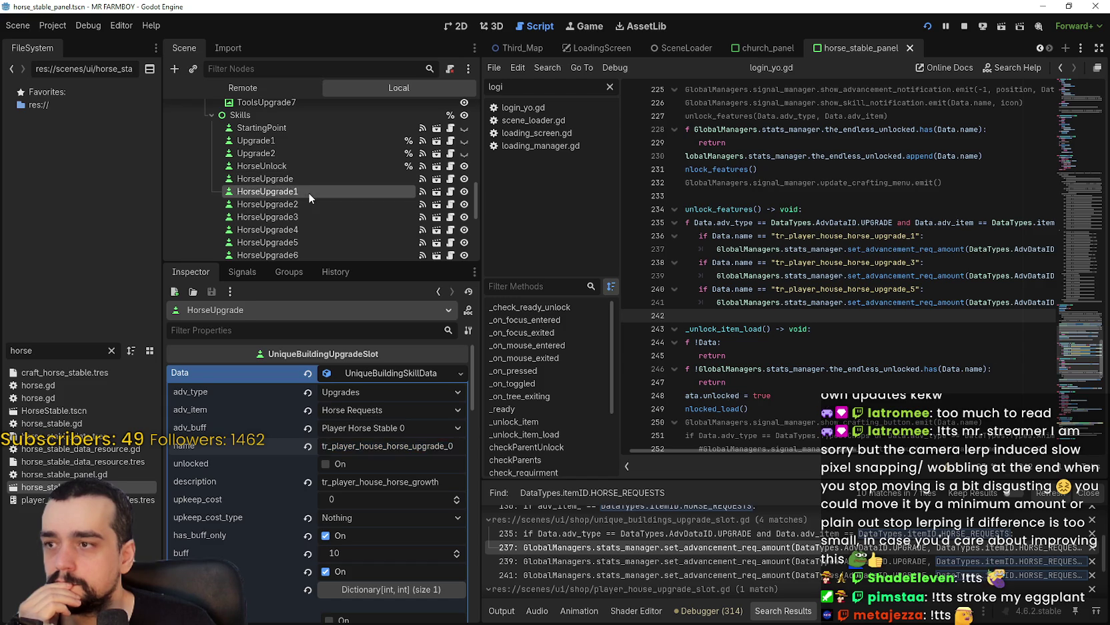
click(367, 374)
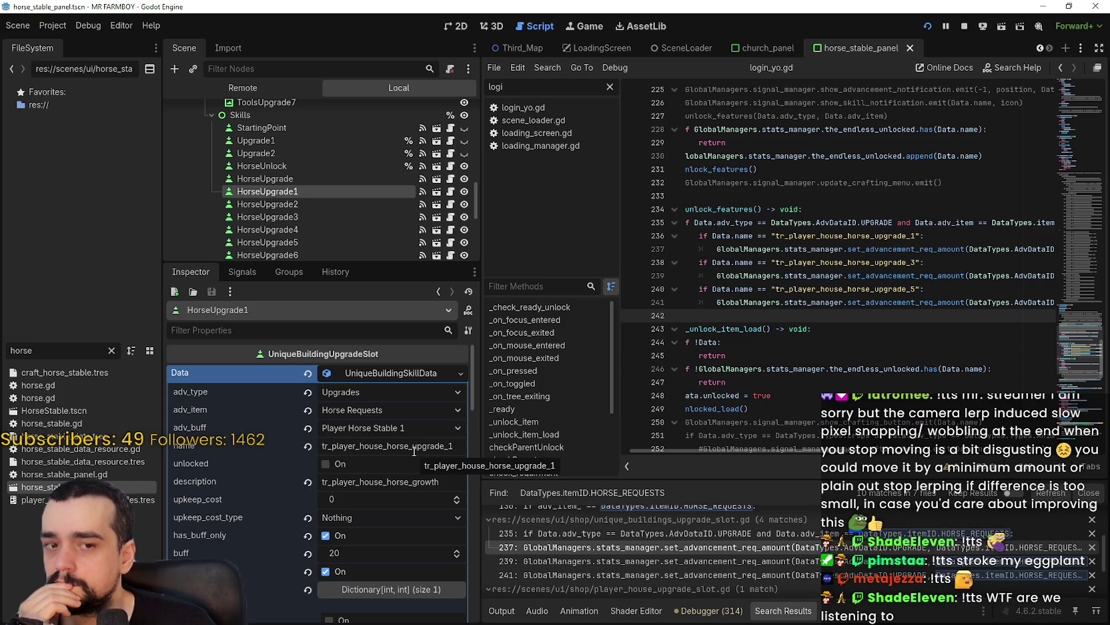
double_click(414, 445)
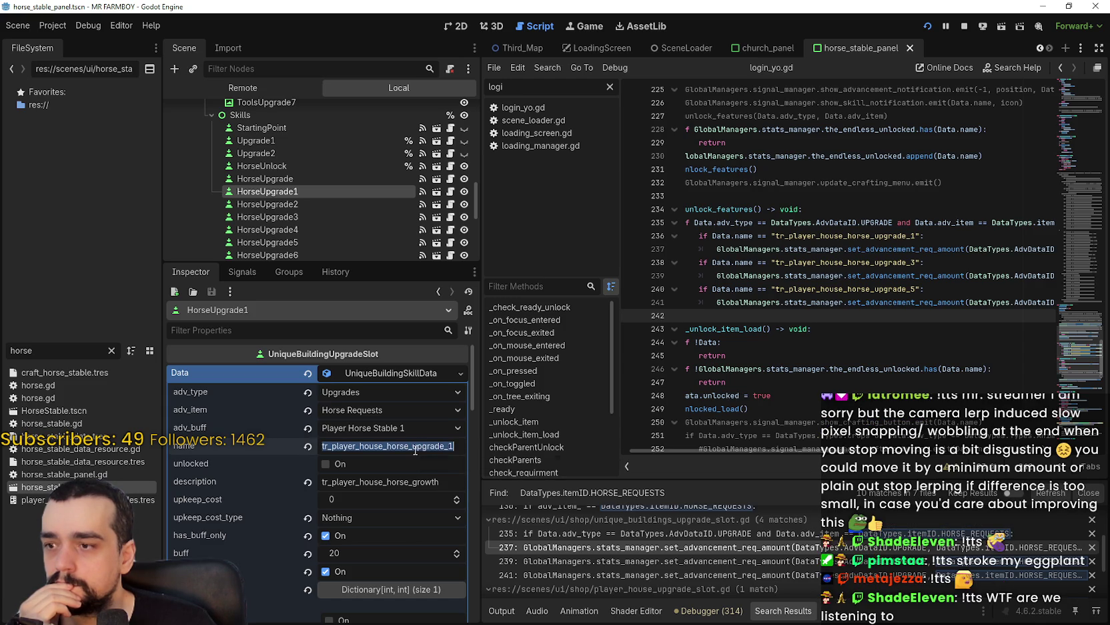
mouse_move(842, 451)
mouse_down()
mouse_move(990, 462)
mouse_move(768, 435)
mouse_up()
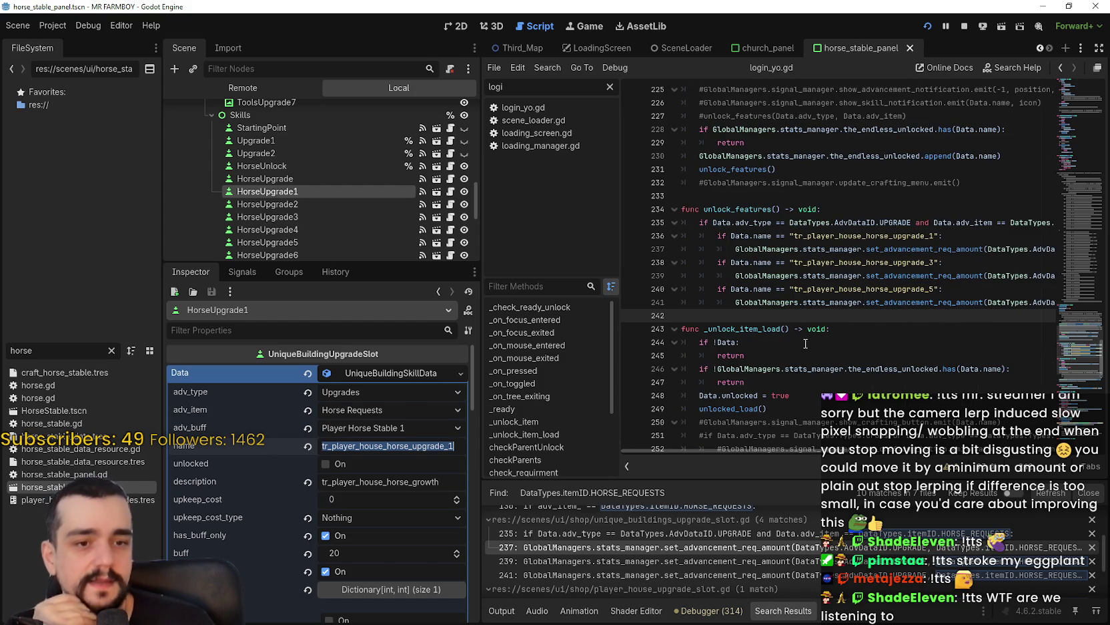
Add breakpoints on the set_advancement_req_amount calls at lines 237 and 241
click(794, 262)
click(808, 249)
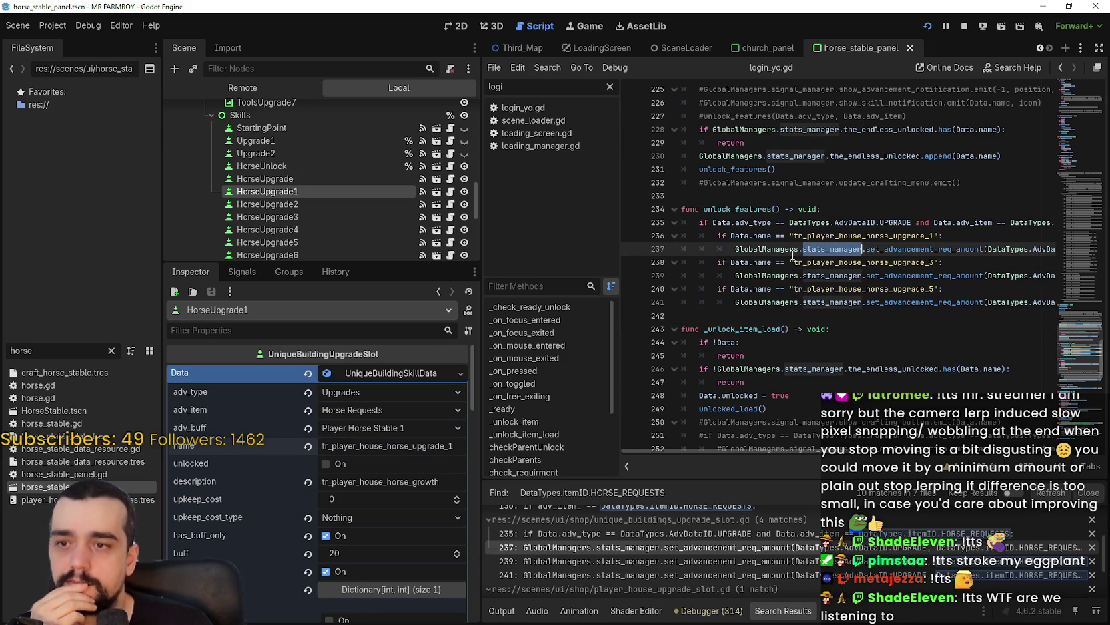
click(631, 248)
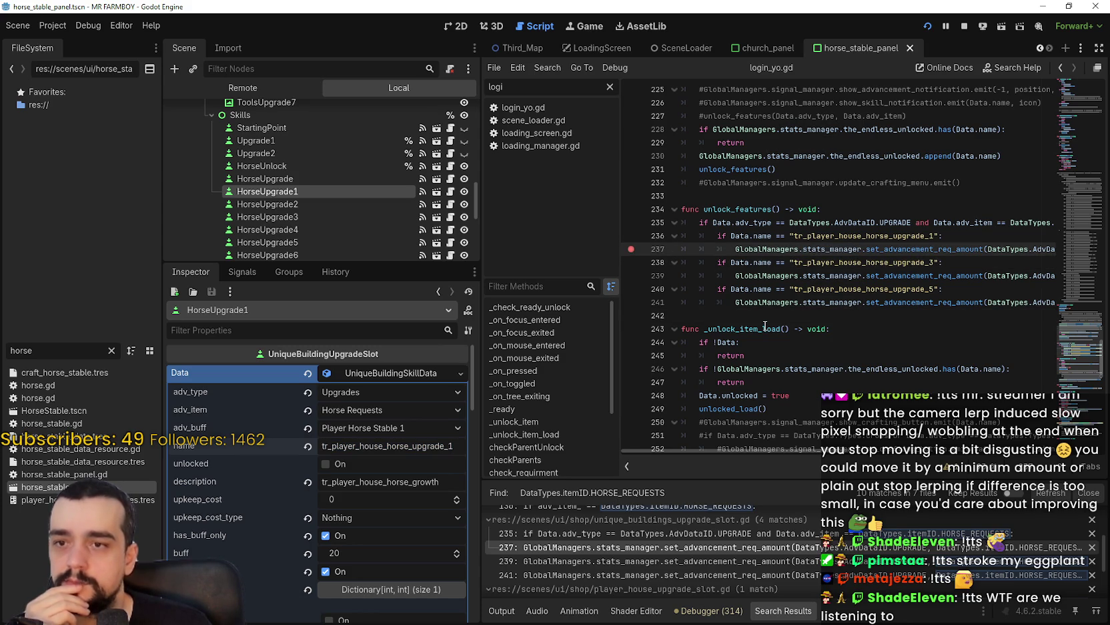
scroll(826, 451, right, 1)
scroll(779, 436, right, 10)
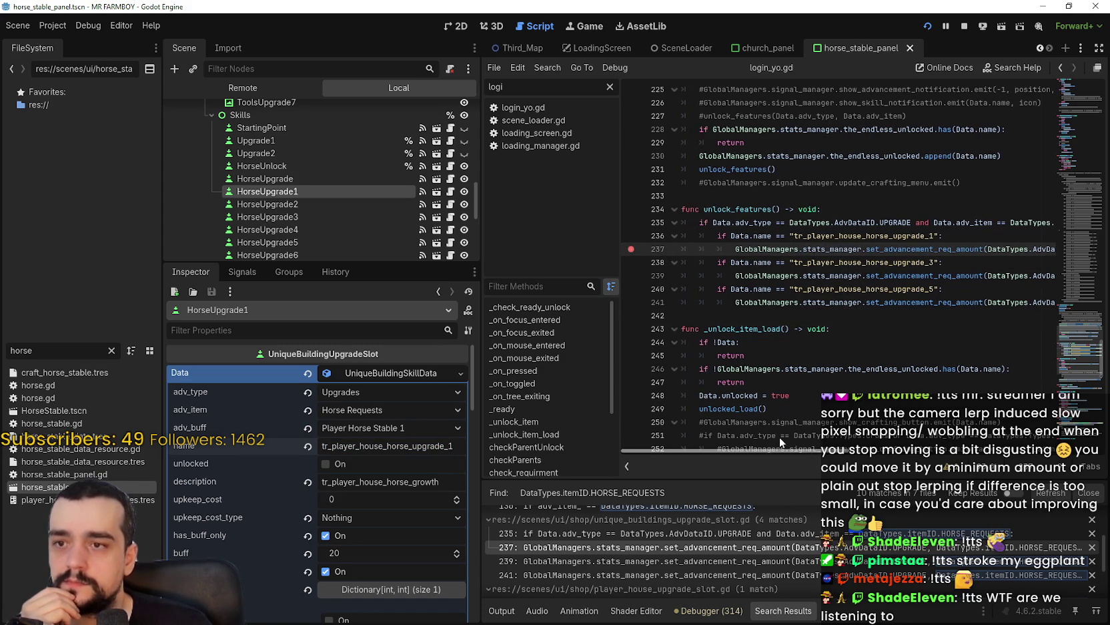
scroll(785, 448, left, 3)
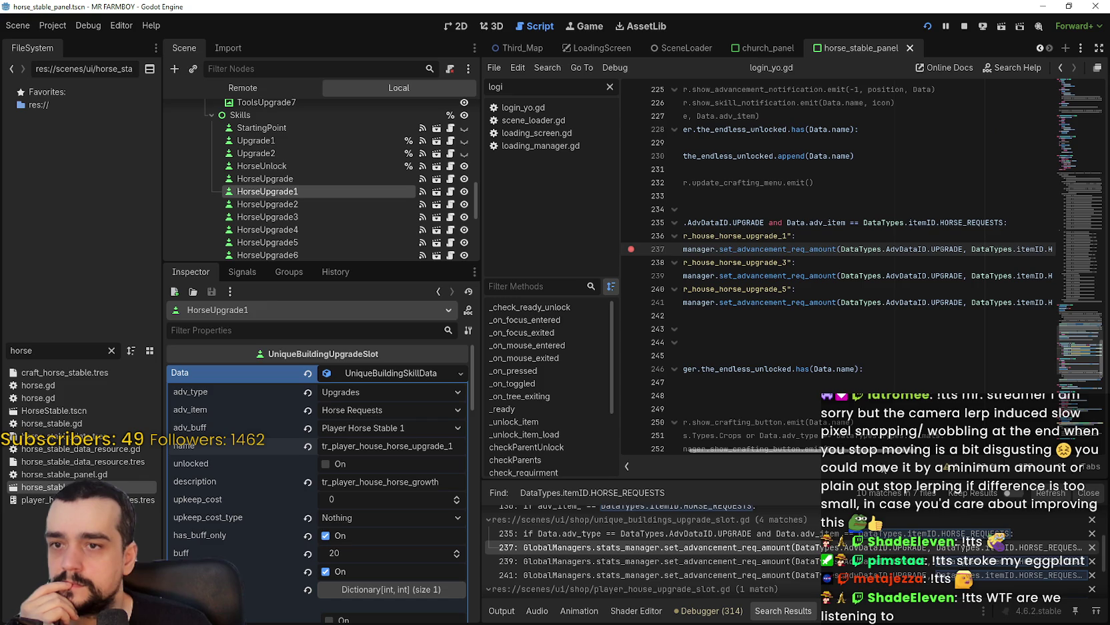
scroll(673, 288, left, 12)
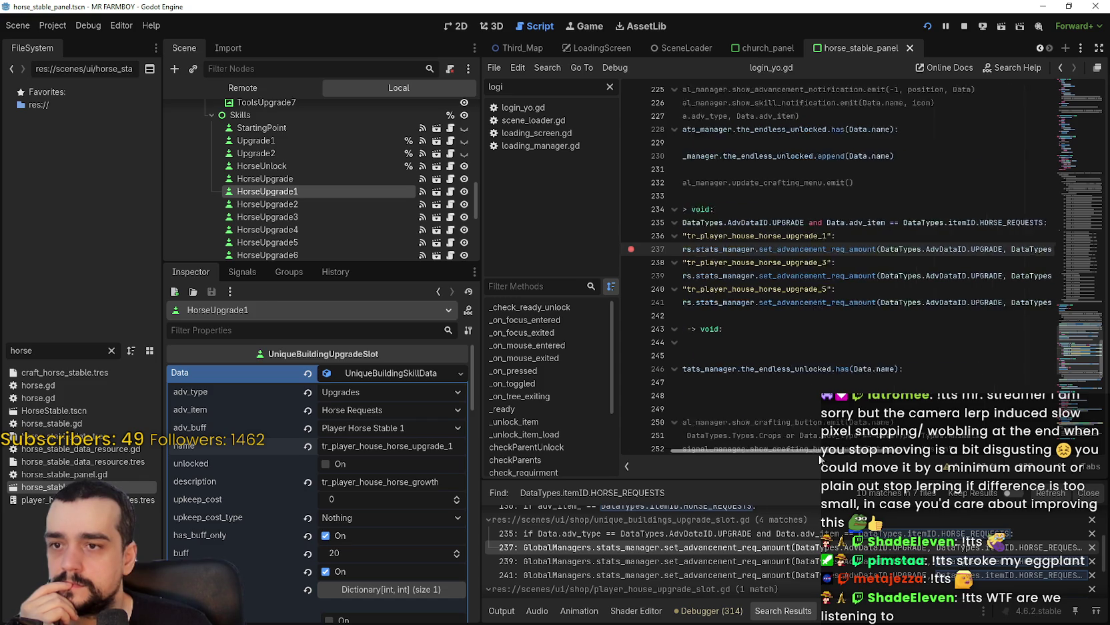
click(633, 302)
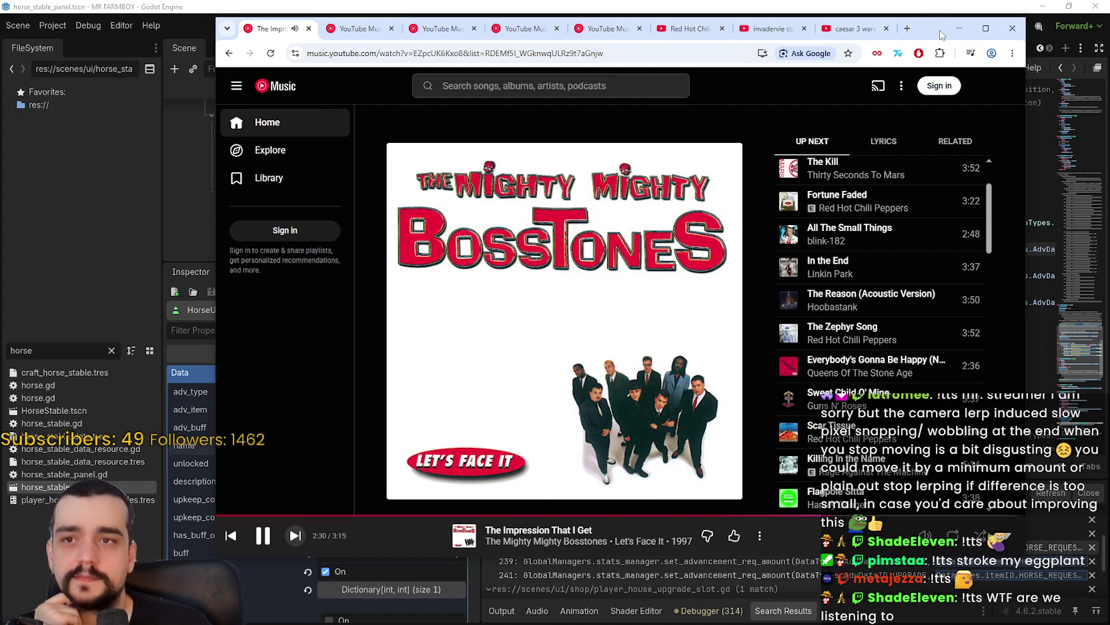
Move the music player aside and inspect the _unlock_item_load function down to line 247
drag(937, 30, 1109, 80)
key(alt+Tab)
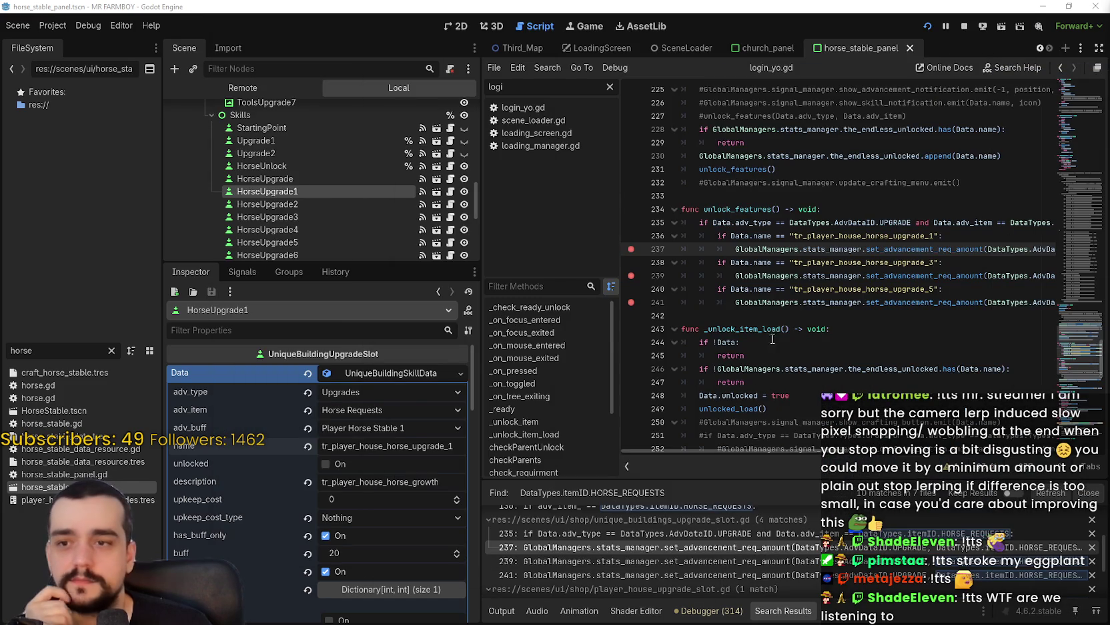
click(769, 328)
click(768, 313)
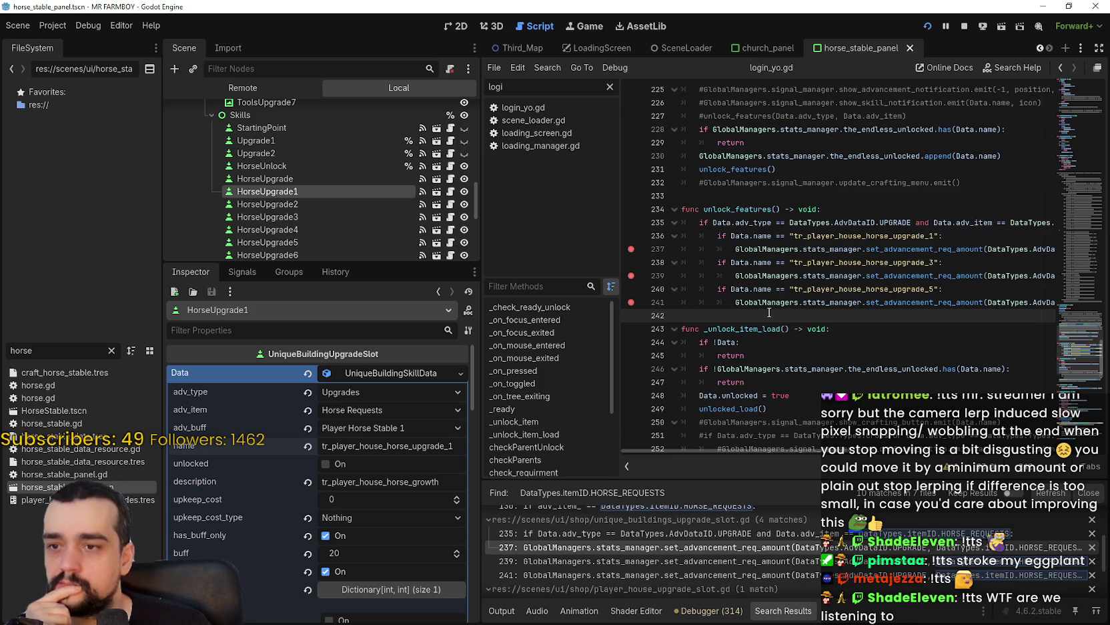
scroll(769, 311, down, 1)
double_click(771, 290)
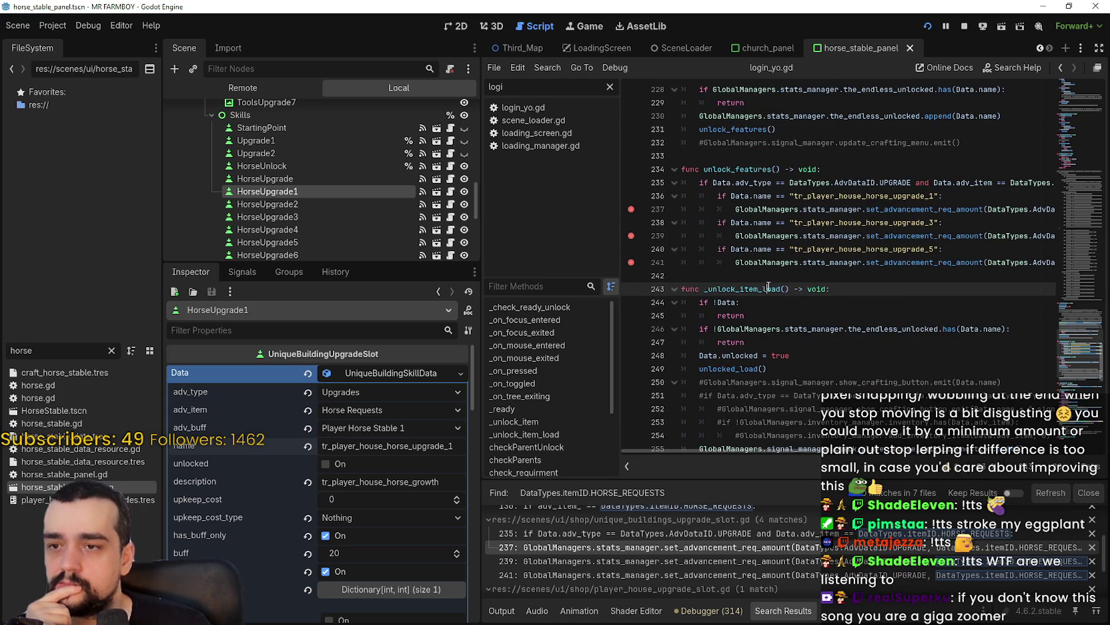
click(863, 345)
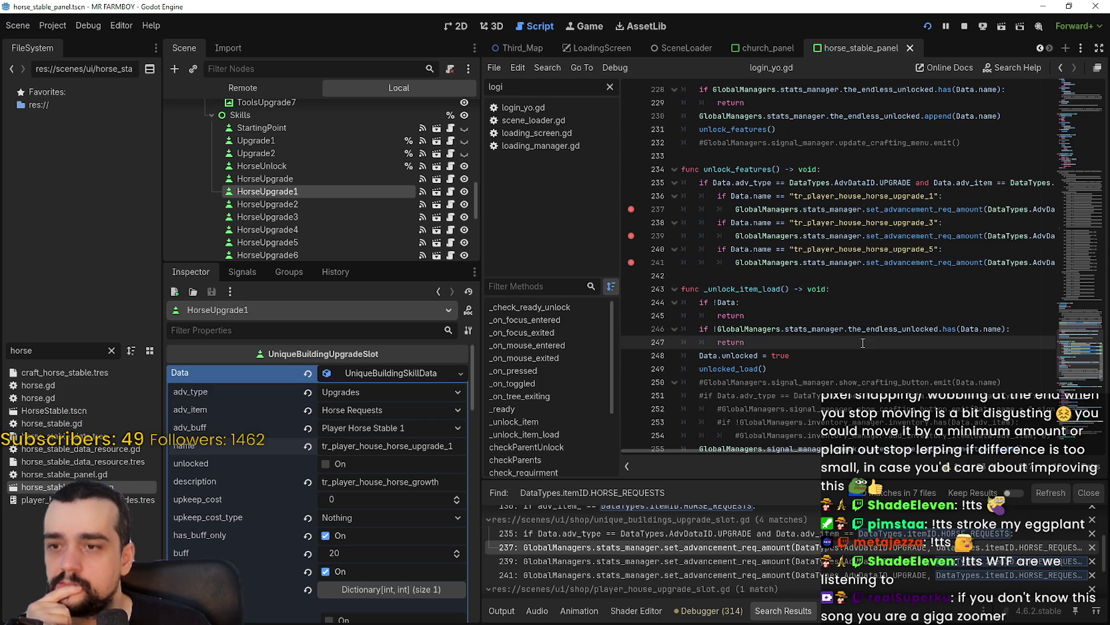
scroll(863, 343, down, 1)
scroll(863, 343, up, 1)
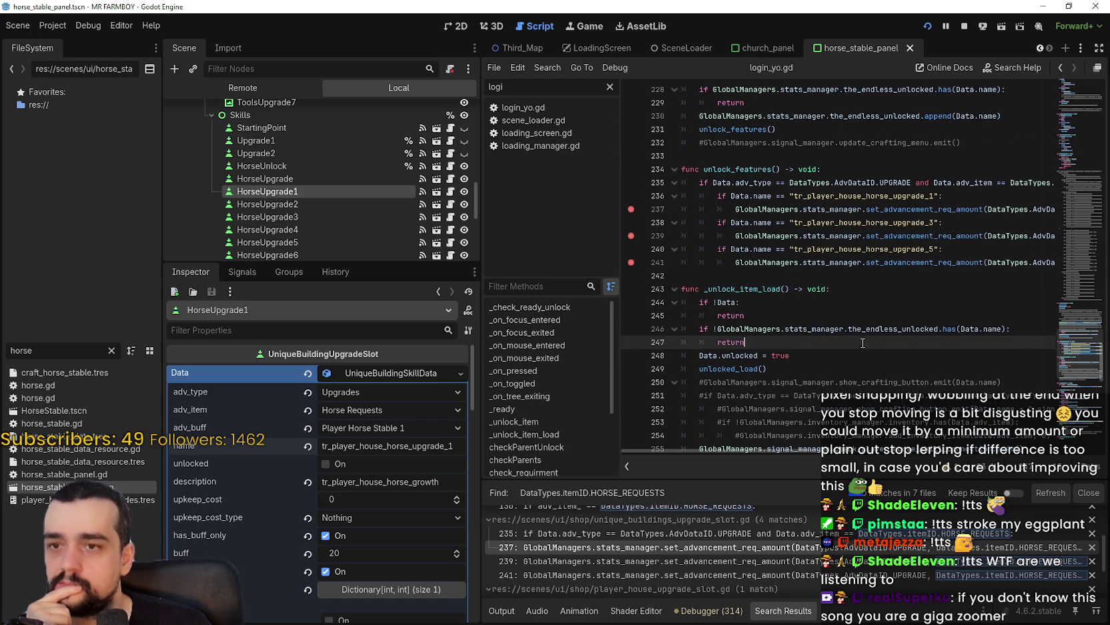
Highlight the set_advancement_req_amount calls, then stop the running game
click(805, 274)
click(815, 233)
double_click(895, 237)
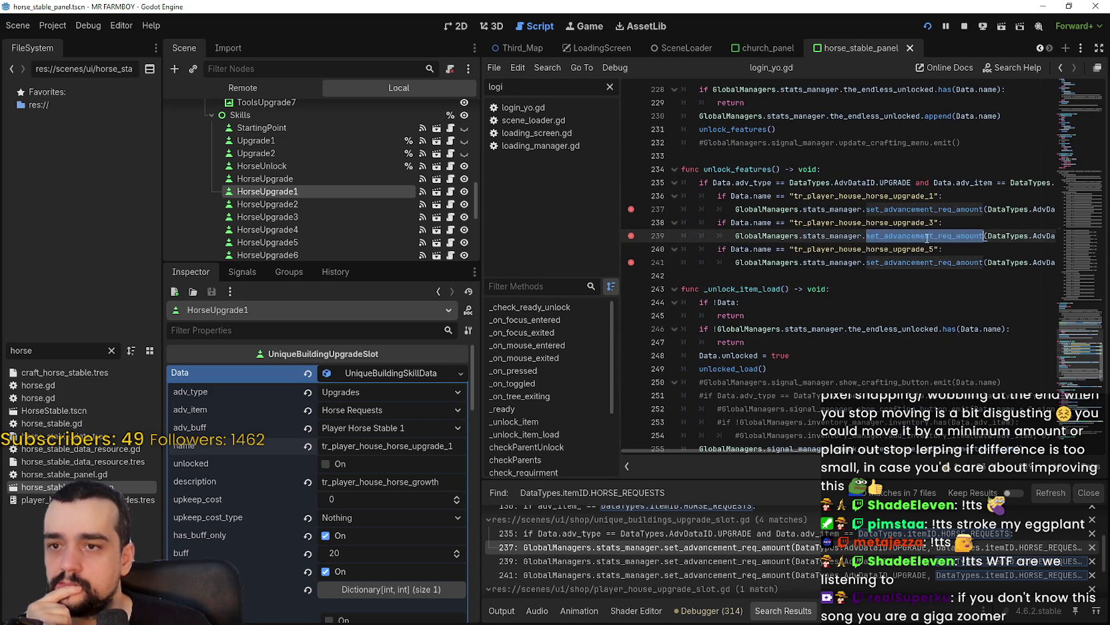
double_click(917, 210)
double_click(911, 262)
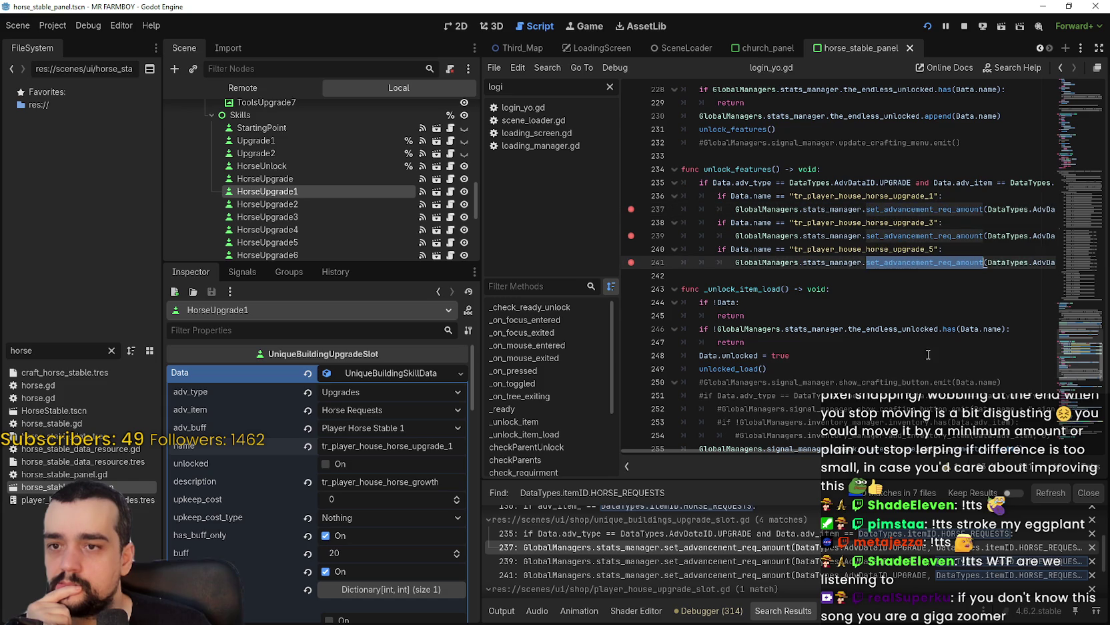
key(Left)
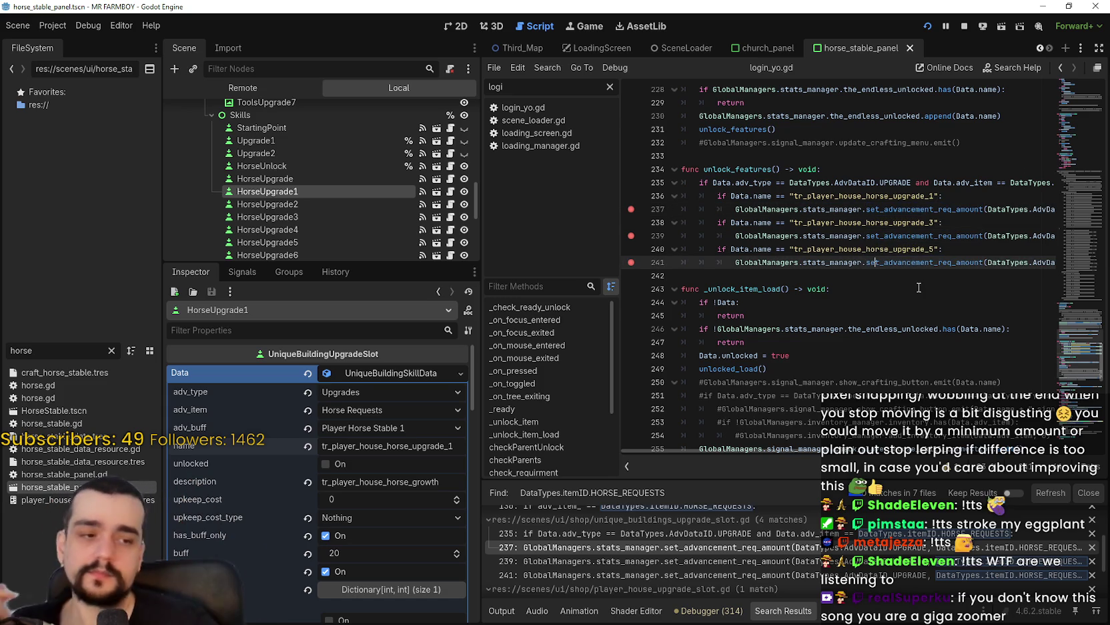
click(960, 28)
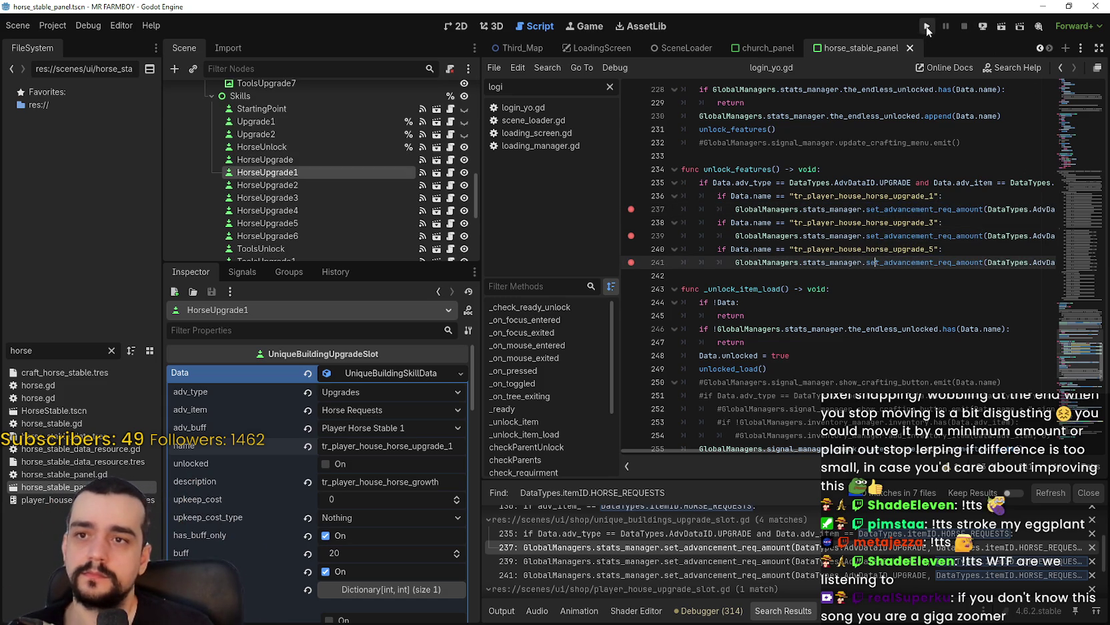
Relaunch MR FARMBOY, start a new save on an island, and dismiss the intro
click(926, 26)
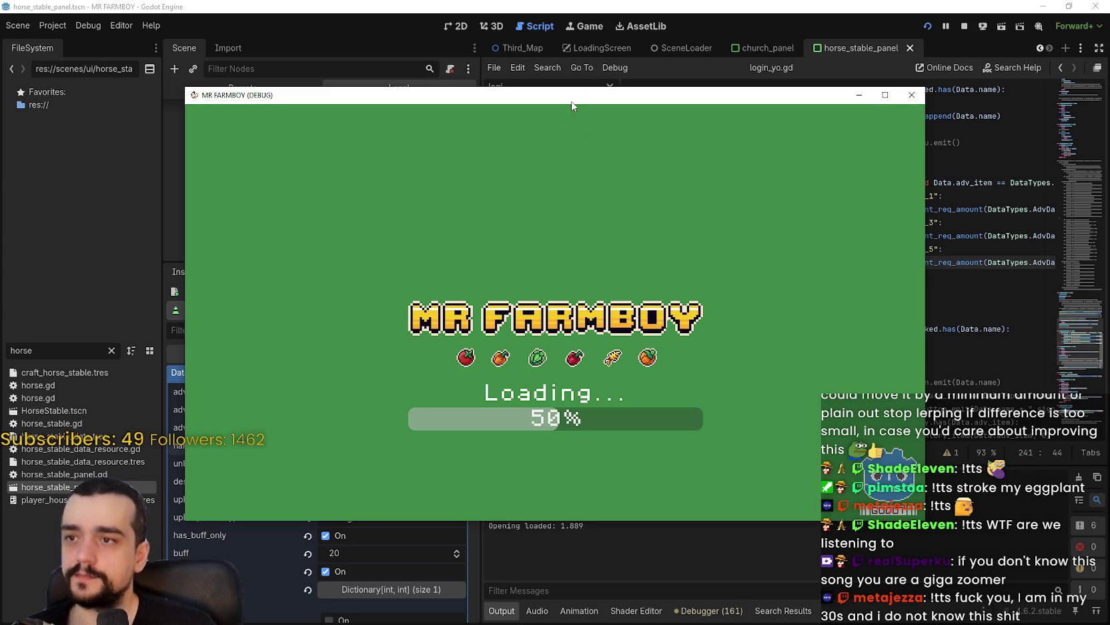
drag(572, 105, 664, 82)
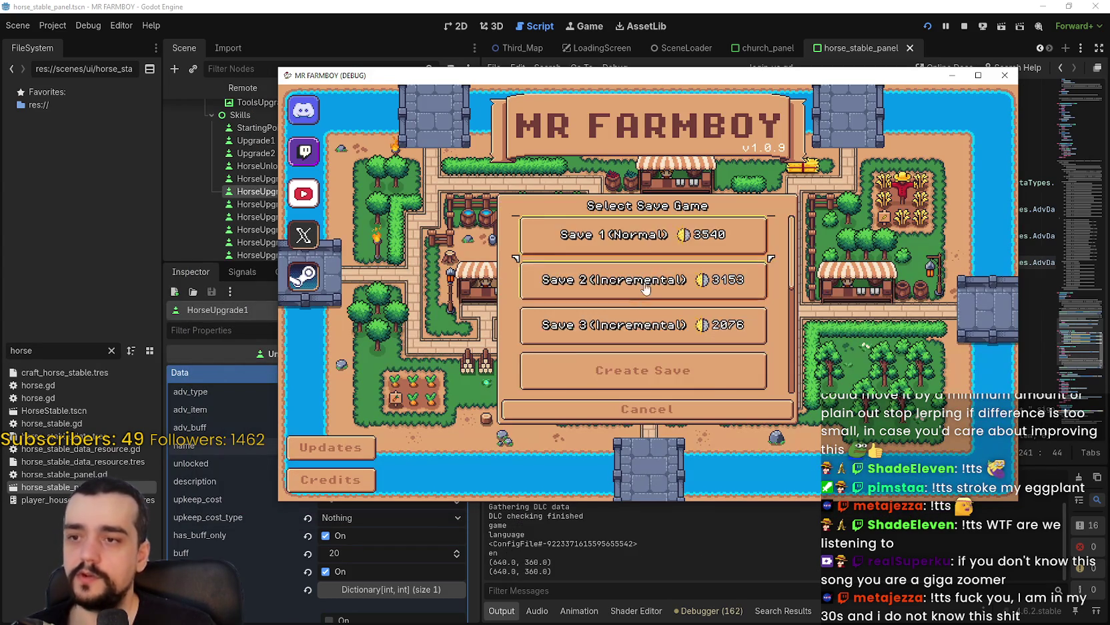
click(631, 316)
click(590, 409)
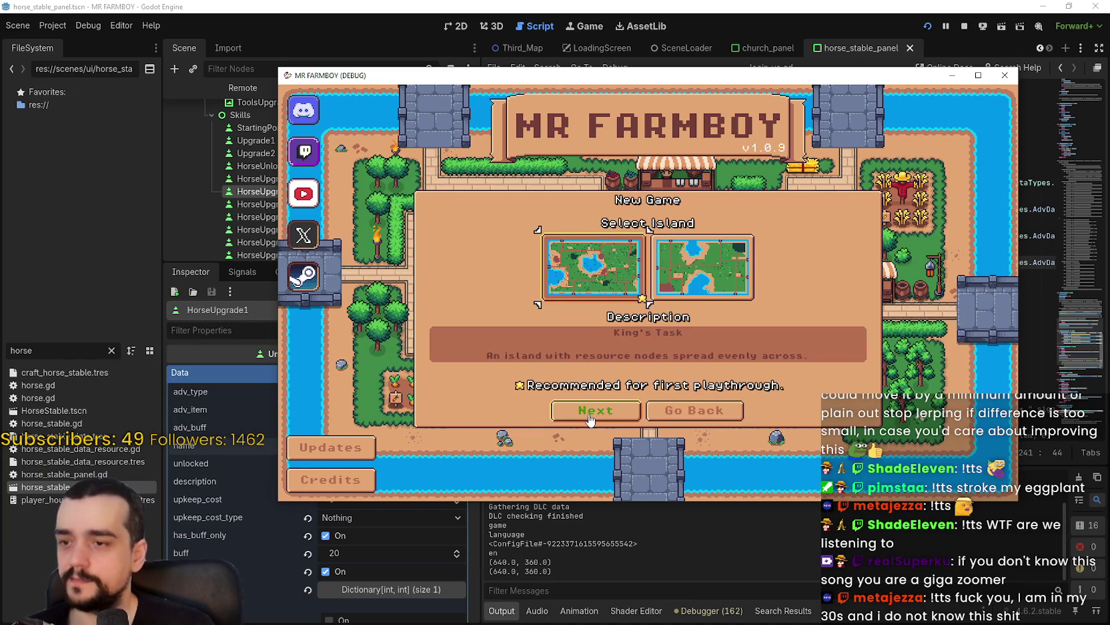
click(590, 413)
click(589, 408)
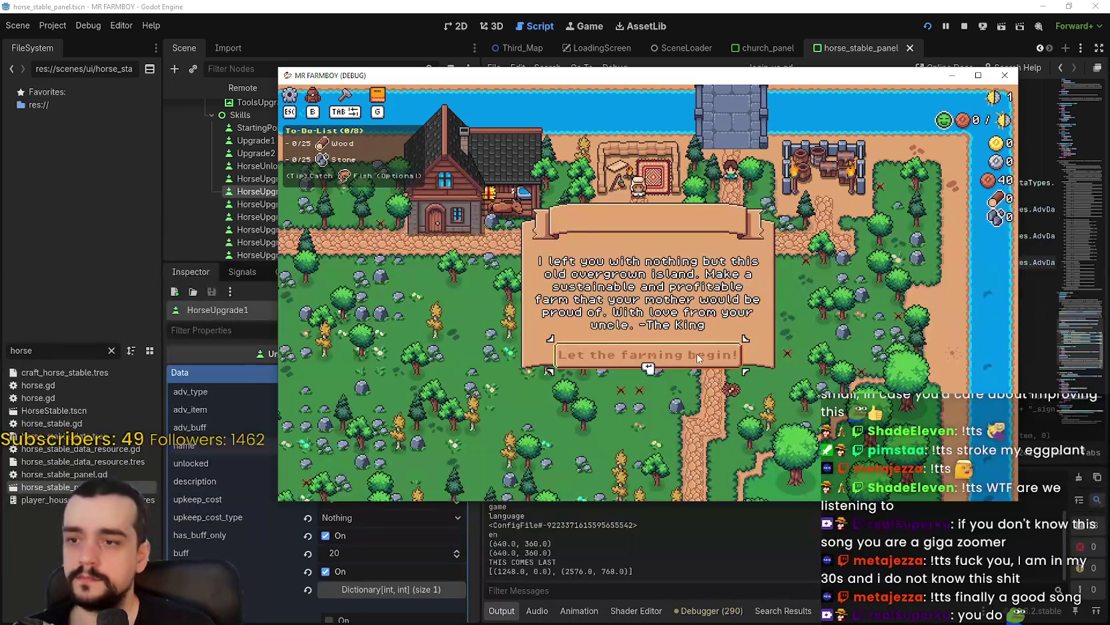
click(697, 353)
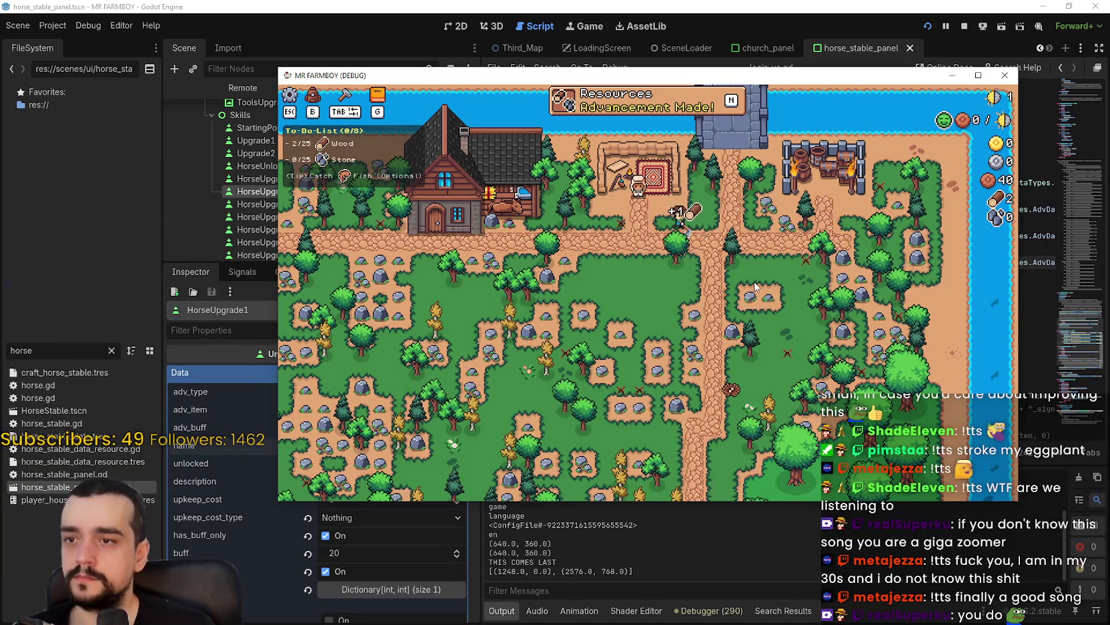
Walk the farmer around the map collecting stone and wood until the breakpoint triggers
key(a)
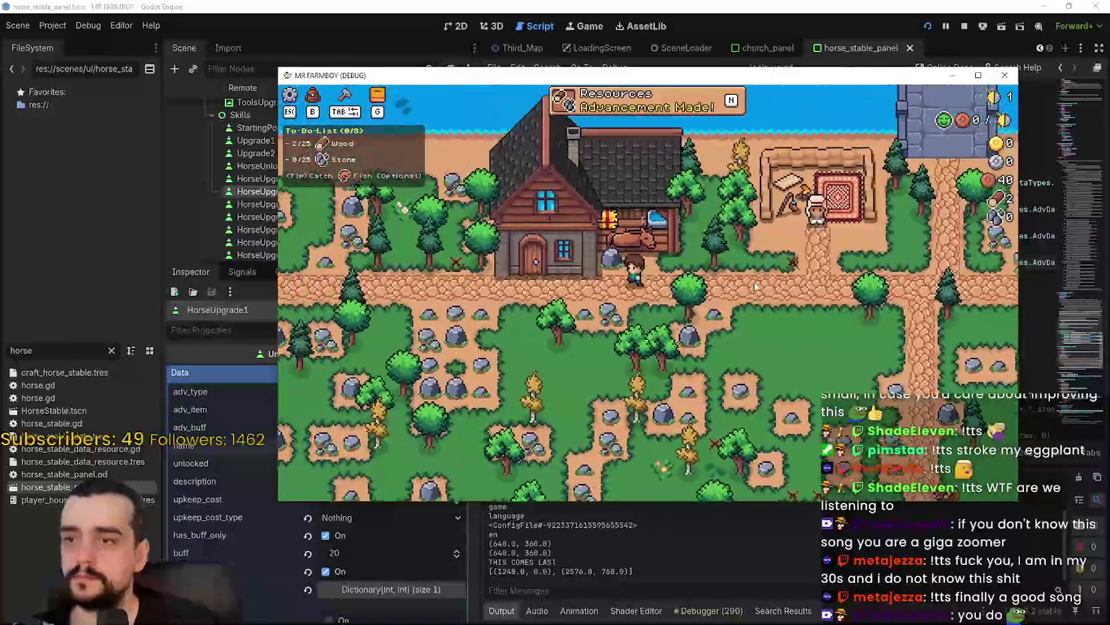
key(a)
key(s)
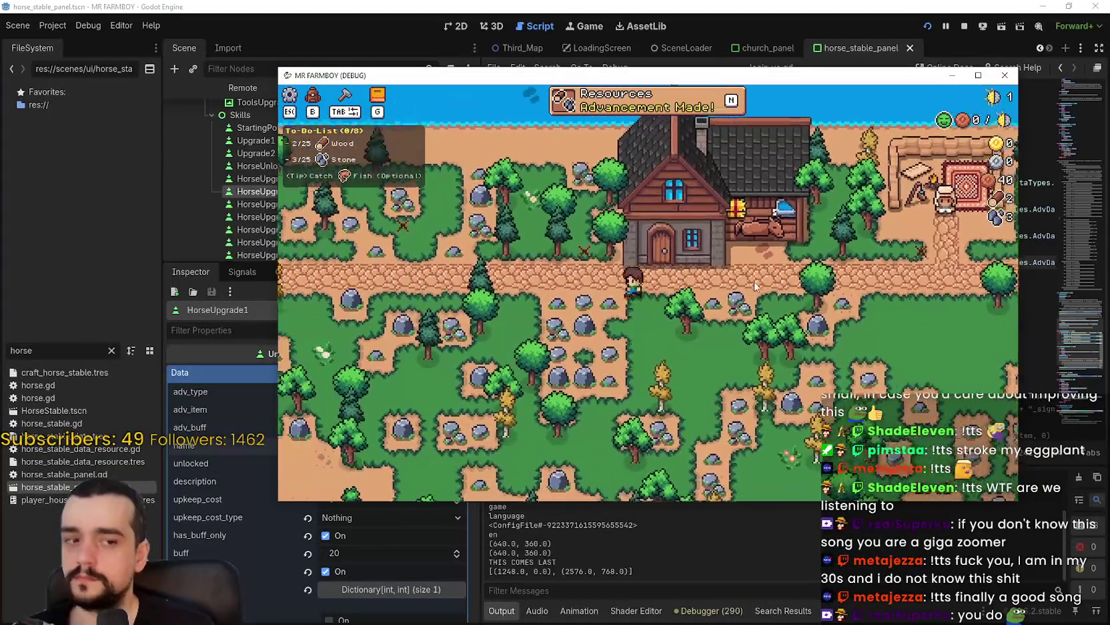
key(a)
key(w)
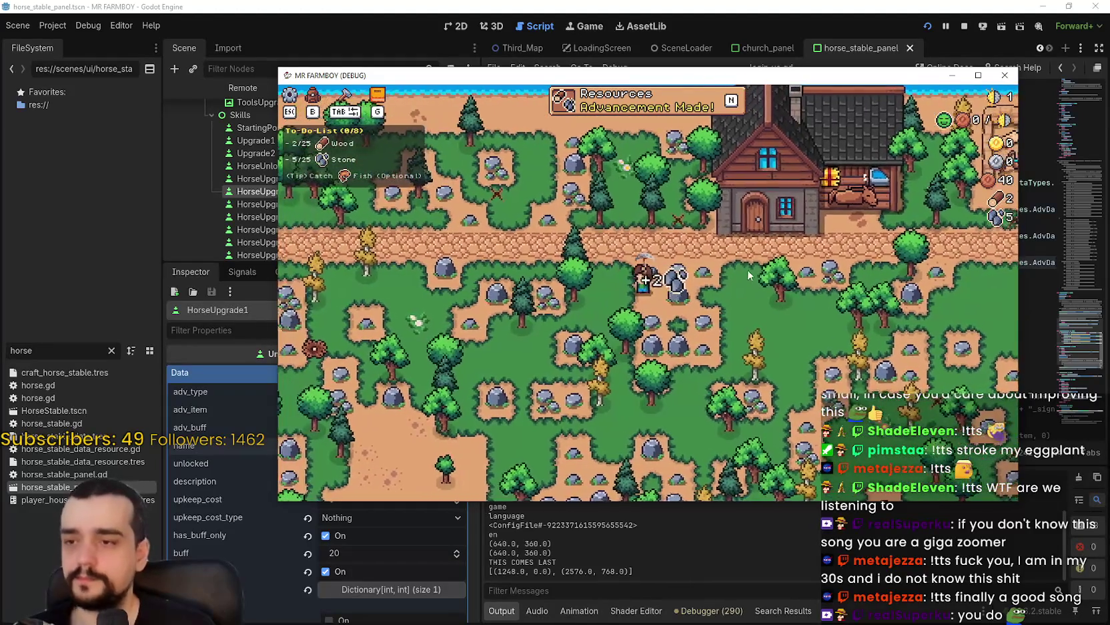
key(a)
key(s)
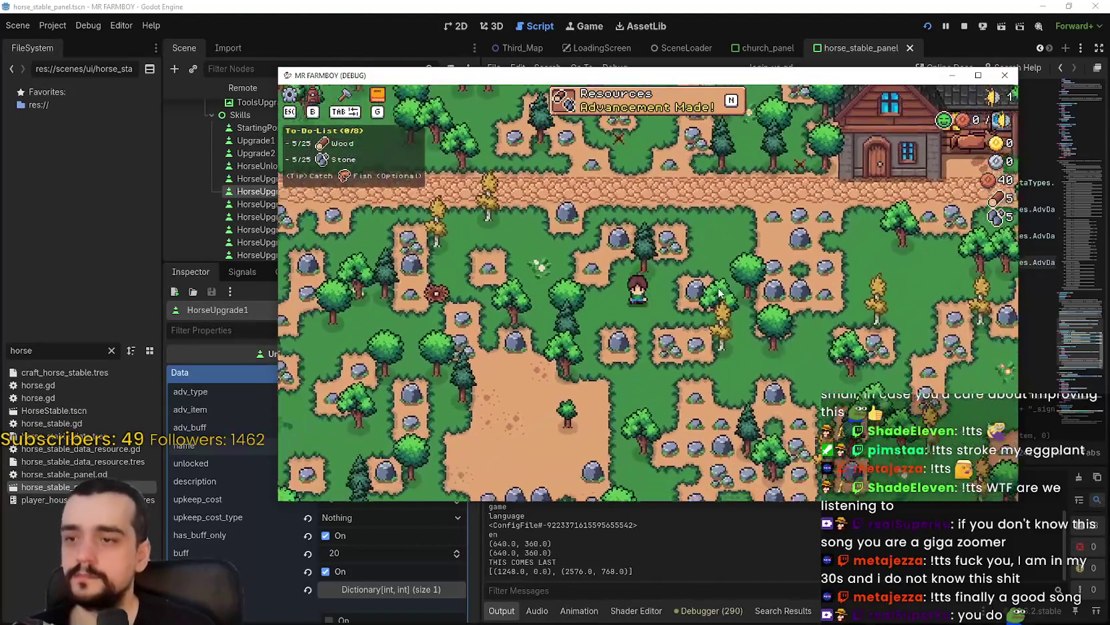
key(a)
key(s)
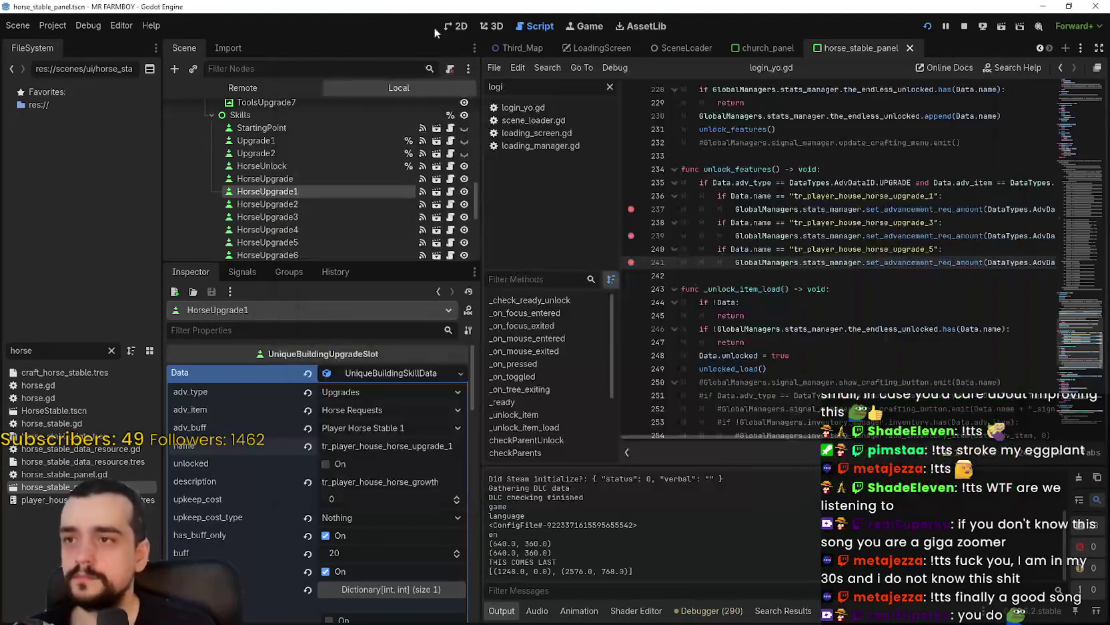
click(579, 29)
Raise the running game's speed to 8.0×, then to 16.0×
click(536, 69)
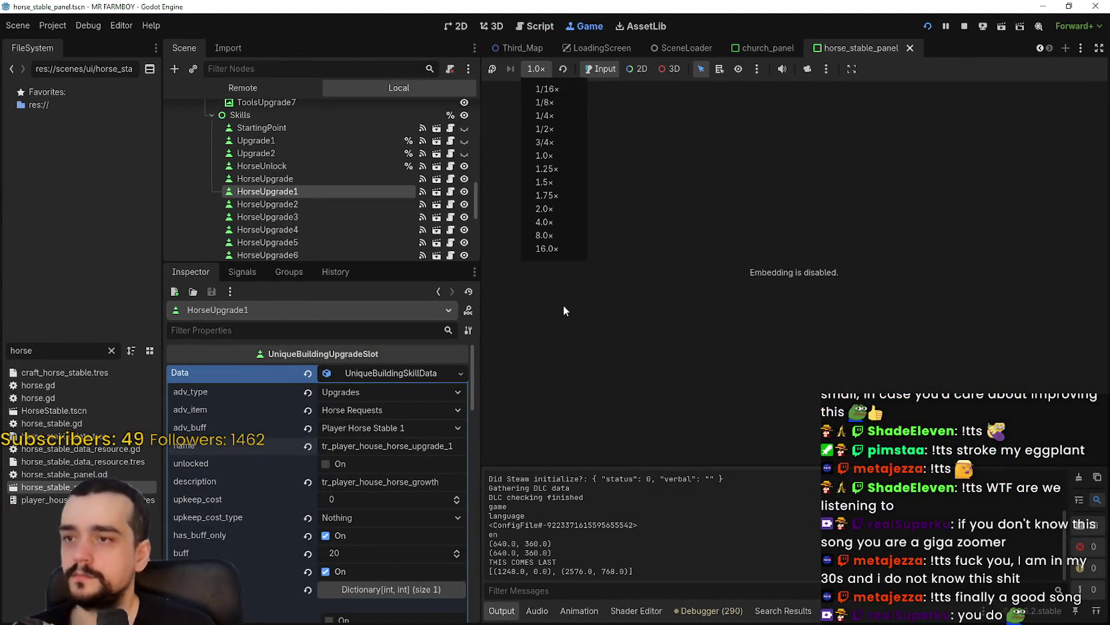
click(570, 237)
click(536, 68)
click(554, 251)
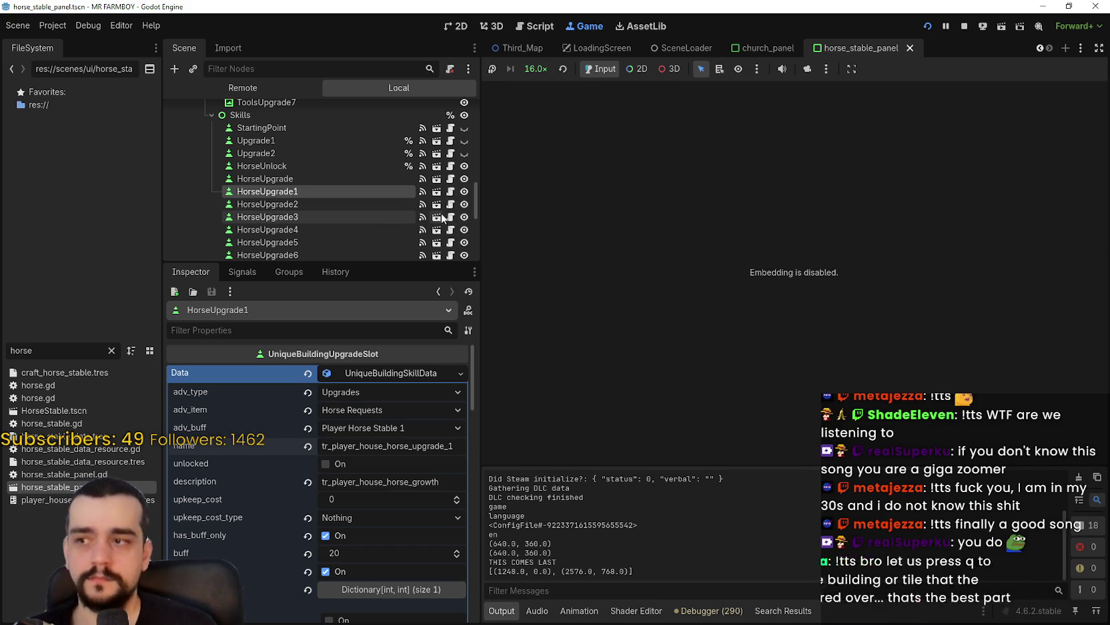
Open HorseUpgrade3's script and scroll across the unlock_features code around line 242
click(451, 217)
click(785, 272)
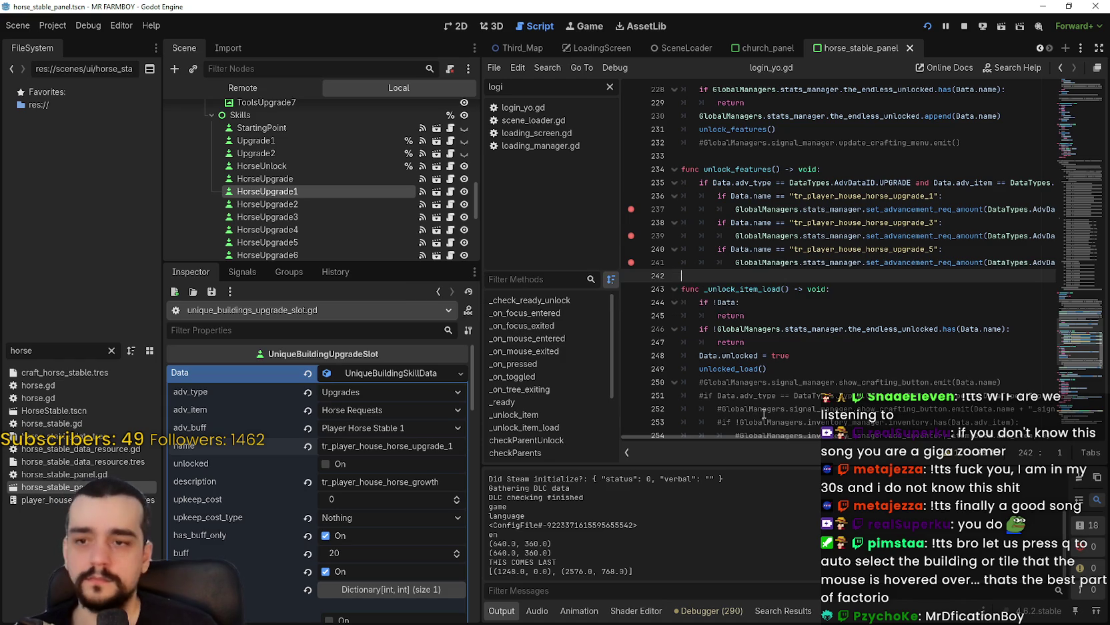
mouse_move(755, 436)
mouse_down()
mouse_move(947, 440)
mouse_move(928, 446)
mouse_up()
drag(925, 440, 674, 414)
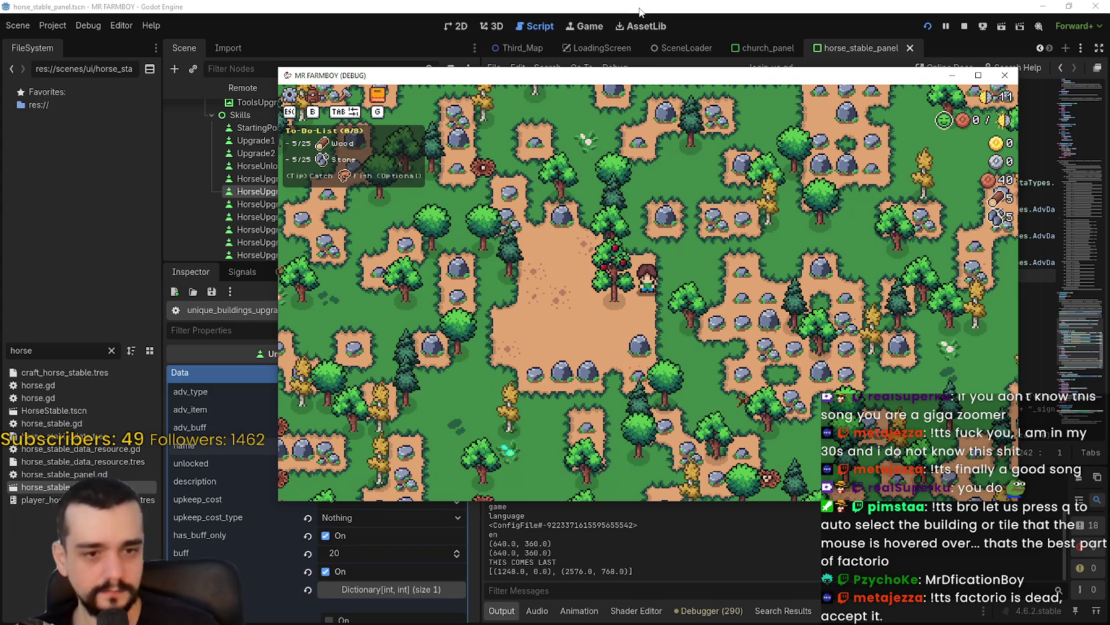
Leave the game speed unchanged and walk the farmer up and right toward the house
click(618, 5)
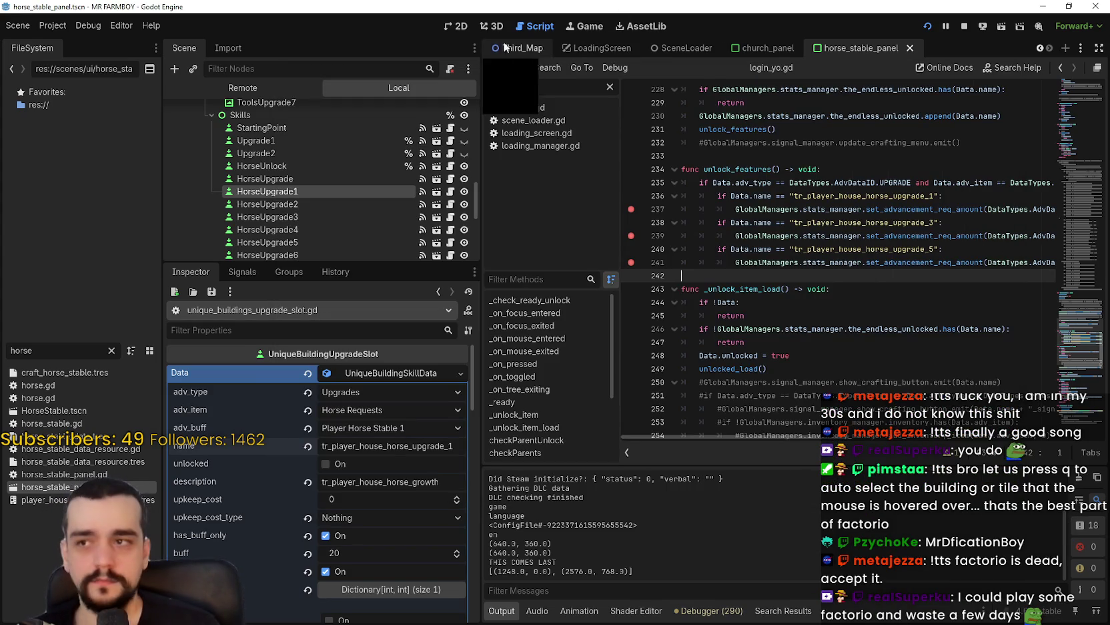
click(572, 26)
click(536, 68)
click(544, 162)
key(alt+Tab)
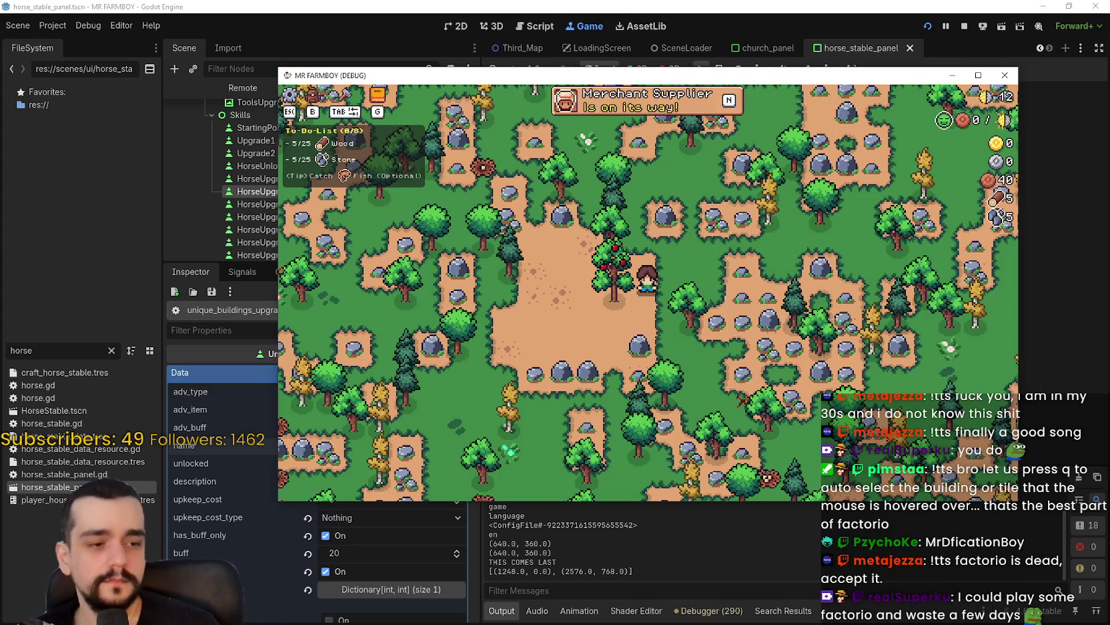
key(w)
key(d)
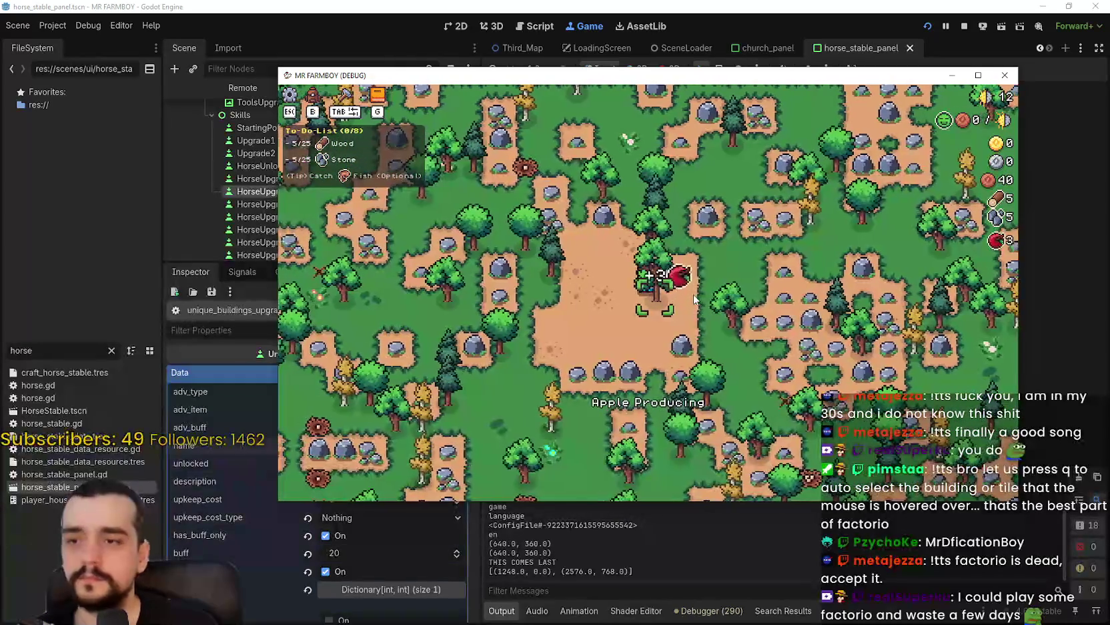
key(w)
key(d)
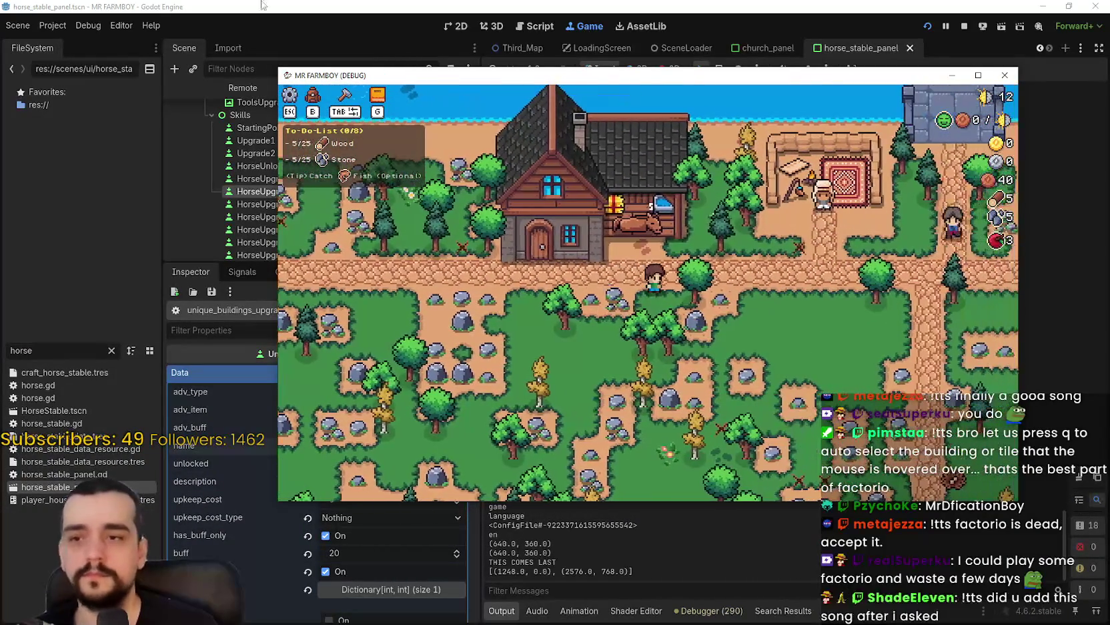
In the Remote tree, set InventoryManager's fourth inventory amount to 43434, then switch back to Local
key(alt+Tab)
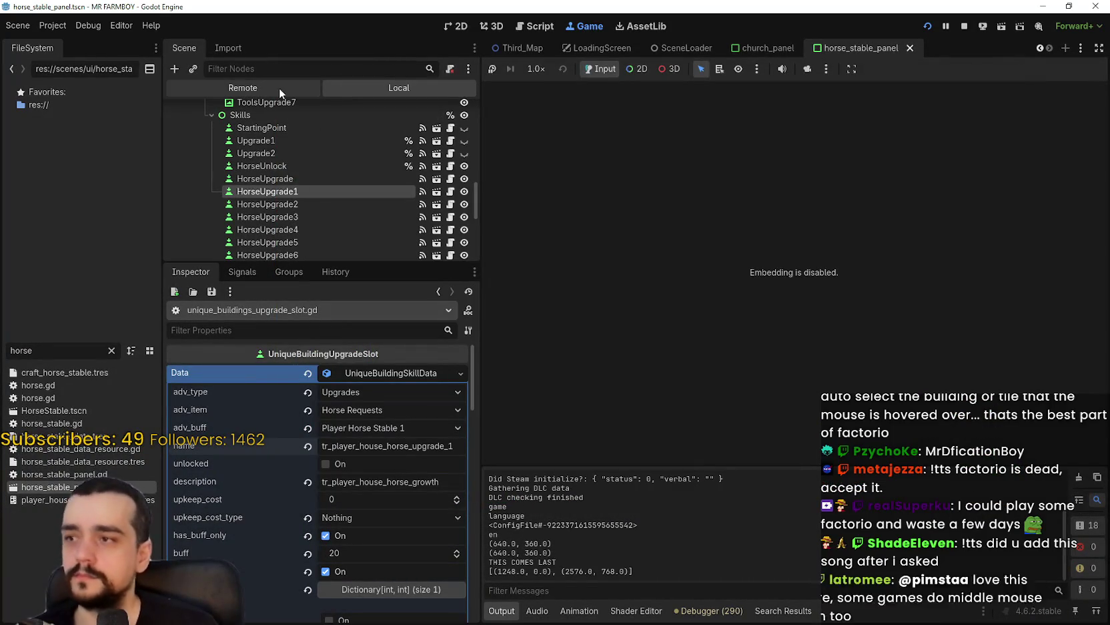
click(279, 86)
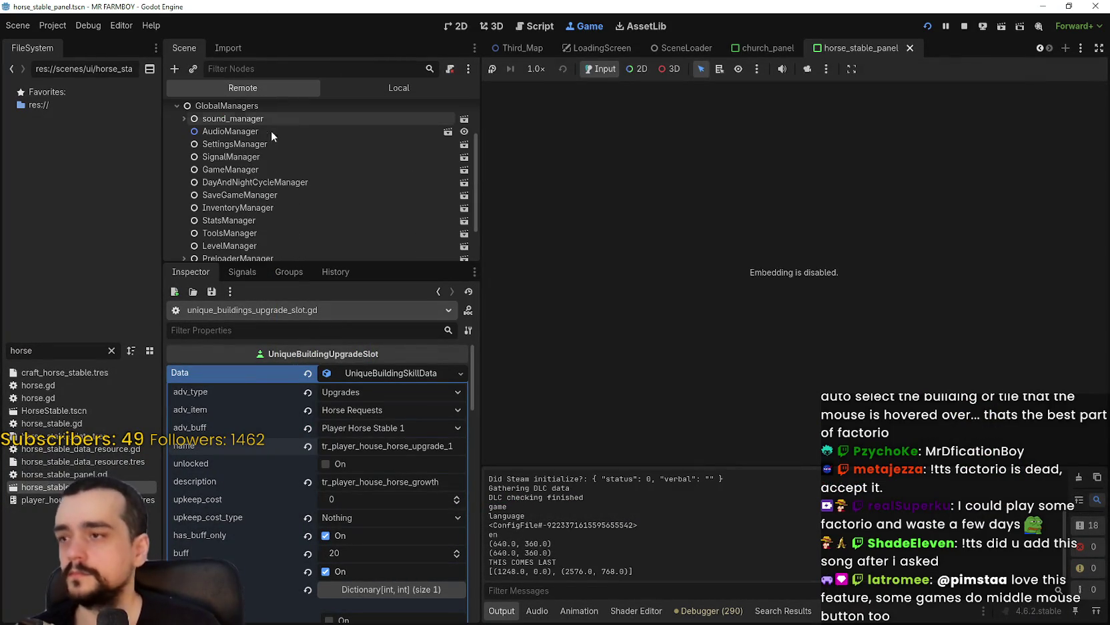
click(258, 205)
click(379, 369)
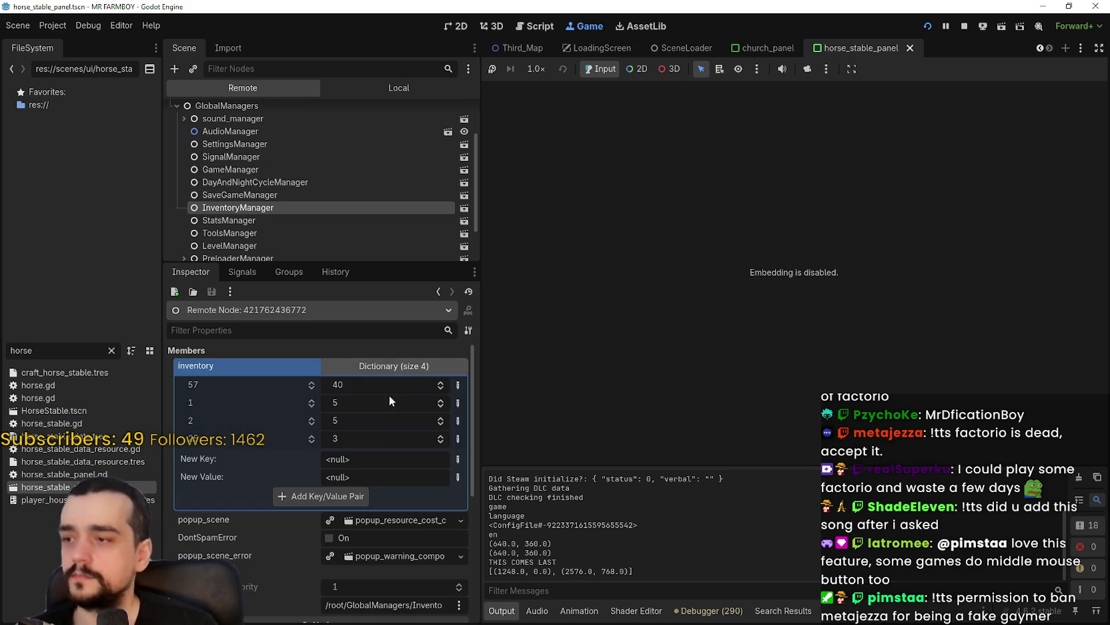
click(364, 442)
text(43434)
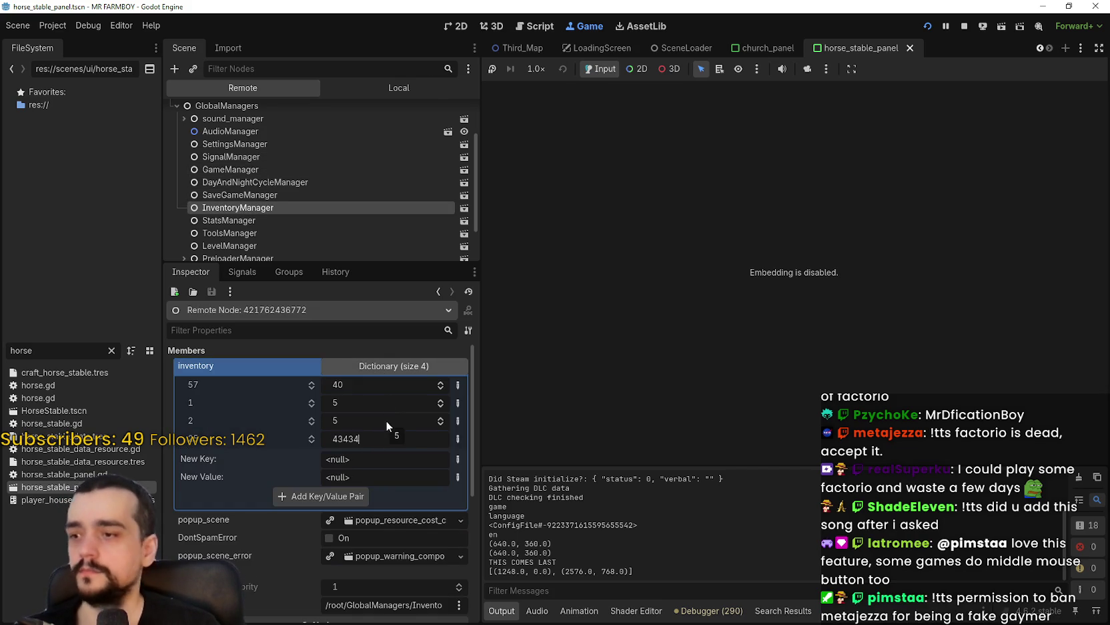
key(Return)
click(396, 368)
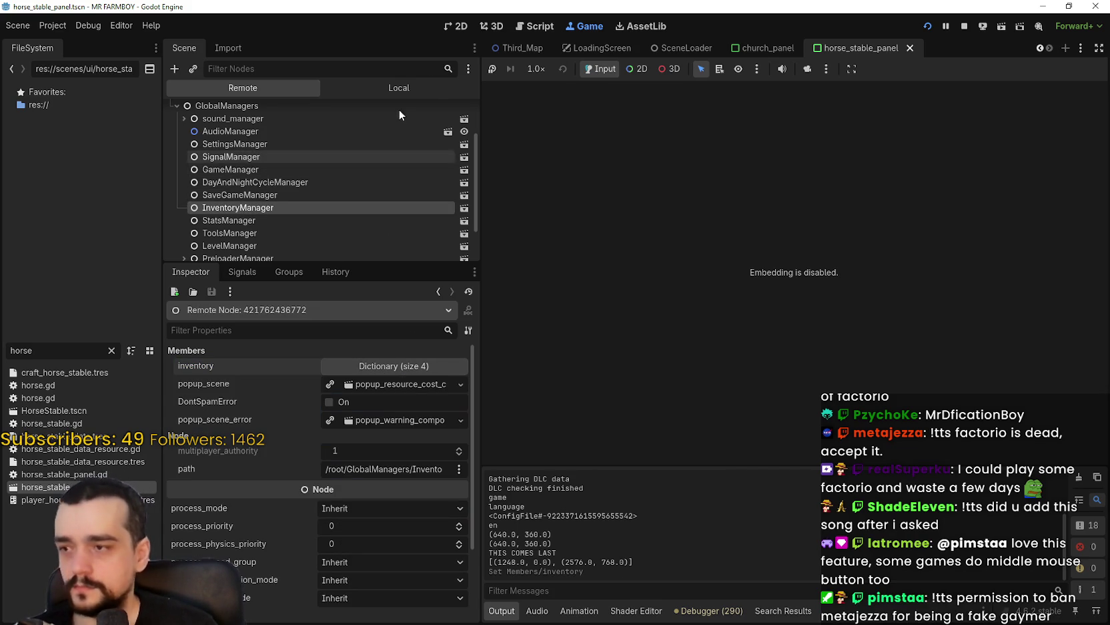
click(407, 83)
click(350, 167)
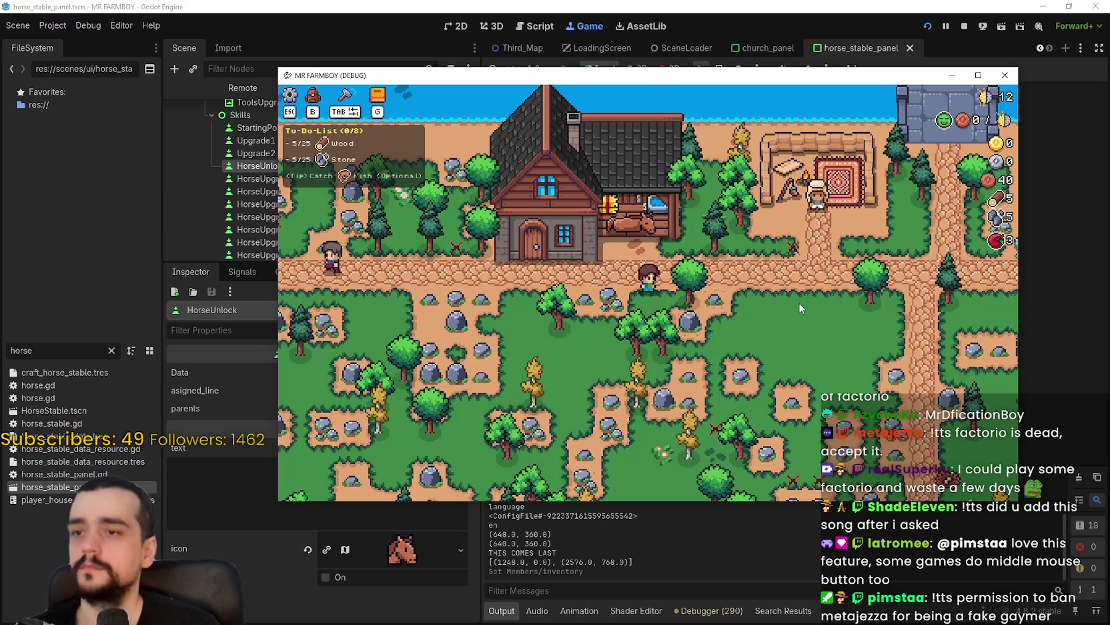
Walk into the Player House, unlock the Horse Mount upgrade, and close the game
key(a)
key(w)
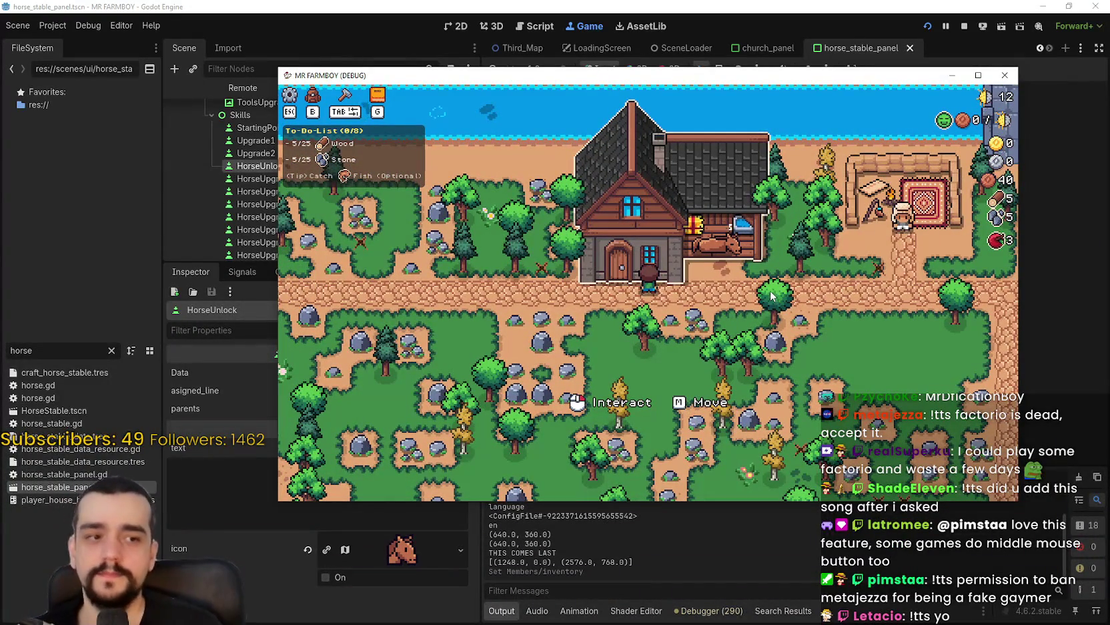
click(759, 280)
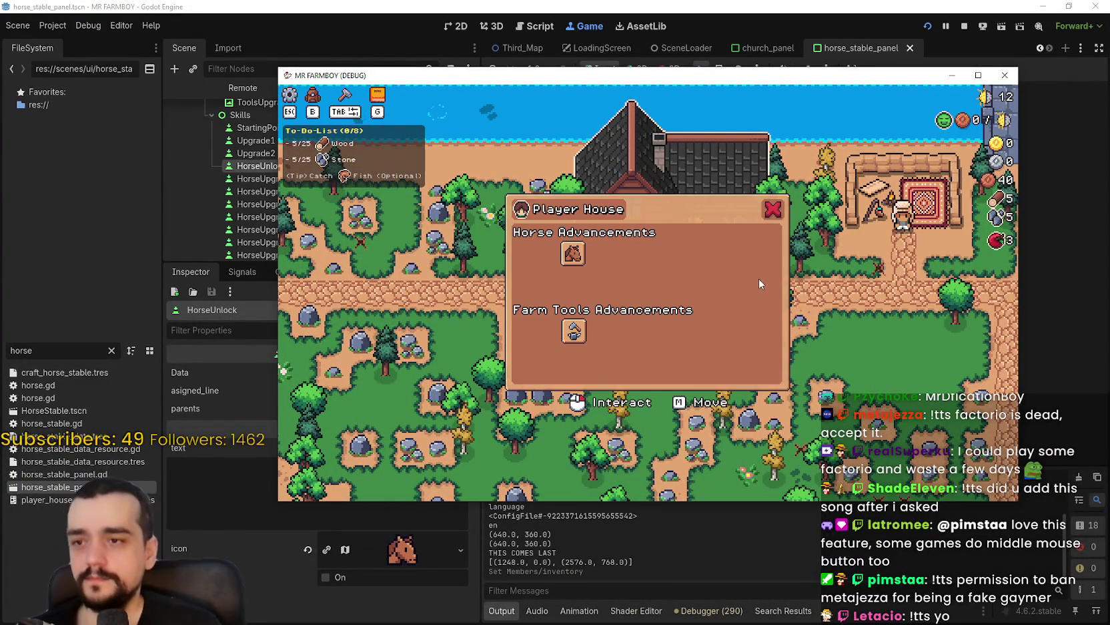
mouse_move(577, 256)
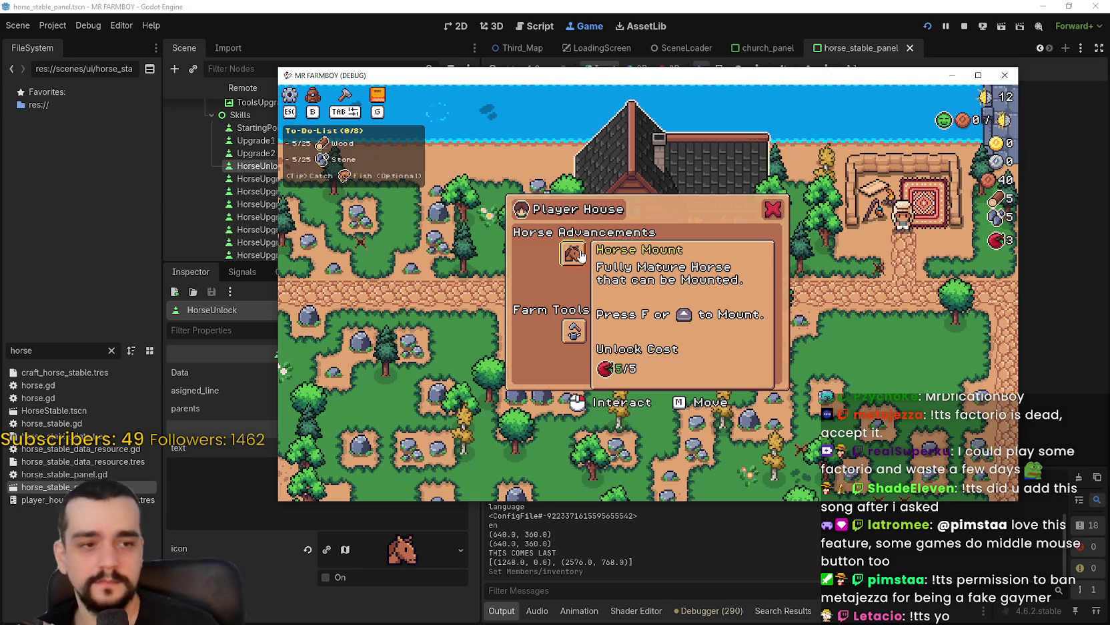
click(581, 255)
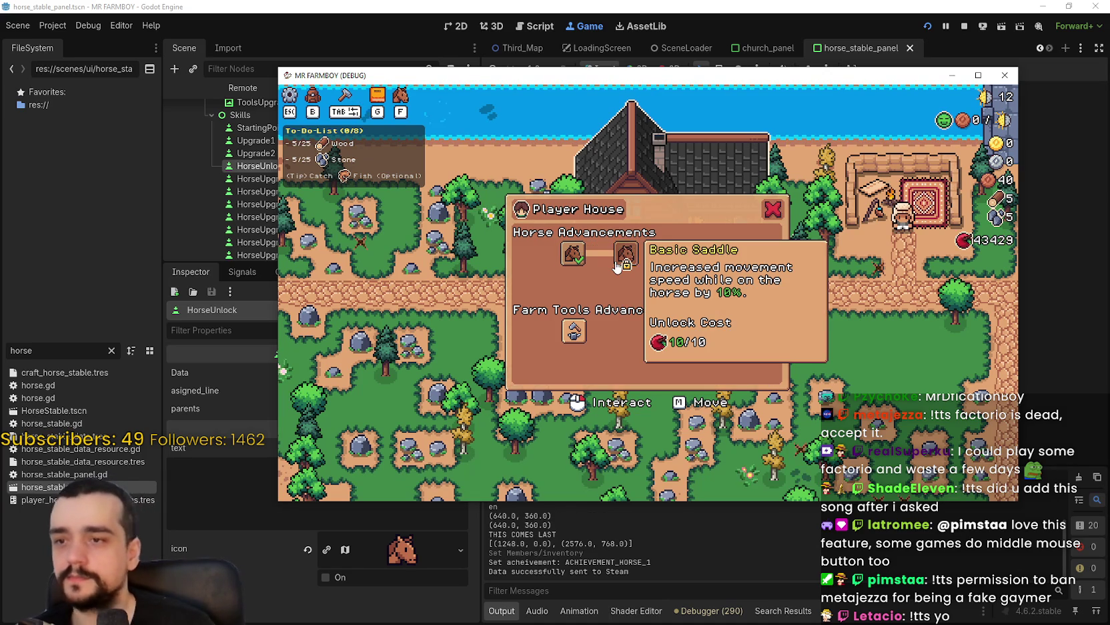
key(F8)
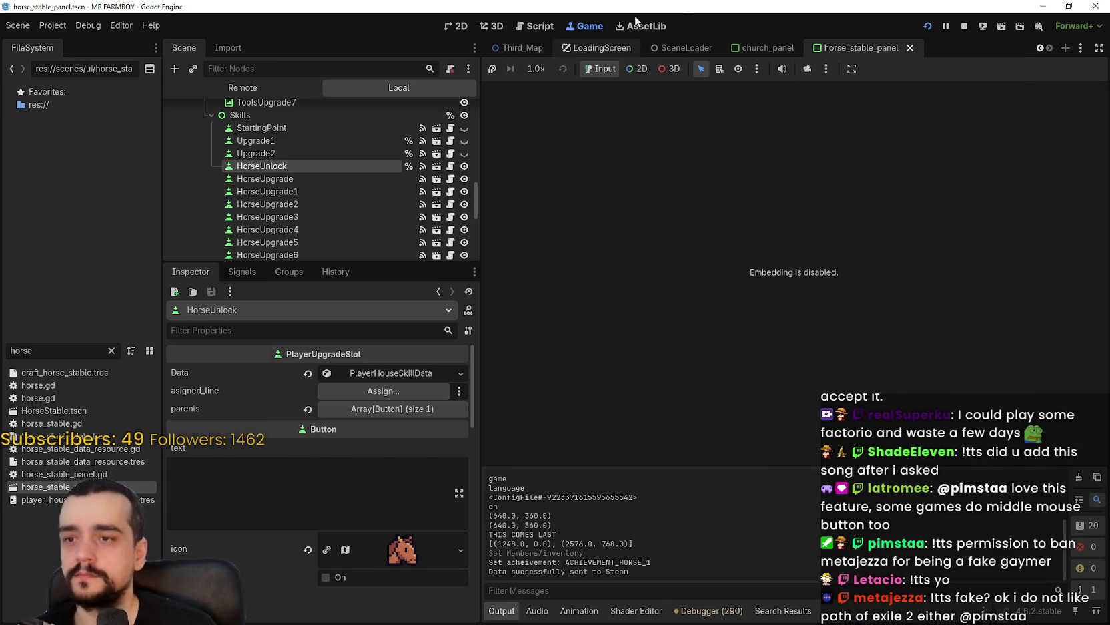
Move the breakpoint from line 237 to line 235 and rerun until a horse upgrade hits it
click(536, 26)
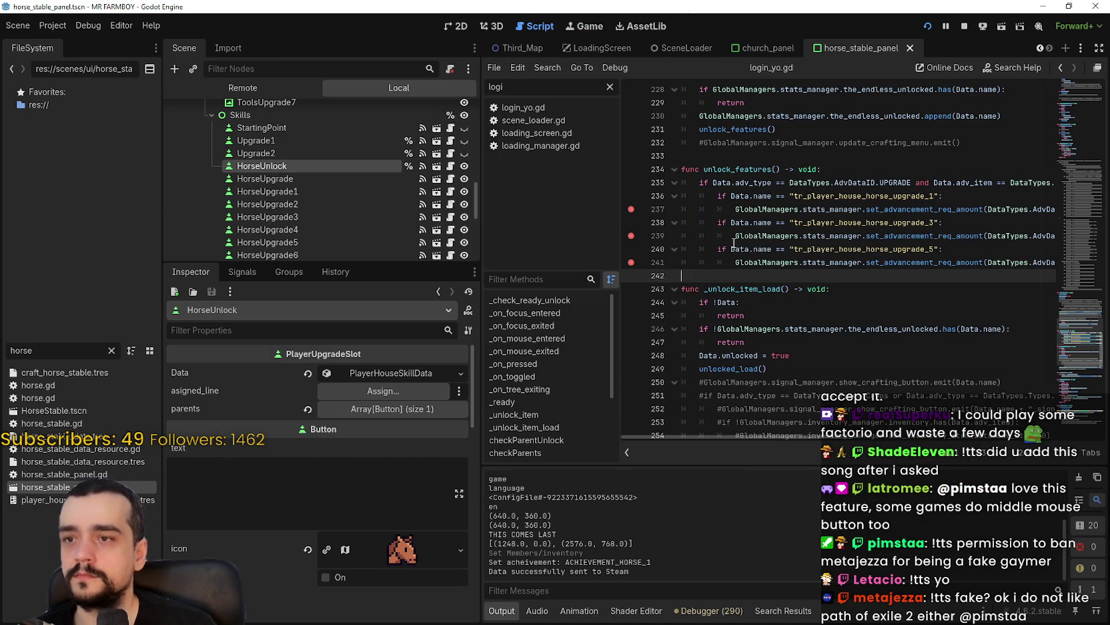
click(631, 182)
click(630, 209)
key(F5)
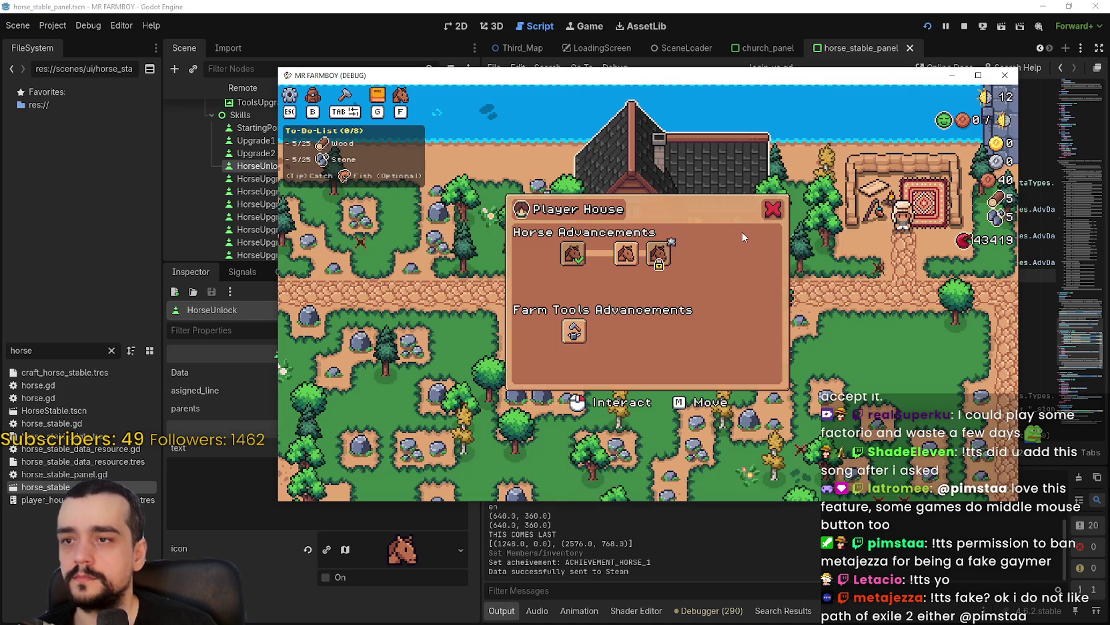
click(652, 258)
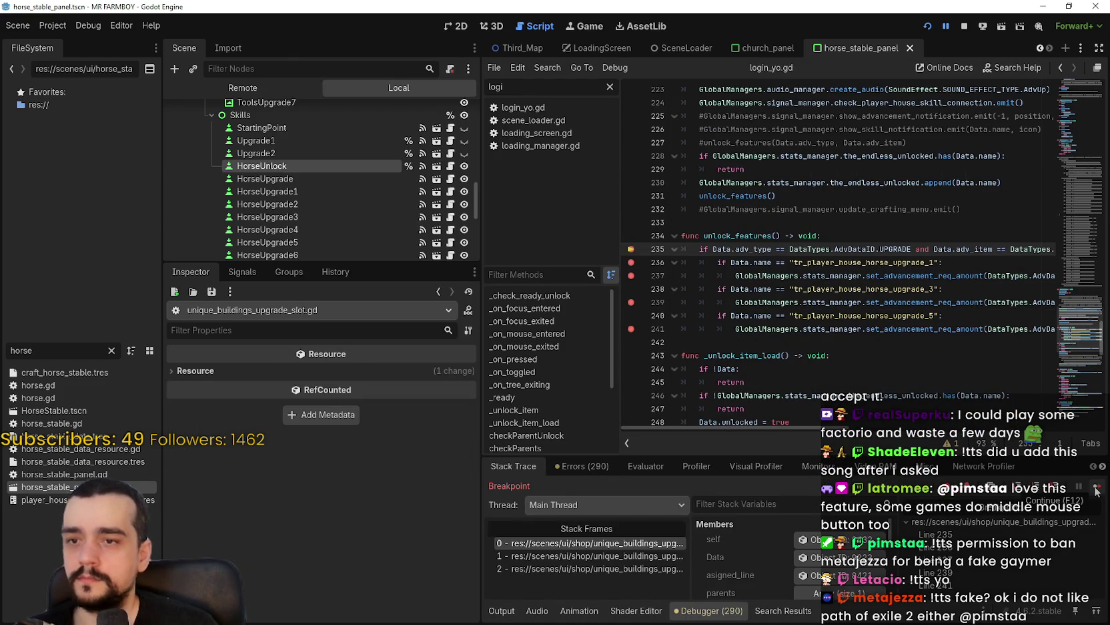
View HorseUpgrade1's skill data, resume past the breakpoint, and return to the editor
click(314, 193)
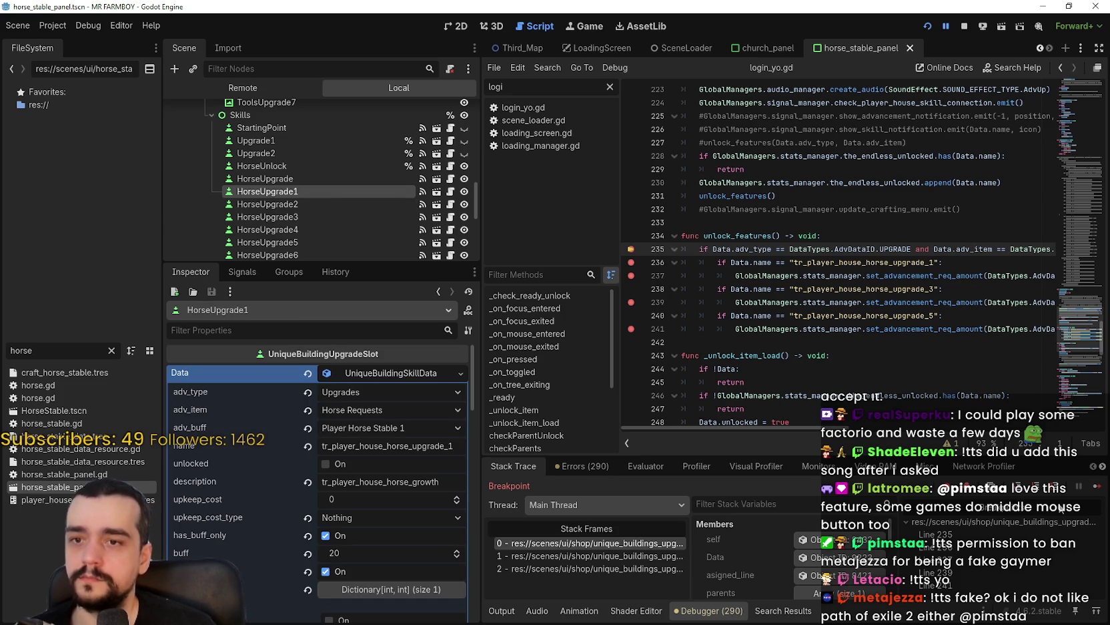
click(1102, 487)
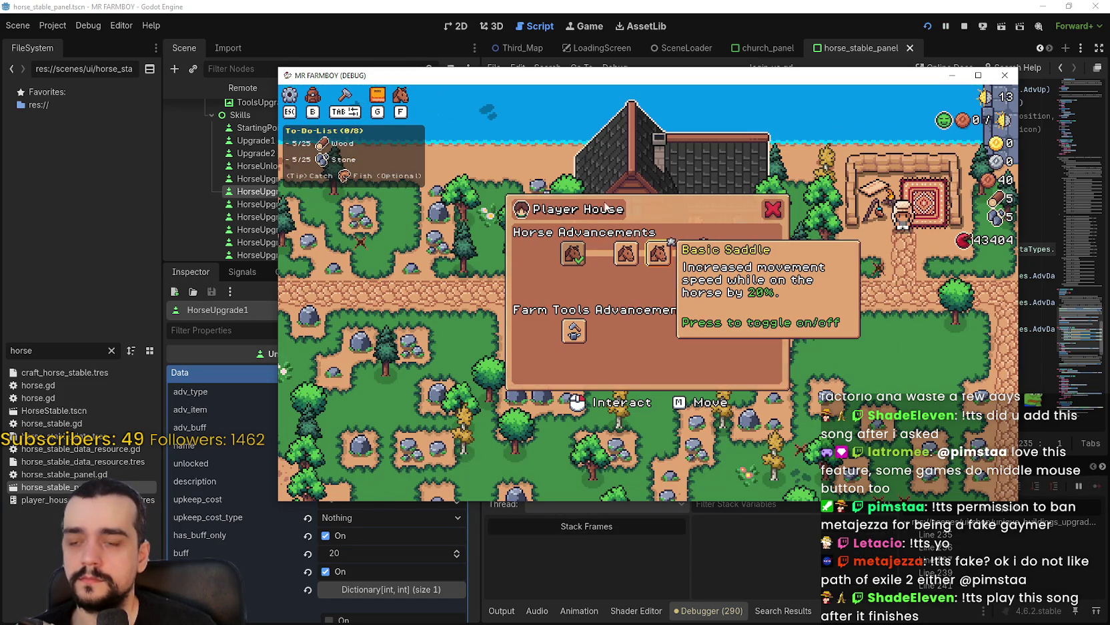
key(alt+Tab)
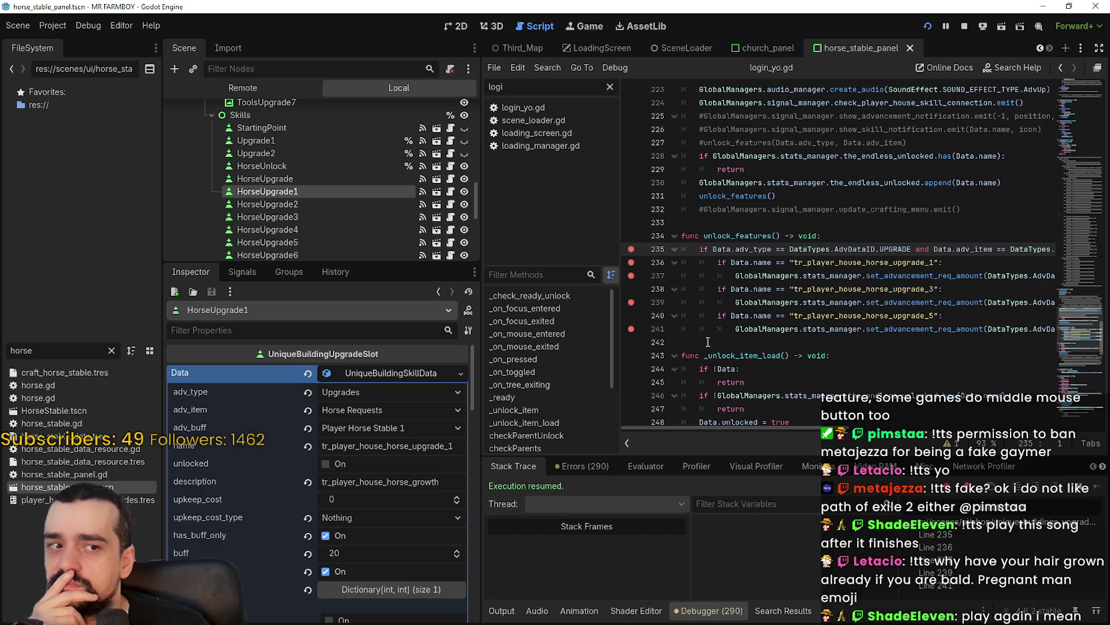
right_click(707, 341)
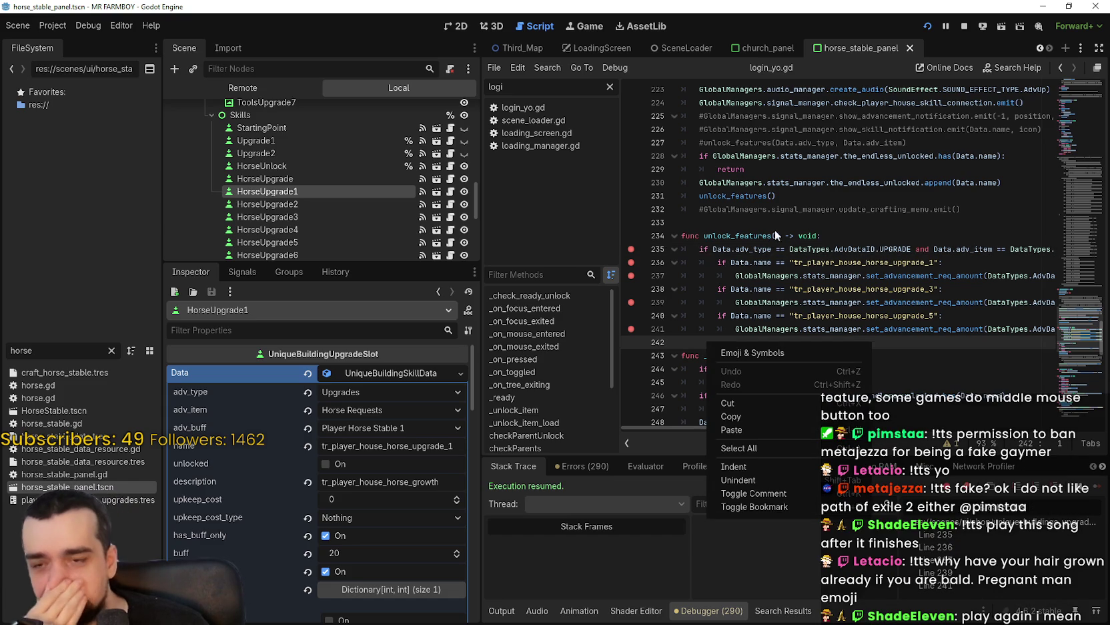
click(781, 252)
click(764, 285)
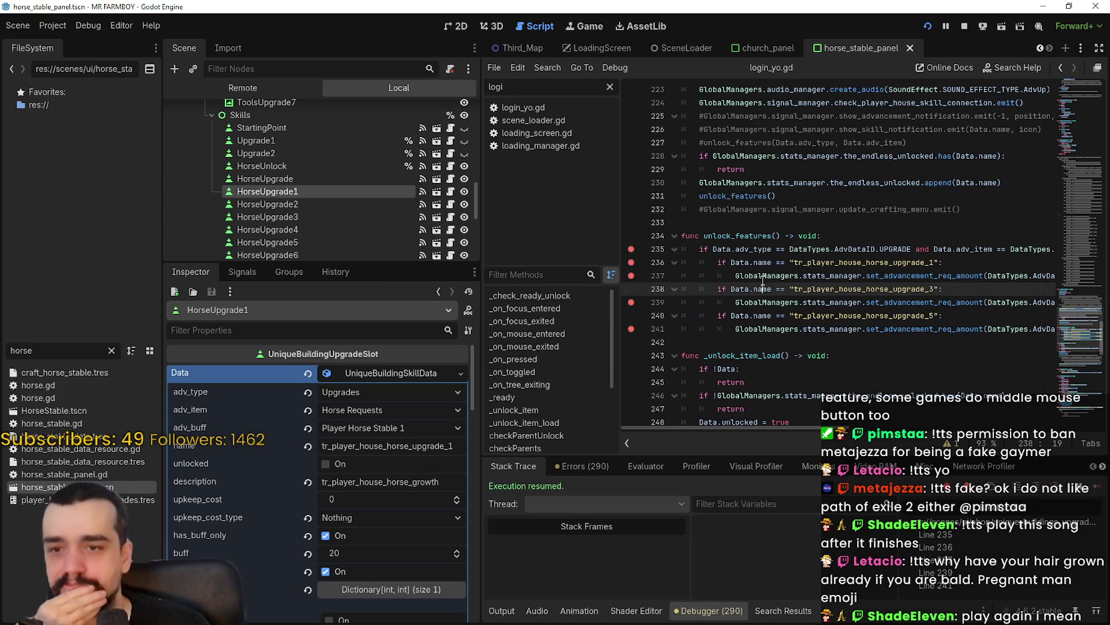
click(887, 247)
click(884, 237)
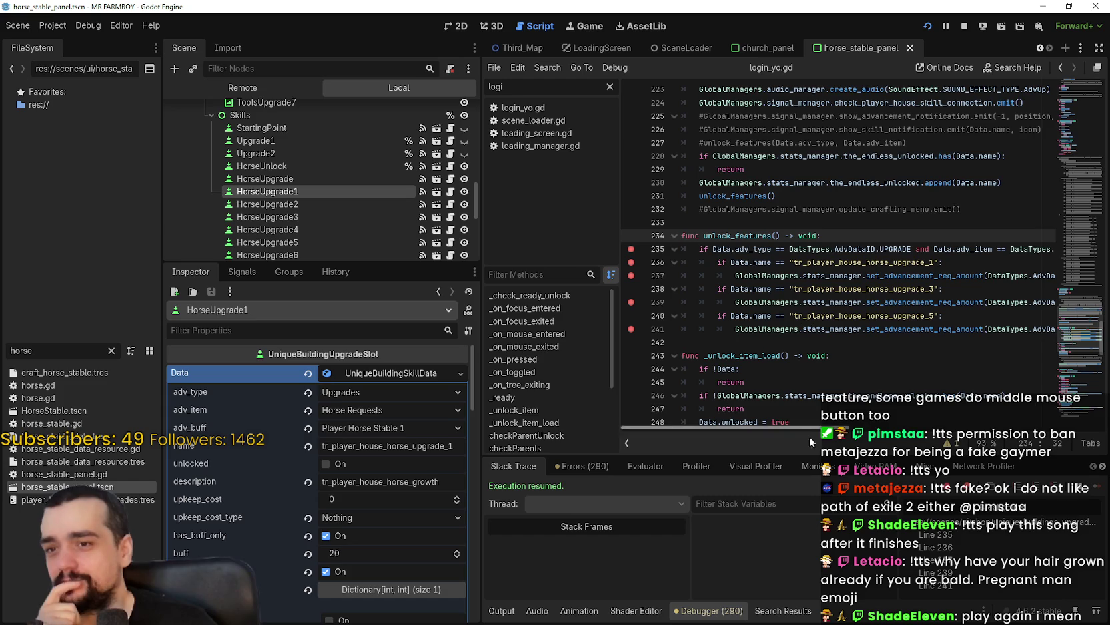
key(ctrl+z)
key(ctrl+z)
key(ctrl+z)
key(ctrl+y)
key(ctrl+y)
key(ctrl+y)
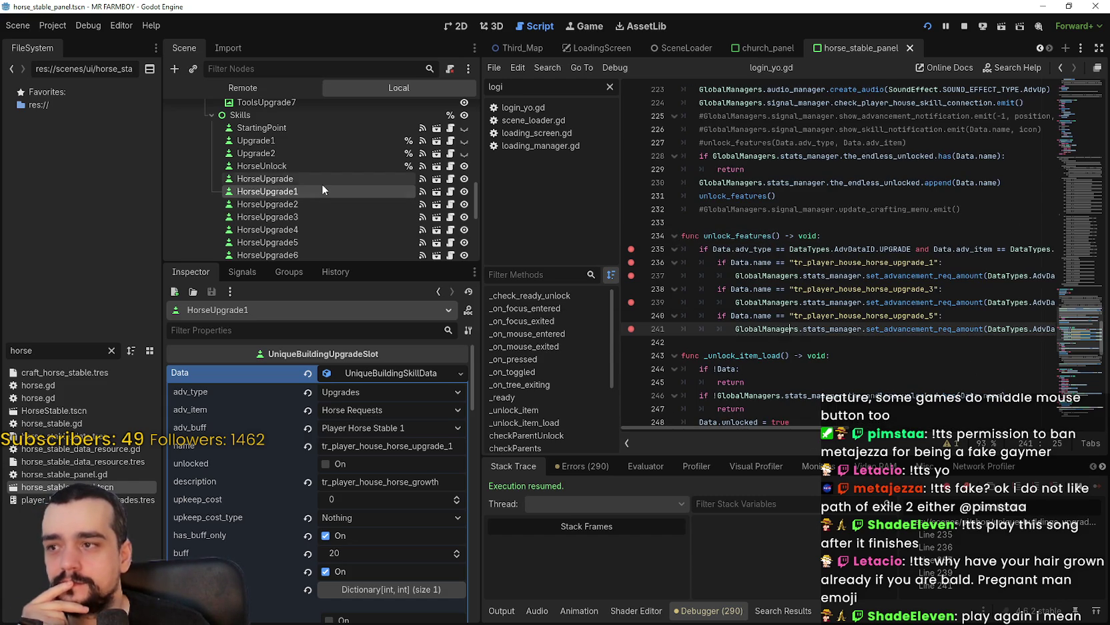
key(alt+Tab)
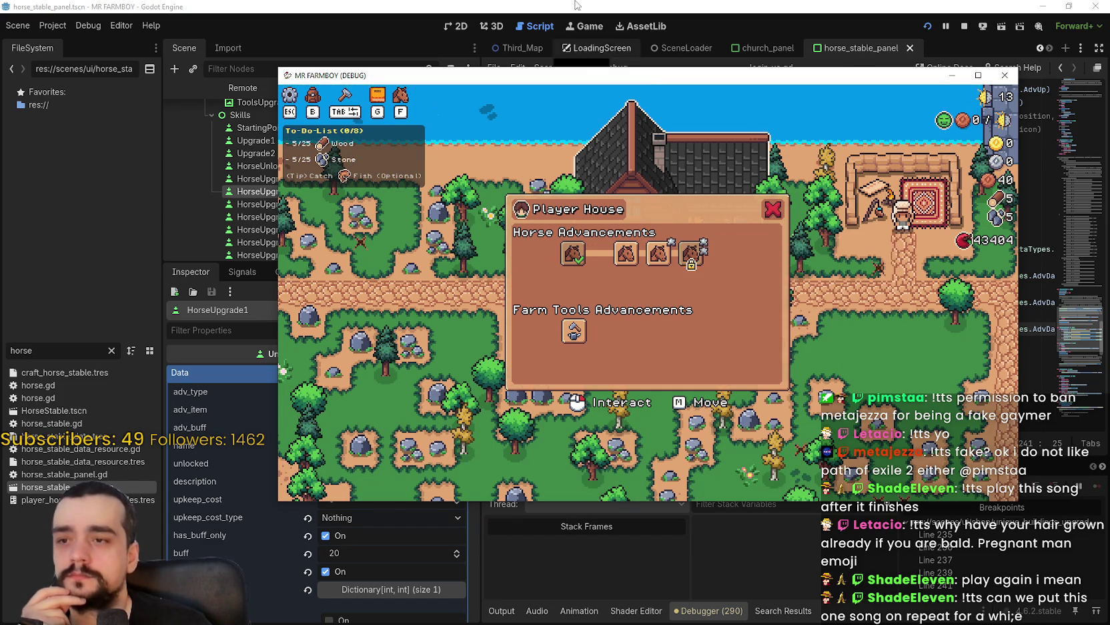
key(alt+Tab)
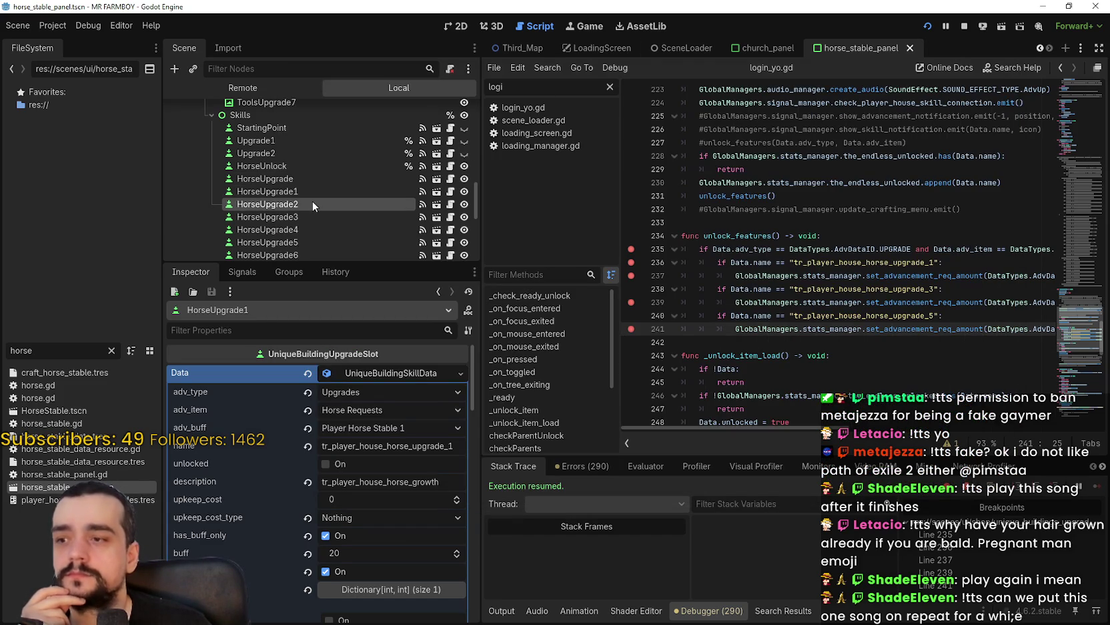
Compare HorseUpgrade2's name and 50 buff against HorseUpgrade1's data
click(312, 203)
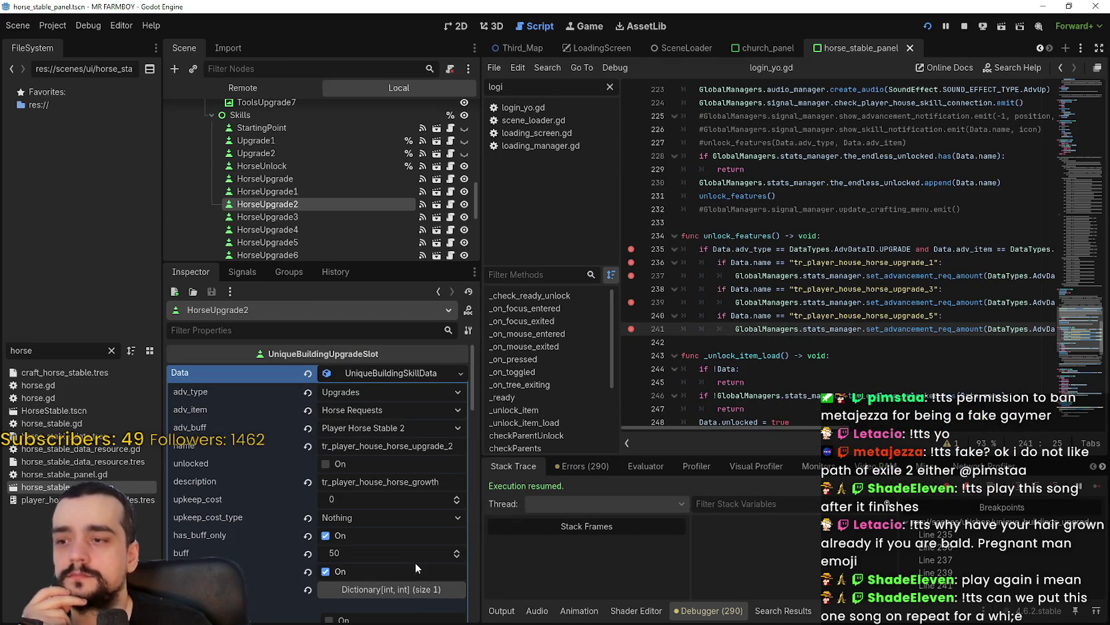
double_click(402, 448)
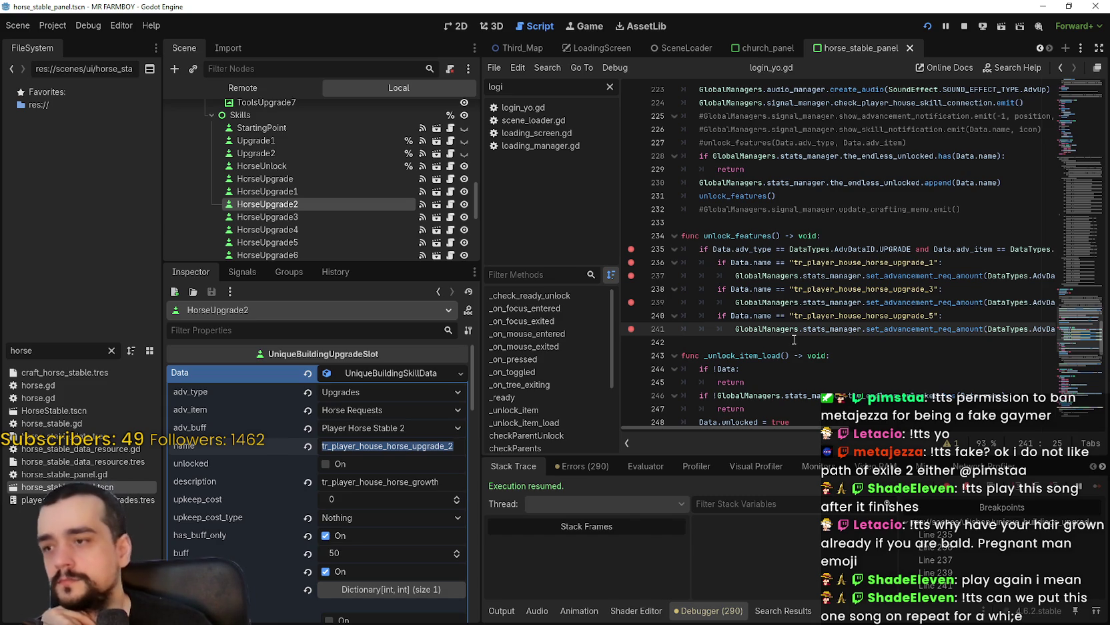
click(344, 190)
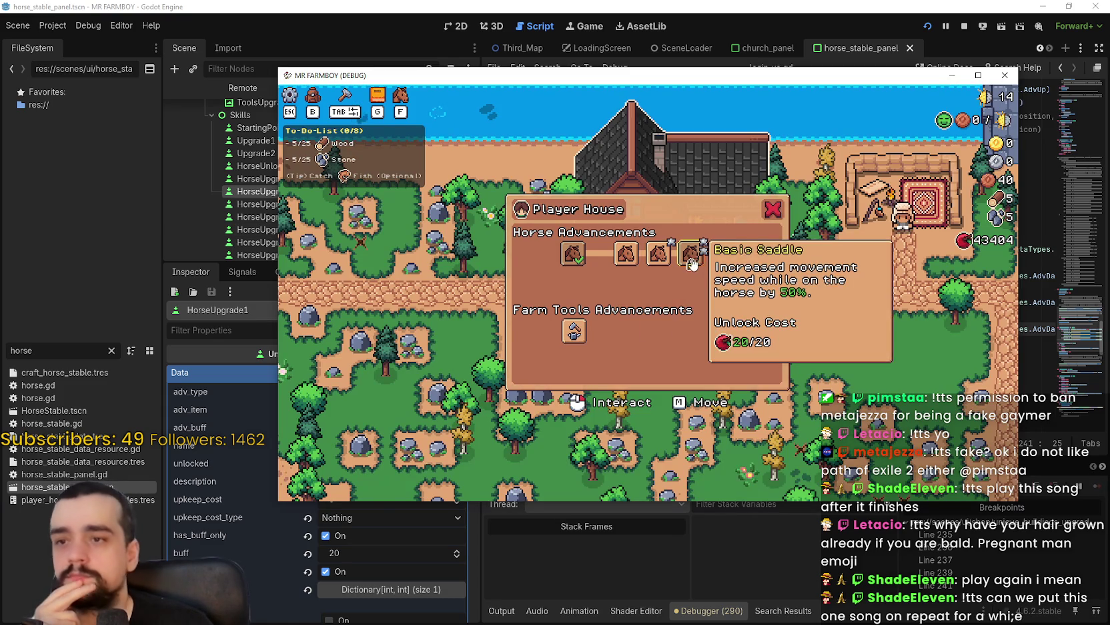
Trigger the line 235 breakpoint with the 50% saddle, resume, and select HorseUpgrade1's name
click(692, 262)
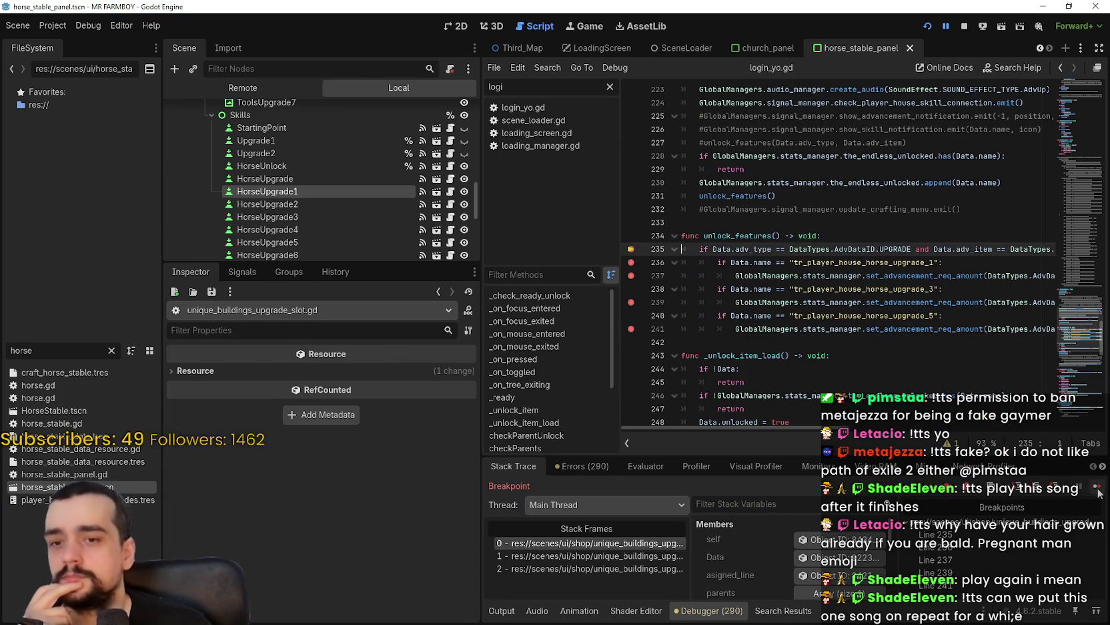
click(1098, 489)
key(alt+Tab)
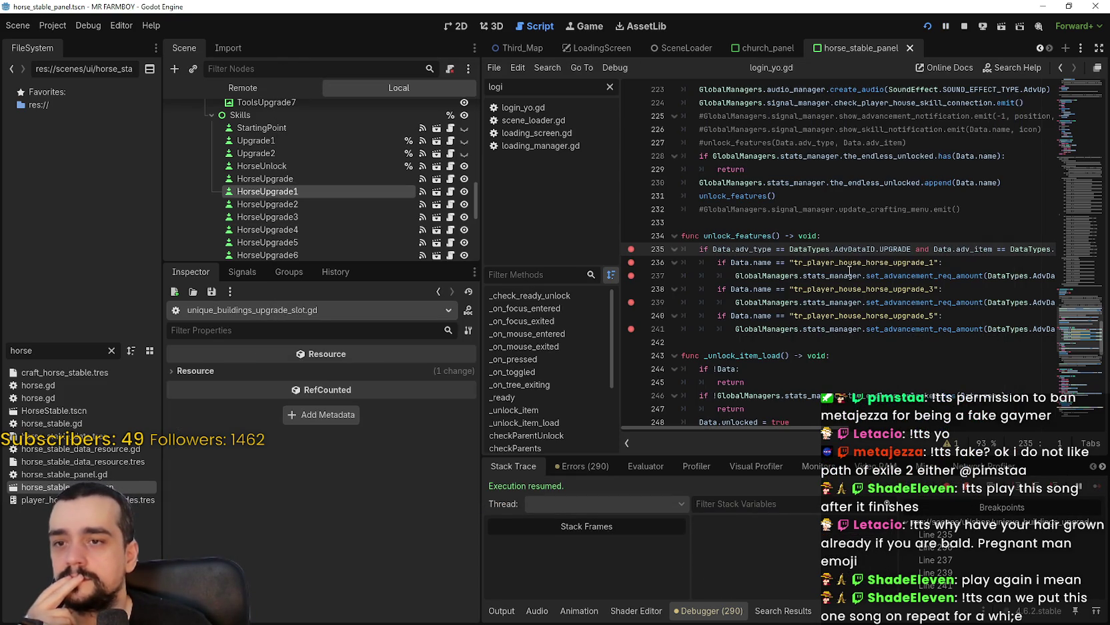
click(349, 190)
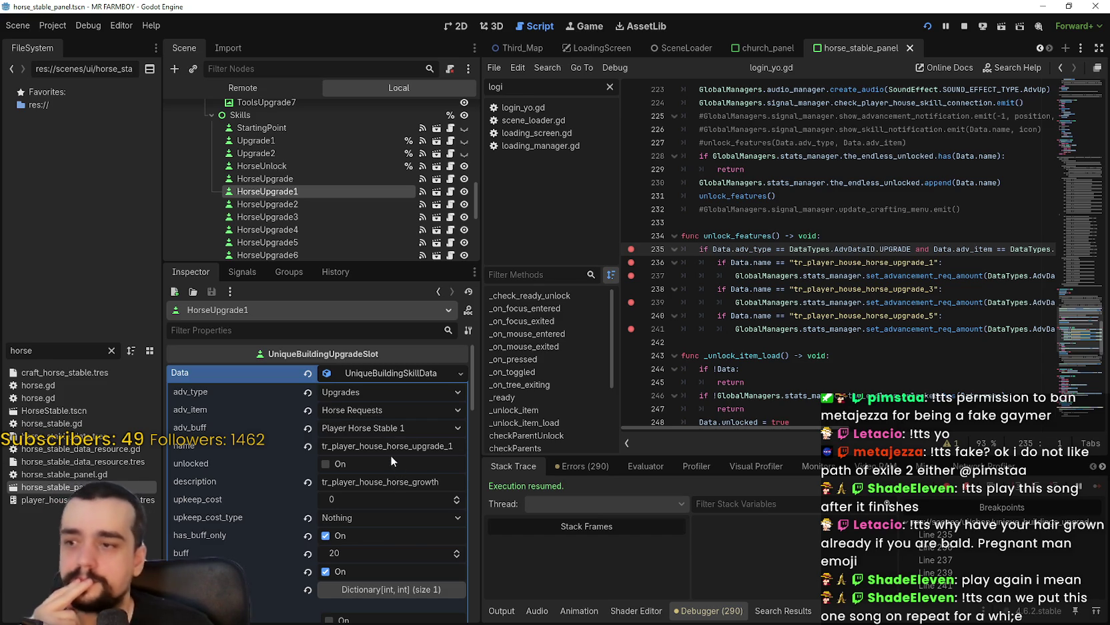
double_click(398, 445)
key(ctrl+c)
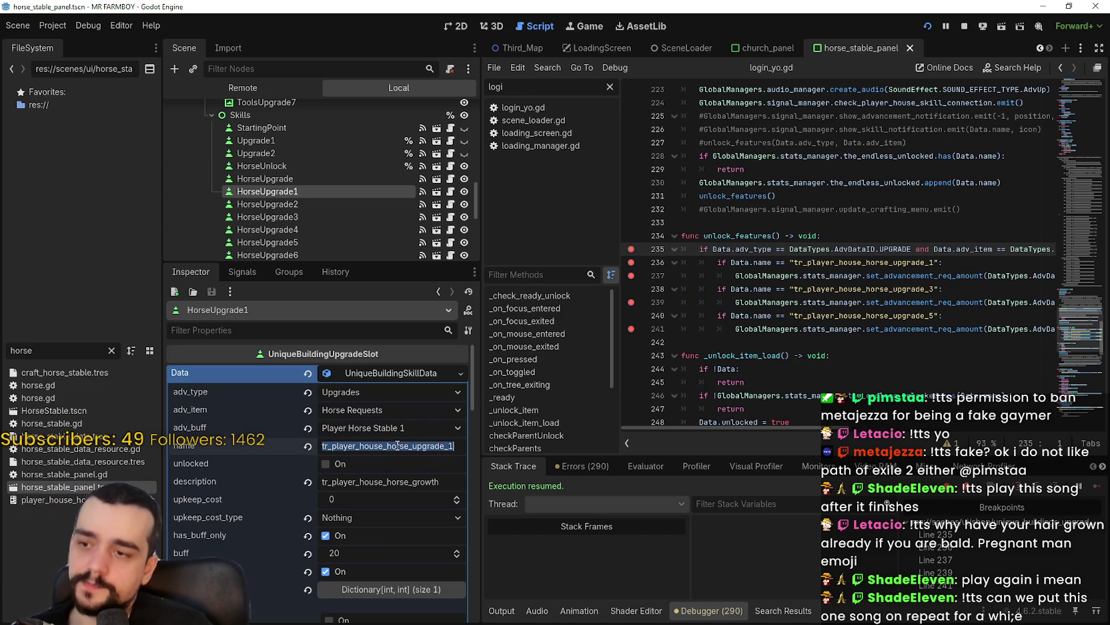
Insert a new line 237 holding the pasted name quoted as "tr_player_house_horse_upgrade_1"
click(959, 263)
key(Return)
key(ctrl+v)
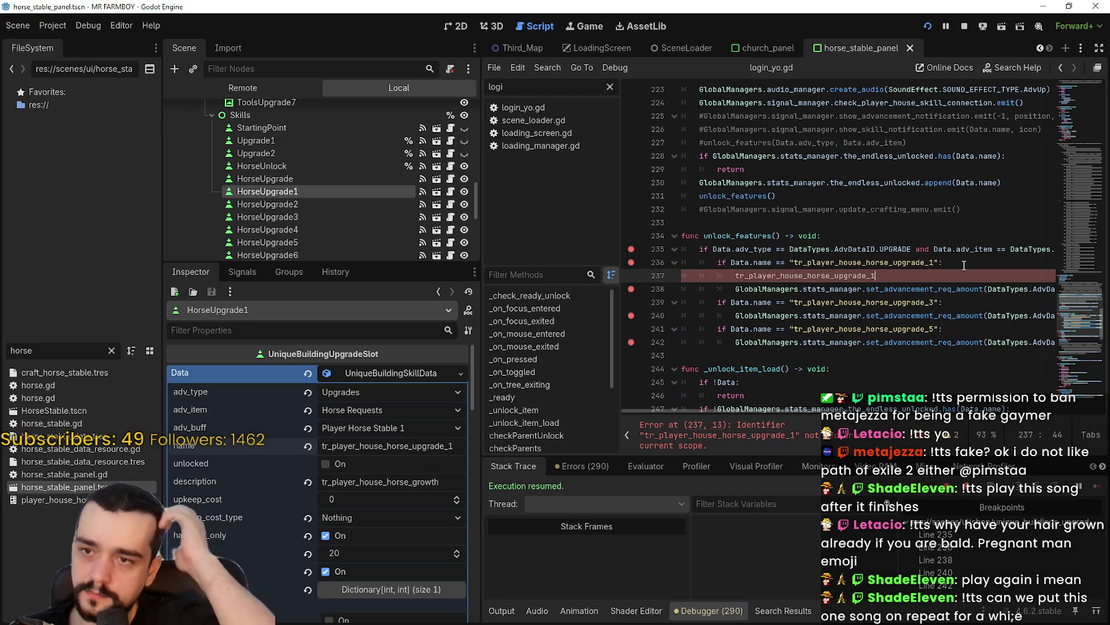
double_click(864, 278)
text(")
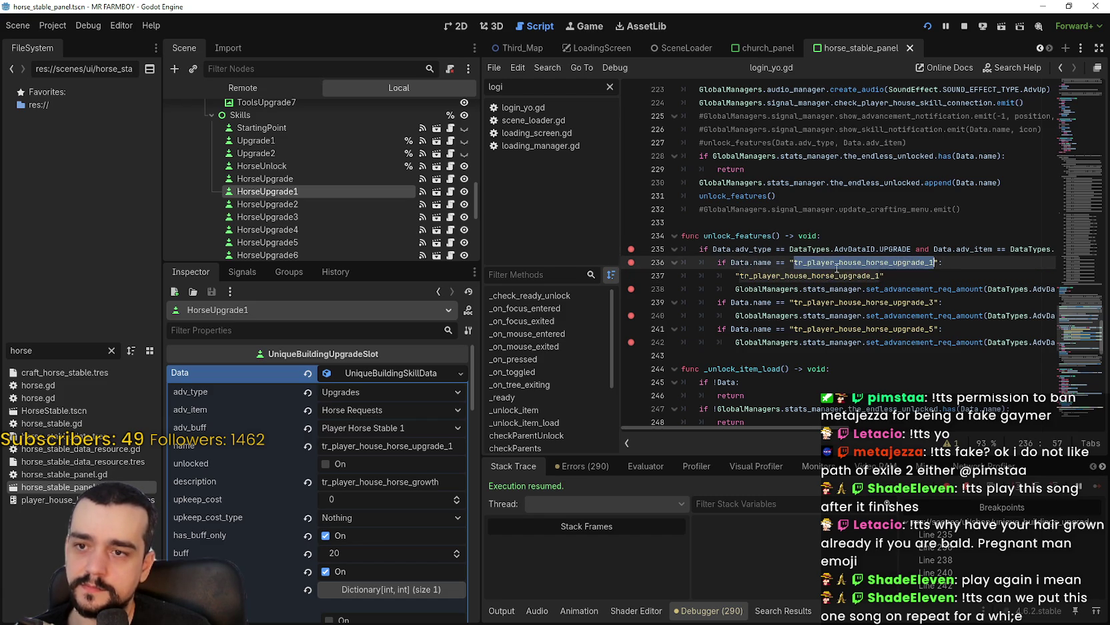
Compare the new string with line 236's name and drag the crash dialog aside
double_click(839, 262)
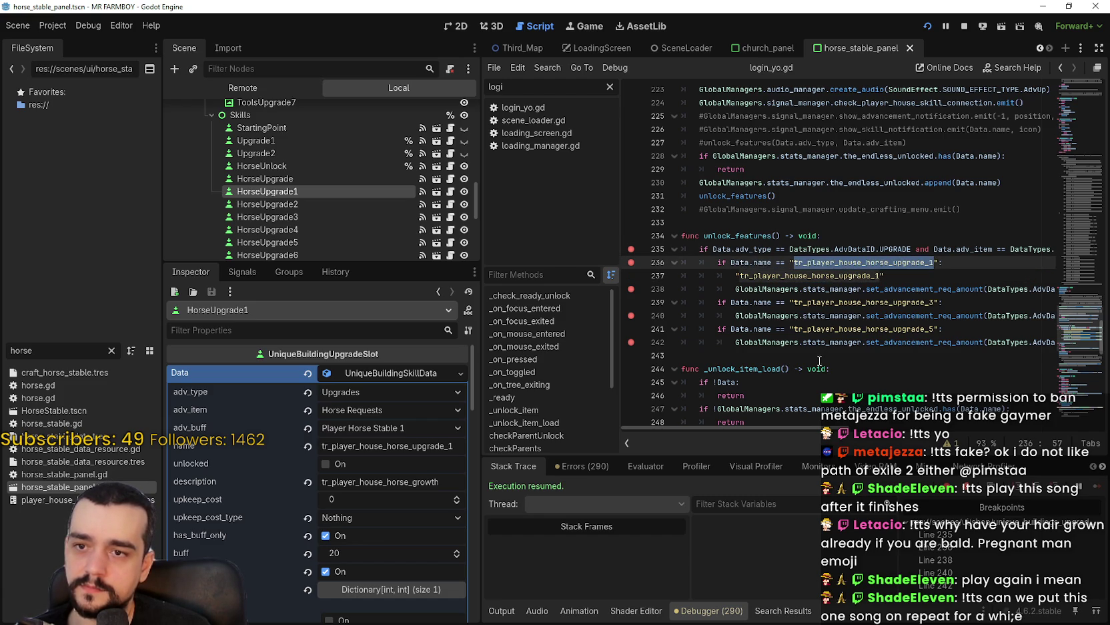
double_click(811, 275)
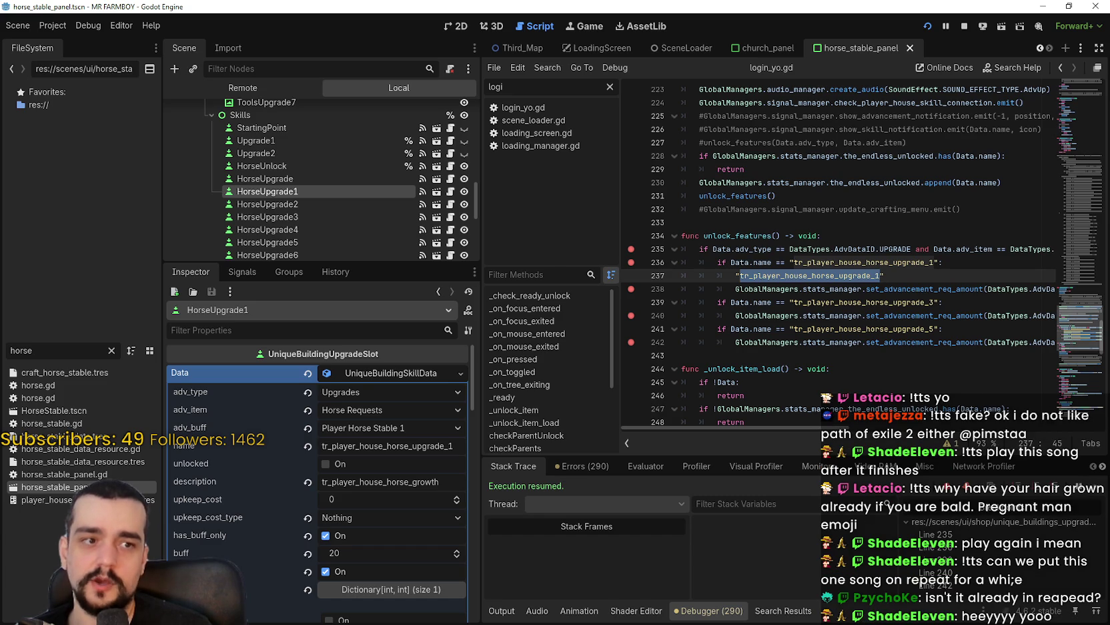
drag(875, 136, 538, 38)
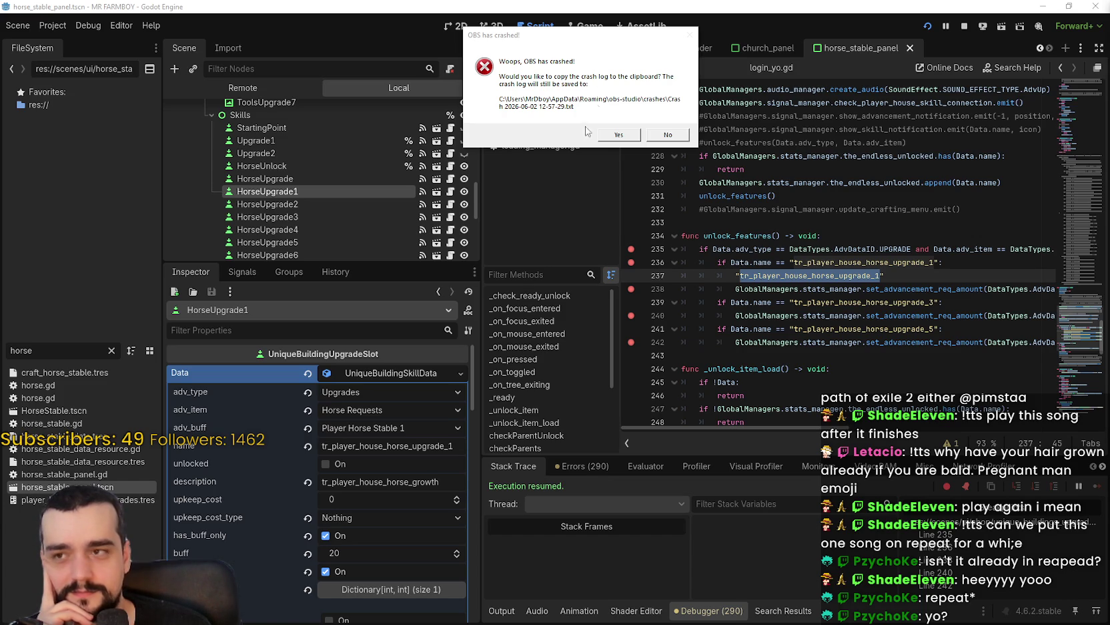
Move the OBS crash dialog off the script list and bring Godot back to front
drag(583, 36, 760, 90)
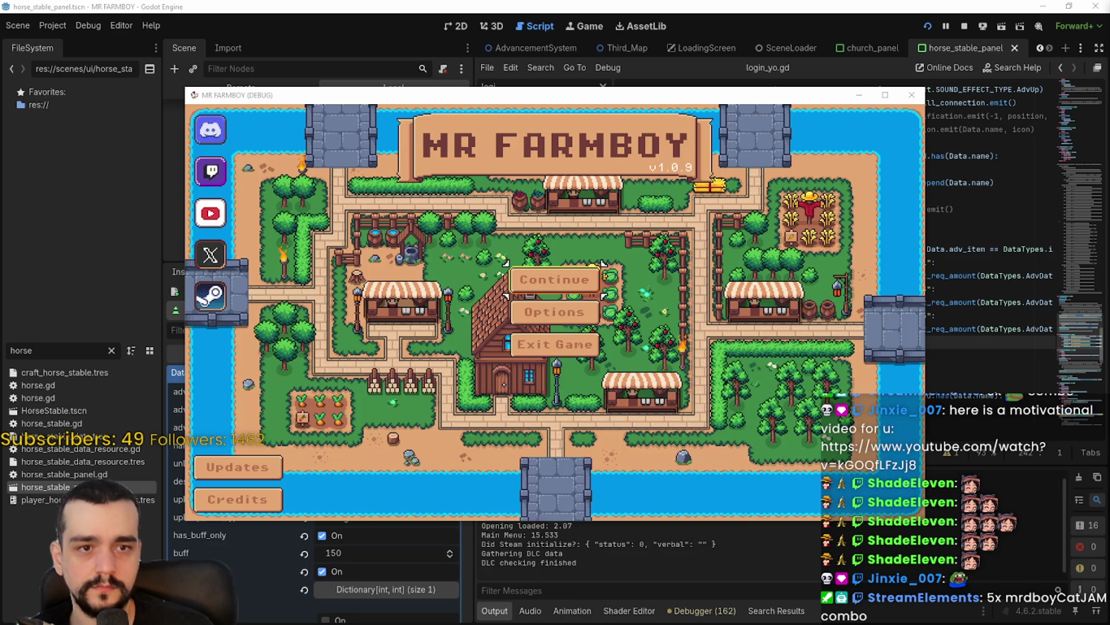
click(364, 393)
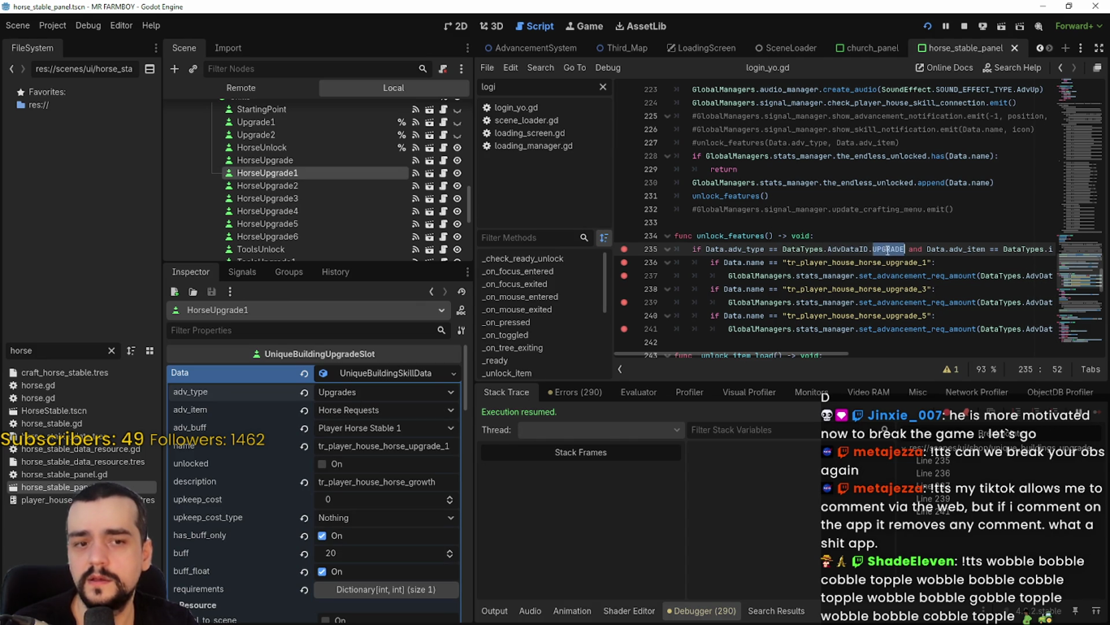
Check HorseUnlock's Data, leaving adv_type as Upgrades, then collapse it
double_click(746, 248)
click(263, 145)
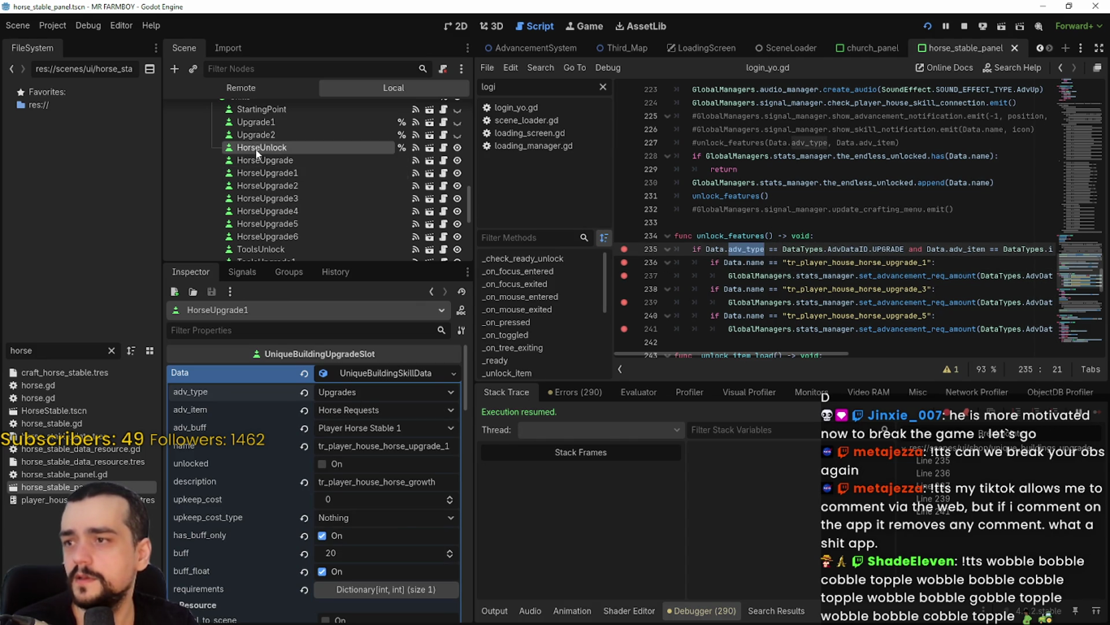
click(368, 391)
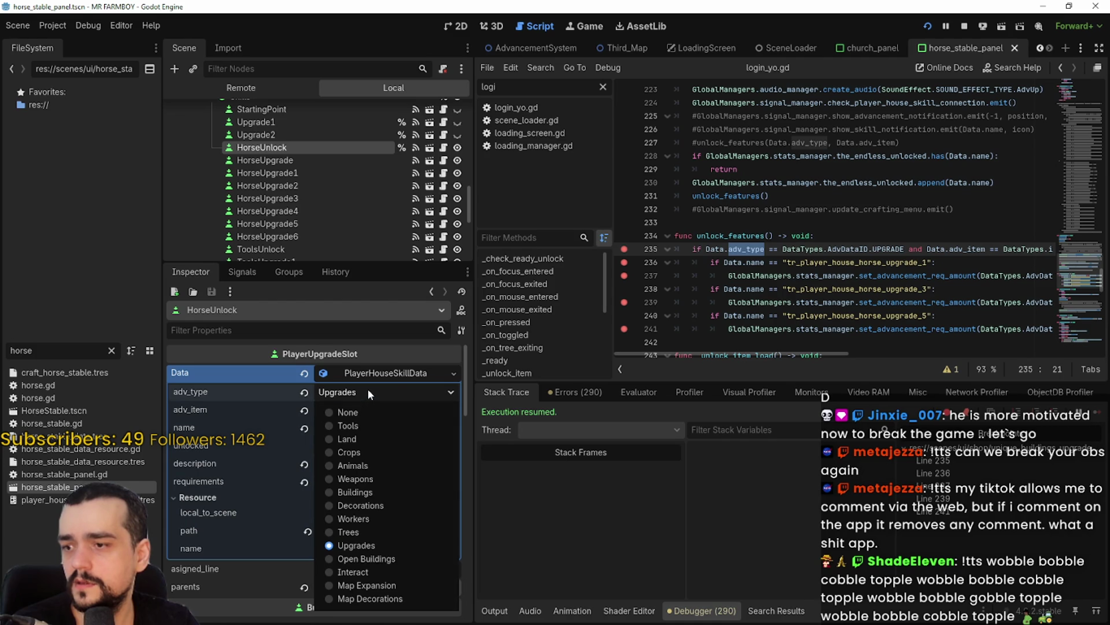
click(367, 388)
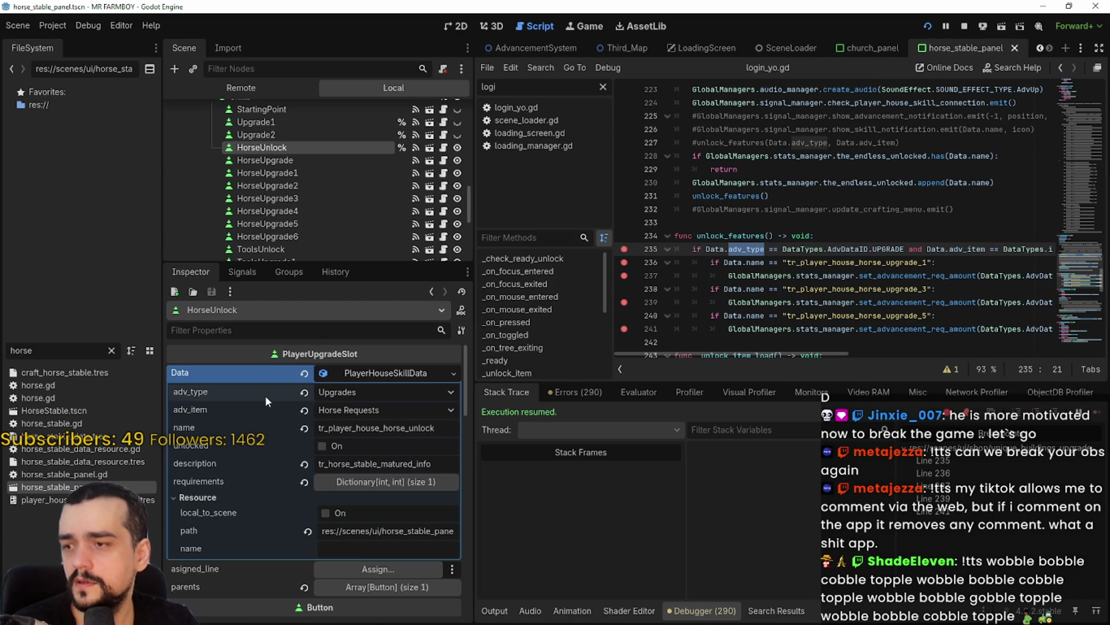
mouse_move(264, 395)
click(378, 375)
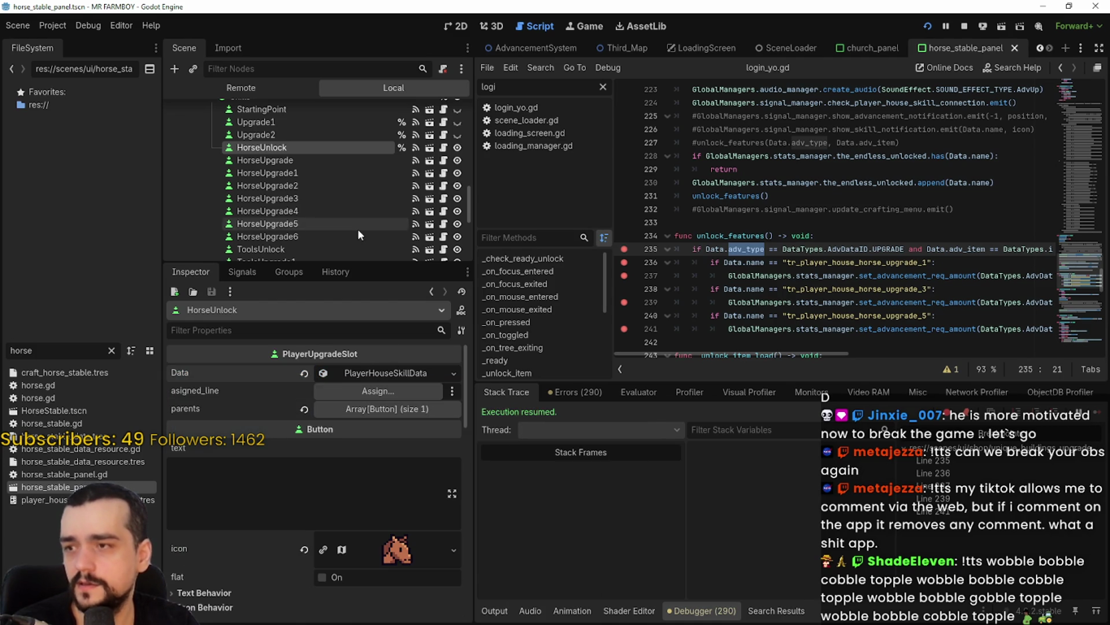
Expand HorseUpgrade1's Data resource to see adv_type Upgrades and adv_item Horse Requests
click(316, 173)
click(334, 375)
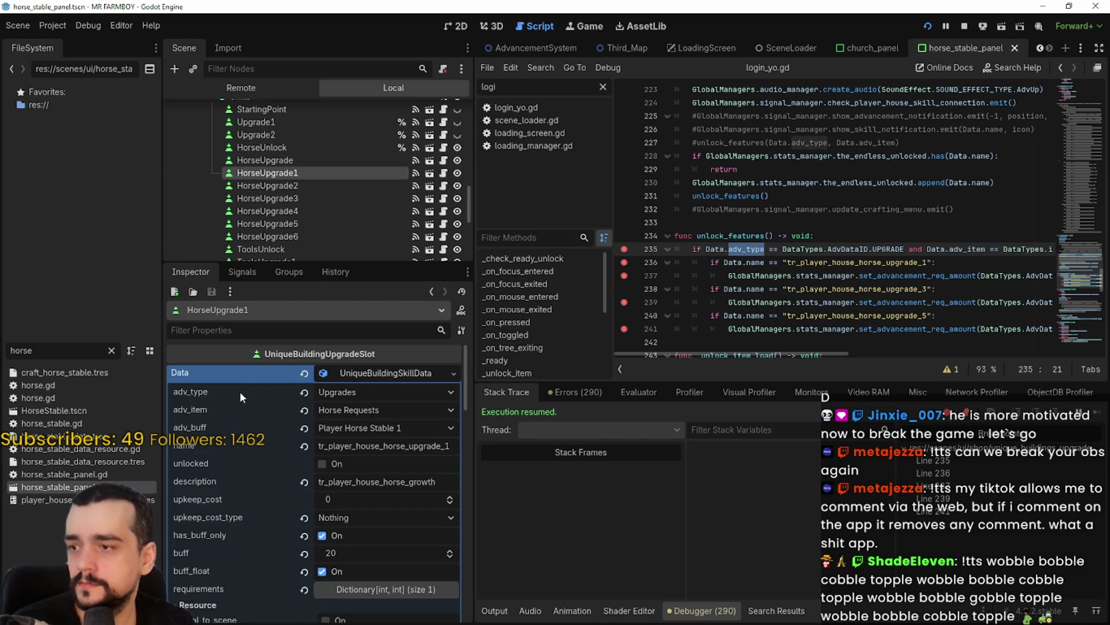
mouse_move(240, 391)
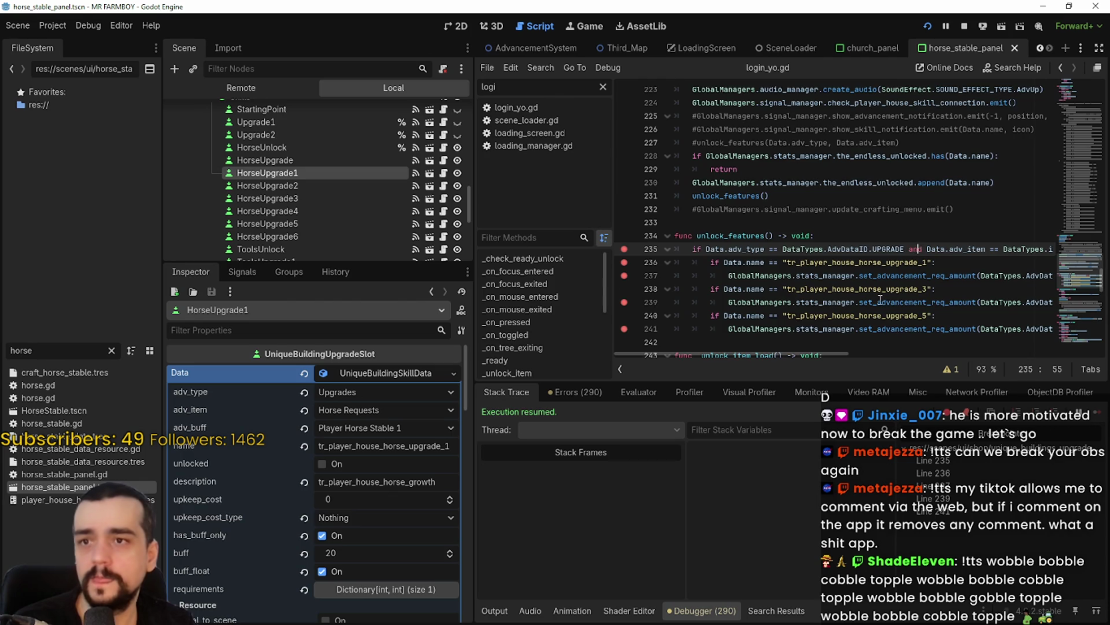
scroll(621, 218, up, 3)
scroll(440, 190, up, 1)
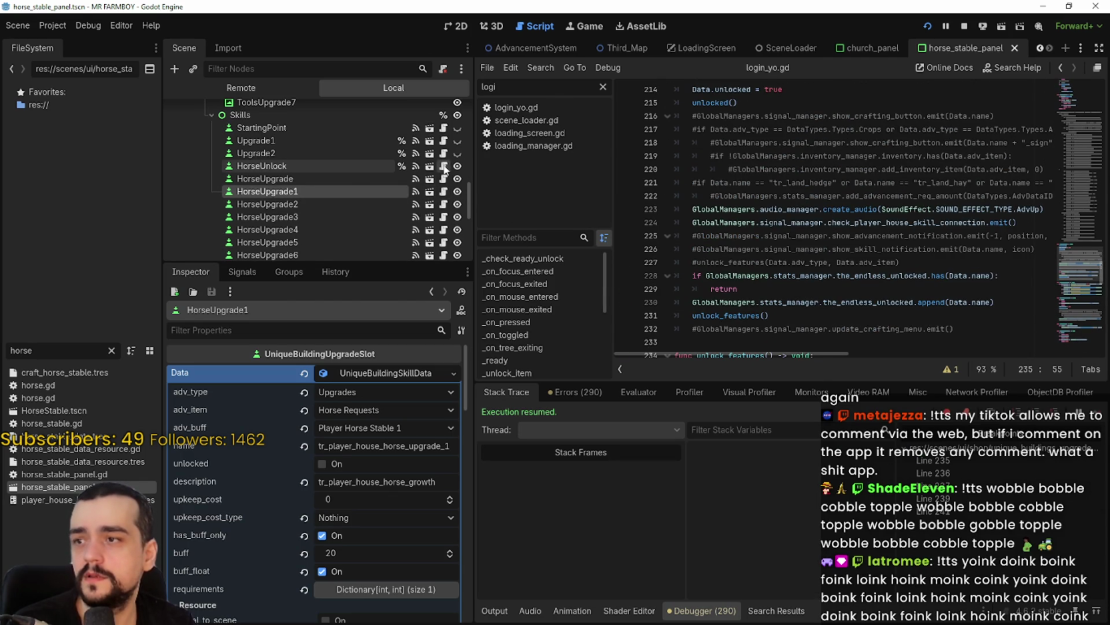
Inspect HorseUnlock's script, where line 197 checks adv_type against Types.Upgrades
click(444, 166)
drag(873, 359, 789, 309)
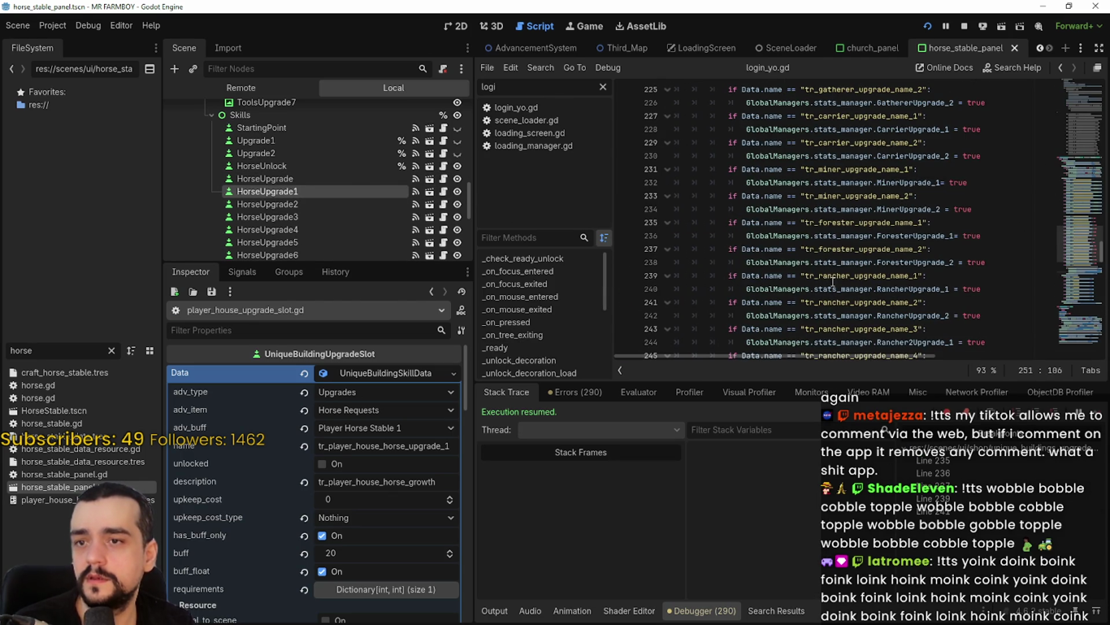
scroll(1084, 250, down, 5)
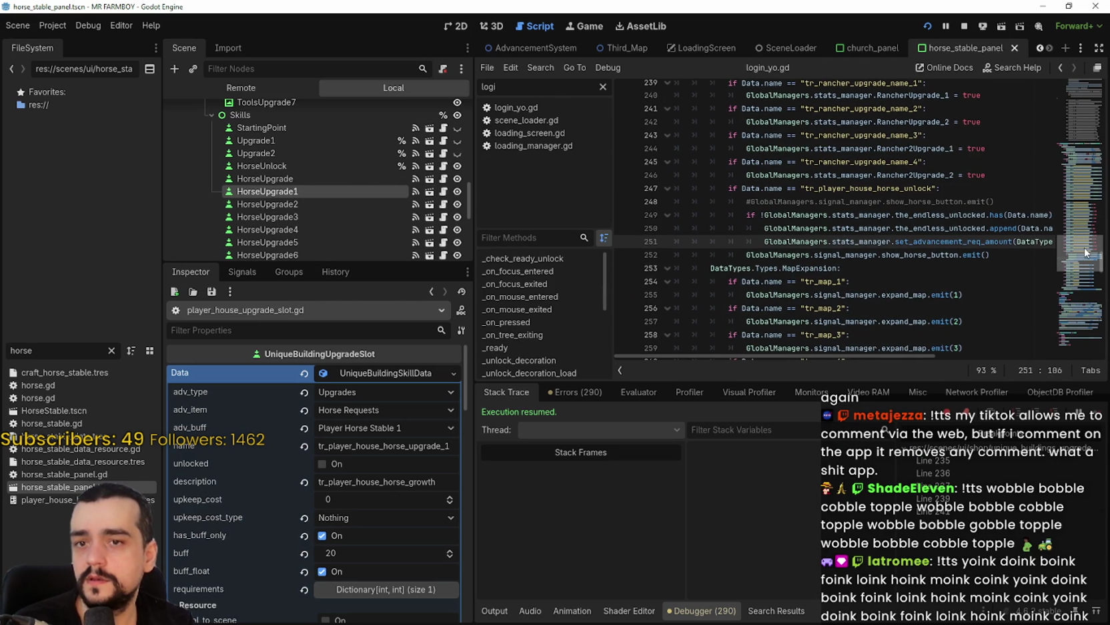
drag(1085, 247, 1080, 199)
drag(881, 255, 815, 255)
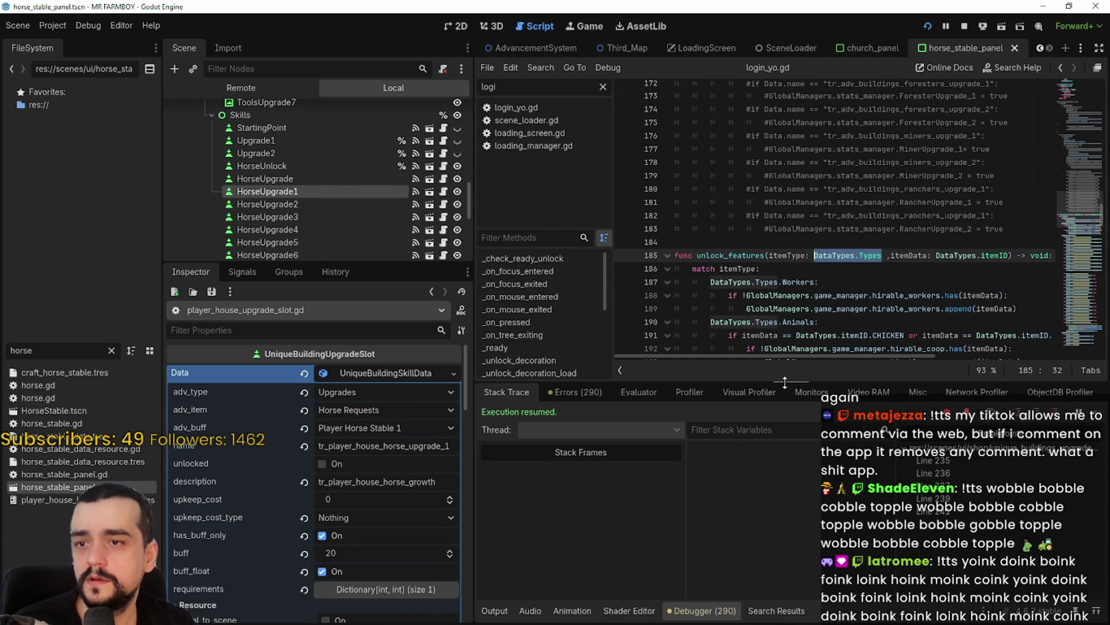
scroll(766, 287, down, 4)
scroll(767, 287, down, 3)
scroll(745, 258, up, 1)
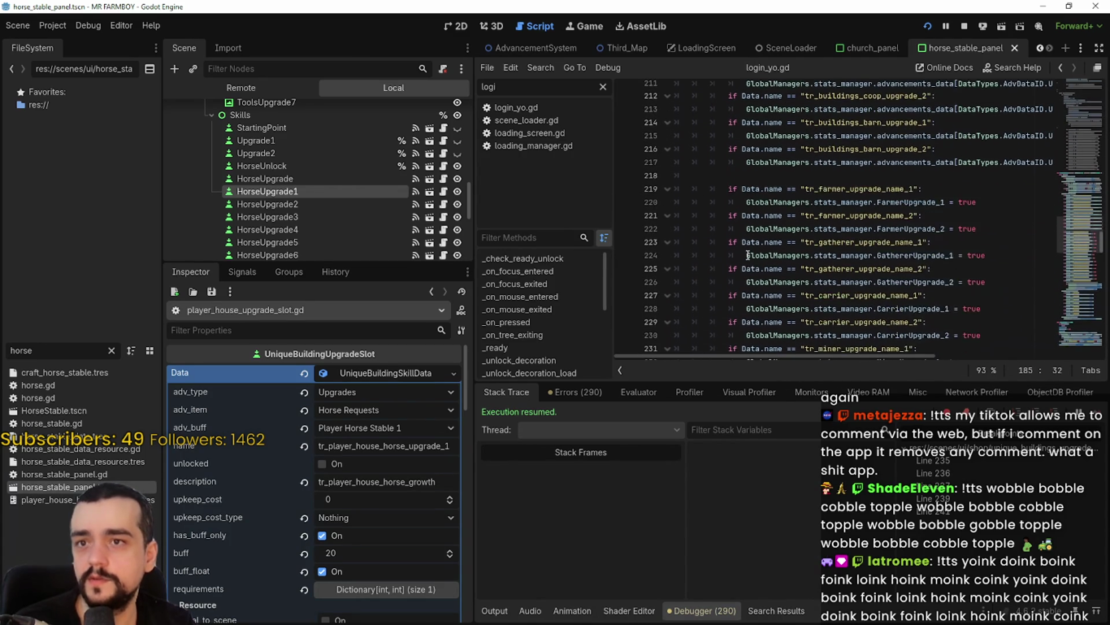
double_click(795, 155)
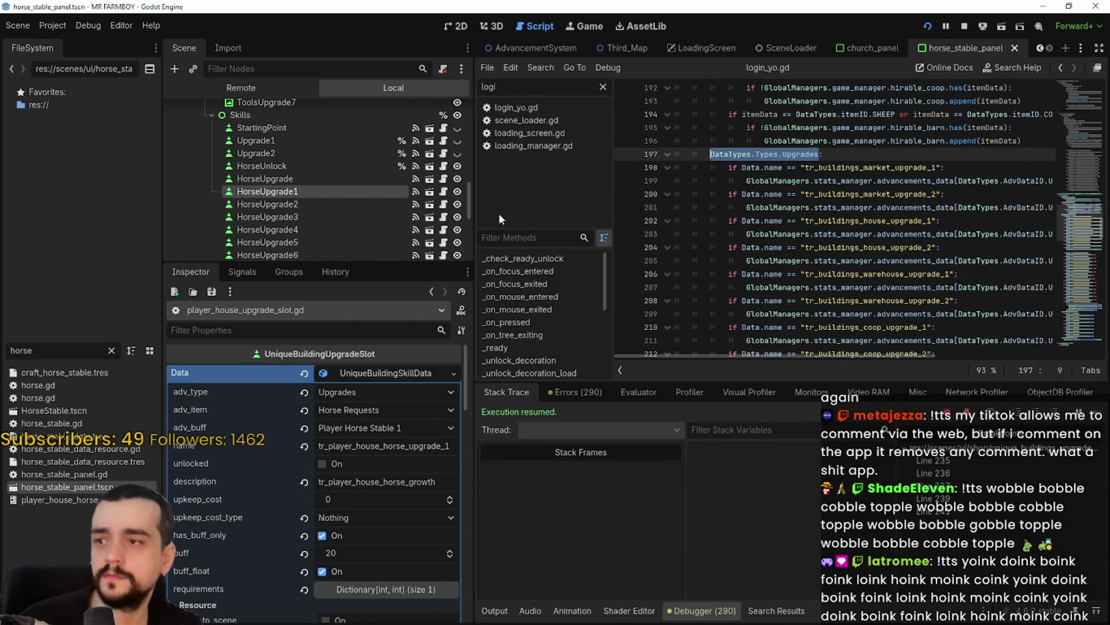
In the horse upgrade slot script, replace AdvDataID.UPGRADE on line 235 with Types.Upgrades
click(444, 192)
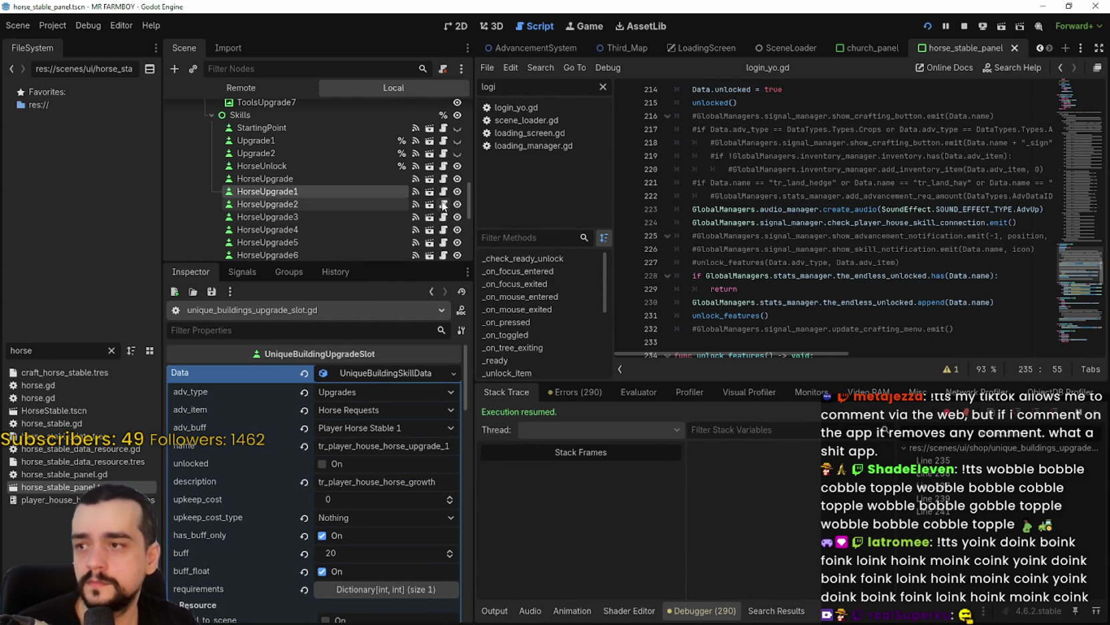
mouse_move(1076, 270)
mouse_down()
mouse_move(1077, 94)
mouse_move(1076, 267)
mouse_up()
click(881, 221)
drag(881, 222, 783, 222)
text(Types.Upgrades)
mouse_move(827, 354)
mouse_down()
mouse_move(930, 357)
mouse_move(867, 357)
mouse_up()
double_click(992, 248)
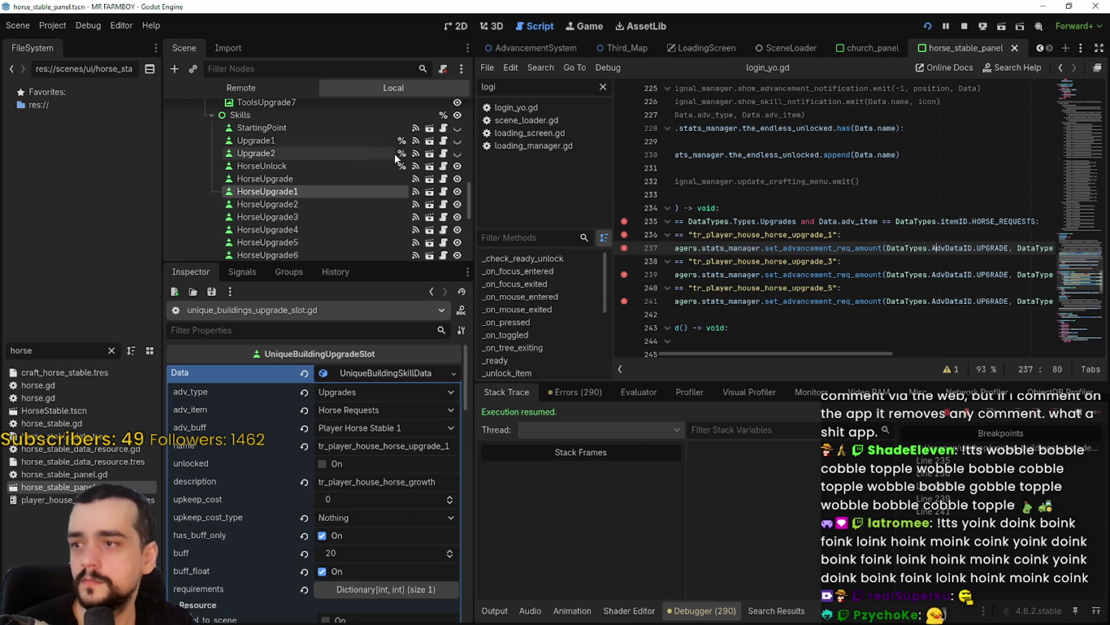
Compare against HorseUnlock's script again before returning to the horse upgrade slot script
click(444, 166)
drag(859, 361, 931, 358)
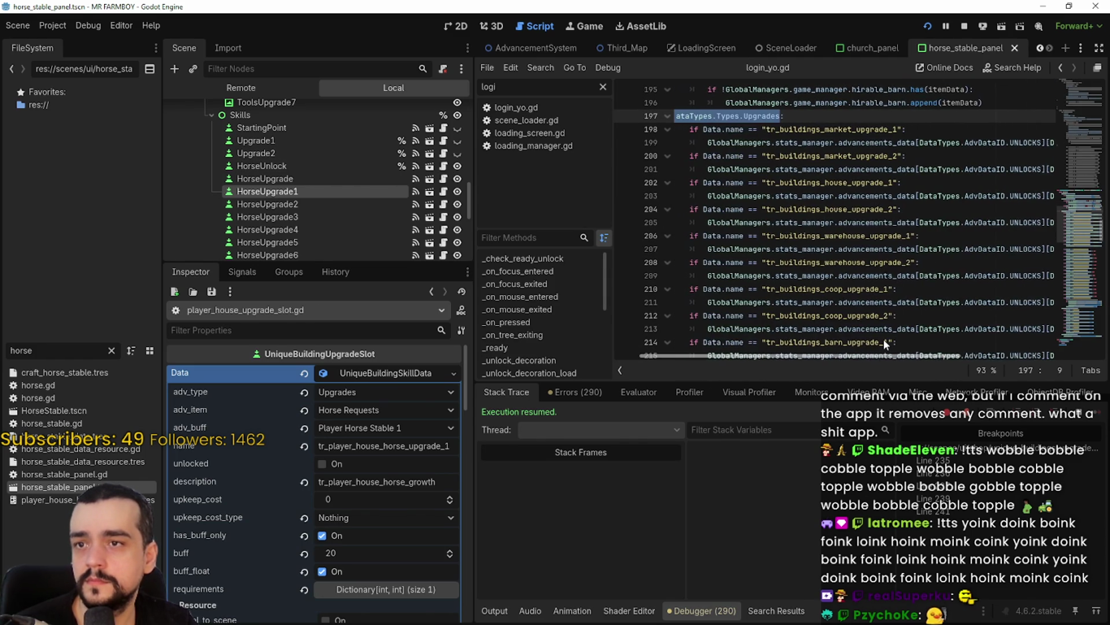
scroll(940, 321, down, 2)
scroll(940, 321, down, 12)
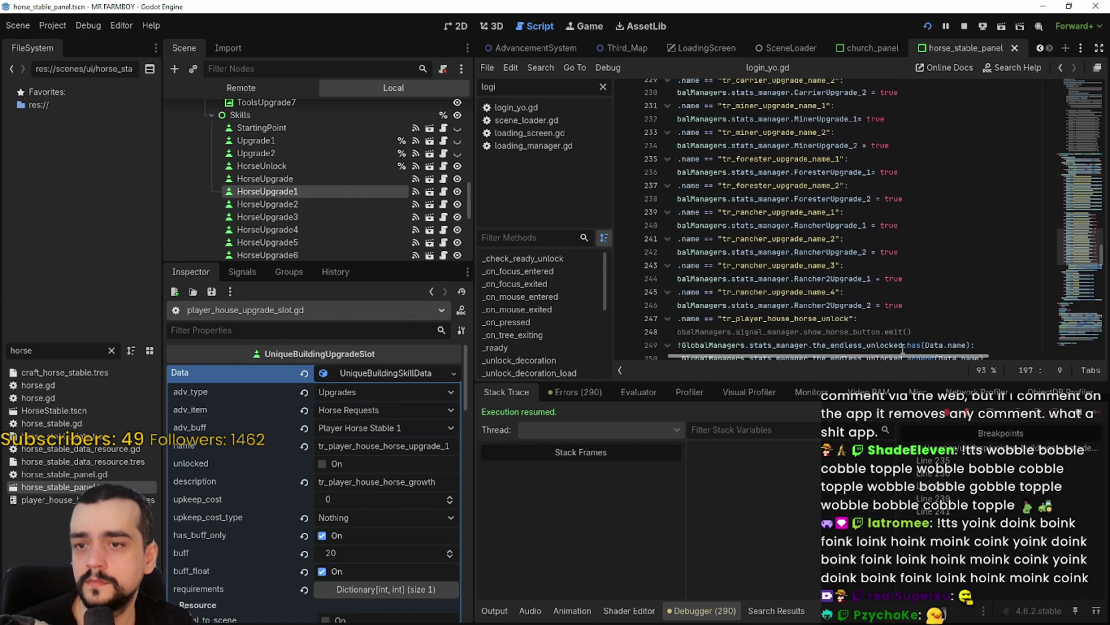
mouse_move(920, 356)
mouse_down()
mouse_move(1033, 358)
mouse_move(896, 358)
mouse_move(894, 369)
mouse_up()
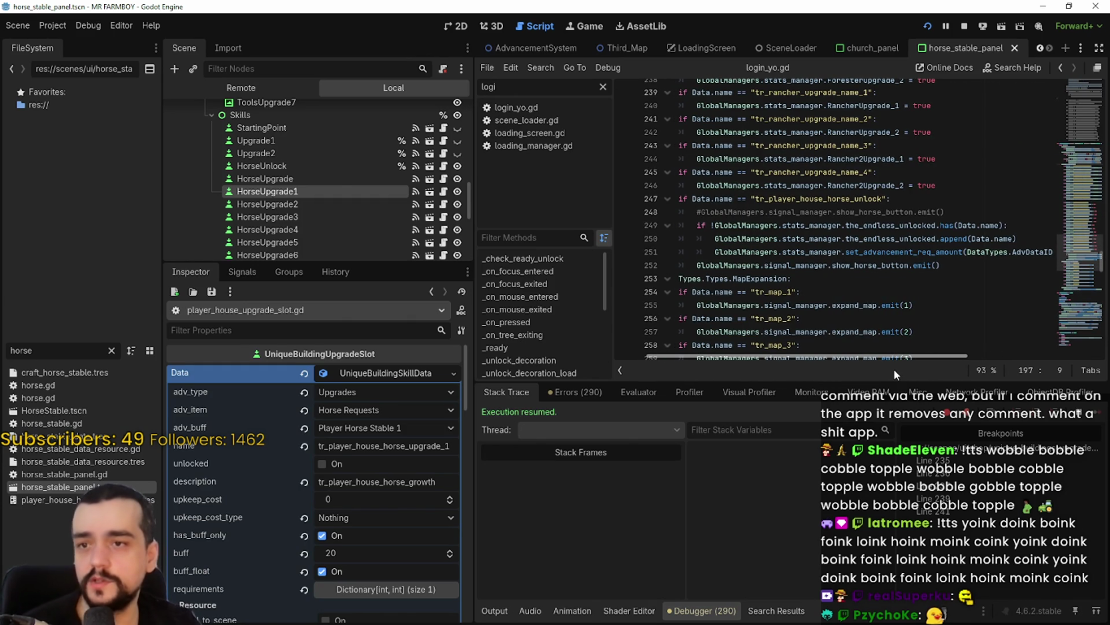
mouse_move(893, 363)
mouse_down()
mouse_move(1065, 352)
mouse_move(626, 361)
mouse_up()
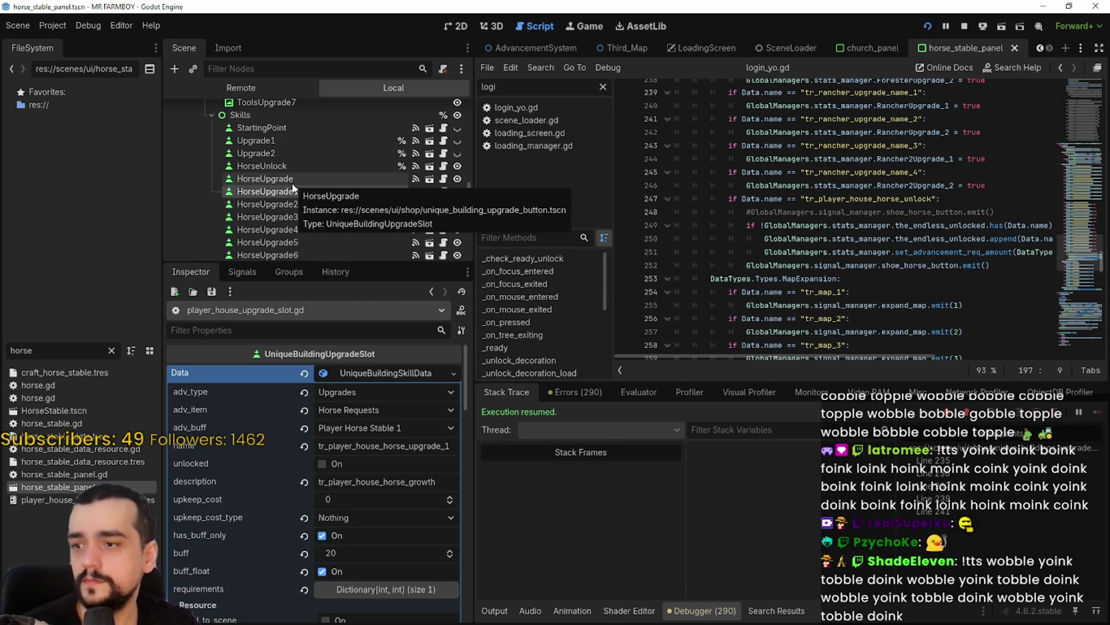
scroll(311, 205, down, 3)
scroll(310, 200, up, 3)
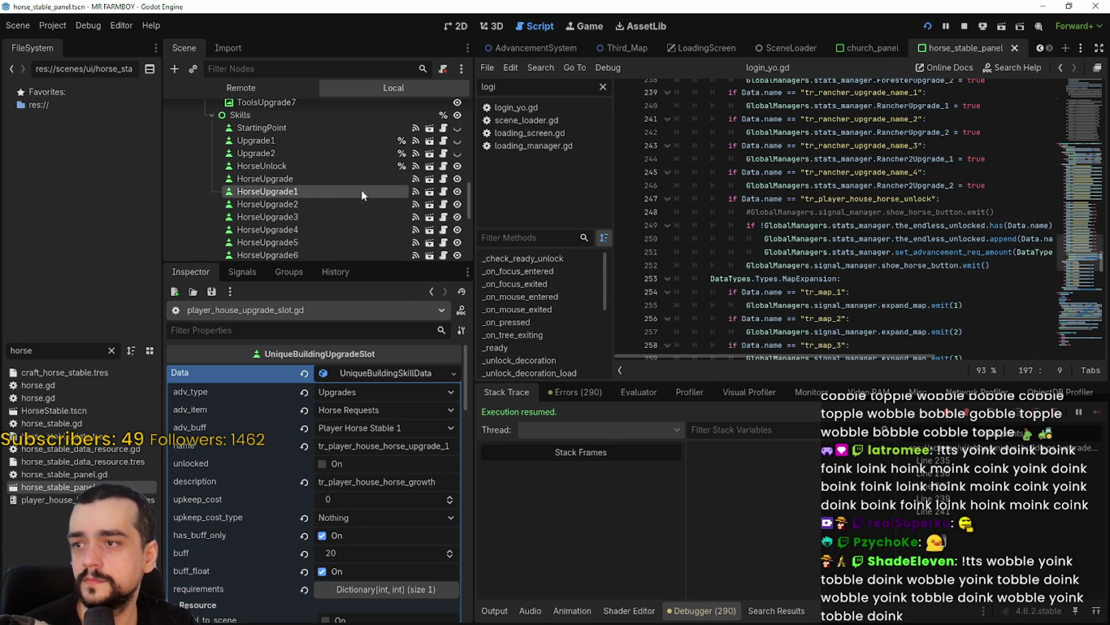
click(444, 204)
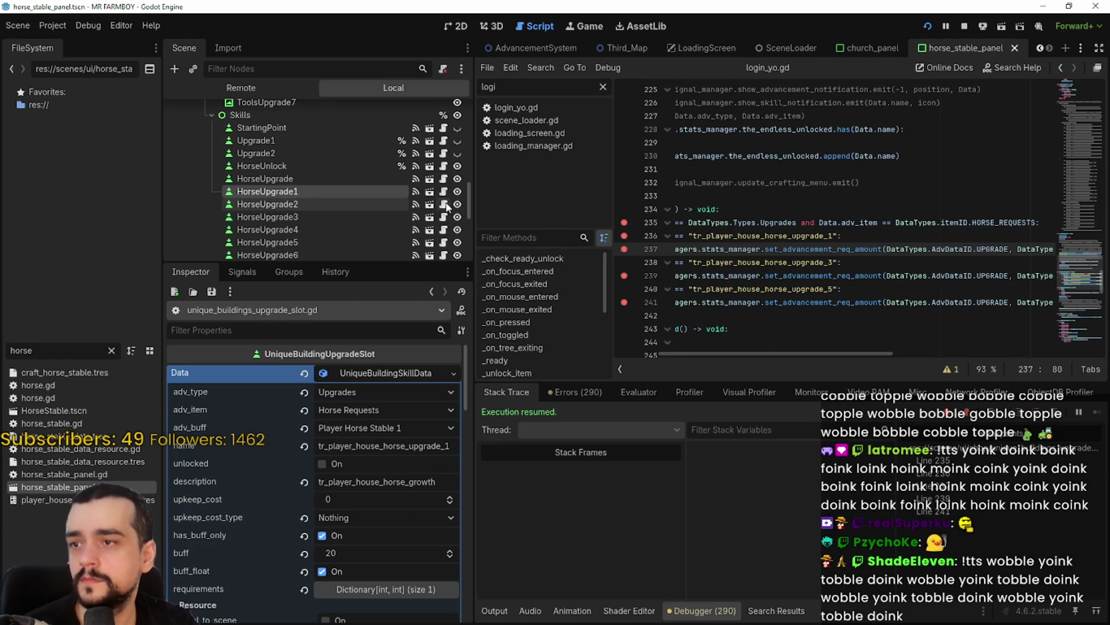
Save the edited horse upgrade slot script with Ctrl+S and verify the edit via undo/redo
click(840, 235)
key(ctrl+s)
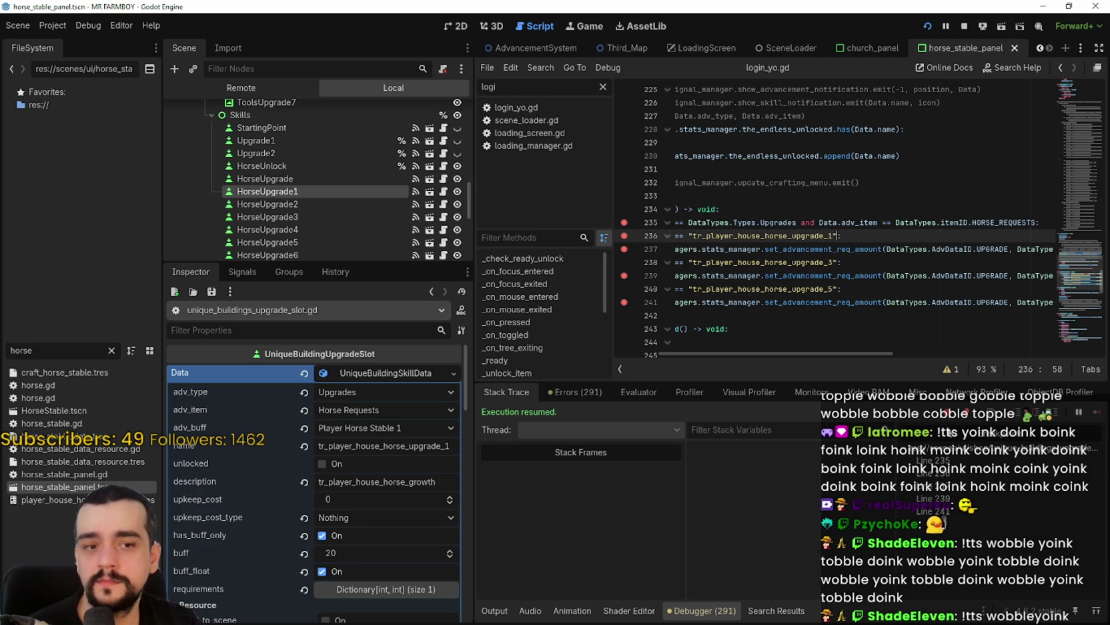
drag(873, 353, 739, 347)
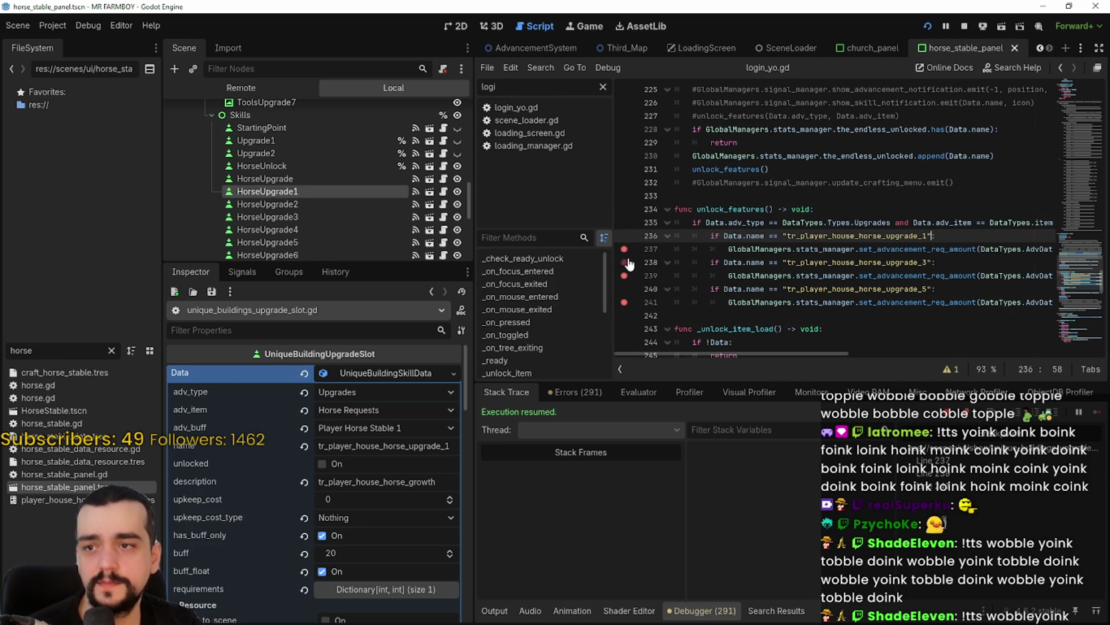
click(961, 305)
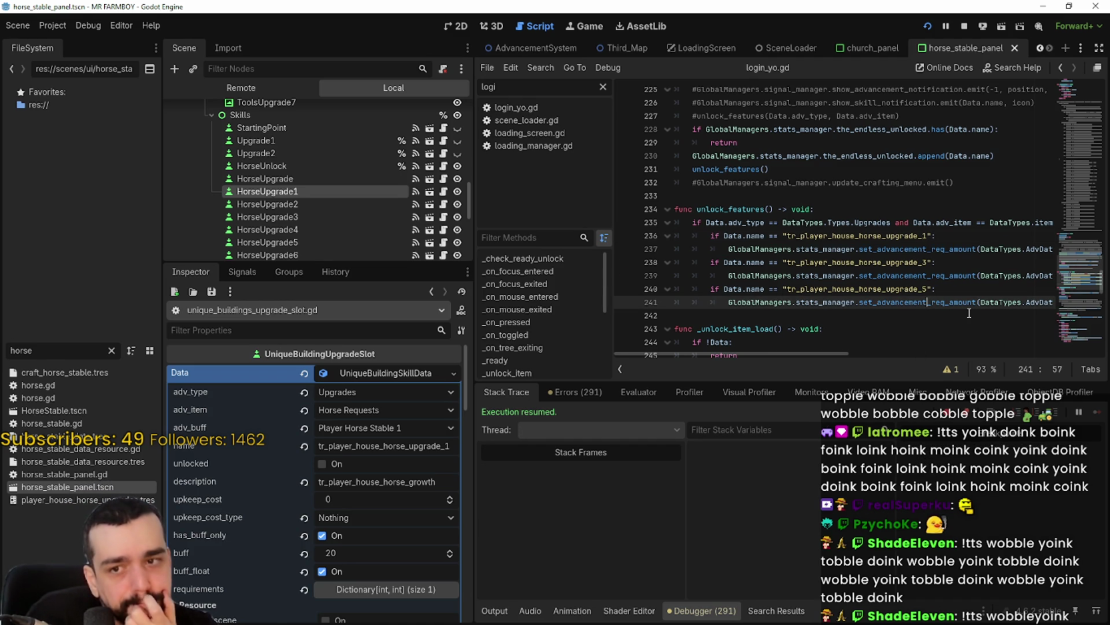
click(897, 321)
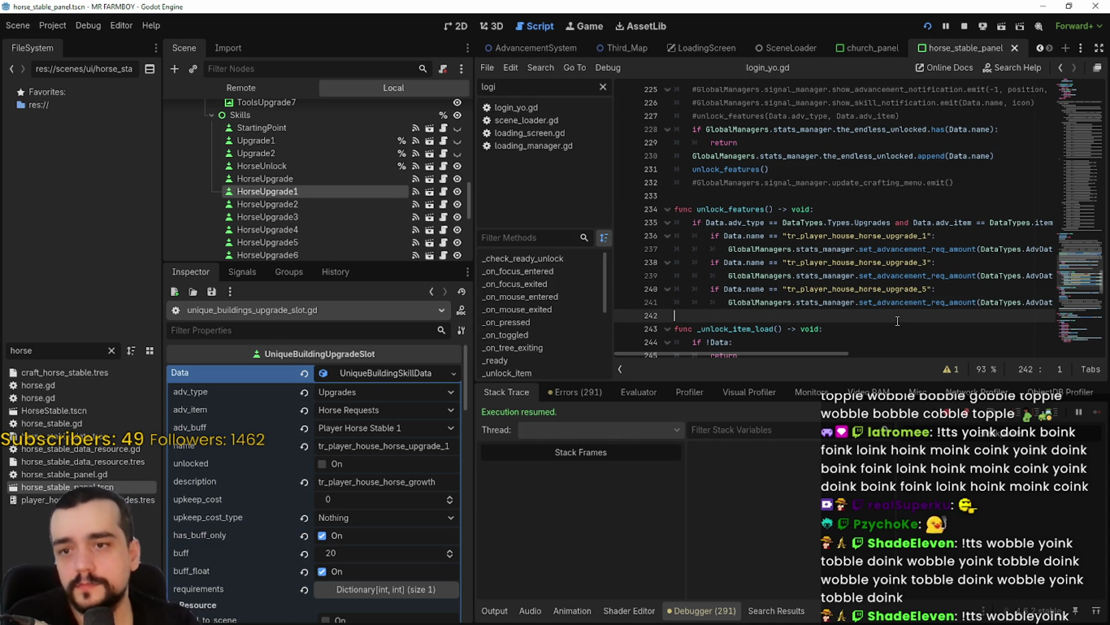
key(ctrl+z)
key(ctrl+z)
key(ctrl+y)
key(ctrl+y)
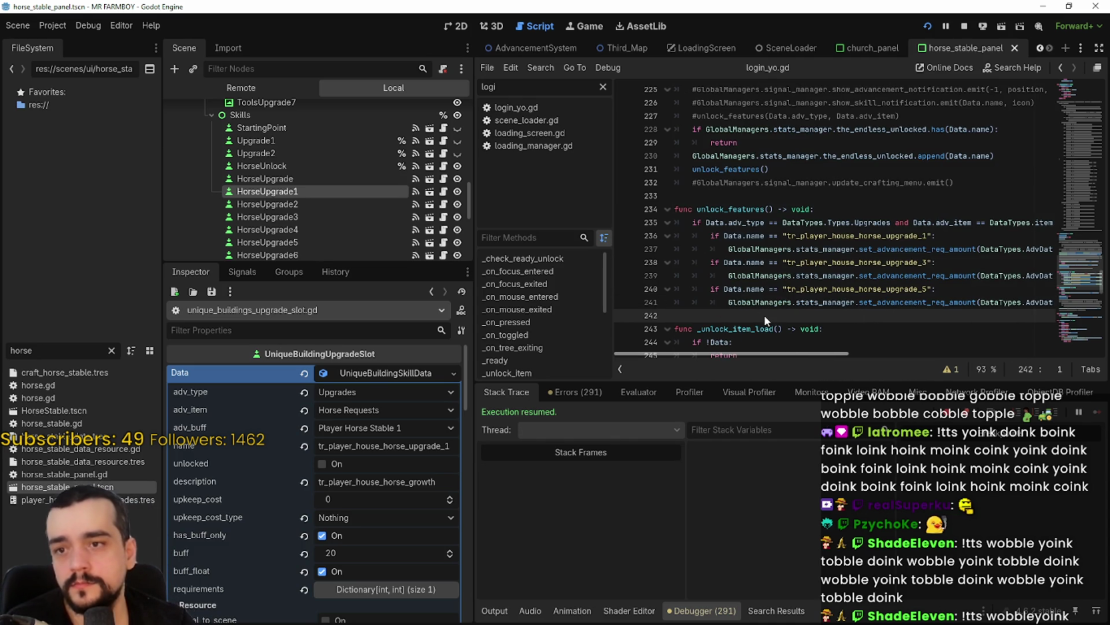
Add a breakpoint on line 240 inside unlock_features
scroll(814, 334, up, 1)
mouse_move(854, 353)
mouse_down()
mouse_move(1044, 362)
mouse_move(823, 325)
mouse_up()
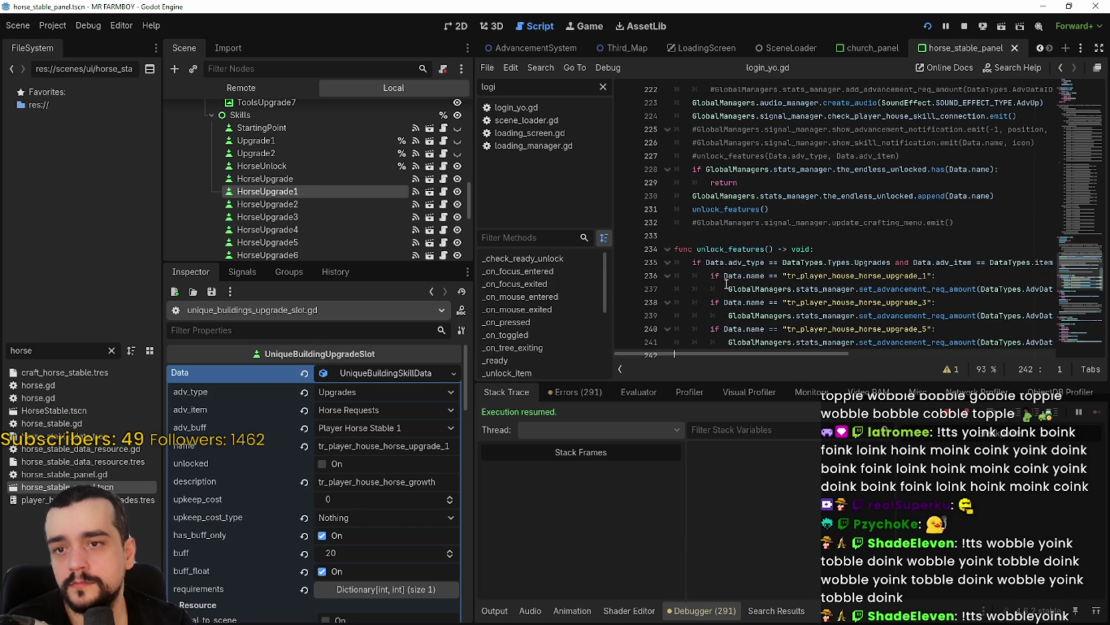
scroll(726, 283, up, 2)
scroll(726, 284, down, 4)
click(863, 182)
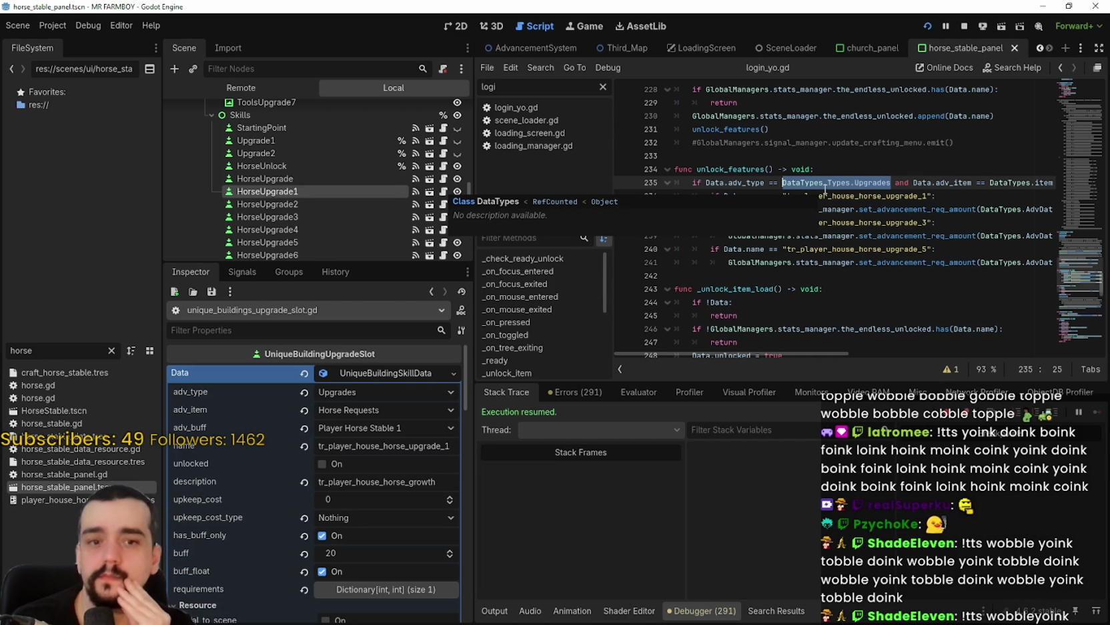
click(849, 166)
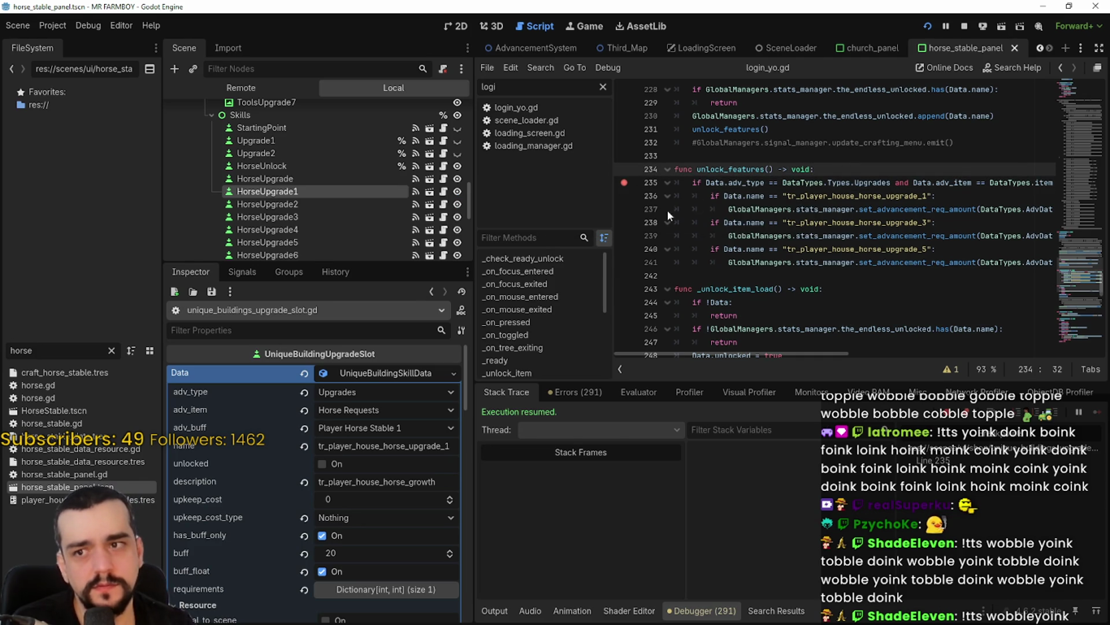
click(624, 249)
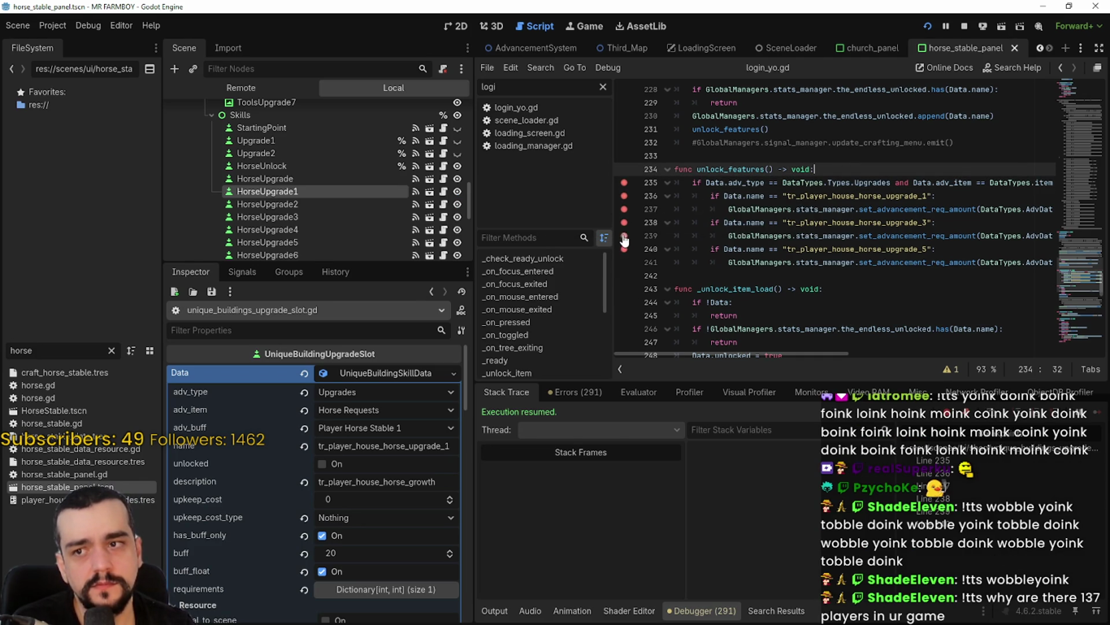
click(908, 302)
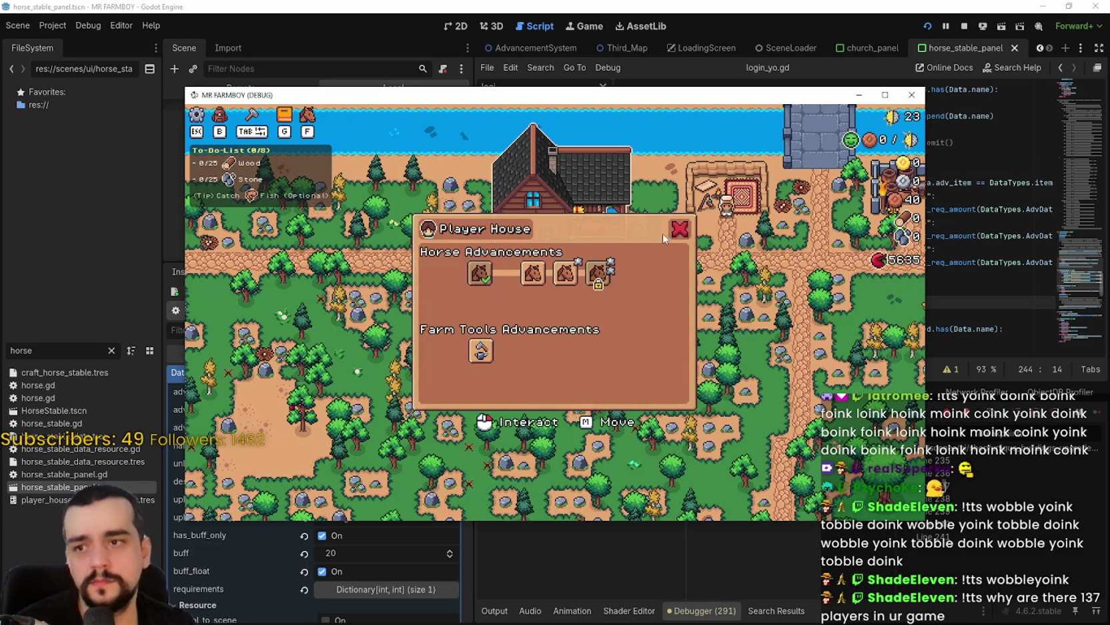
Quit the running MR FARMBOY game from its pause menu and relaunch the project
key(Escape)
click(598, 398)
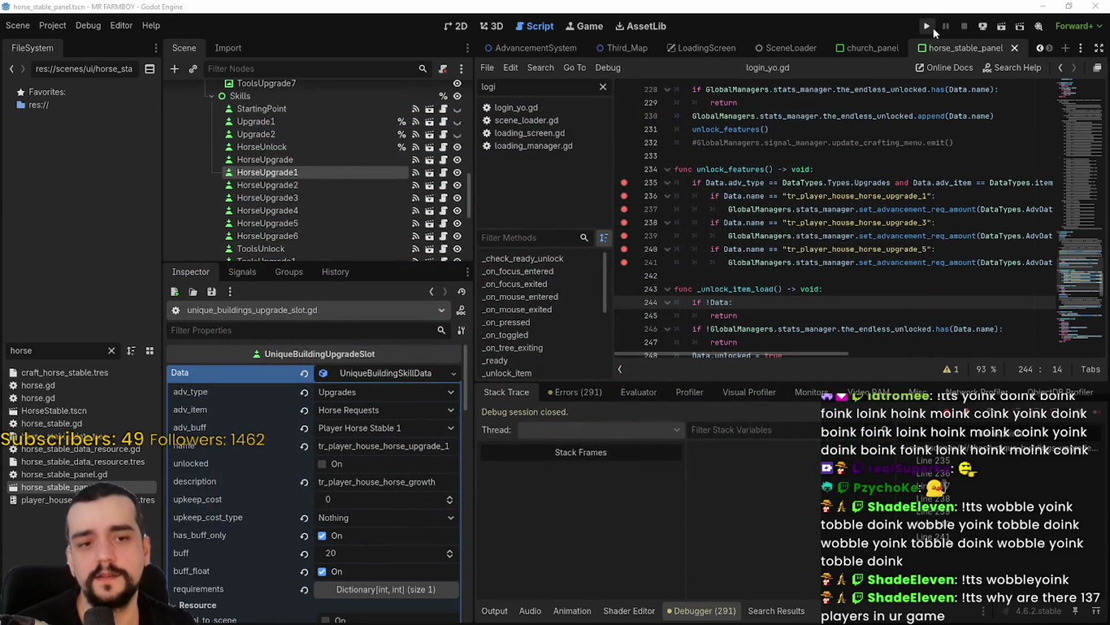
click(930, 28)
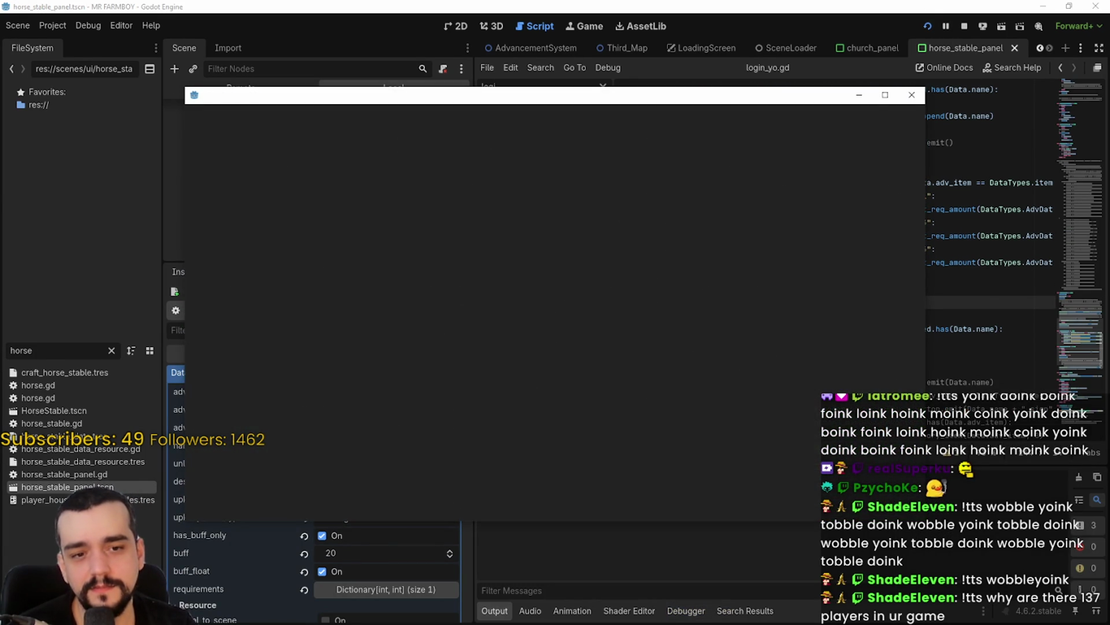
key(alt+Tab)
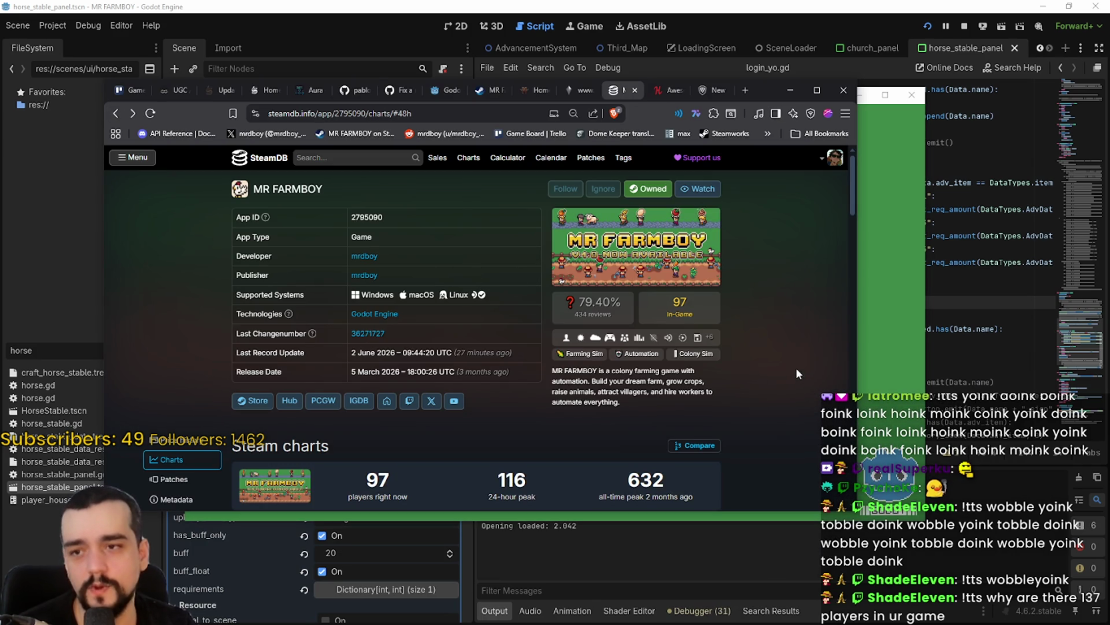
Check SteamDB's 48h chart peak of 116 players, then open a save slot in the game
scroll(774, 352, down, 3)
scroll(694, 364, up, 1)
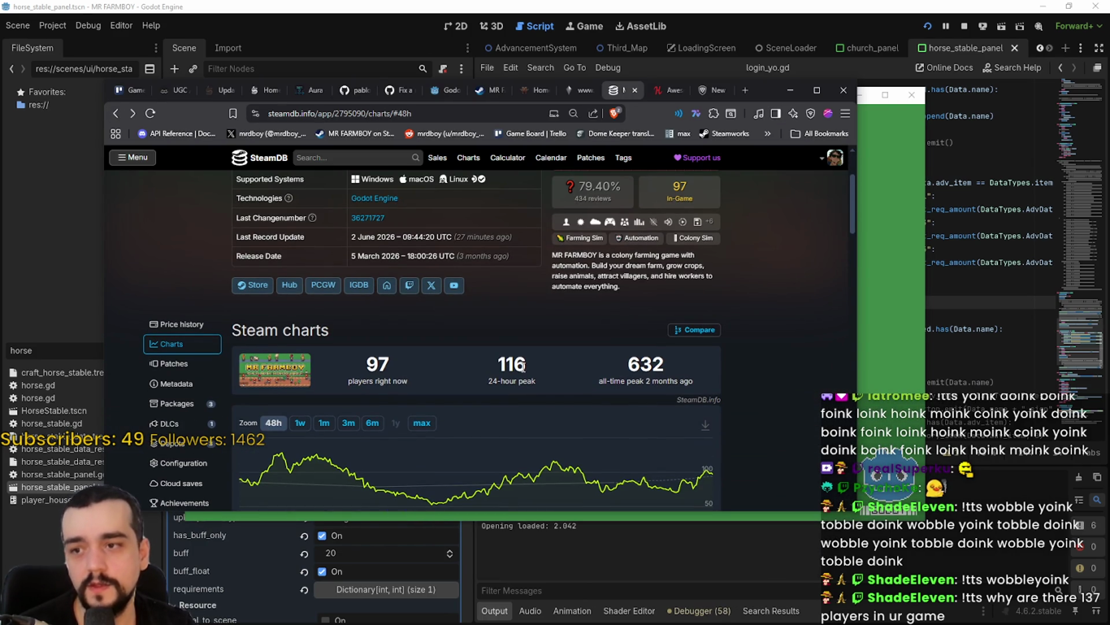
mouse_move(556, 462)
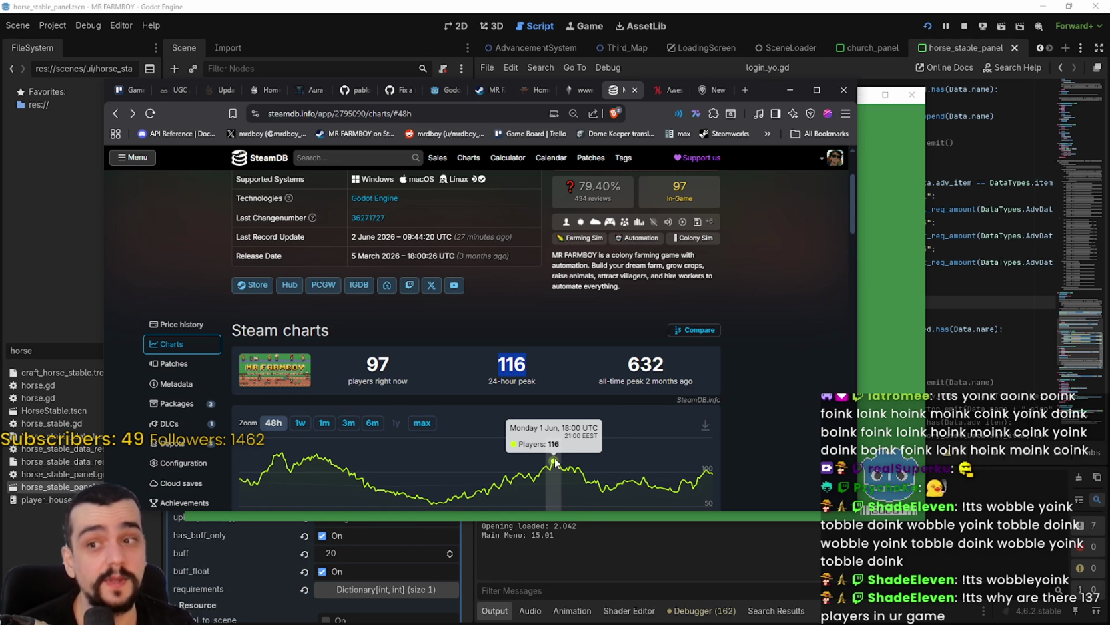
click(886, 237)
click(586, 300)
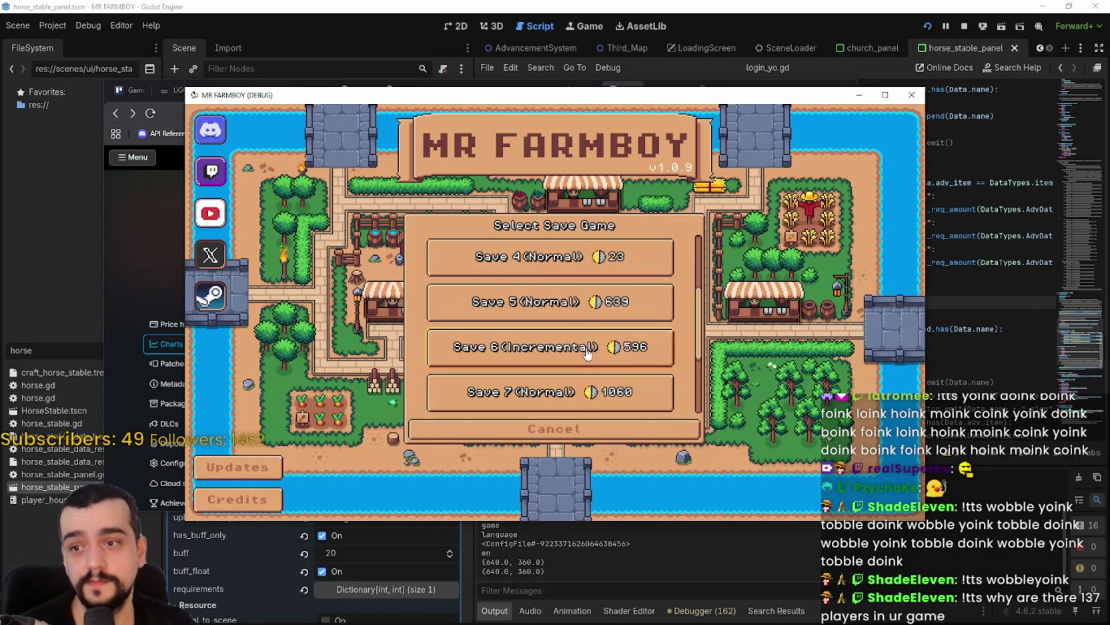
Load Save 4 in MR FARMBOY and switch back to the Godot editor
click(471, 265)
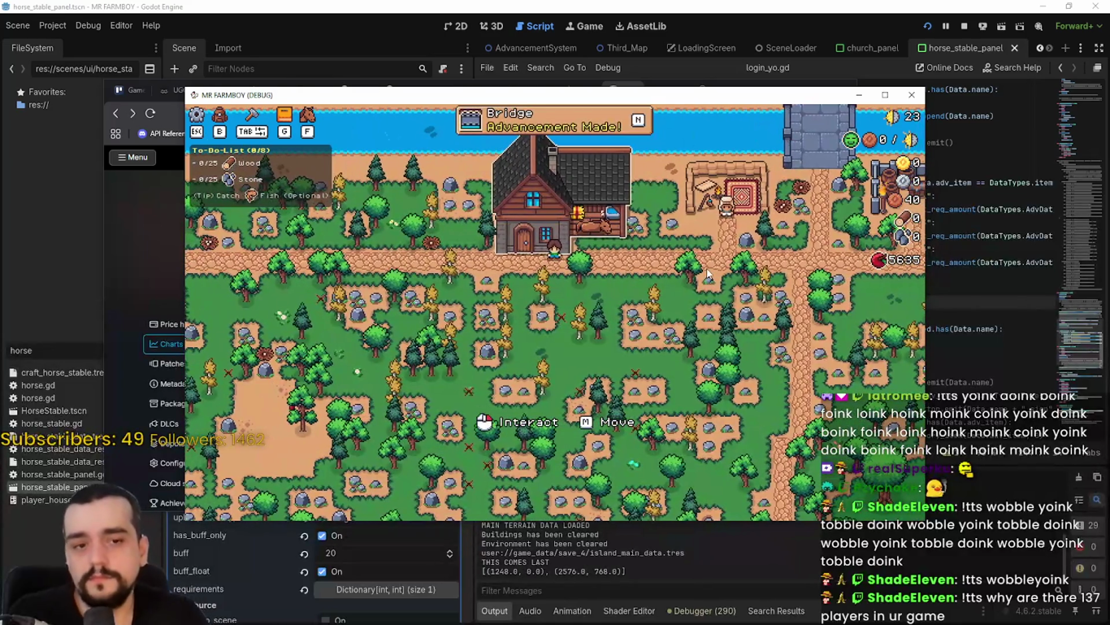
key(alt+Tab)
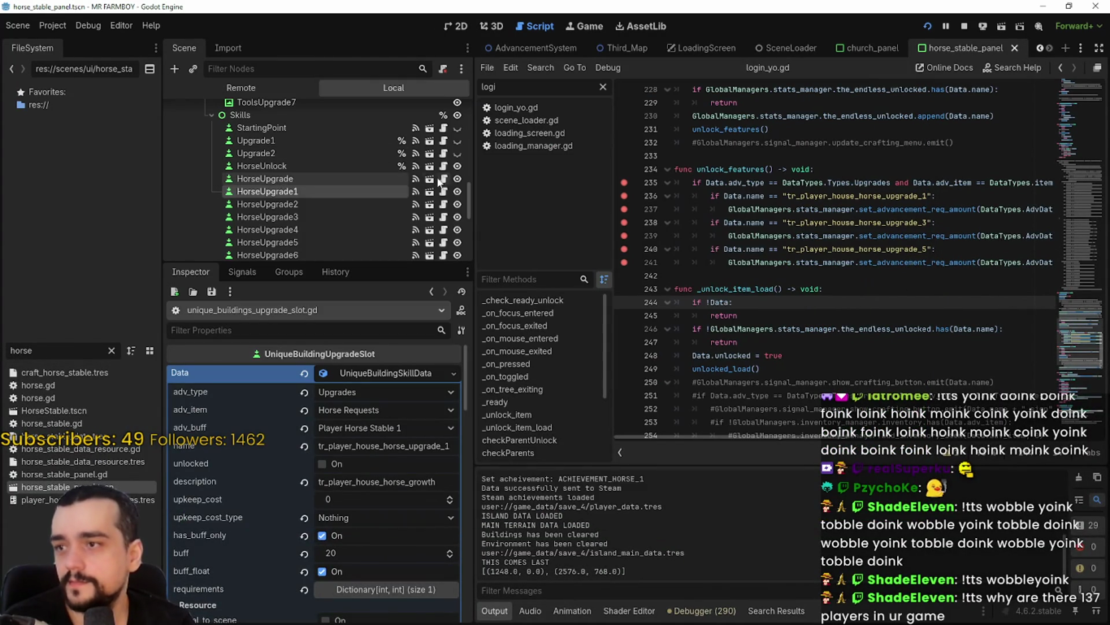
Breakpoint line 252 of player_house_upgrade_slot.gd, restart the game, and load Save 4 (Normal)
click(443, 166)
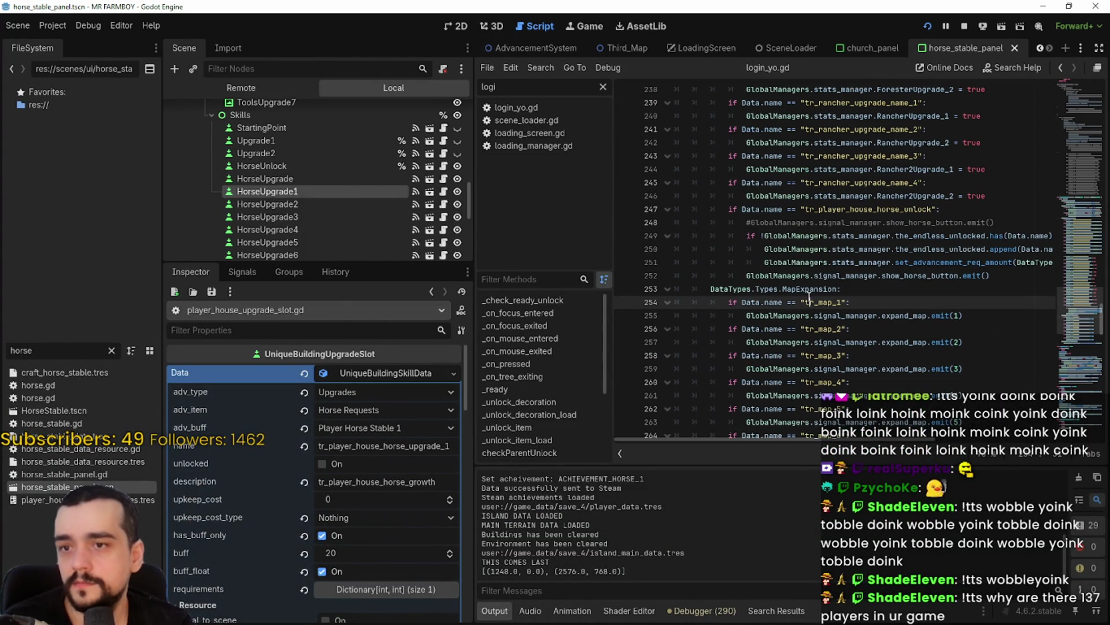
click(686, 273)
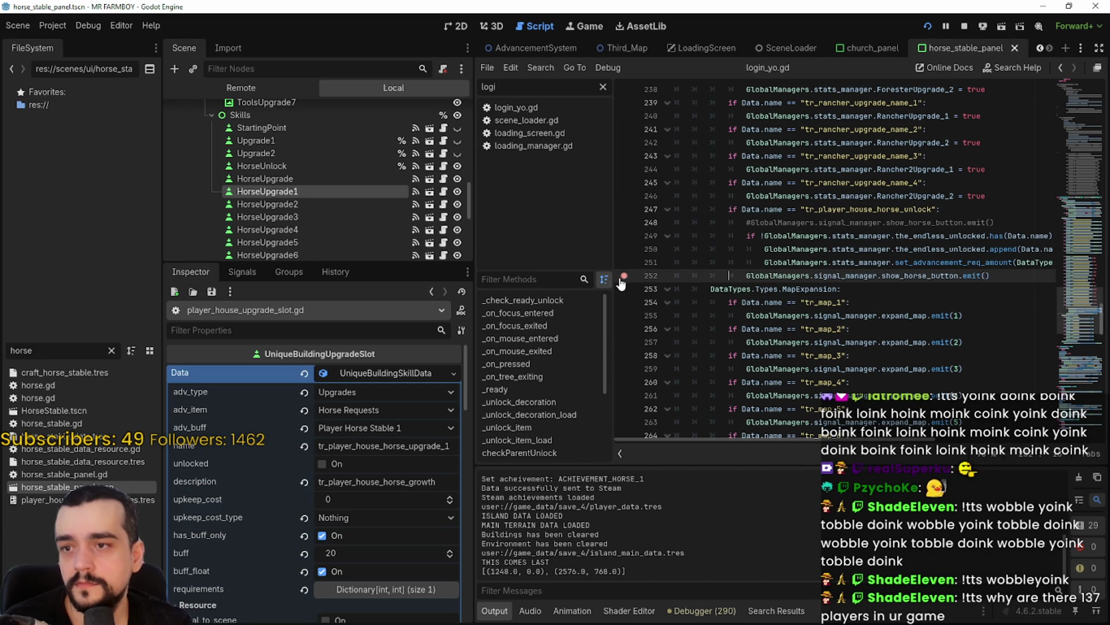
click(964, 27)
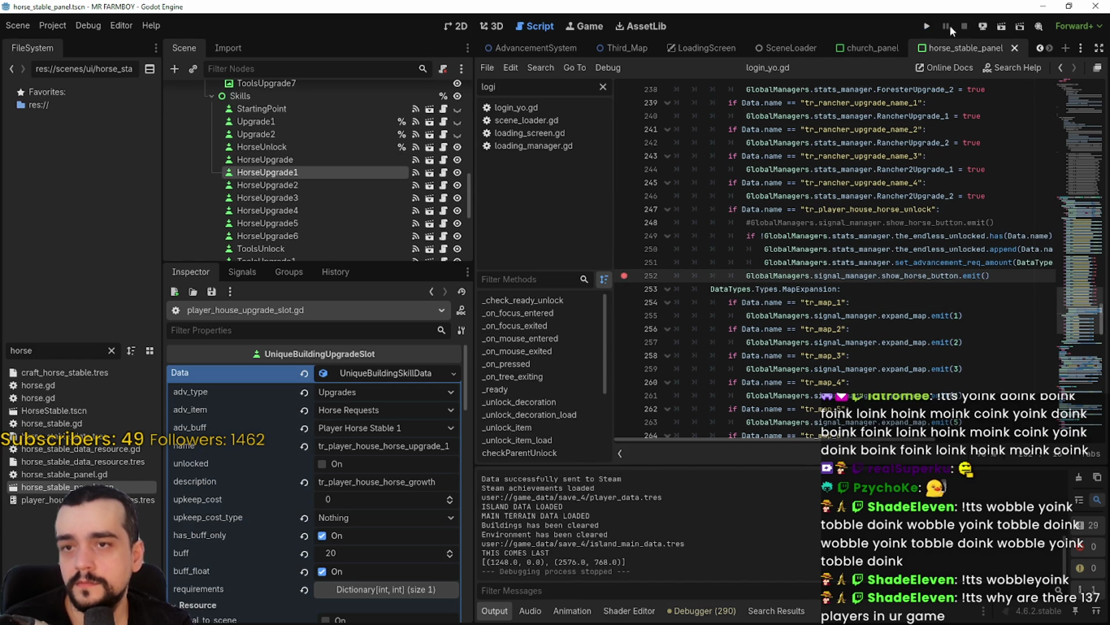
click(926, 27)
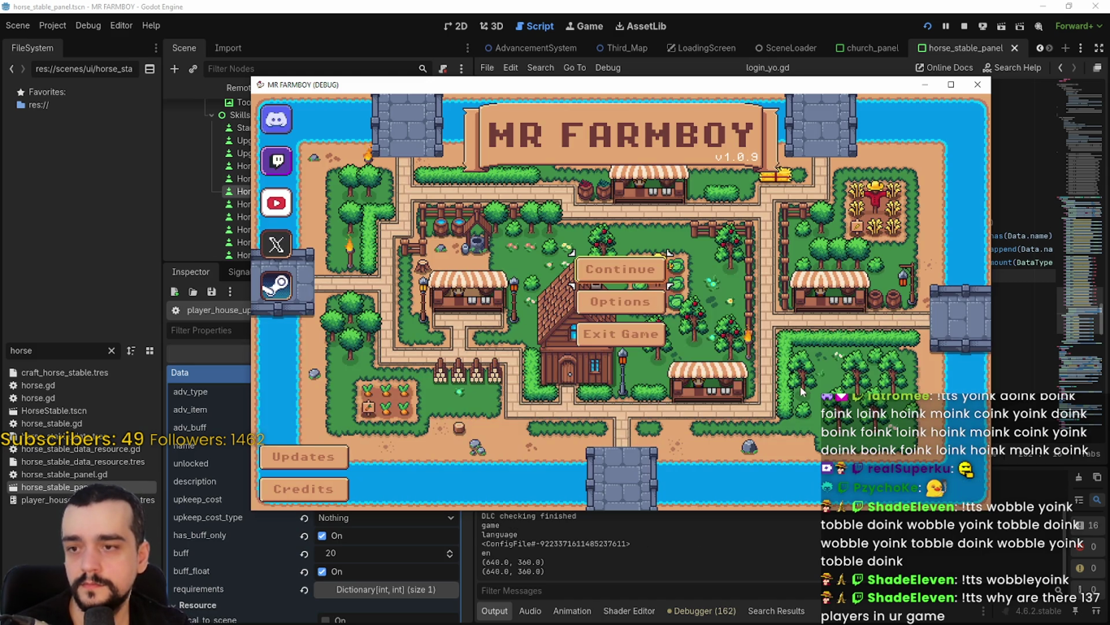
click(601, 293)
click(600, 357)
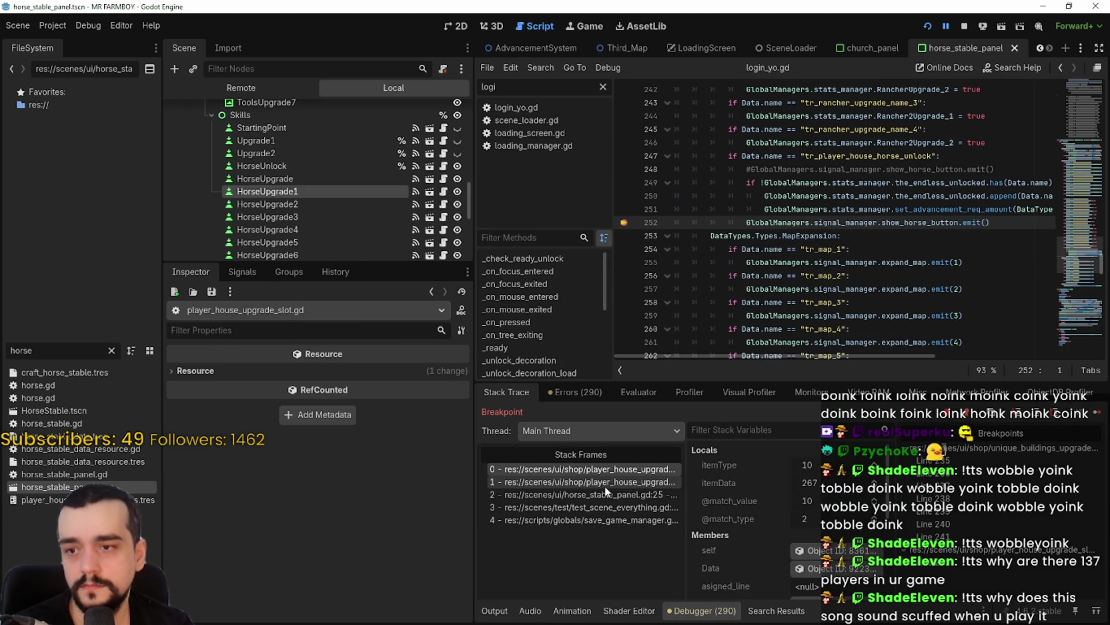
Follow the caller at line 341 and jump to the unlock_features definition
click(580, 481)
scroll(766, 254, down, 2)
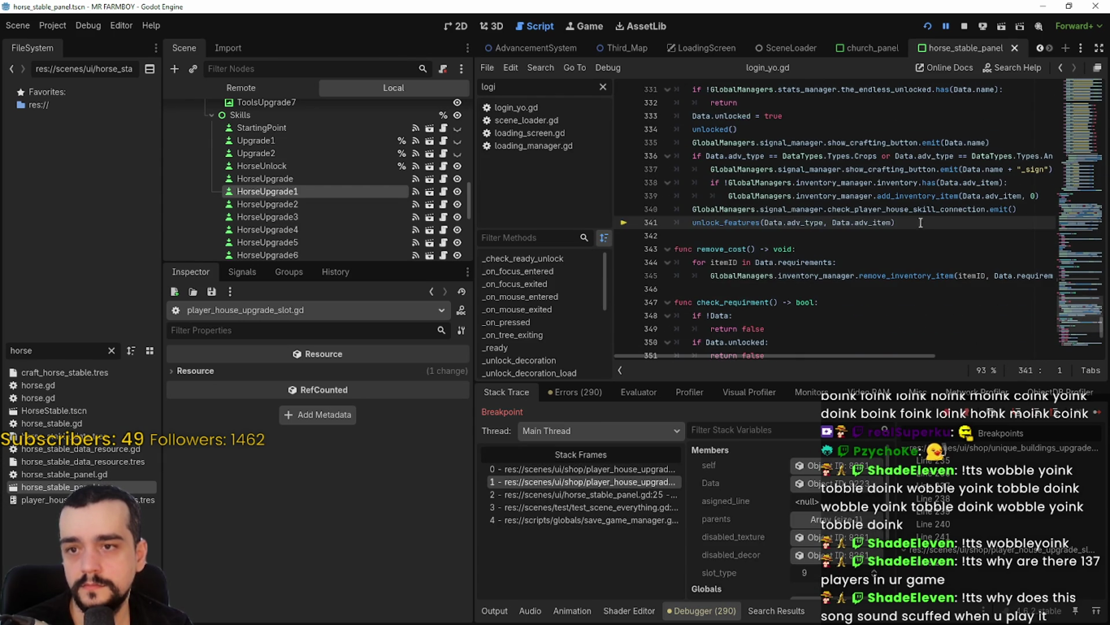
drag(895, 222, 701, 222)
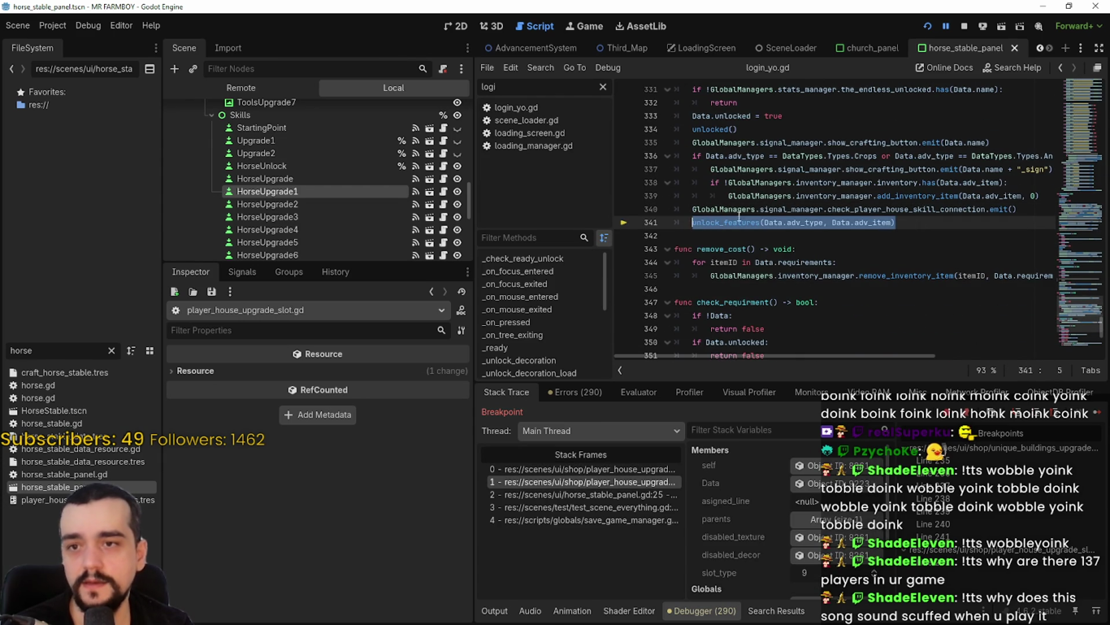
right_click(733, 220)
click(777, 292)
click(734, 222)
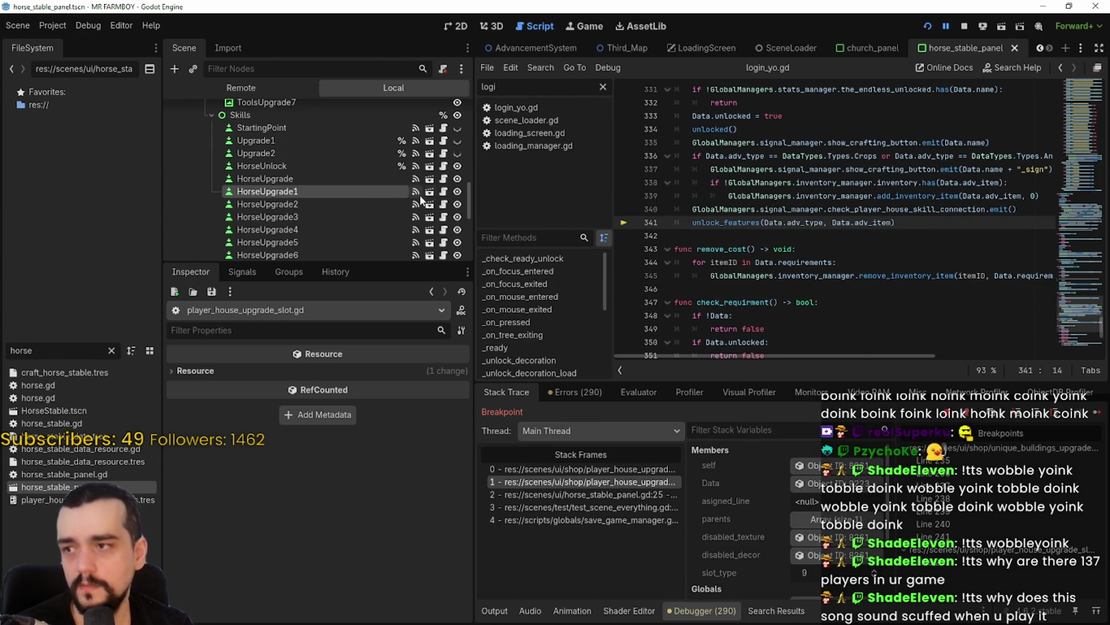
ctrl+click(734, 222)
scroll(697, 242, up, 3)
double_click(697, 241)
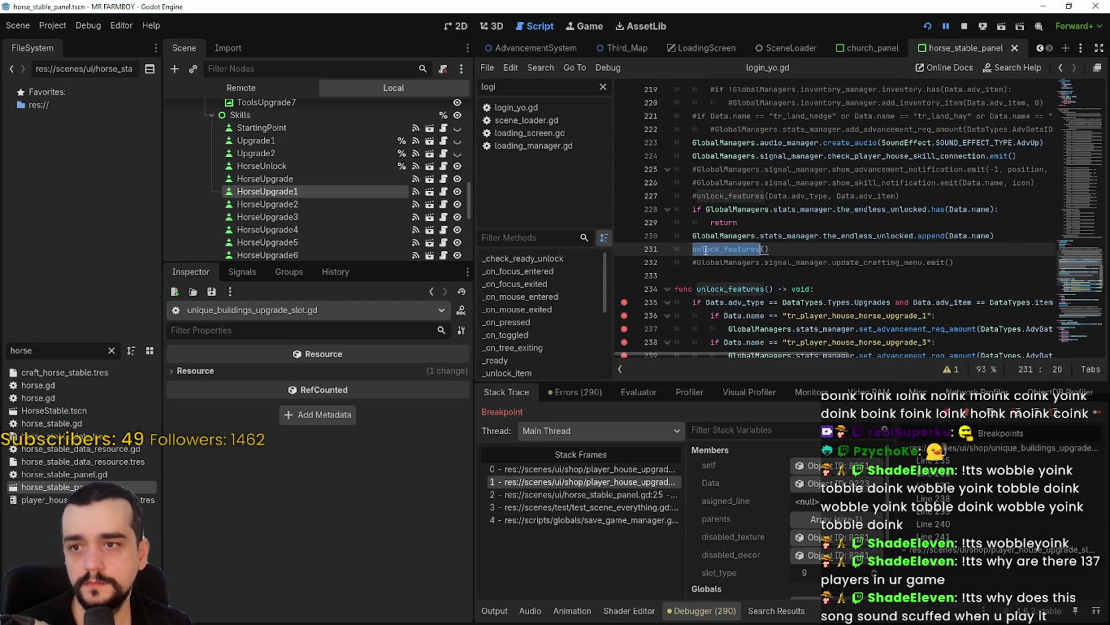
Locate the unlocked_load call and open its definition at the locked.hide() line
scroll(701, 242, down, 7)
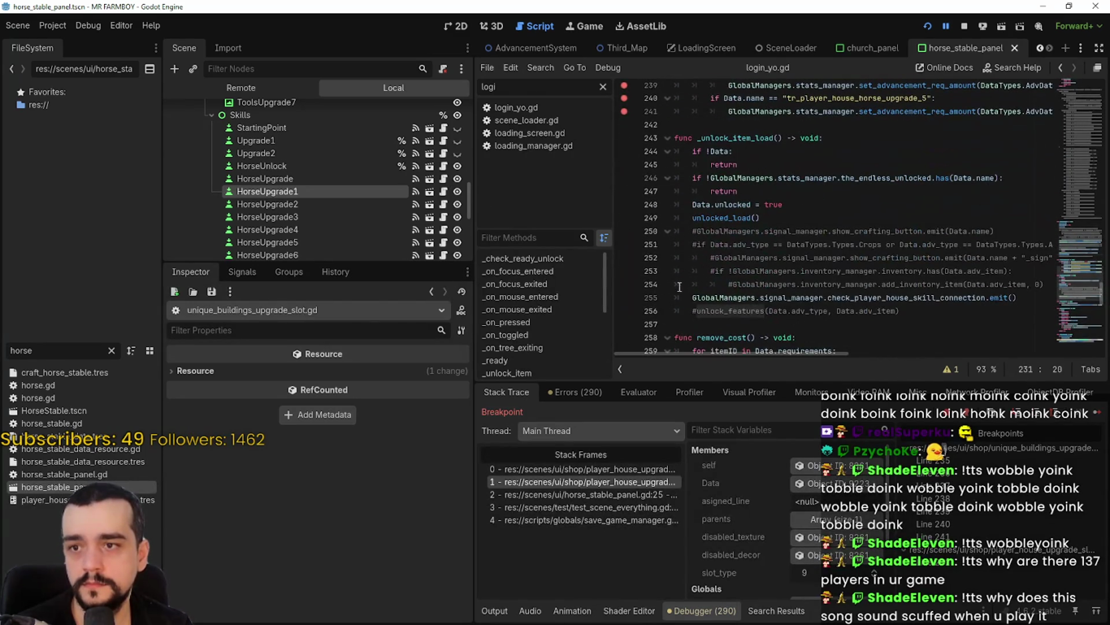
scroll(726, 240, up, 8)
scroll(708, 128, down, 8)
double_click(726, 219)
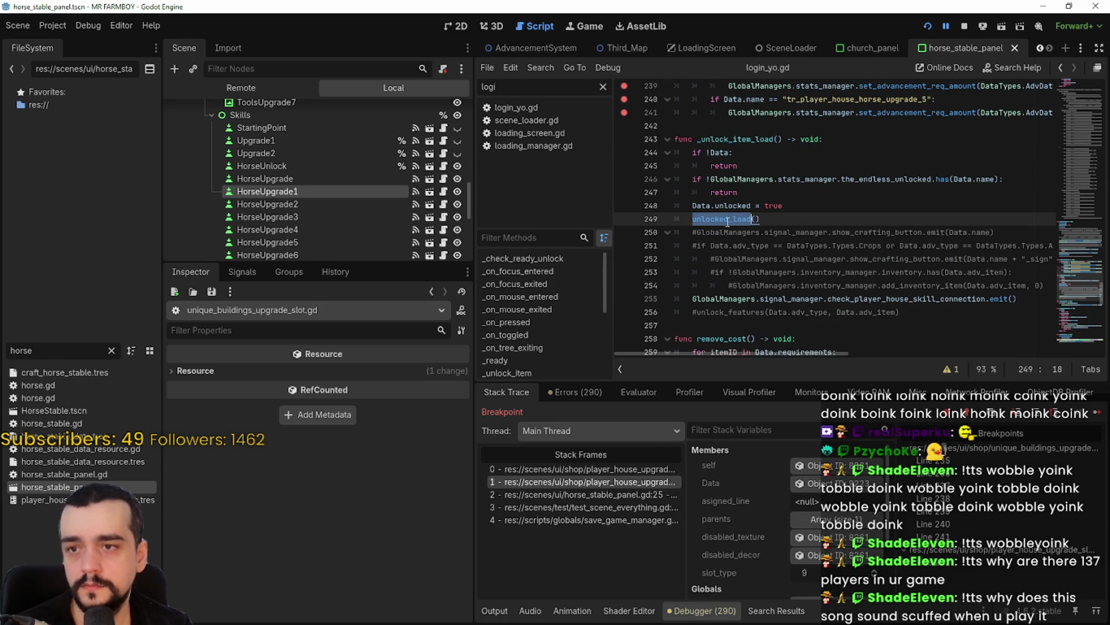
scroll(728, 219, down, 1)
right_click(722, 179)
click(765, 362)
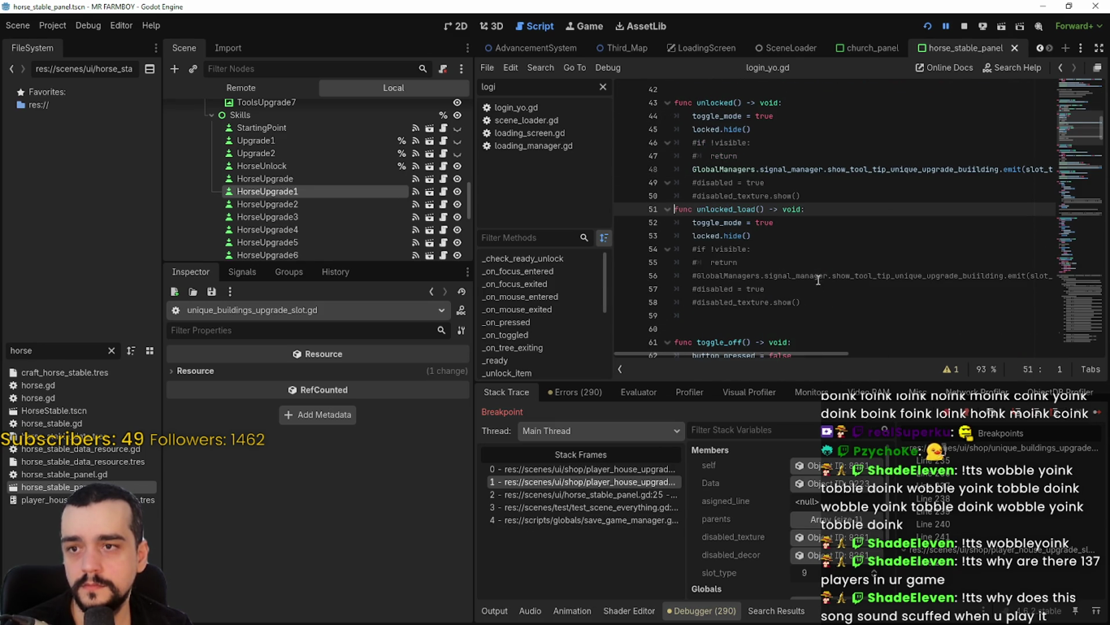
key(Down)
key(Down)
key(End)
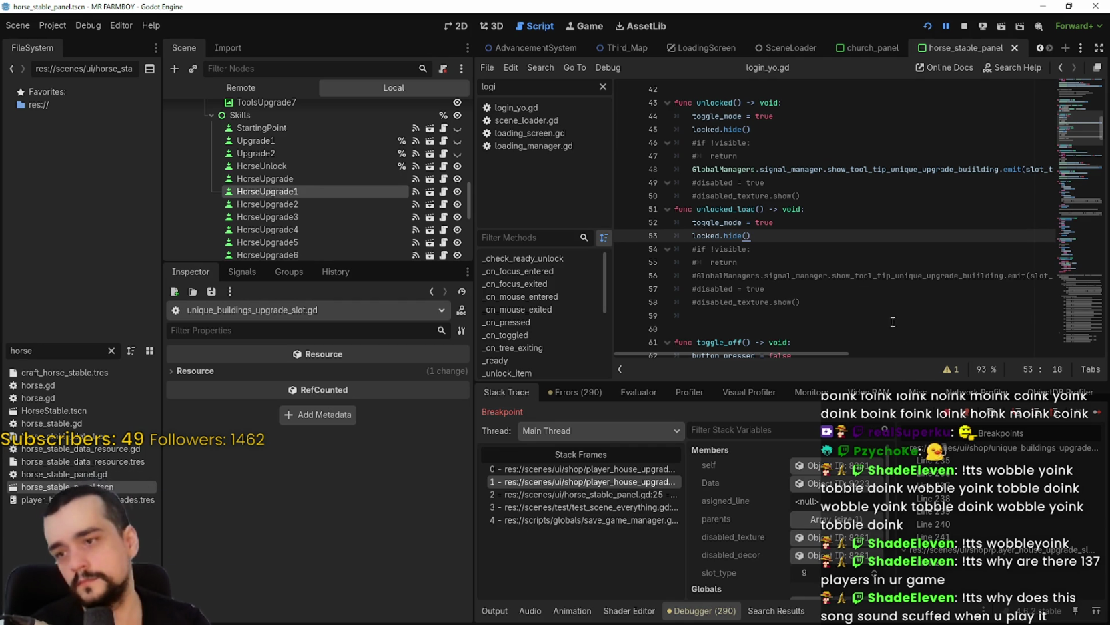
Review the breakpoint and caller frames' local values, then stop the running game
scroll(842, 246, up, 1)
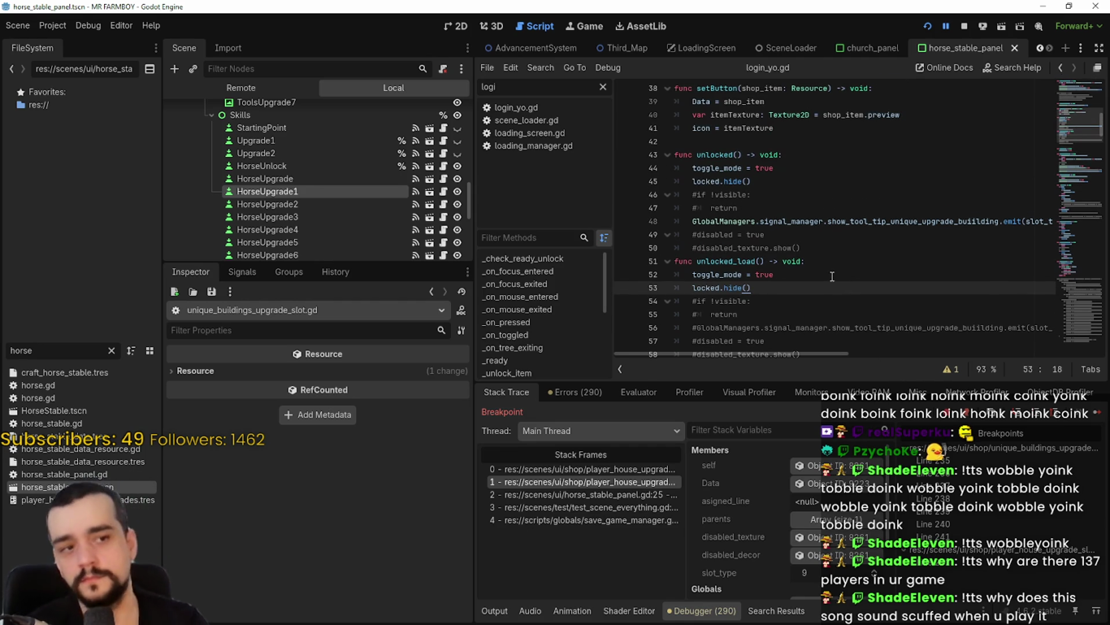
scroll(808, 283, up, 3)
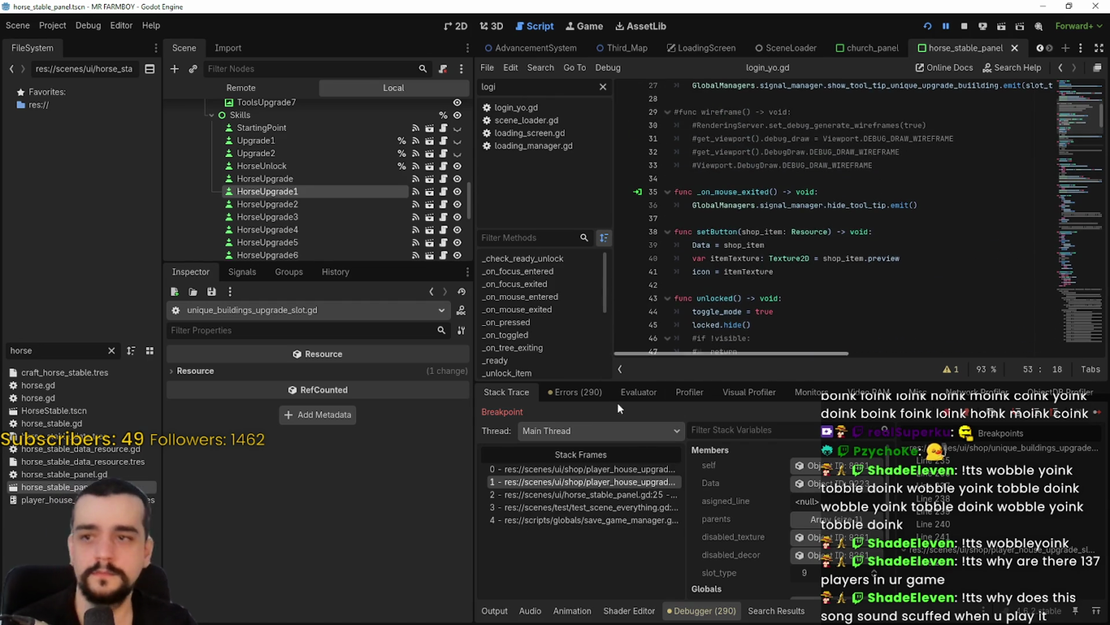
click(586, 469)
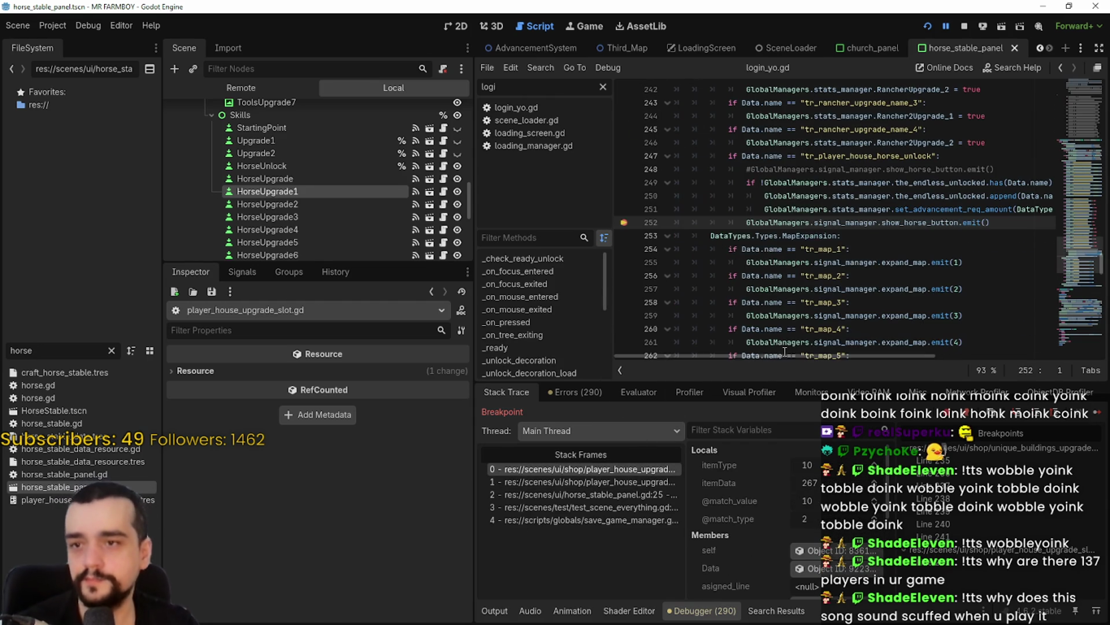
click(636, 482)
click(786, 236)
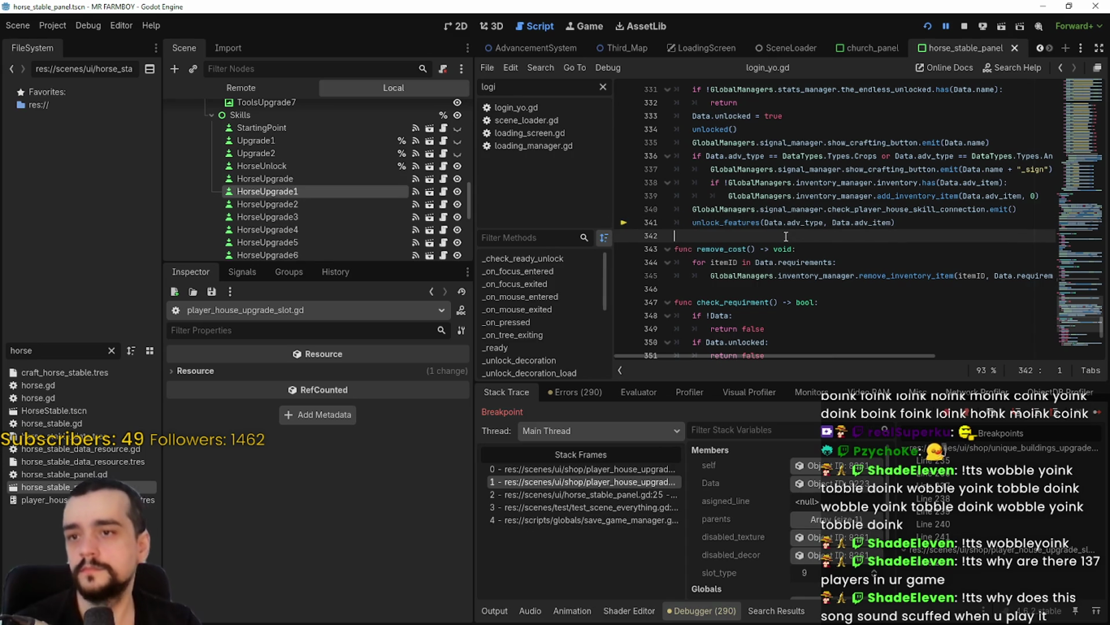
scroll(781, 240, up, 1)
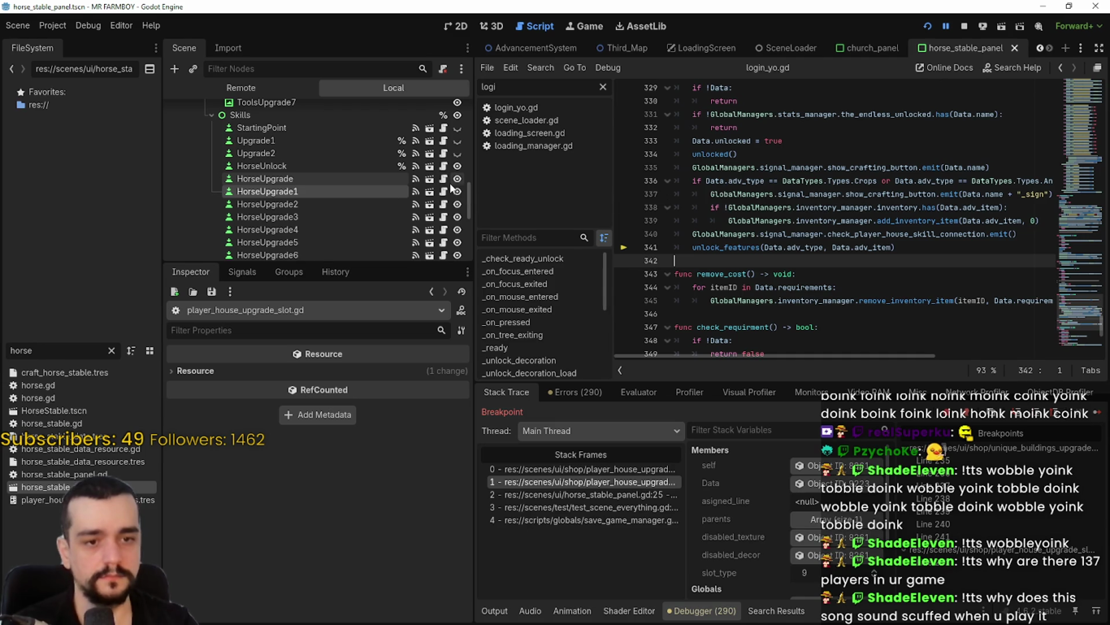
click(964, 26)
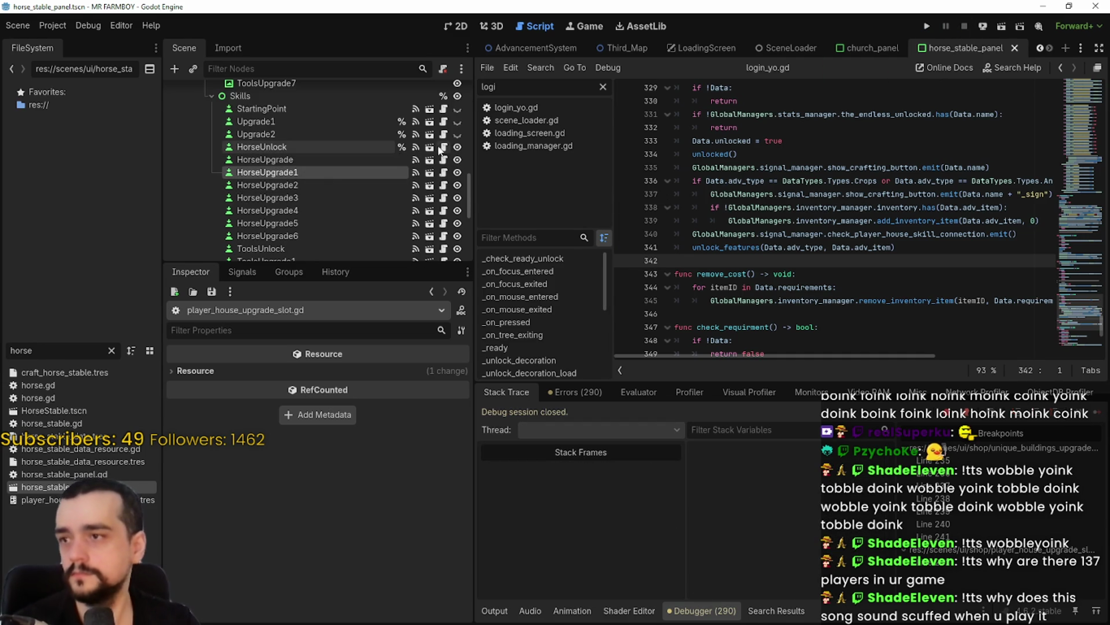
click(443, 173)
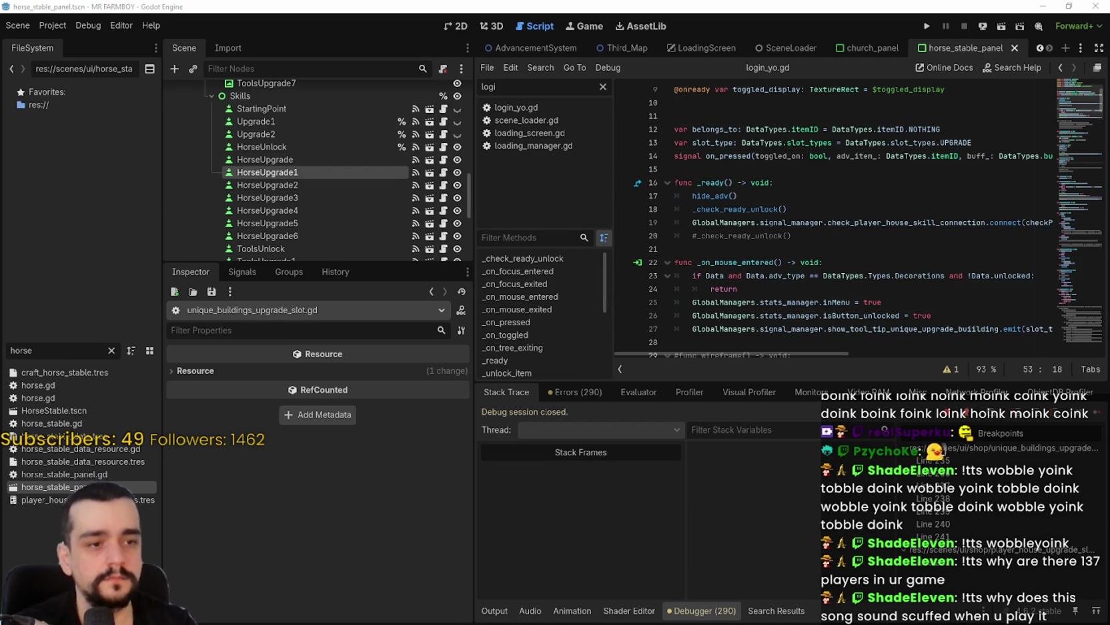
key(alt+Tab)
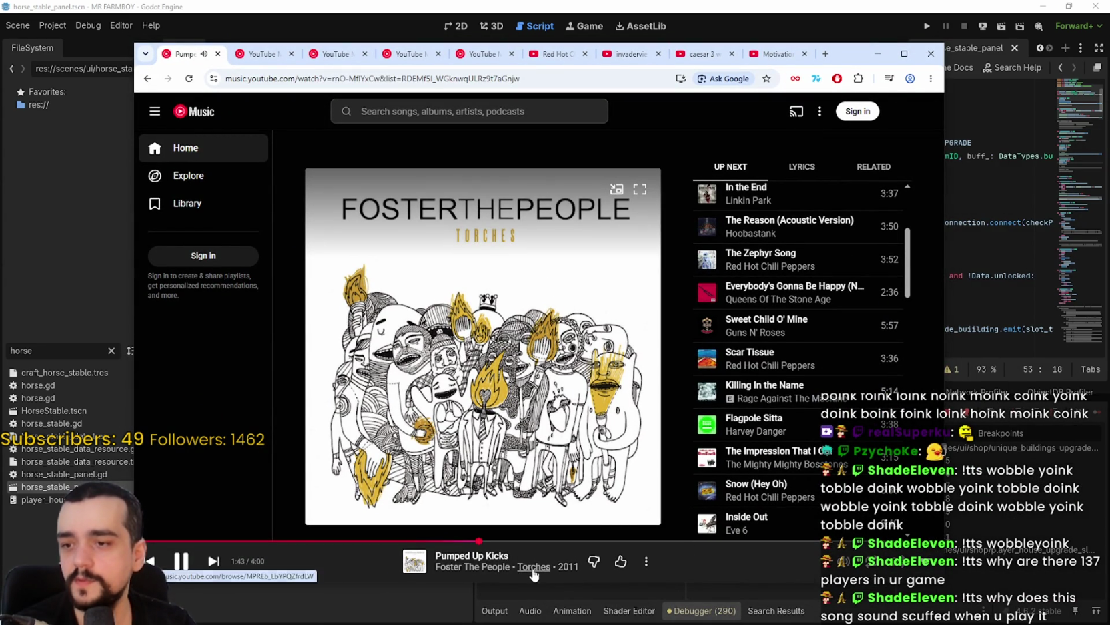
click(878, 54)
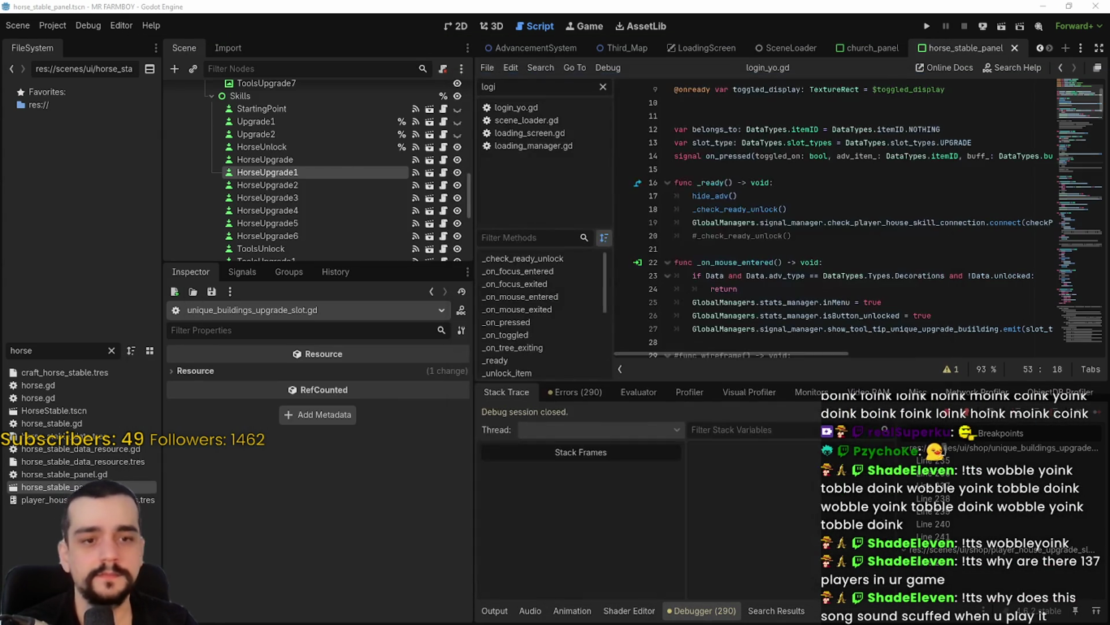
click(801, 244)
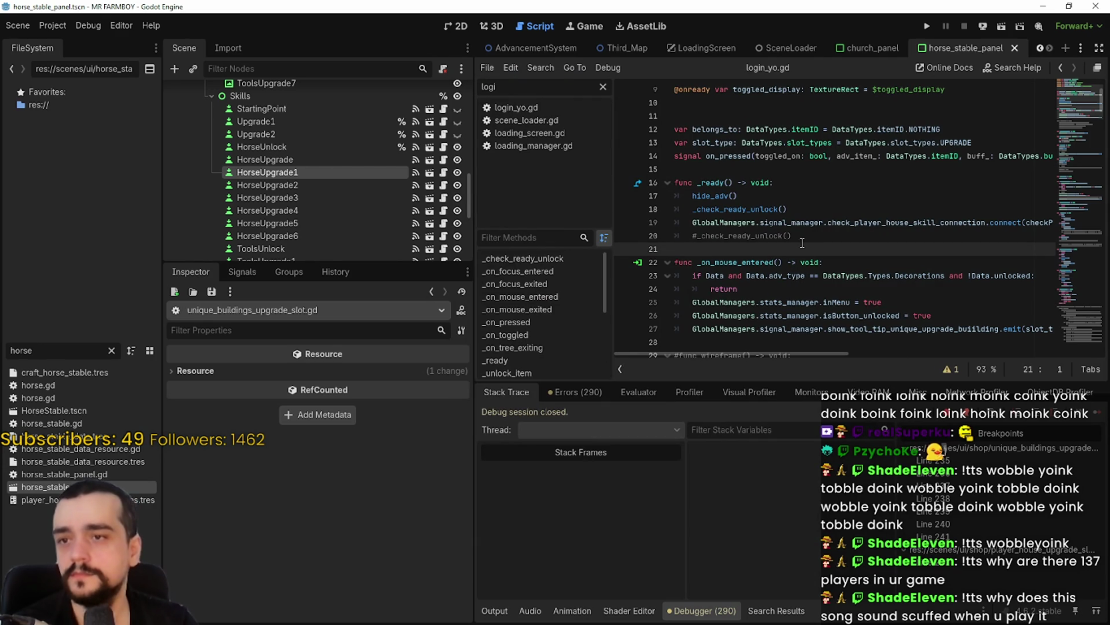
double_click(751, 210)
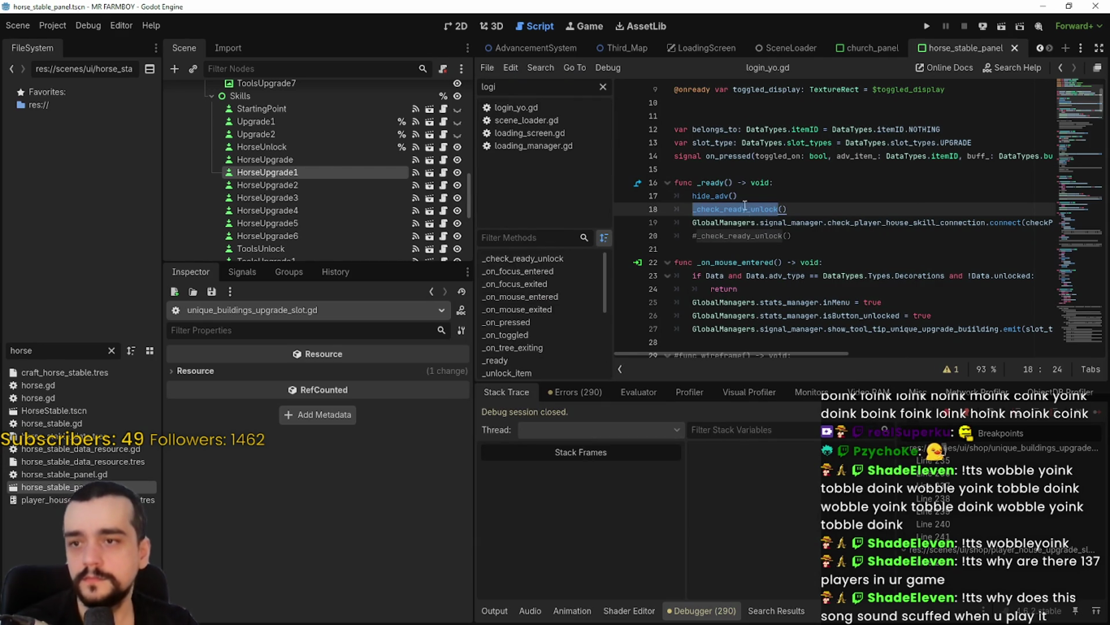
right_click(745, 207)
click(770, 447)
scroll(760, 264, up, 1)
scroll(750, 260, down, 1)
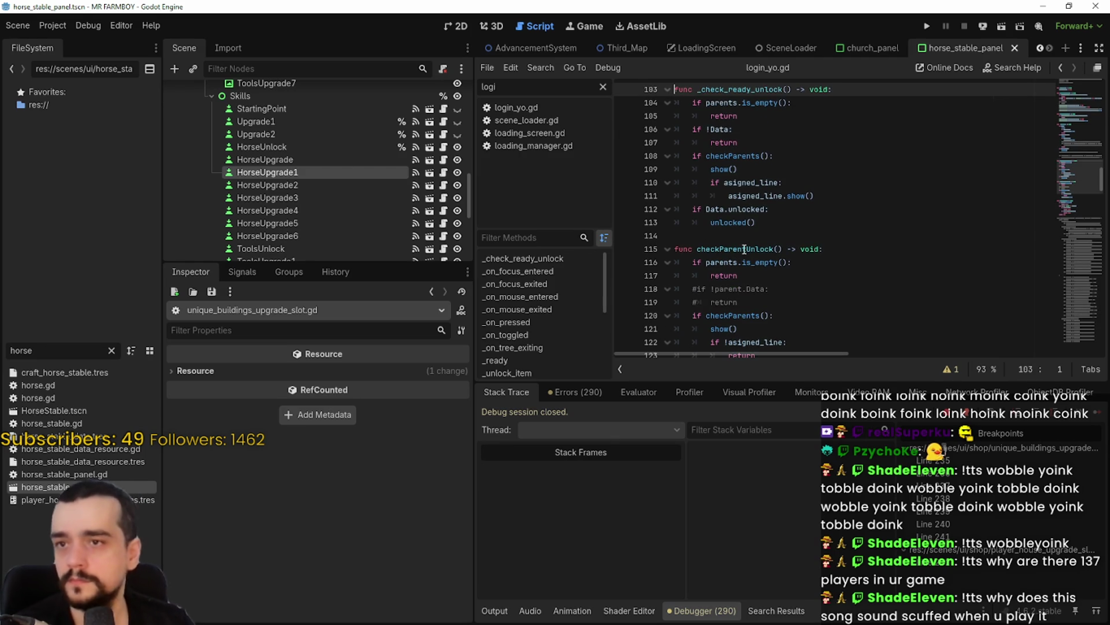
scroll(745, 248, down, 15)
mouse_move(1082, 208)
mouse_down()
mouse_move(1081, 280)
mouse_move(1078, 259)
mouse_move(1066, 269)
mouse_up()
click(719, 216)
double_click(738, 229)
right_click(776, 229)
scroll(759, 279, down, 5)
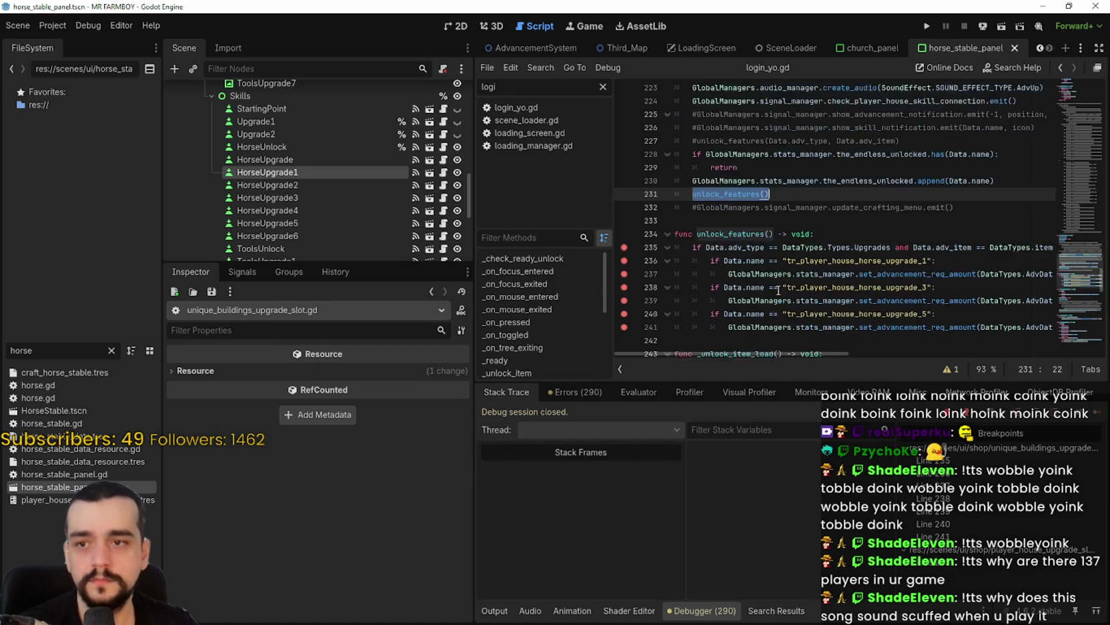
right_click(750, 230)
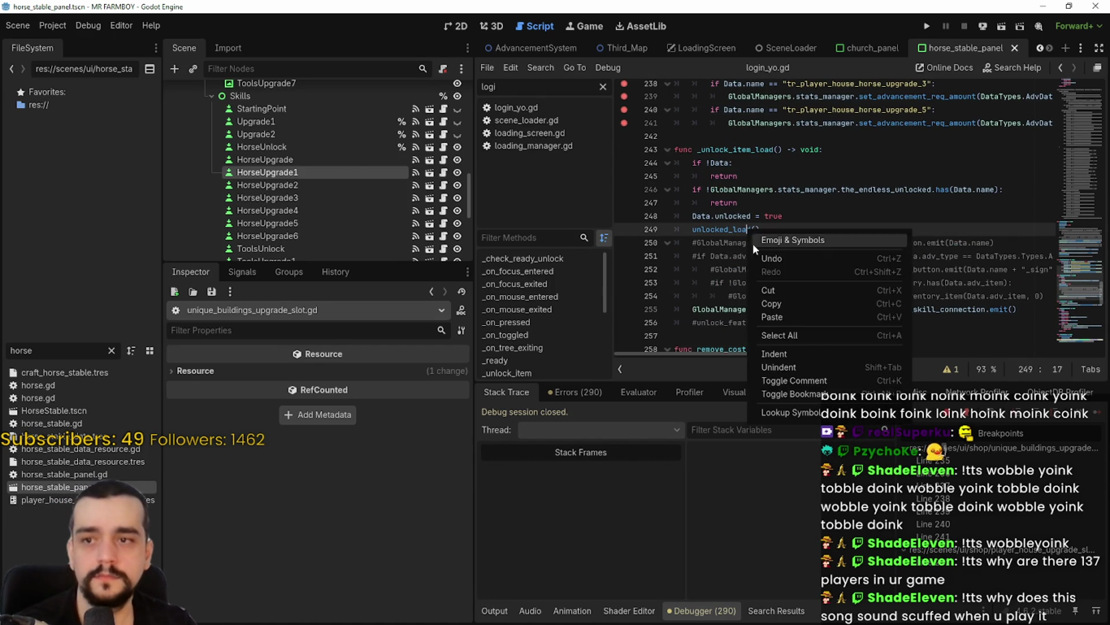
click(783, 413)
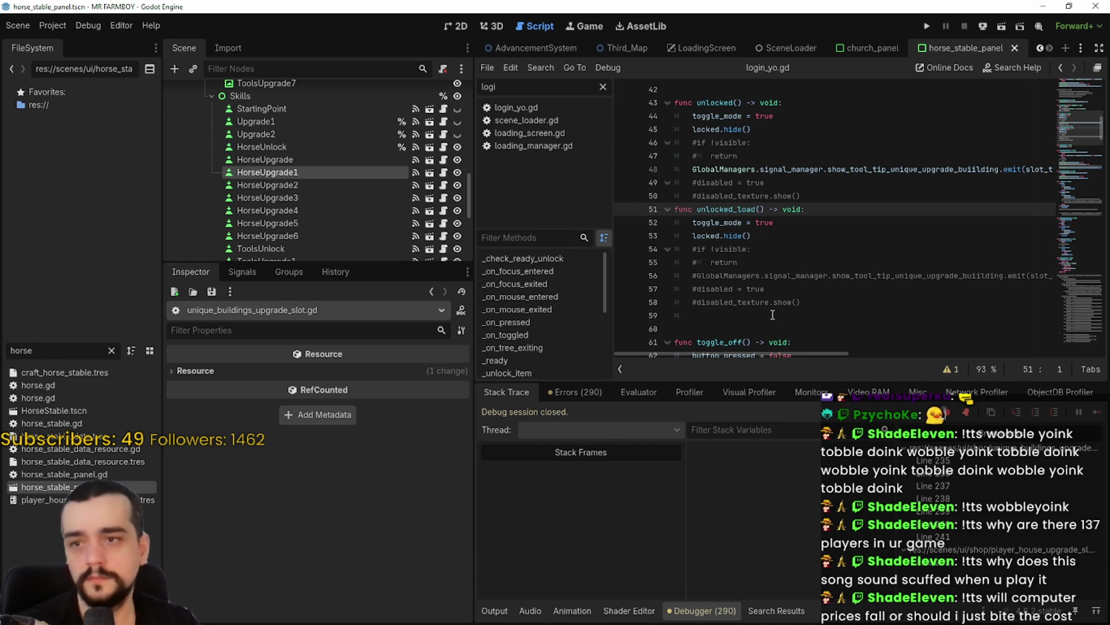
click(1060, 67)
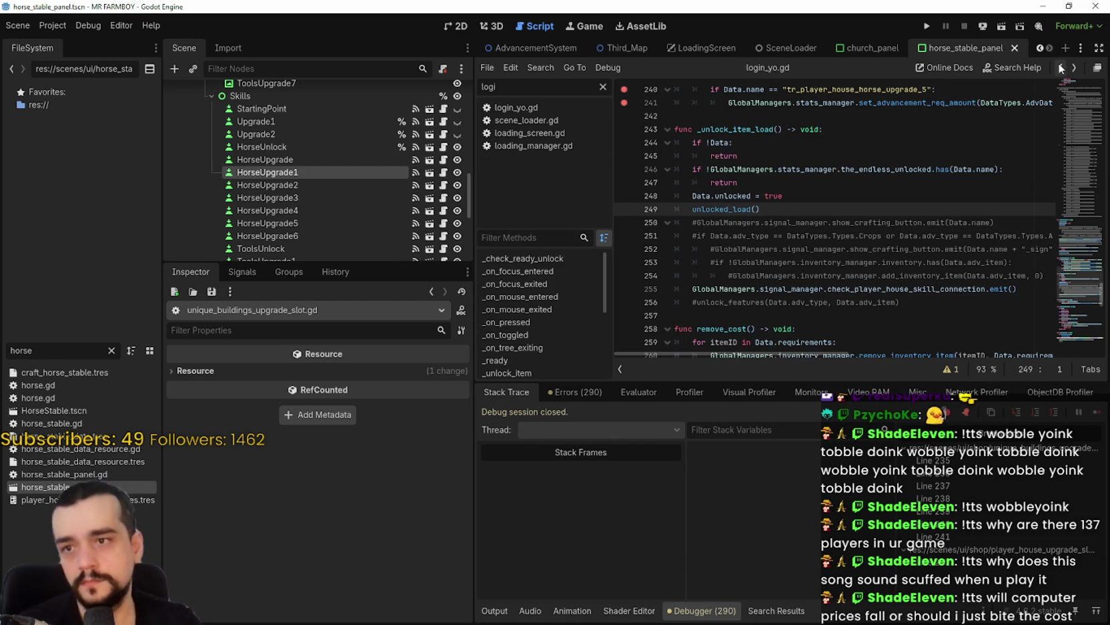
right_click(721, 222)
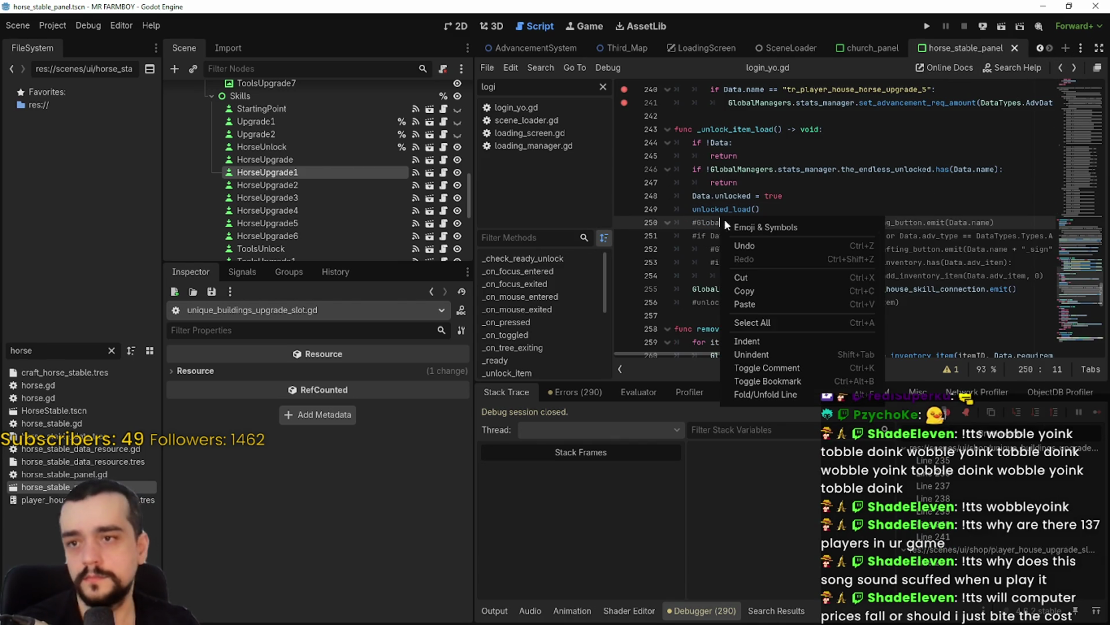
right_click(721, 209)
click(760, 380)
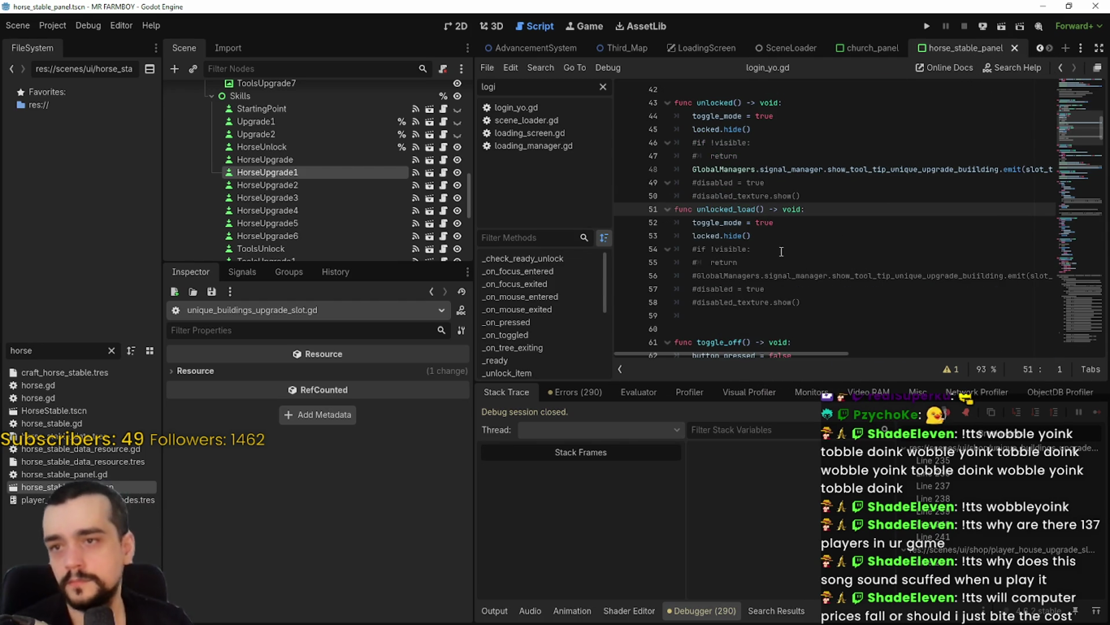
scroll(786, 294, up, 4)
scroll(786, 294, down, 2)
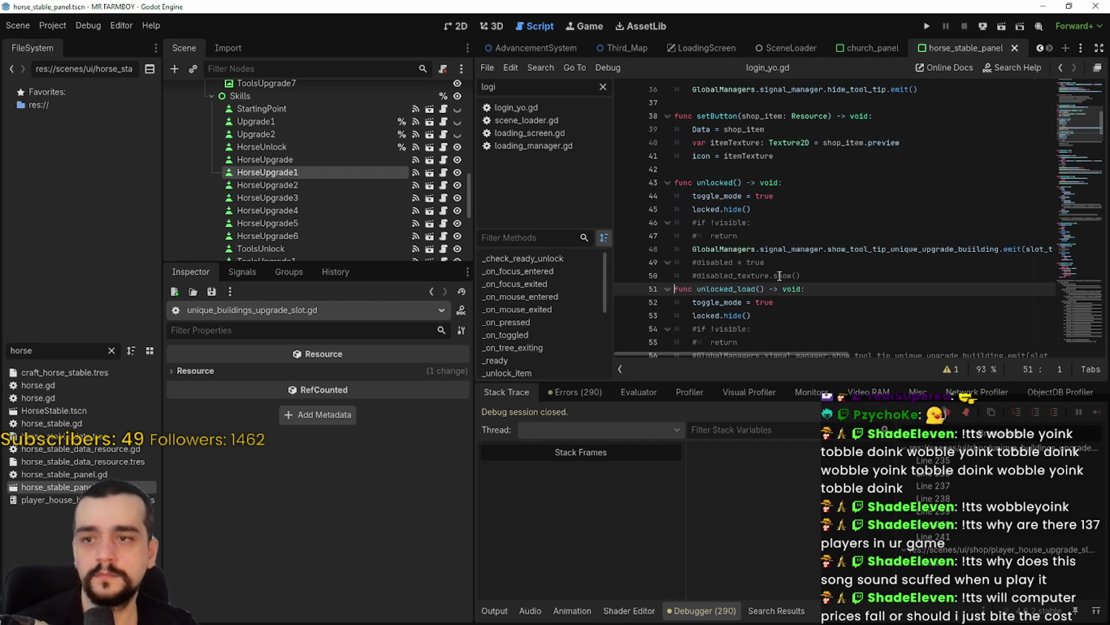
scroll(766, 296, up, 5)
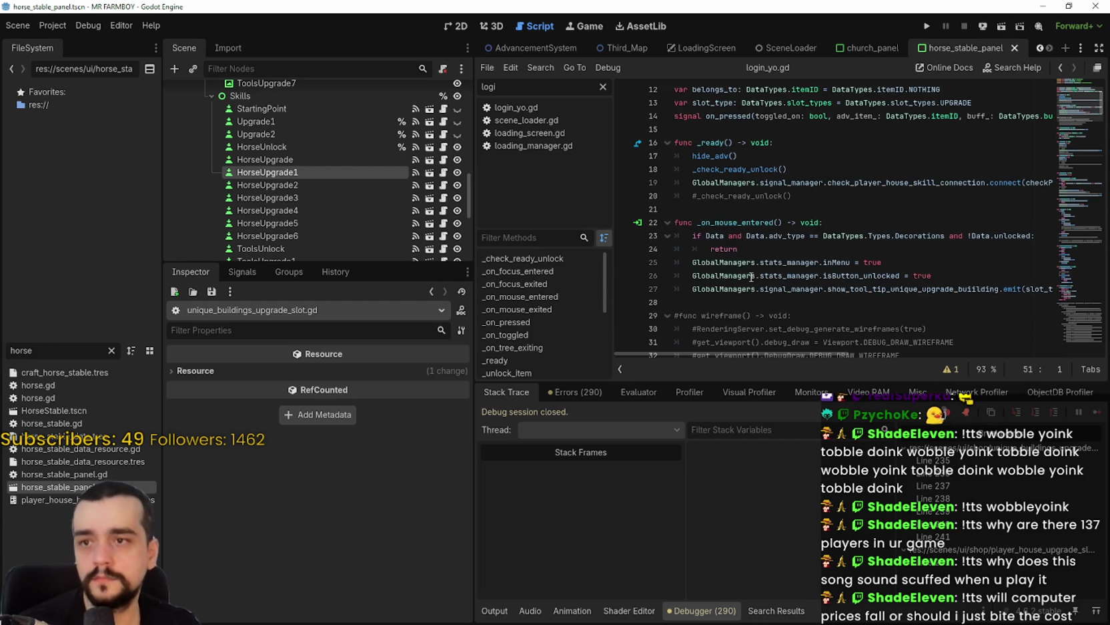
Add unlock_features() after line 256 in _unlock_item_load and save the script
click(1060, 66)
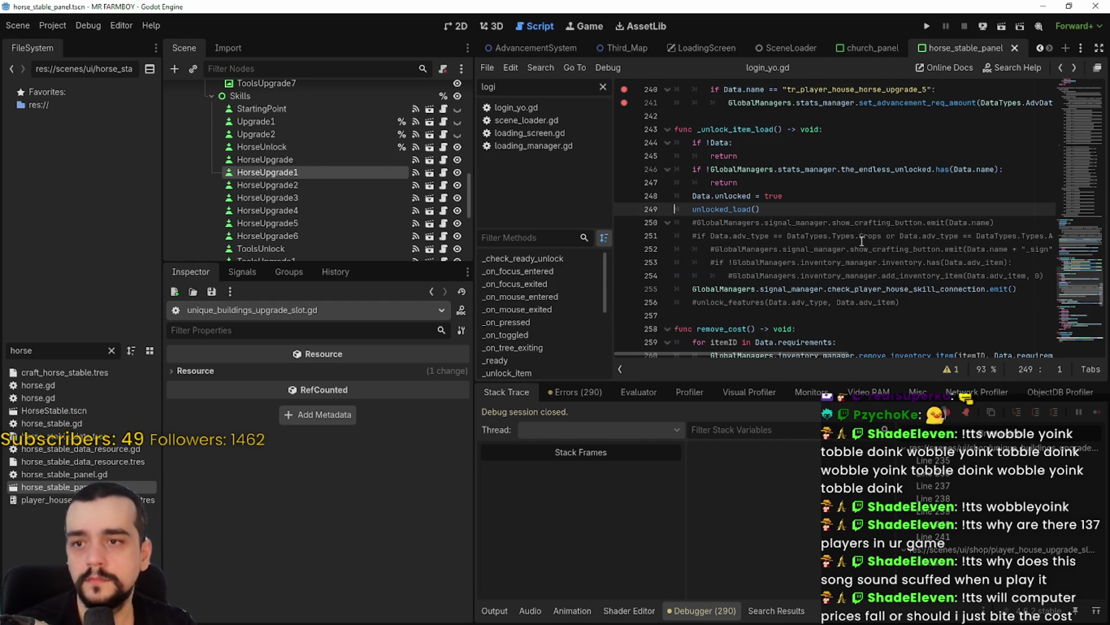
click(975, 303)
key(Return)
text(unlock_features())
key(ctrl+s)
Remove the breakpoints on lines 236–240 and relaunch MR FARMBOY
scroll(671, 199, up, 3)
click(625, 209)
click(625, 196)
click(625, 182)
click(625, 169)
click(625, 155)
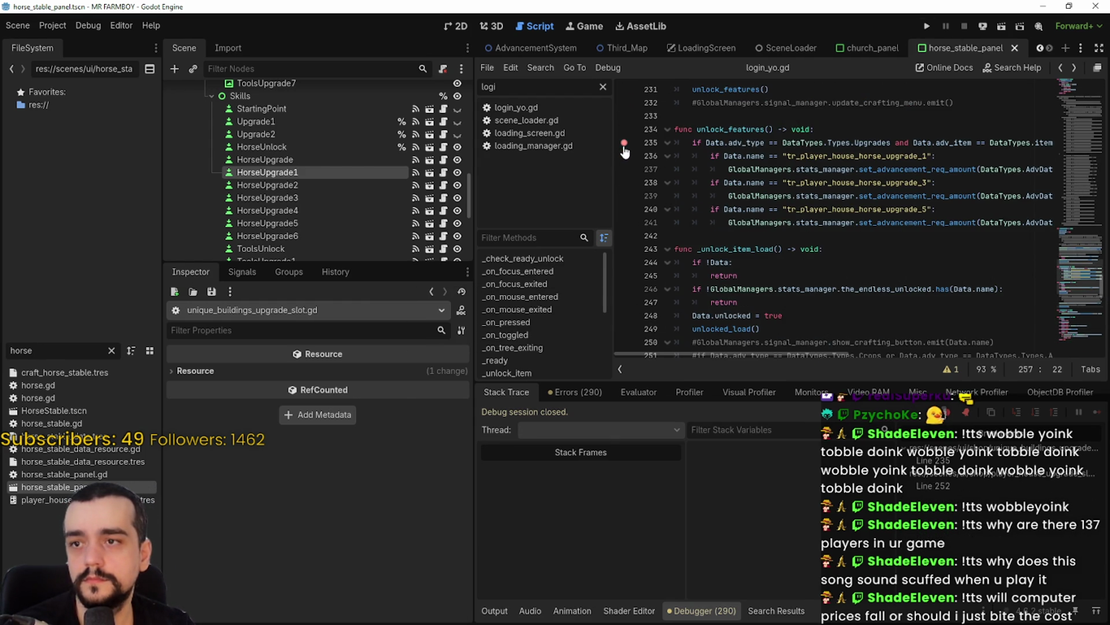
scroll(767, 173, down, 8)
click(769, 171)
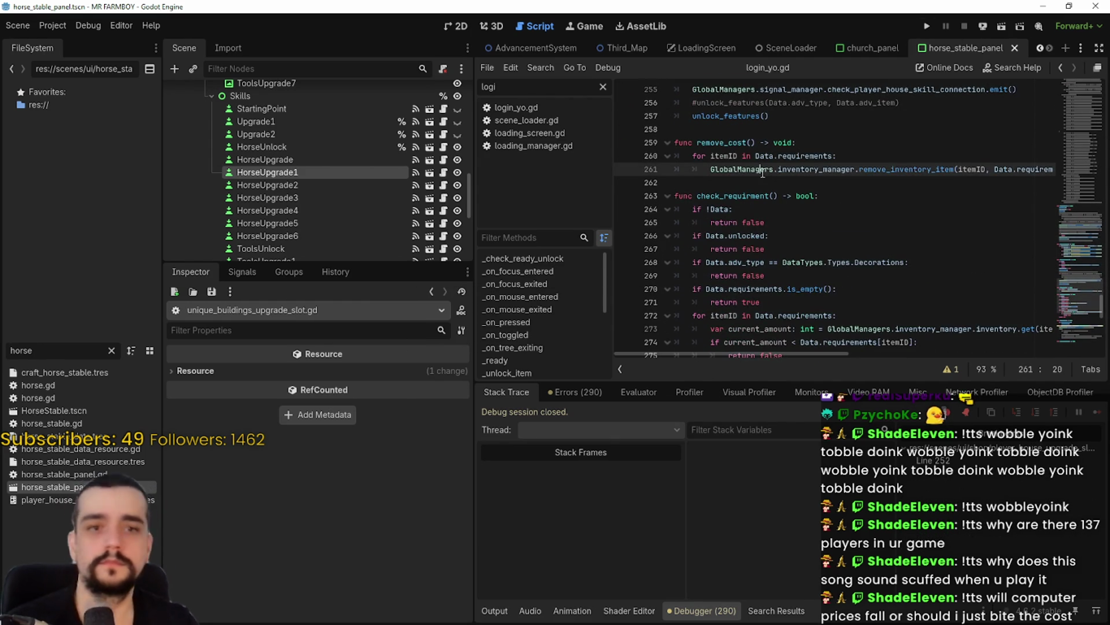
click(757, 179)
click(925, 29)
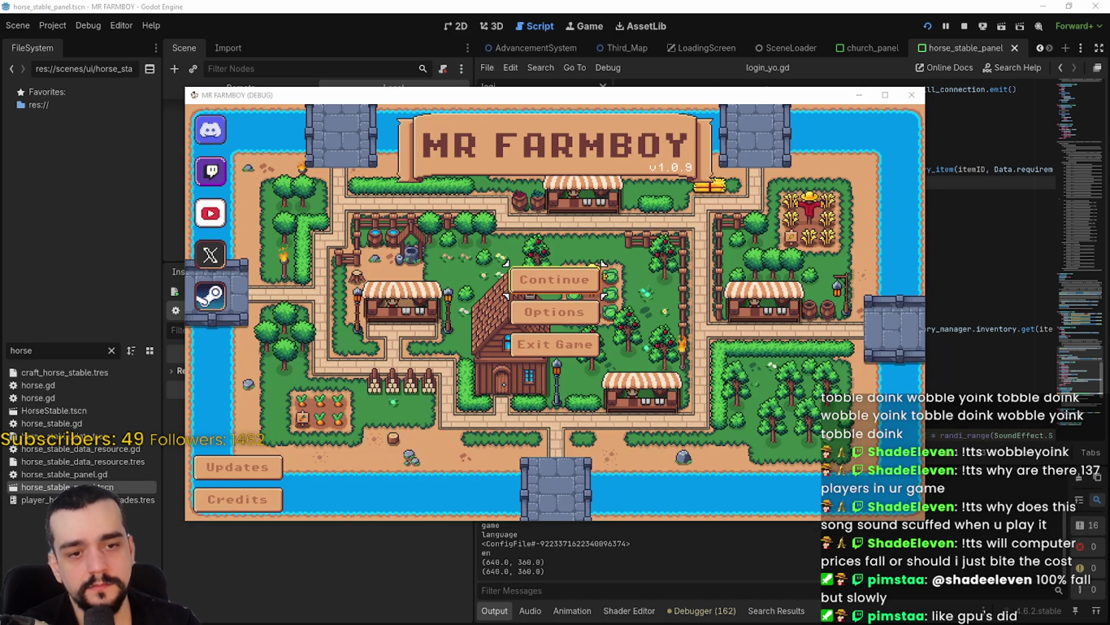
key(alt+Tab)
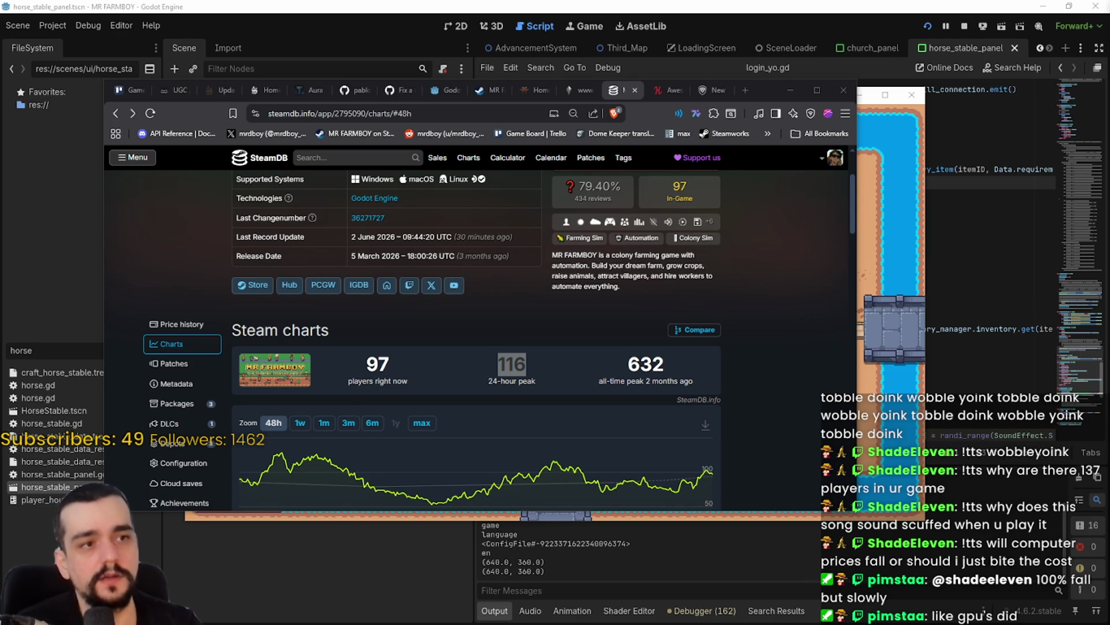
Bring the PC Garage browser window forward and maximize it
key(alt+Tab)
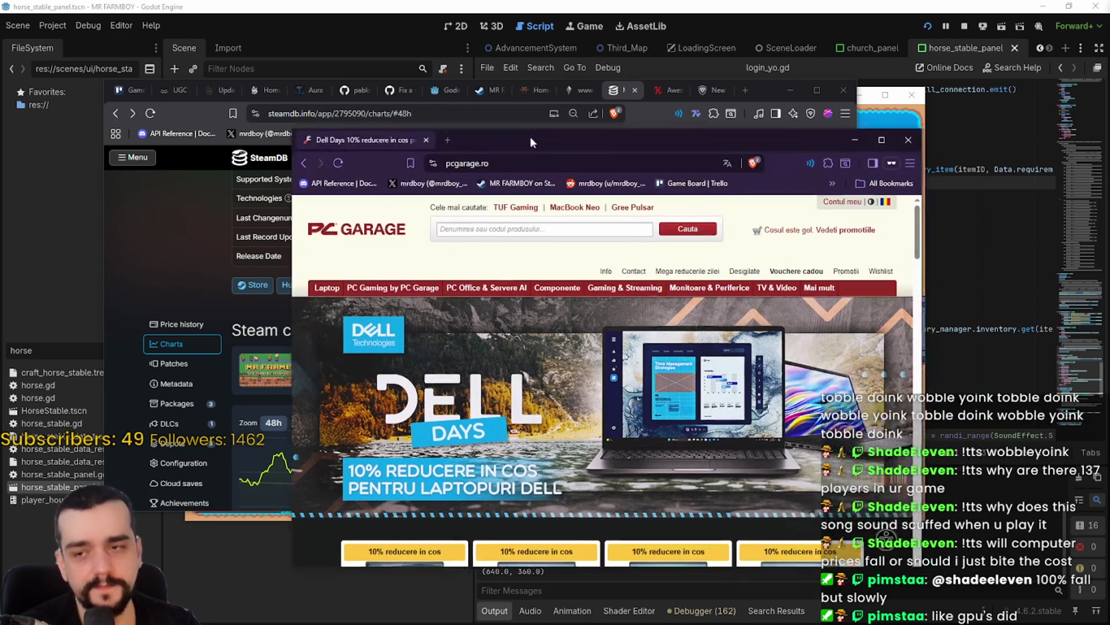
click(871, 119)
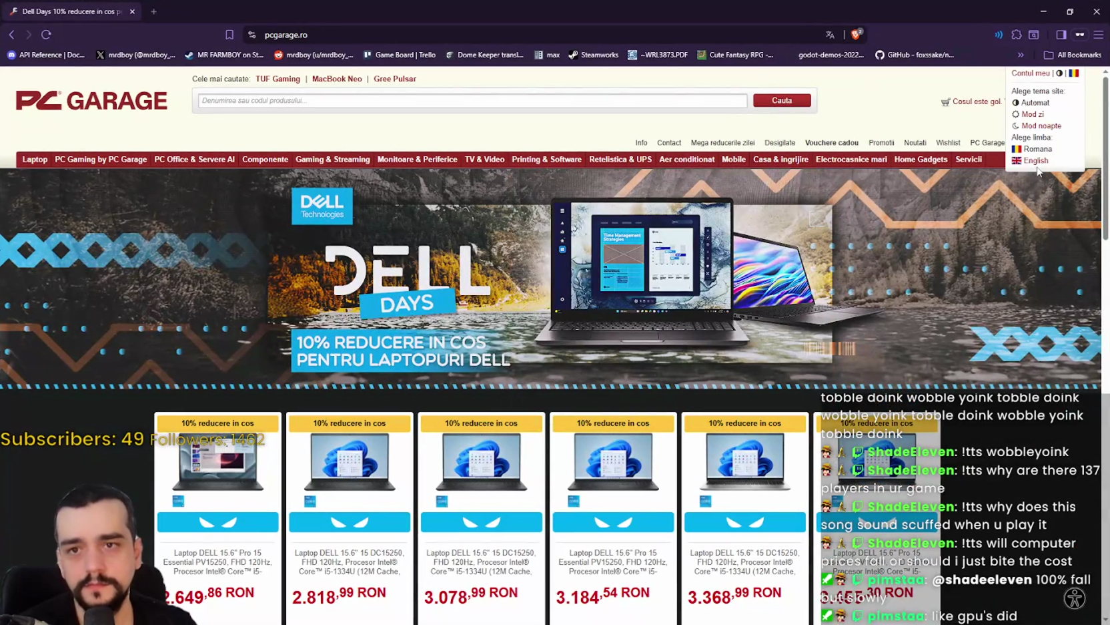
scroll(195, 392, down, 10)
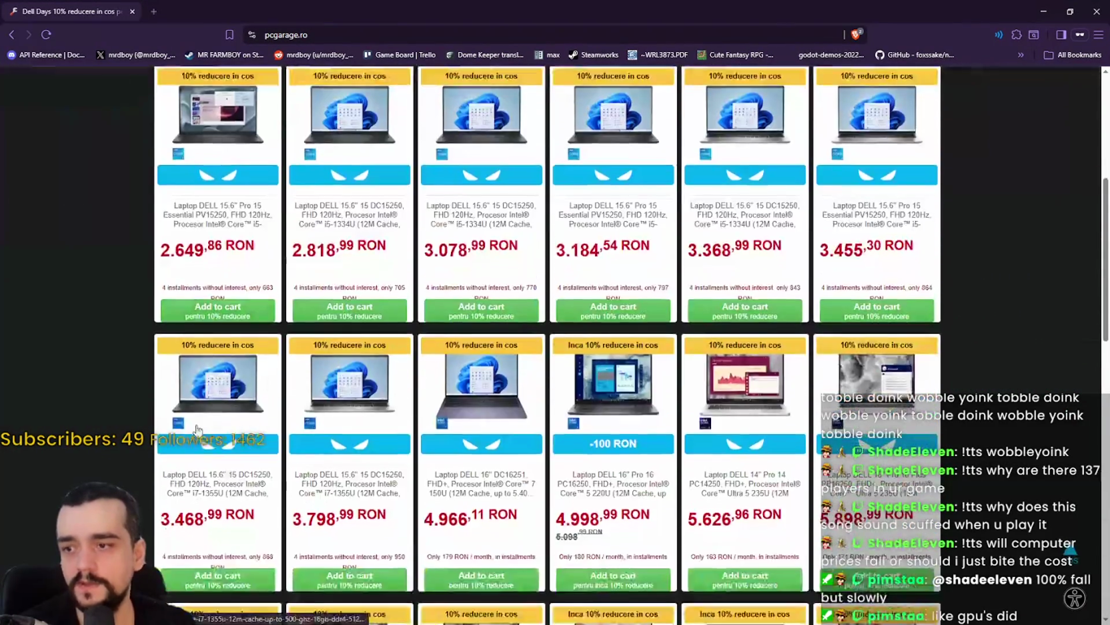
scroll(195, 391, down, 5)
scroll(190, 384, up, 10)
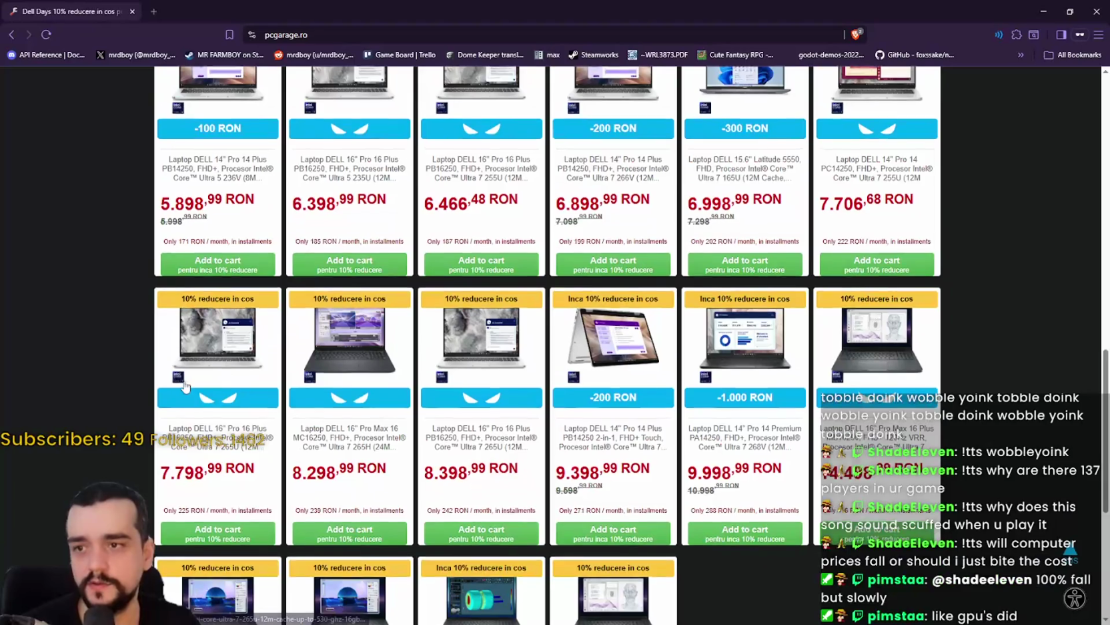
scroll(188, 380, up, 6)
Open the PC Gaming by PC Garage listing and filter it to RTX 5090 graphics cards
mouse_move(101, 159)
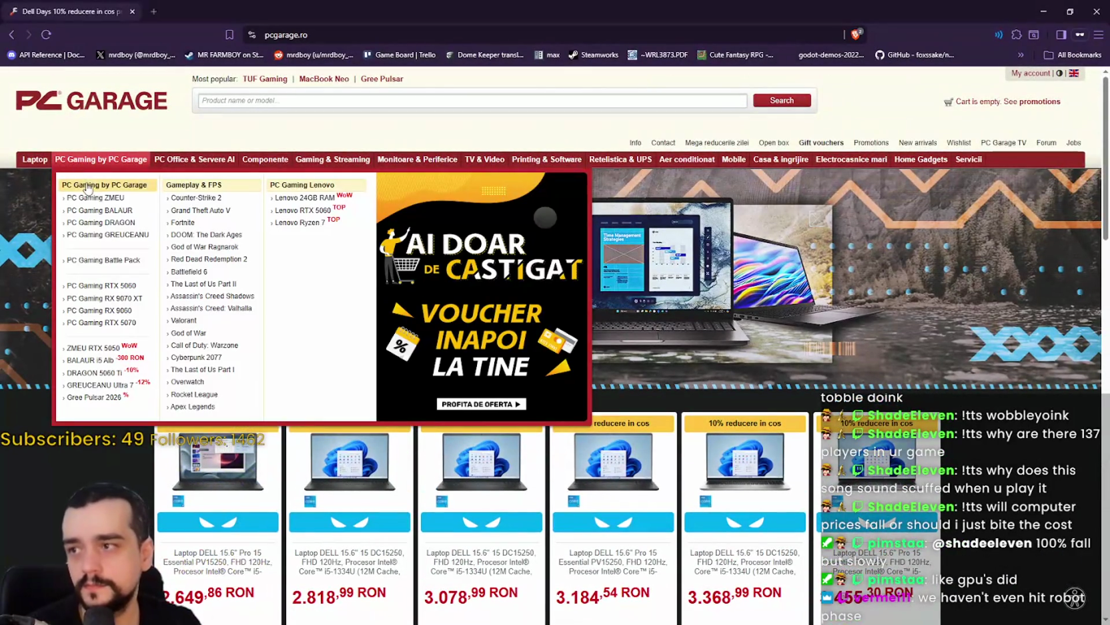
click(104, 235)
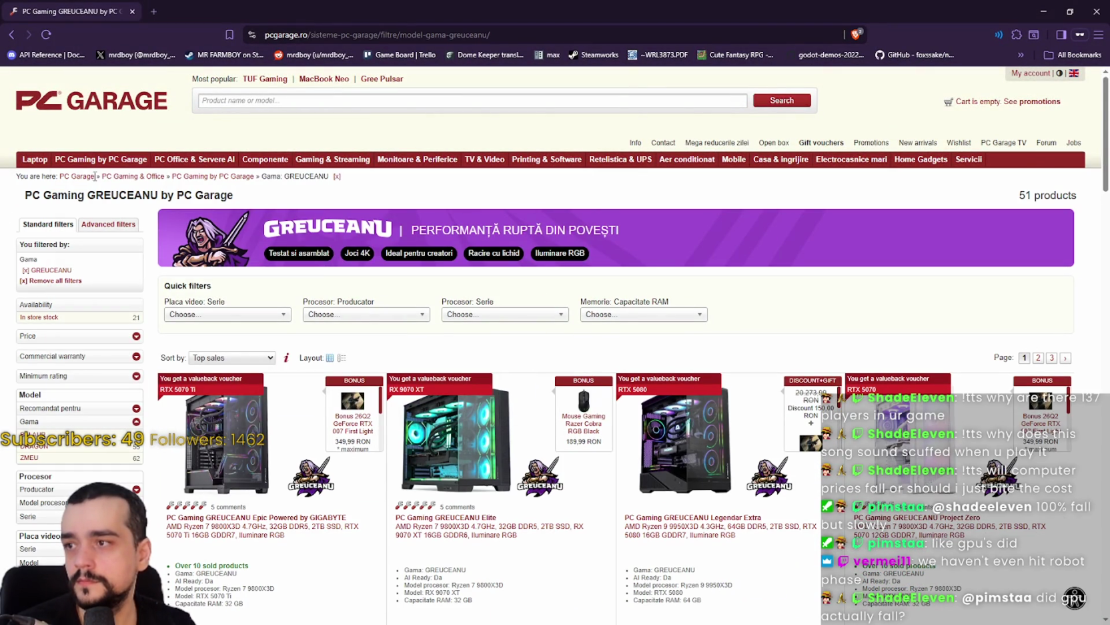
click(200, 177)
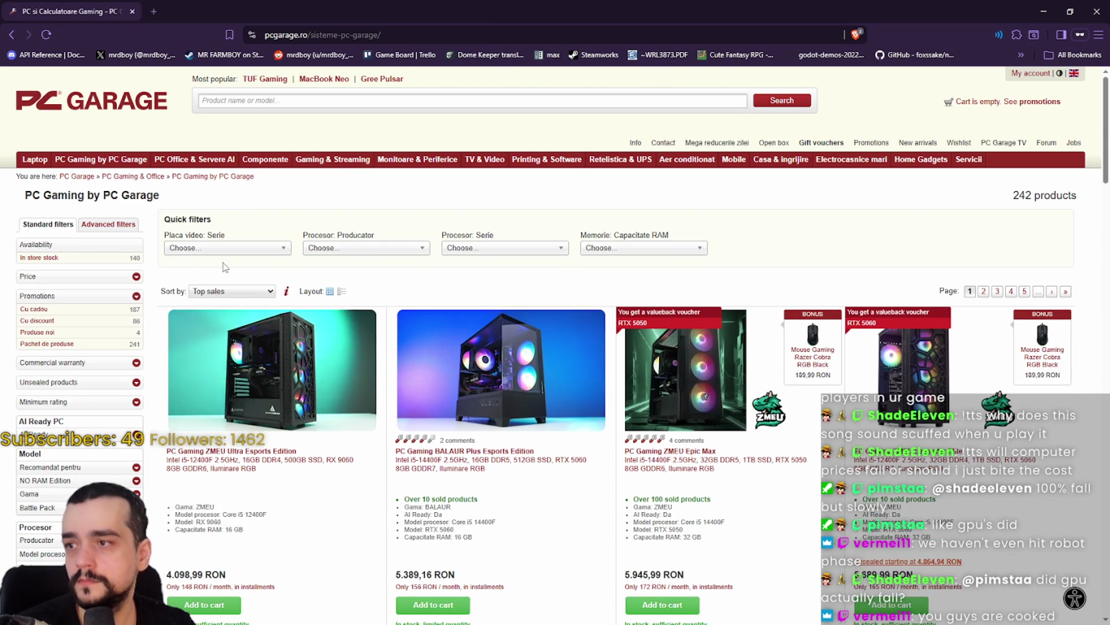
click(200, 340)
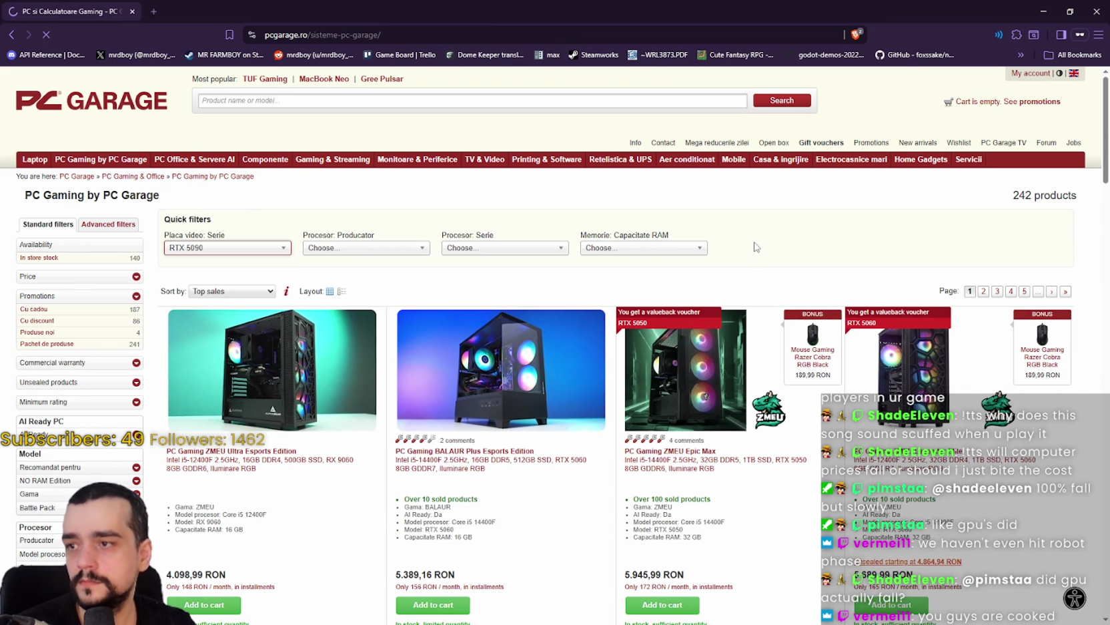
scroll(756, 241, down, 3)
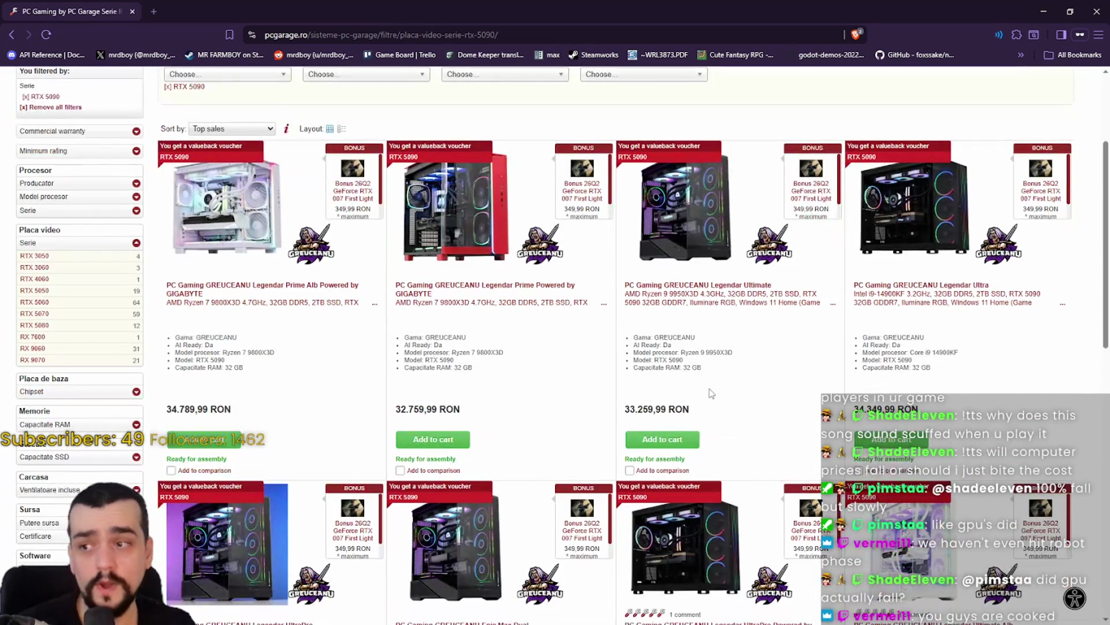
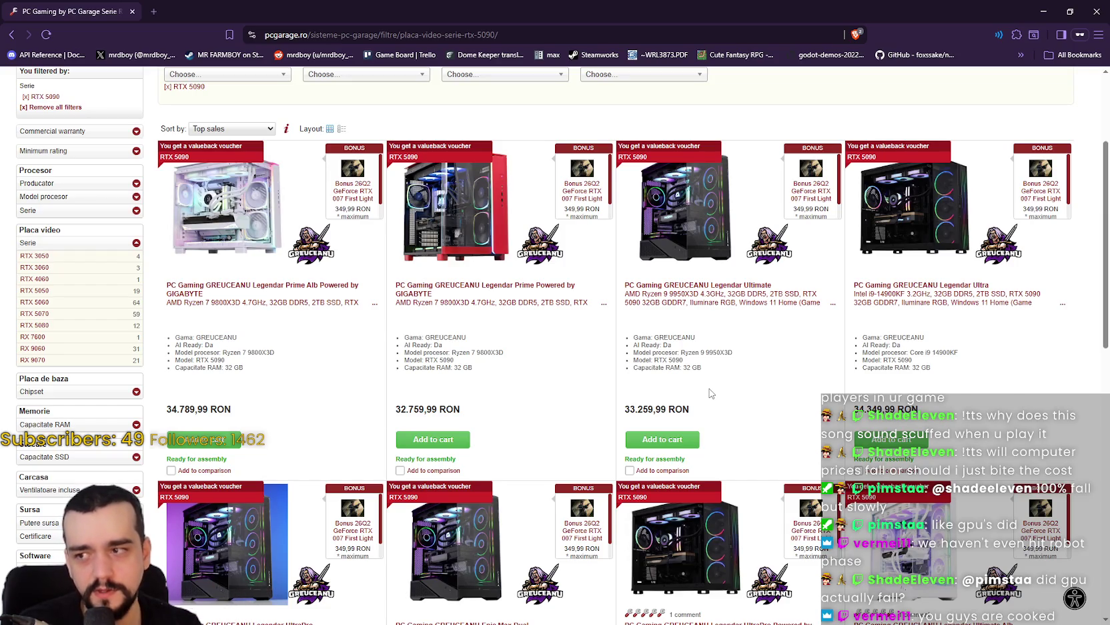
Highlight the graphics card models of the first and fourth RTX 5090 PCs in the listing
scroll(711, 394, down, 1)
mouse_move(233, 351)
mouse_down()
mouse_move(138, 339)
mouse_move(180, 343)
mouse_up()
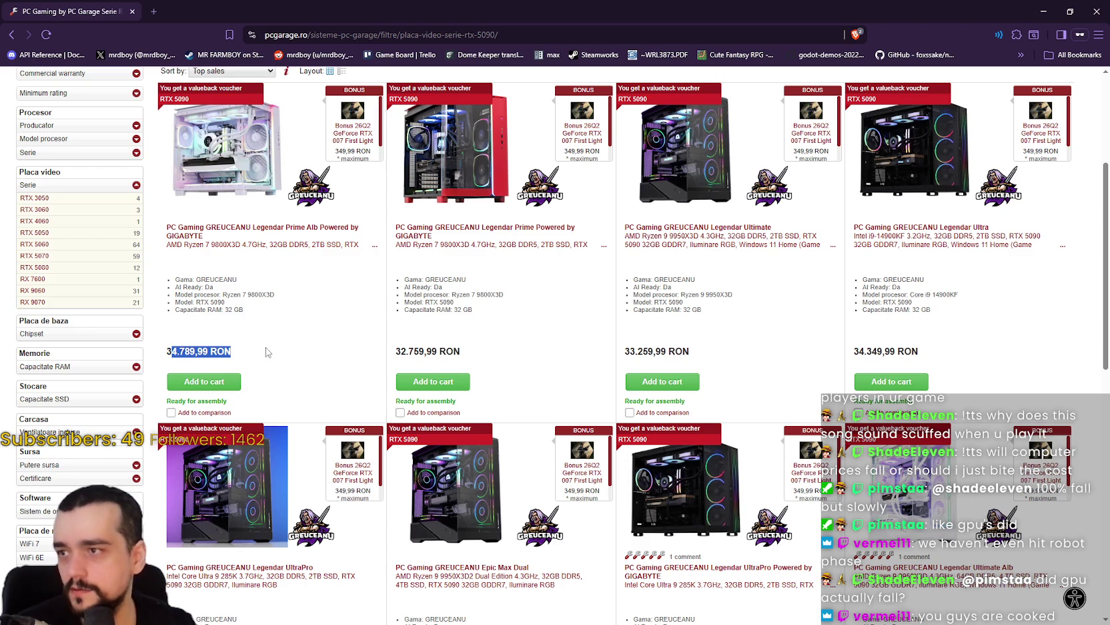
drag(278, 304, 173, 308)
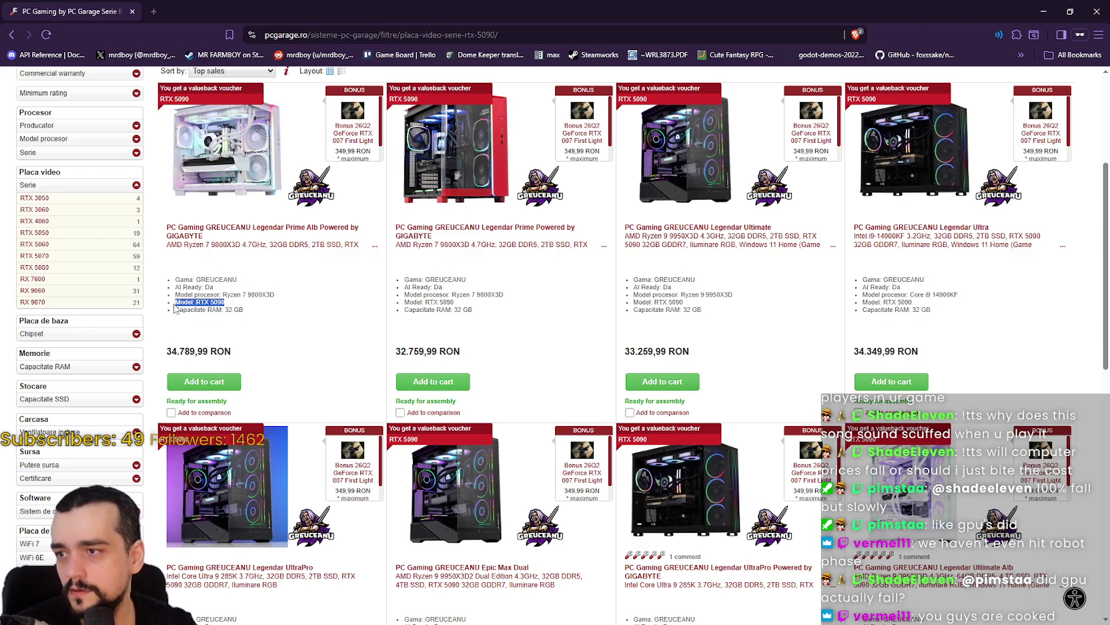
click(267, 318)
drag(252, 315, 174, 301)
scroll(267, 321, down, 3)
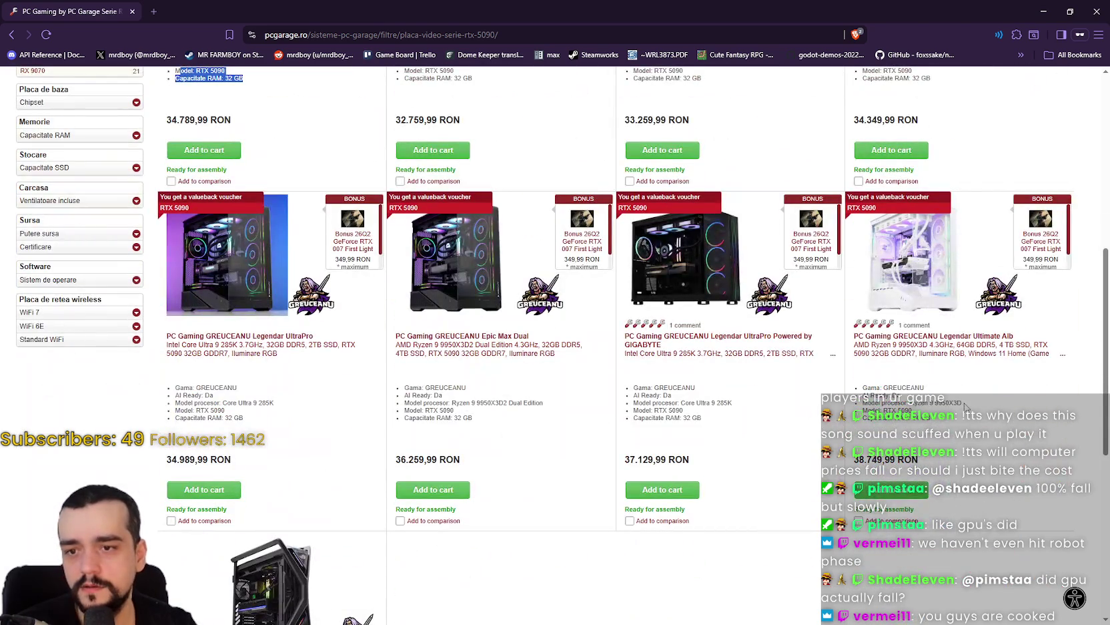
drag(933, 418, 858, 422)
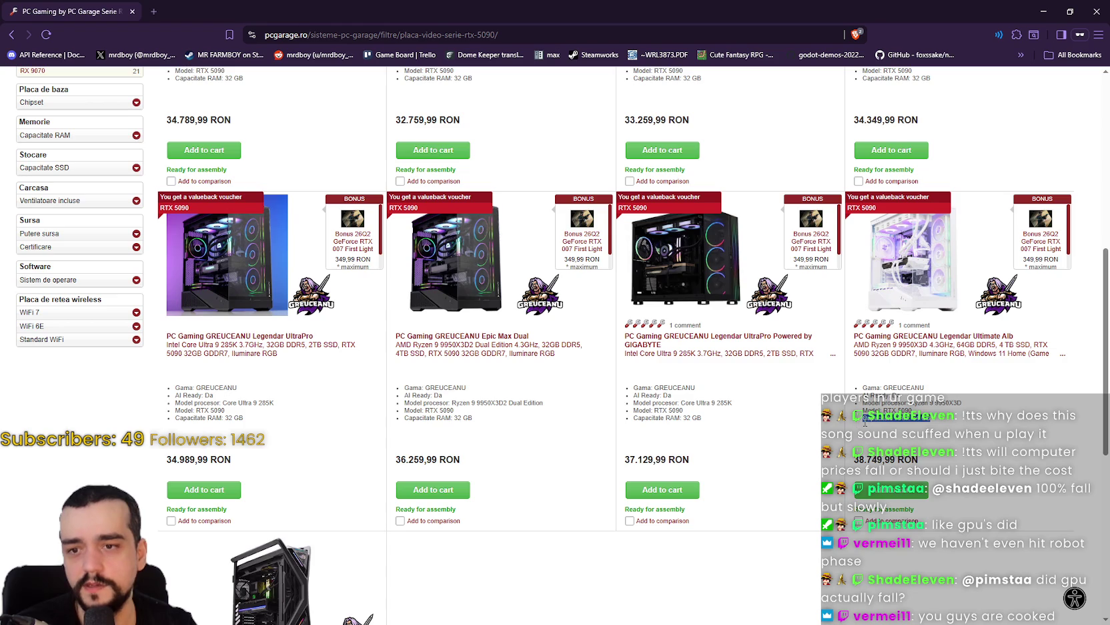
scroll(860, 424, down, 2)
drag(939, 349, 852, 345)
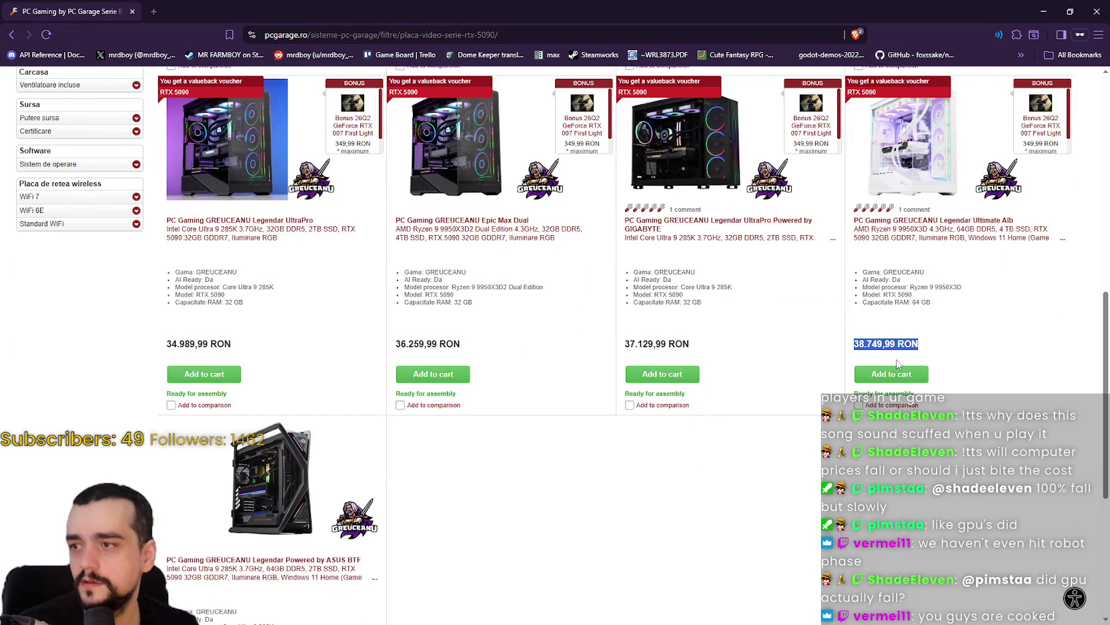
Scroll through the RTX 5090 listings and highlight the fourth PC's RTX 5090 model line
scroll(809, 382, down, 3)
scroll(792, 434, up, 4)
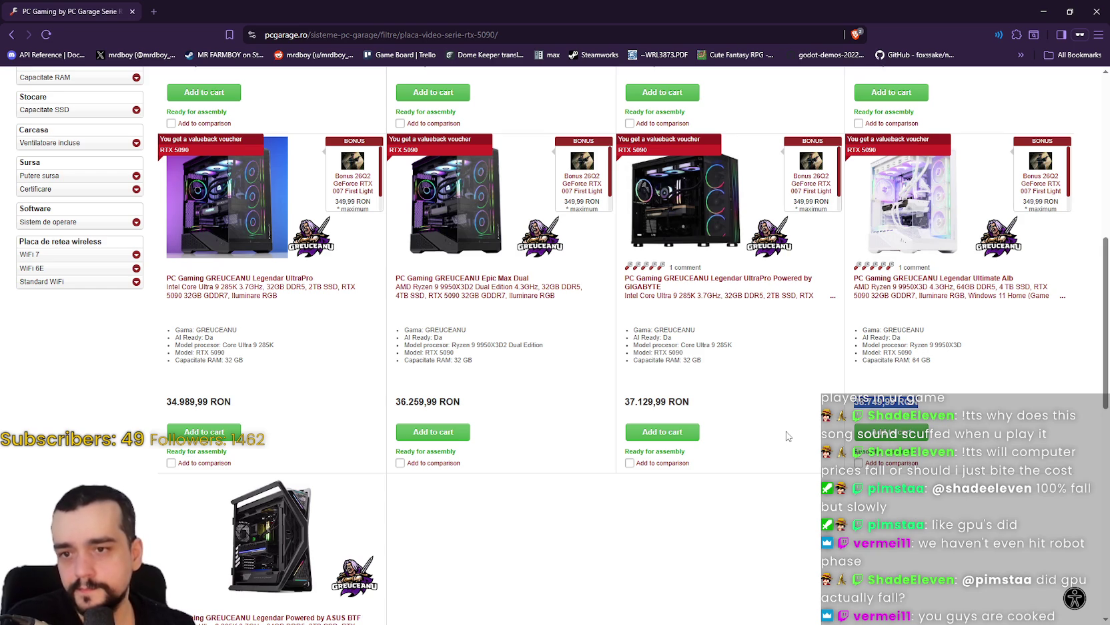
scroll(788, 417, up, 5)
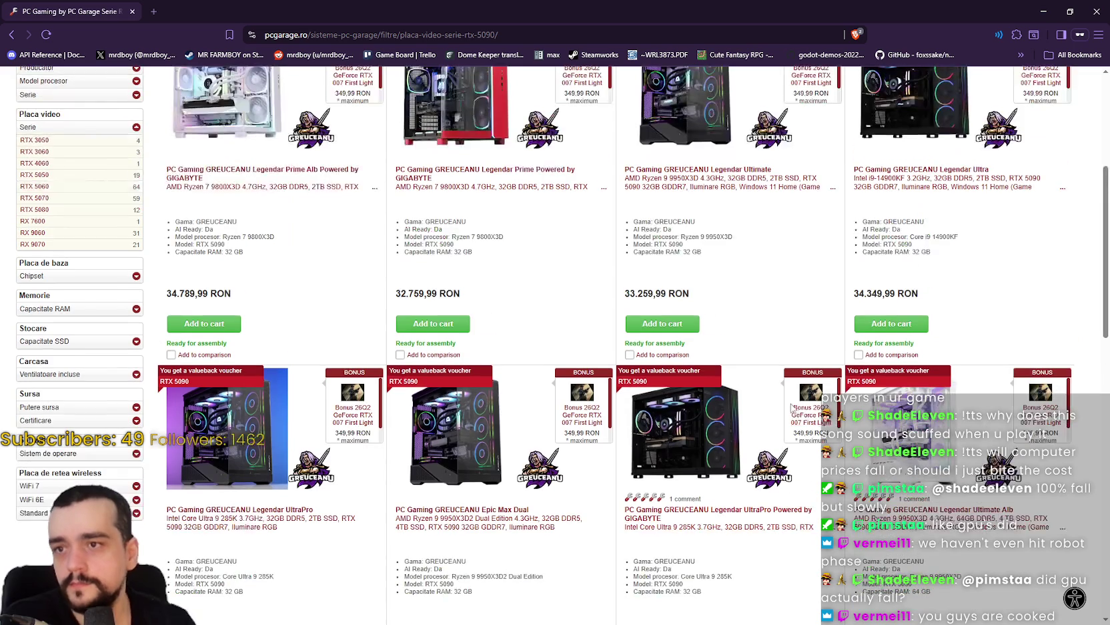
scroll(333, 240, up, 2)
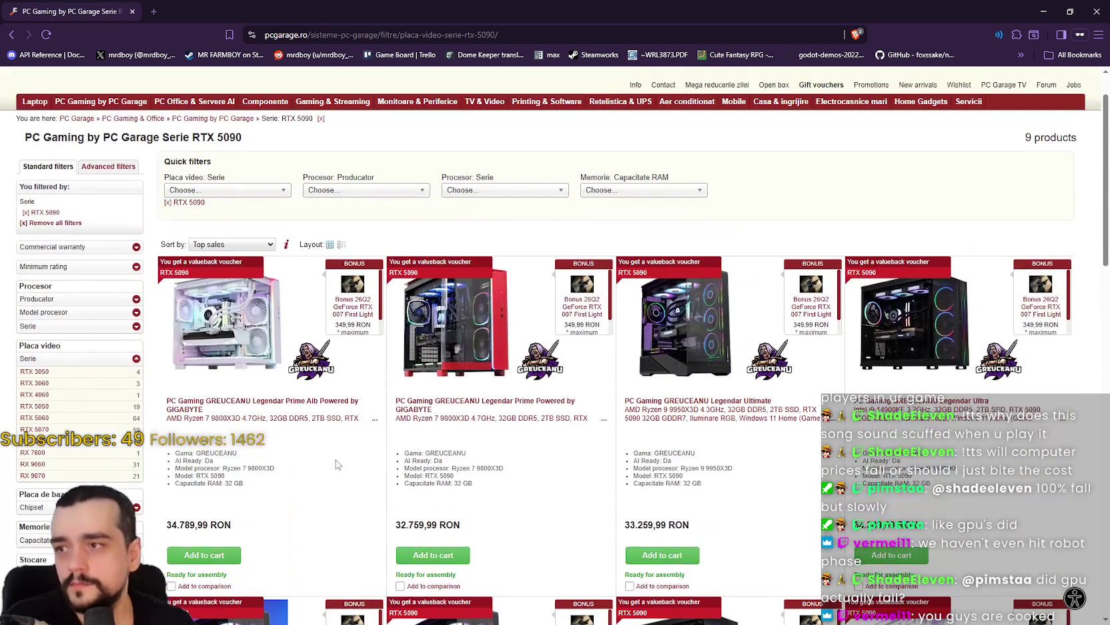
scroll(380, 344, down, 3)
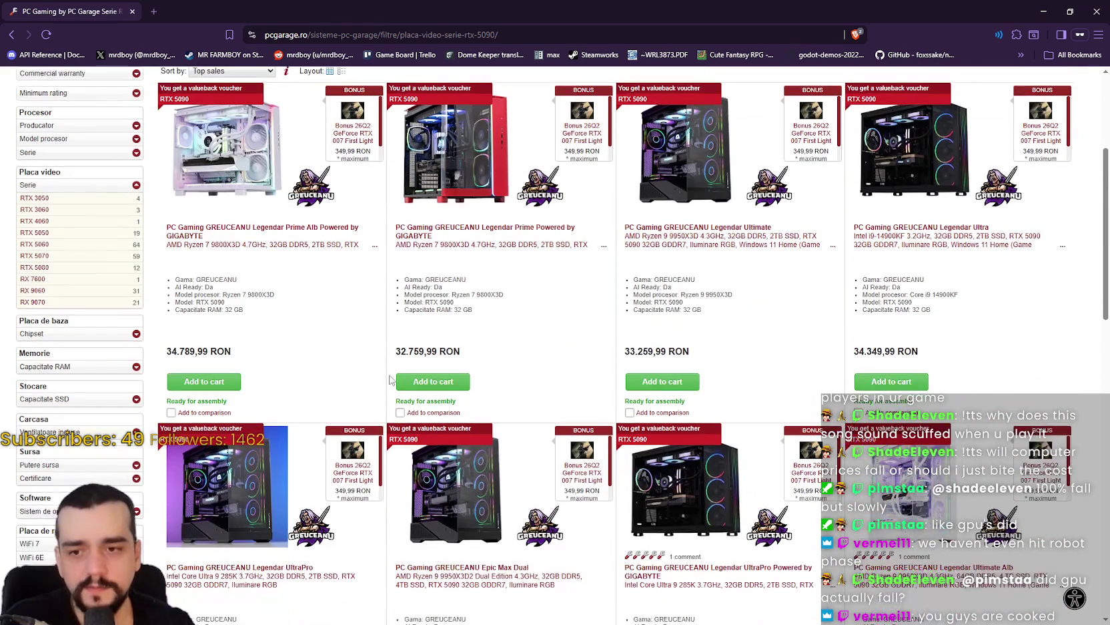
scroll(565, 335, up, 2)
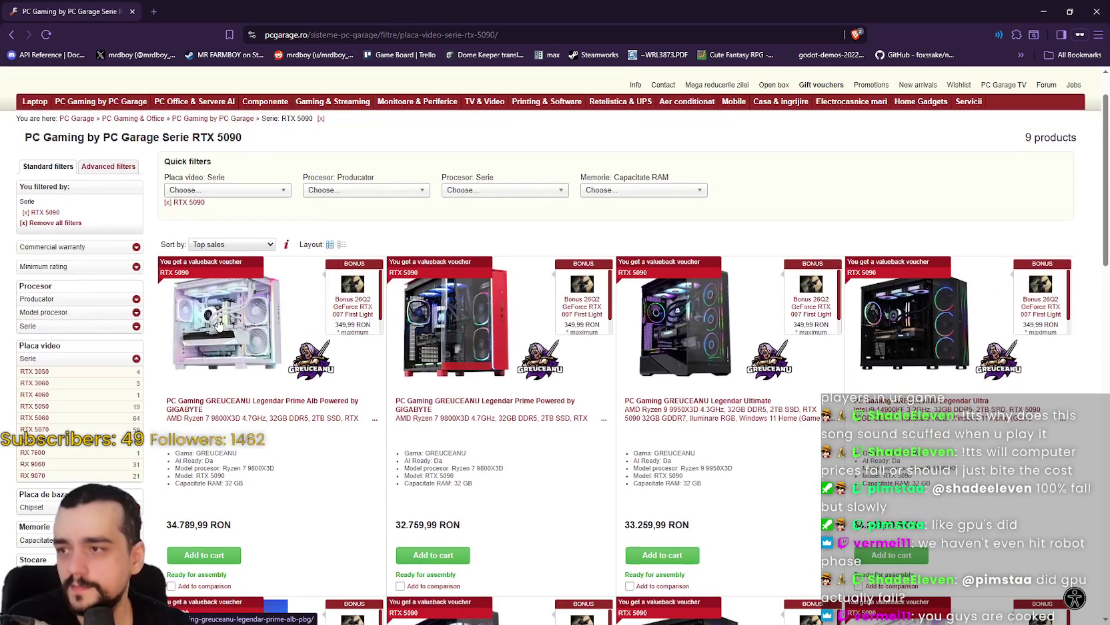
scroll(320, 385, down, 2)
scroll(321, 385, down, 1)
drag(270, 254, 177, 246)
scroll(177, 247, down, 3)
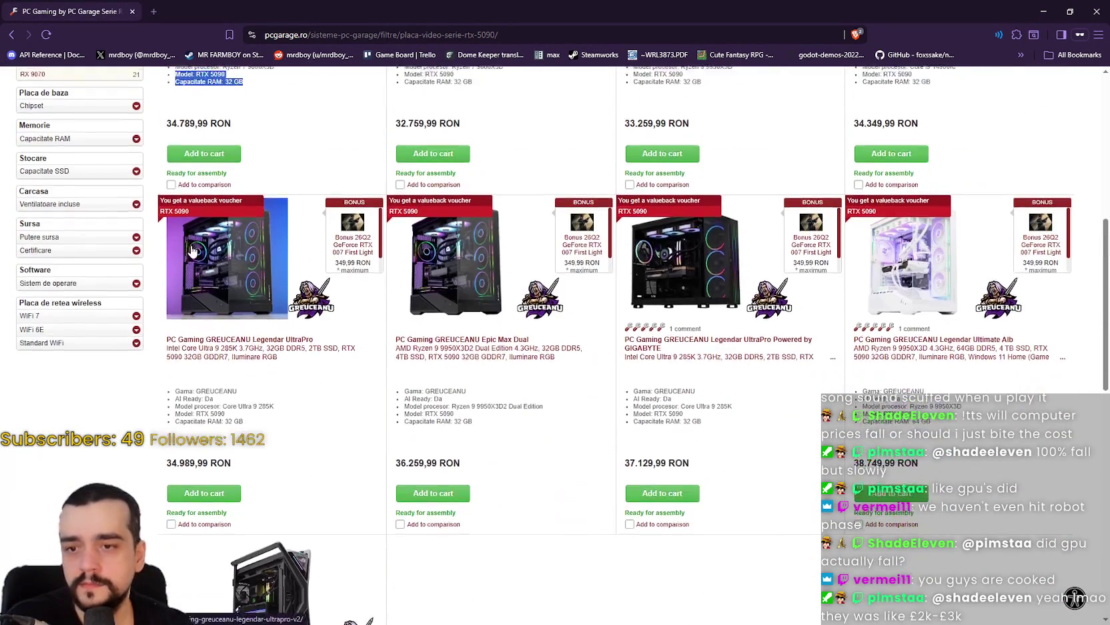
scroll(445, 171, up, 5)
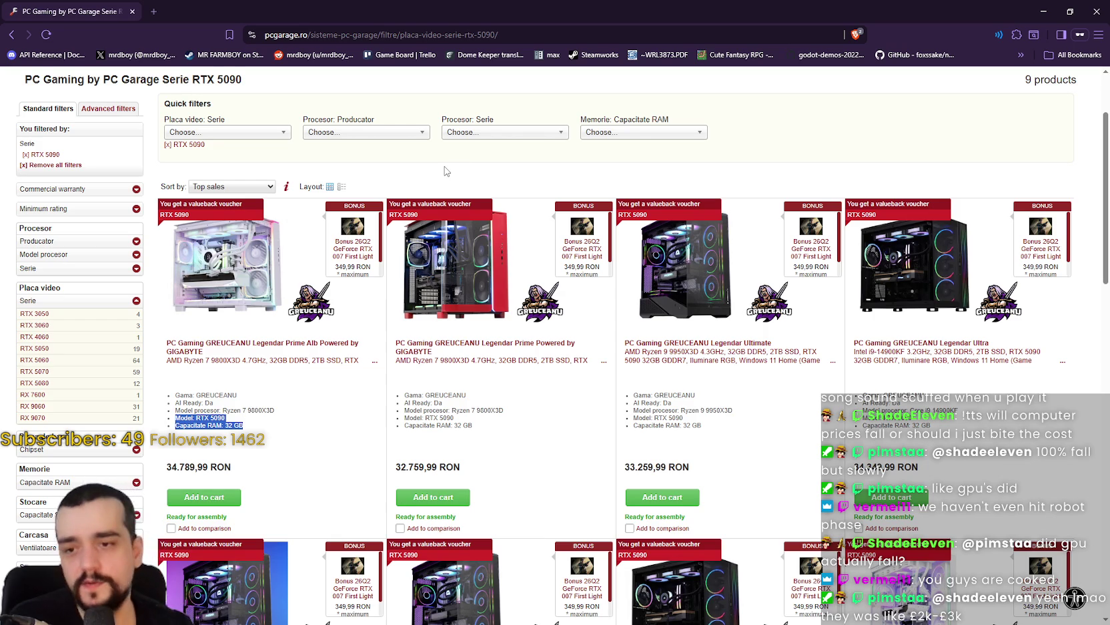
scroll(446, 170, down, 7)
scroll(894, 351, up, 1)
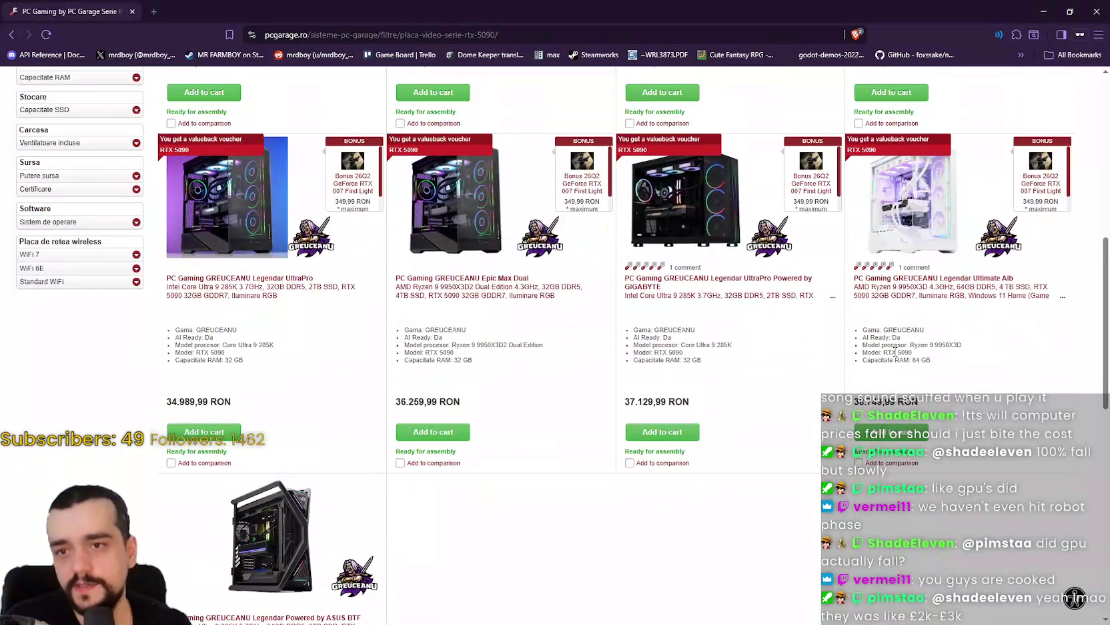
drag(912, 352, 870, 355)
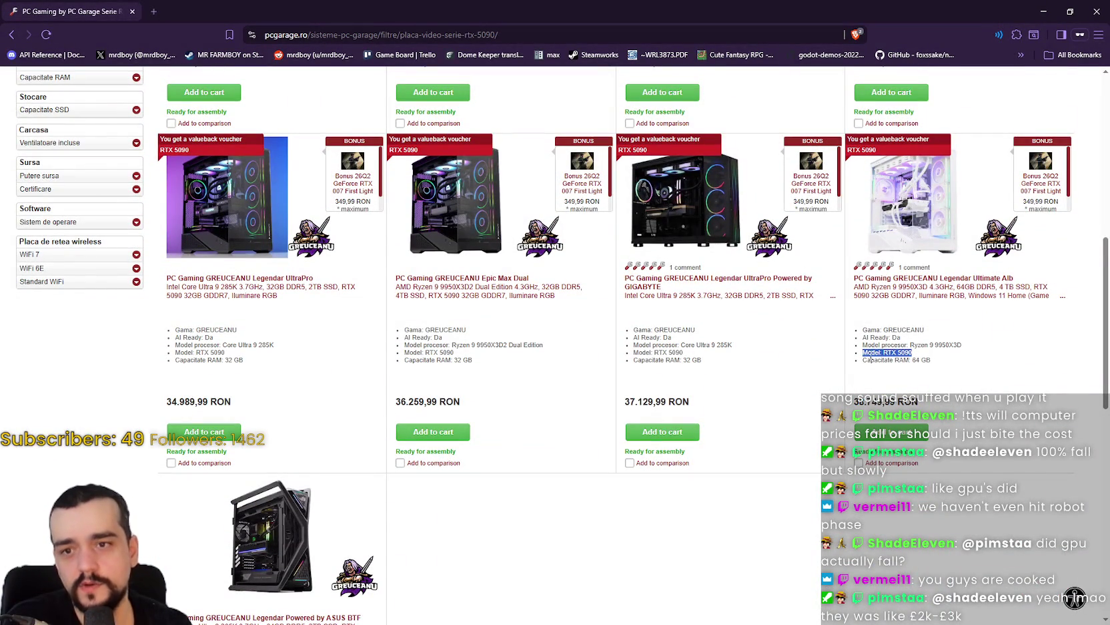
click(908, 354)
drag(851, 405, 934, 404)
scroll(869, 422, up, 1)
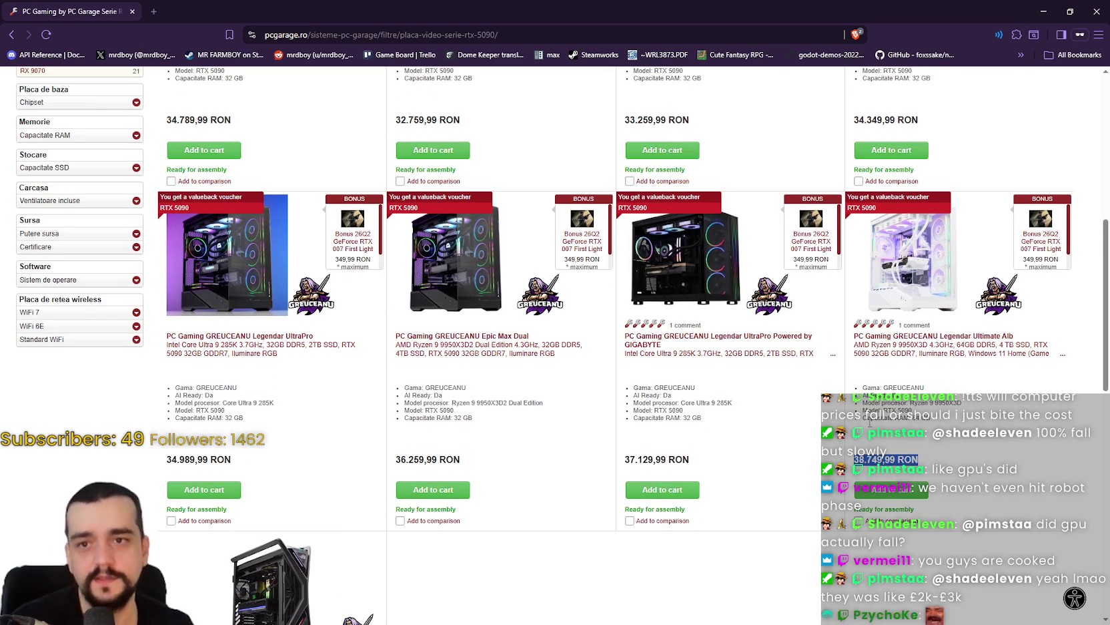
scroll(869, 422, down, 2)
scroll(861, 407, up, 2)
scroll(839, 375, up, 4)
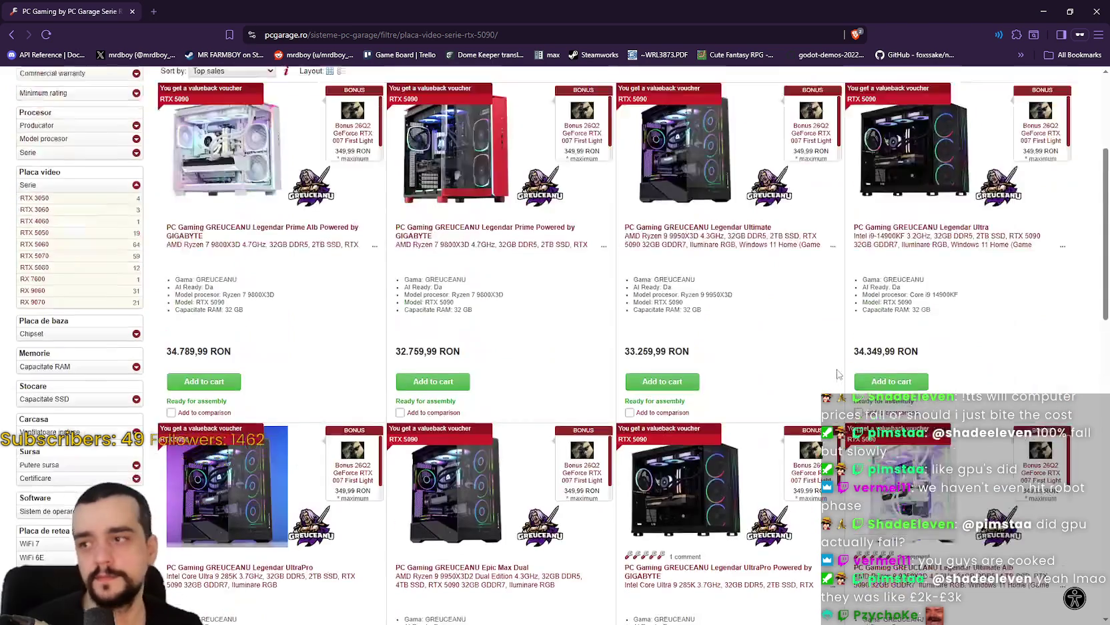
scroll(838, 375, up, 3)
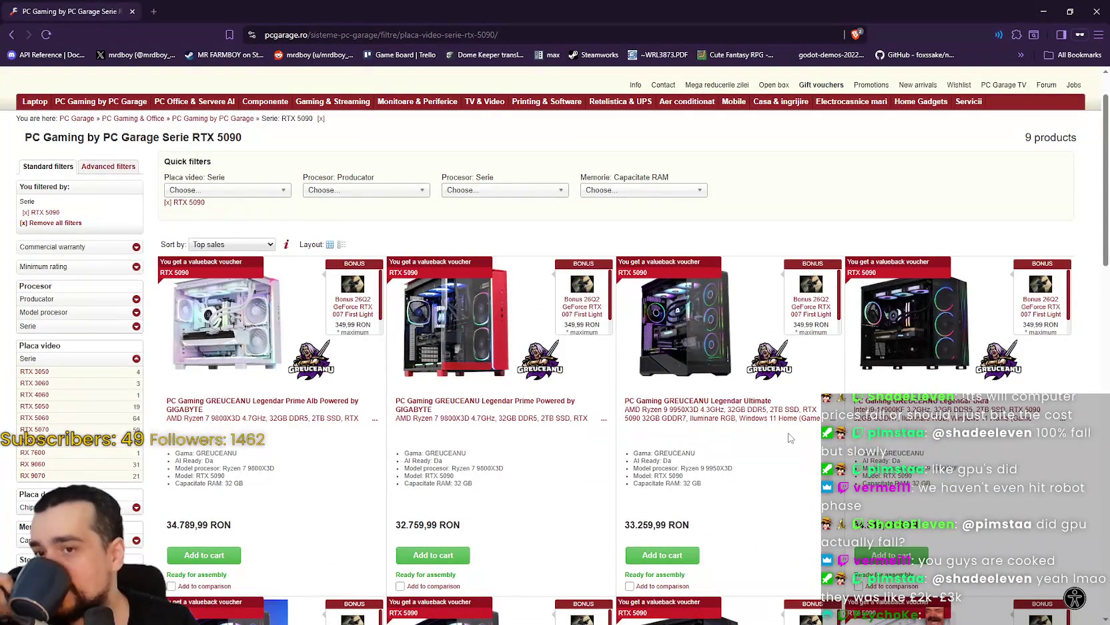
Replace the RTX 5090 filter with RTX 5080, browse the 12 results, and open a private tab
click(233, 192)
click(187, 202)
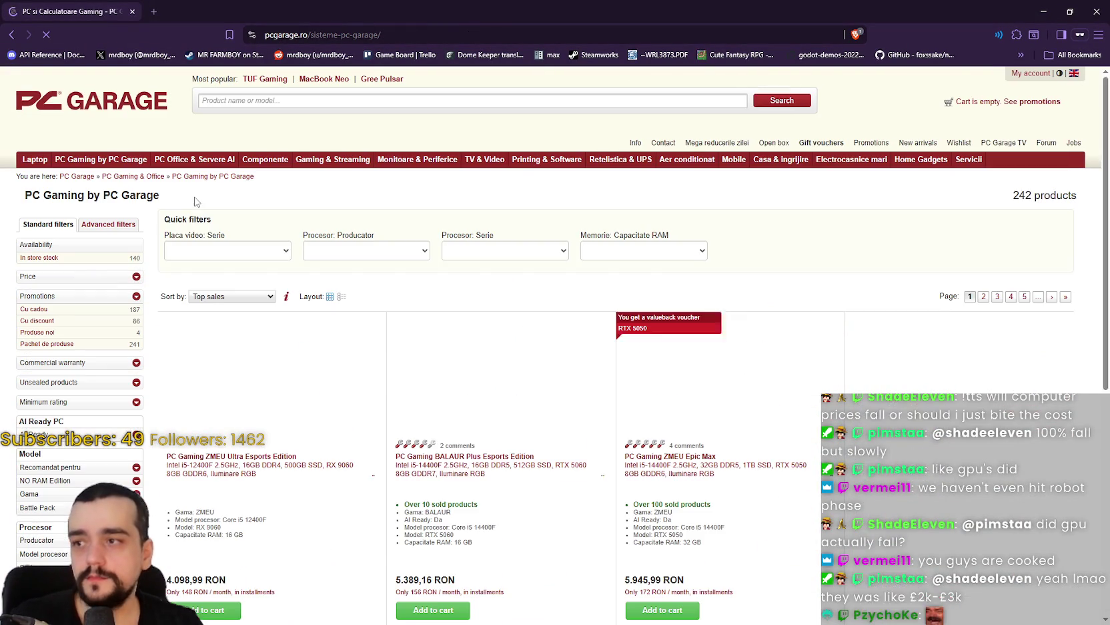
click(224, 250)
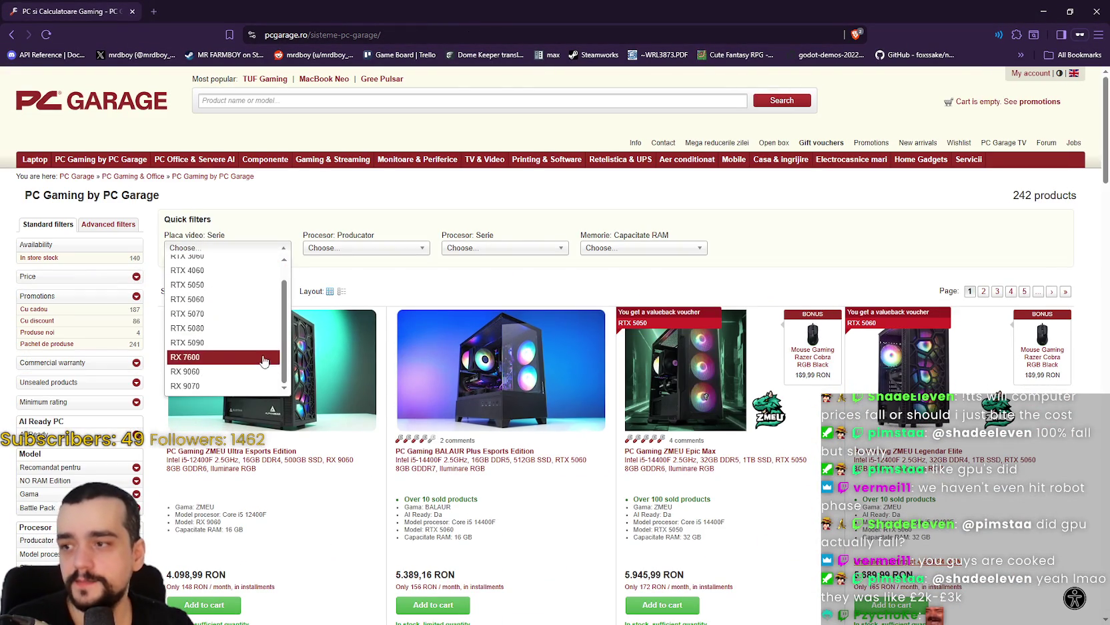
click(260, 328)
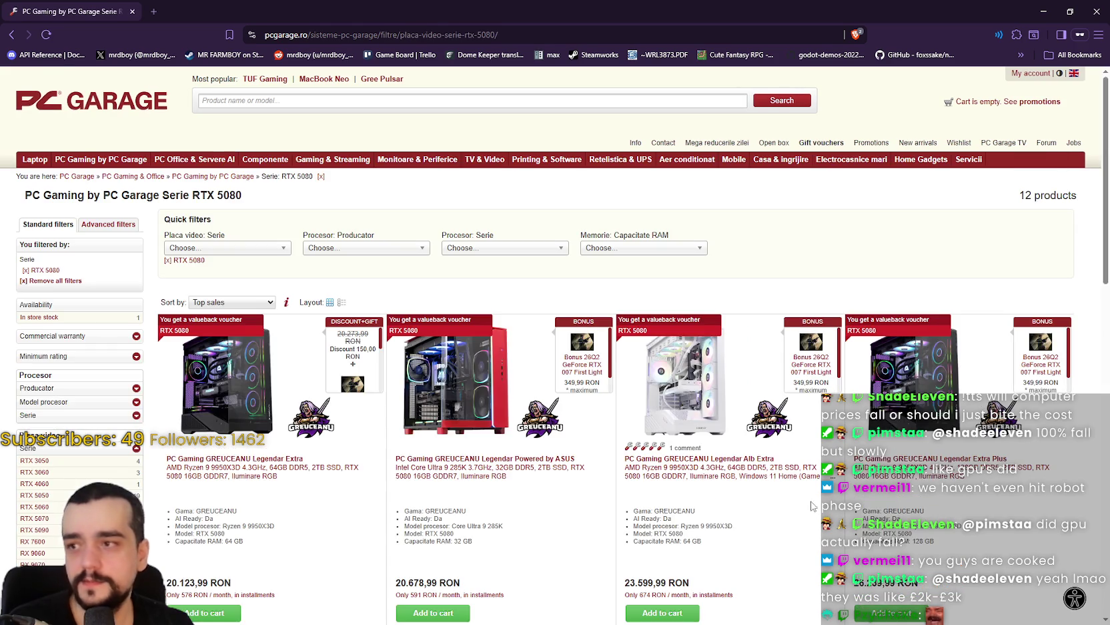
scroll(813, 506, down, 3)
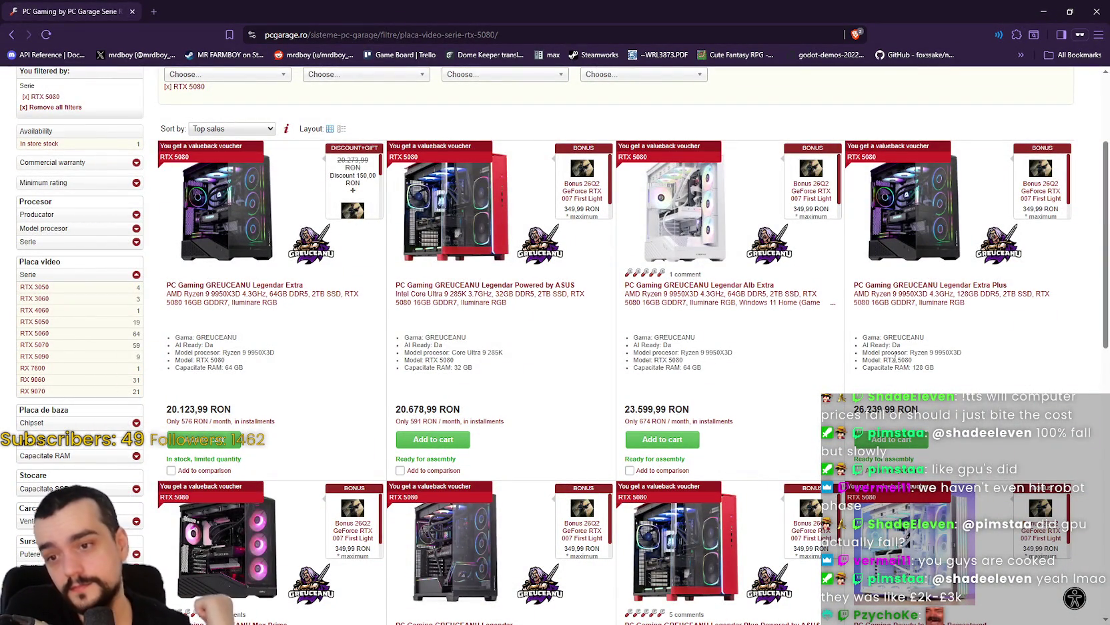
scroll(602, 298, down, 2)
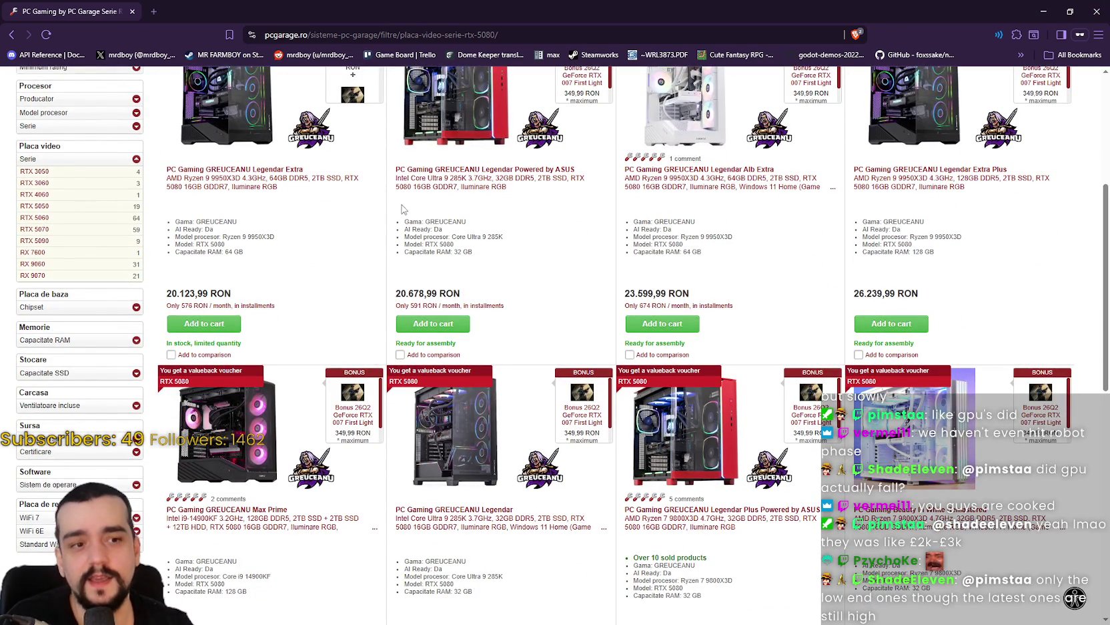
click(153, 11)
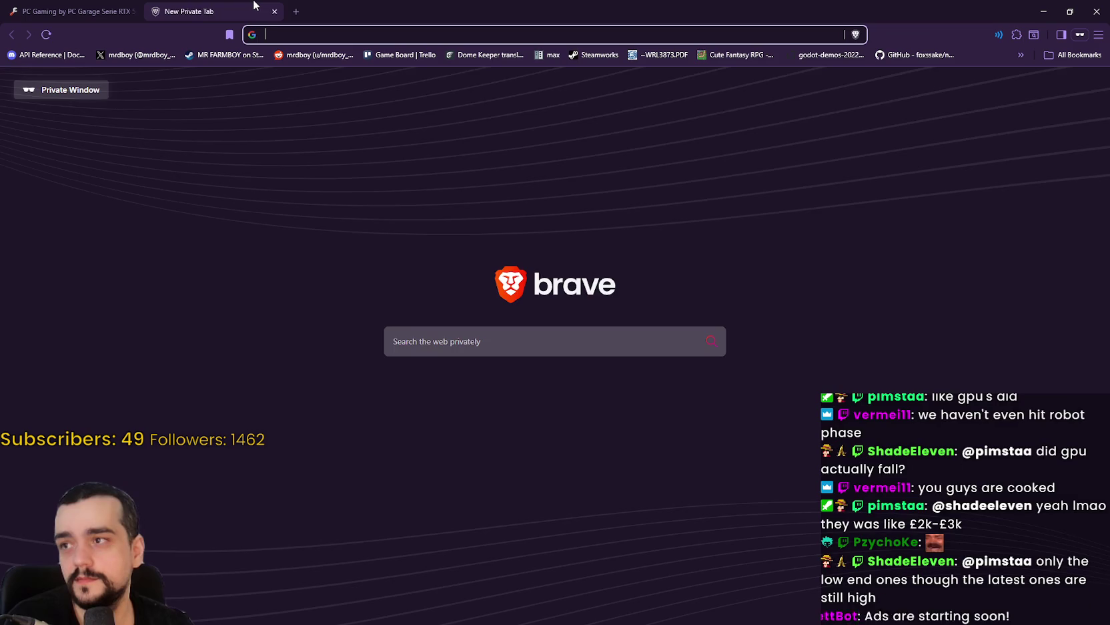
Search 'lei to dollars' and convert 20000 RON, about 4430.76 $
text(lei to dollar)
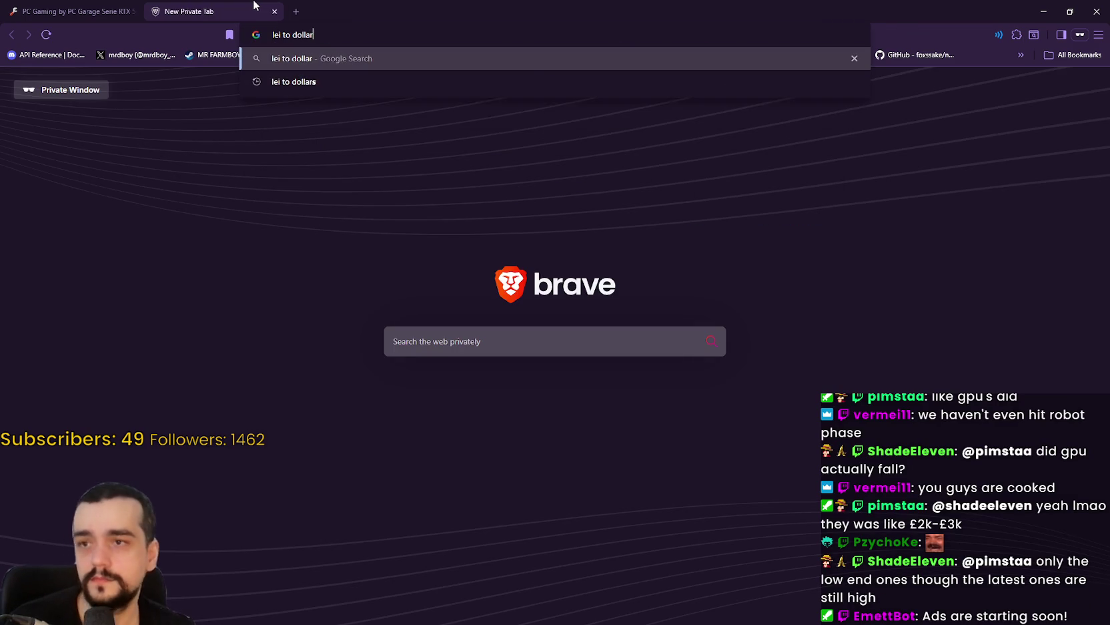
text(s)
key(Return)
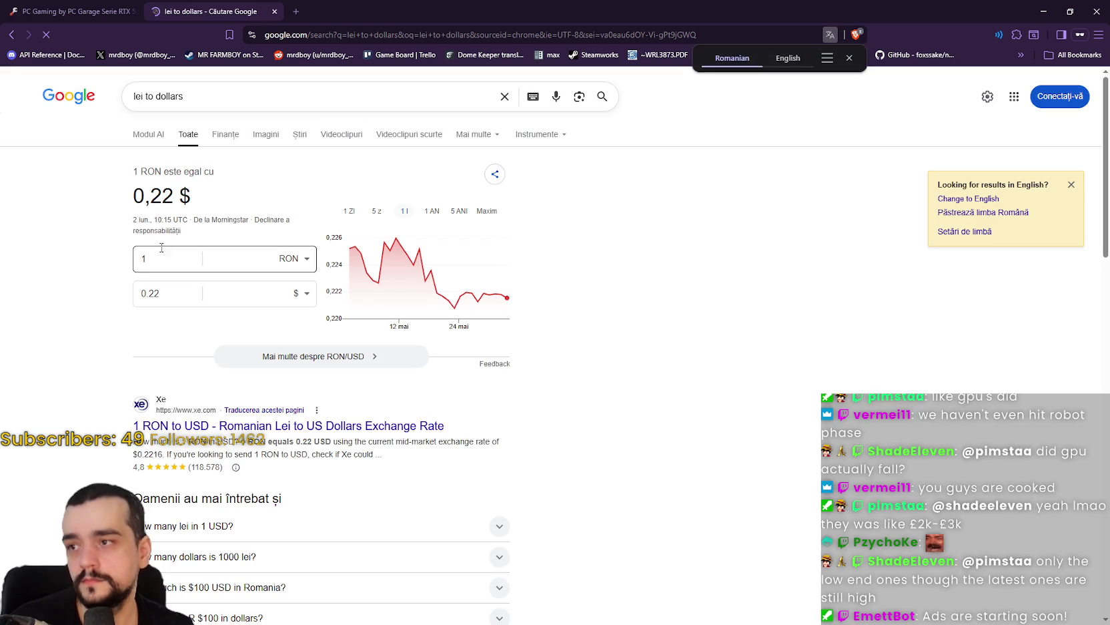
double_click(162, 247)
text(2000)
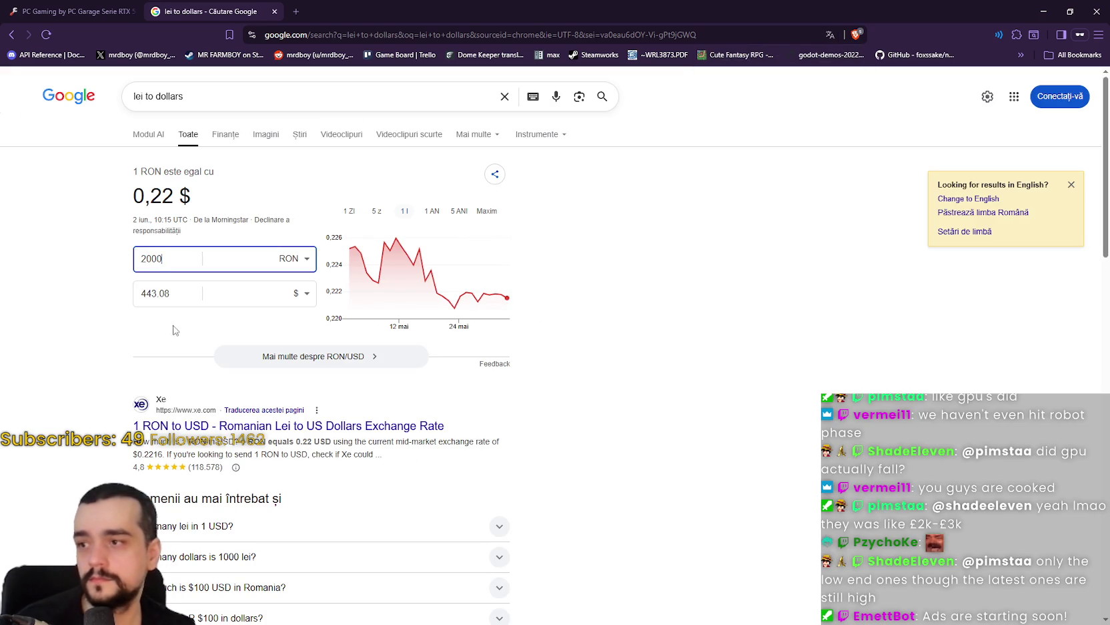
text(0)
double_click(153, 295)
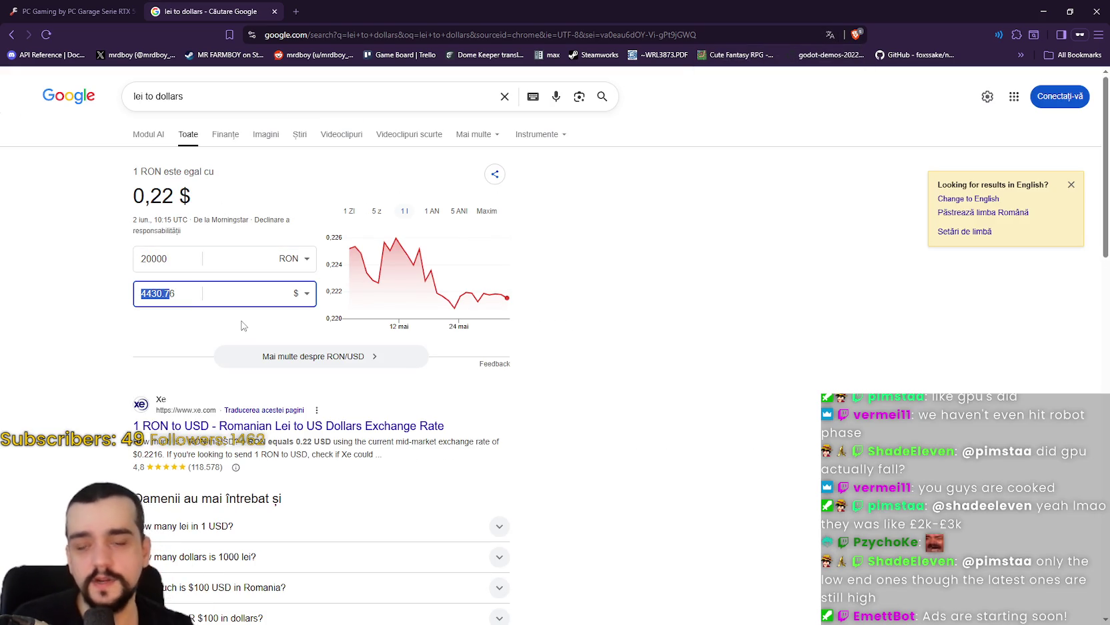
click(140, 291)
drag(141, 291, 166, 290)
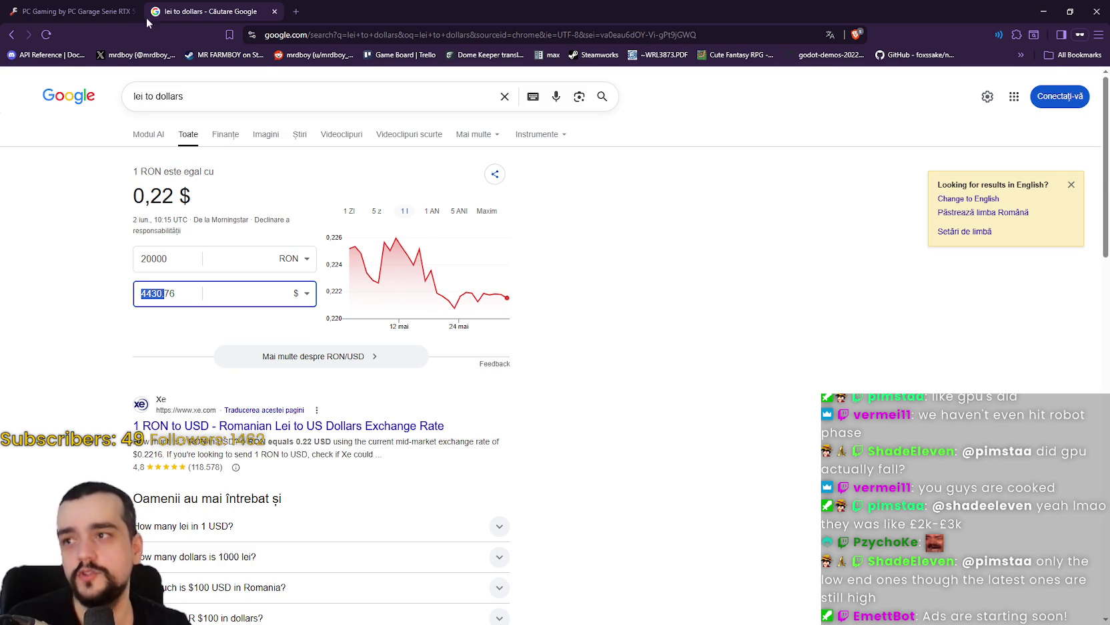
Switch back to the PC Garage RTX 5080 listings
key(ctrl+shift+Tab)
scroll(524, 414, down, 1)
scroll(512, 424, up, 3)
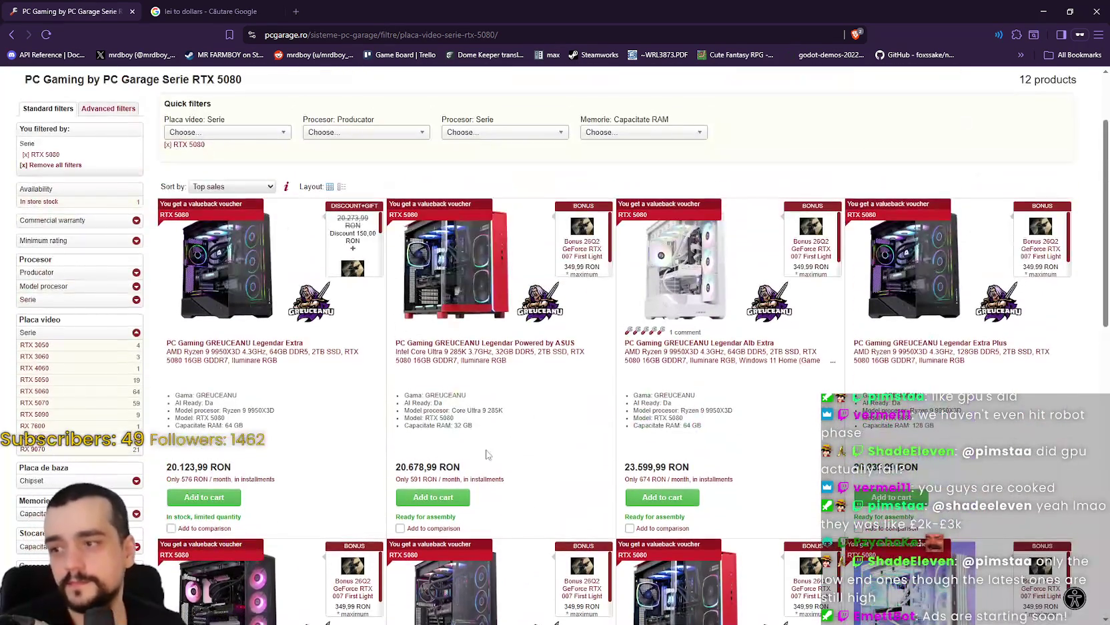
Check the fourth RTX 5080 PC's 128 GB RAM and 26.239,99 RON price, then go to the converter
drag(263, 425, 176, 392)
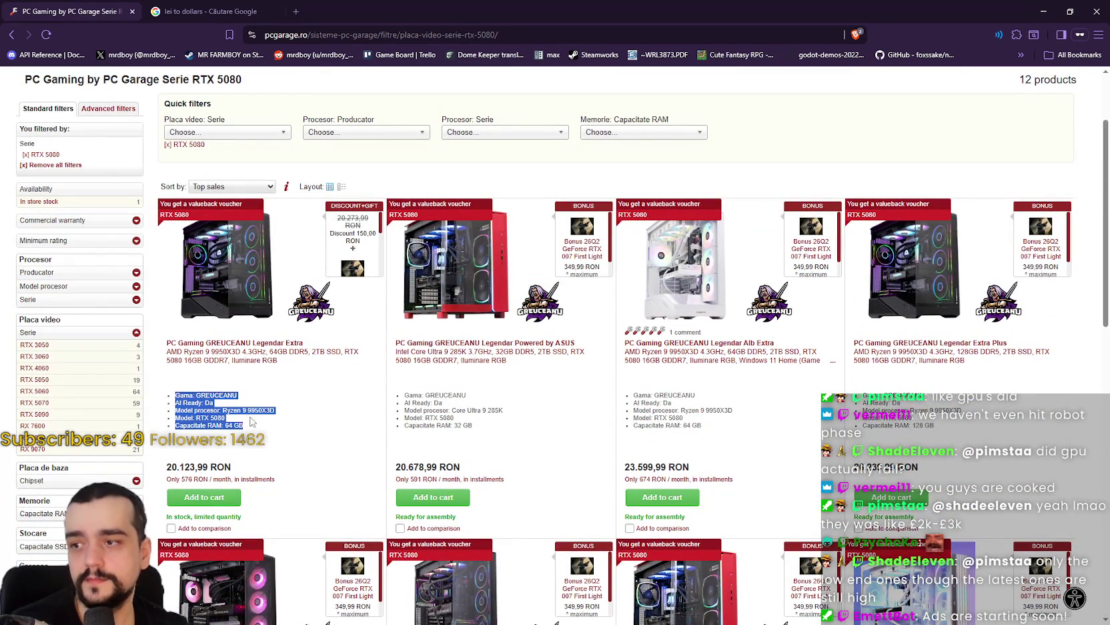
scroll(257, 427, down, 2)
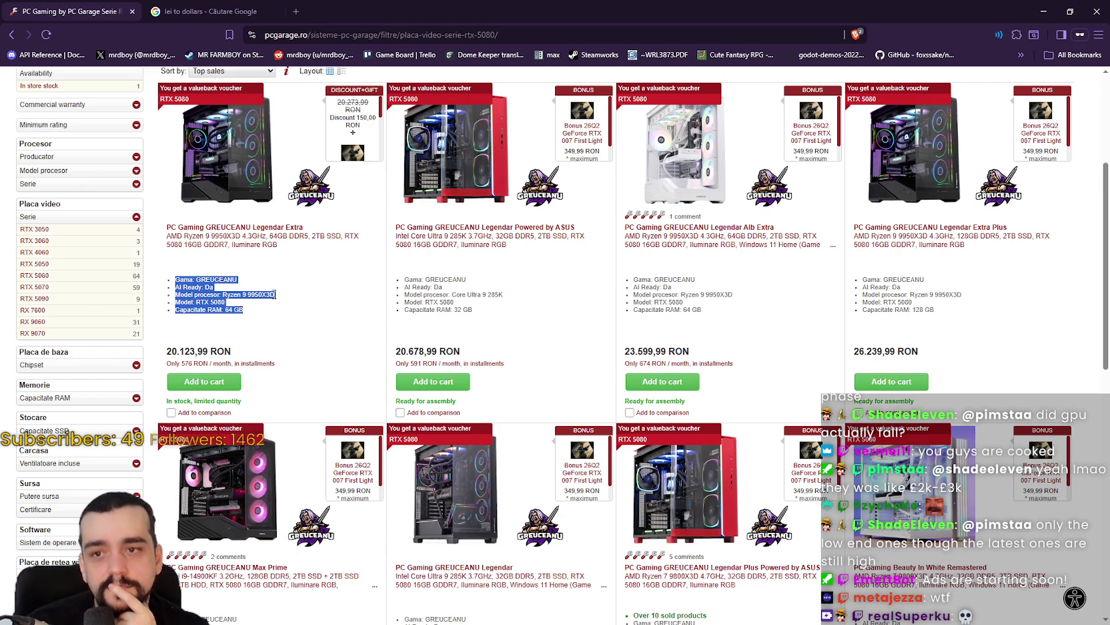
mouse_move(953, 313)
mouse_down()
mouse_move(914, 304)
mouse_move(927, 308)
mouse_up()
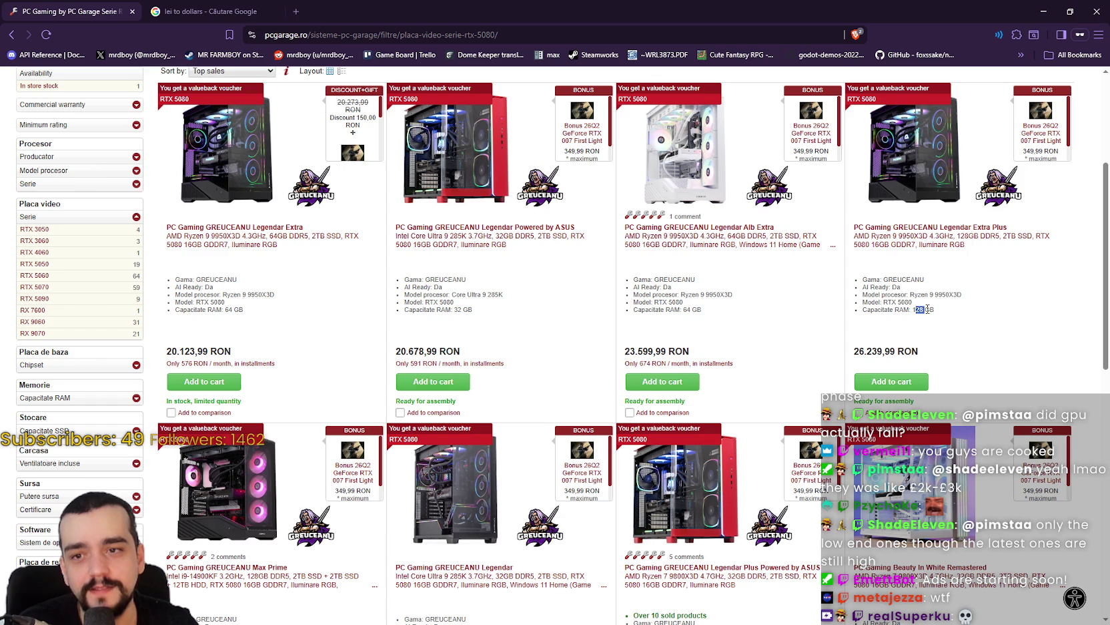
drag(921, 351, 896, 351)
click(200, 12)
Set the converter to 26000 RON (5759.99 $) and go back to the RTX 5080 listing
click(150, 261)
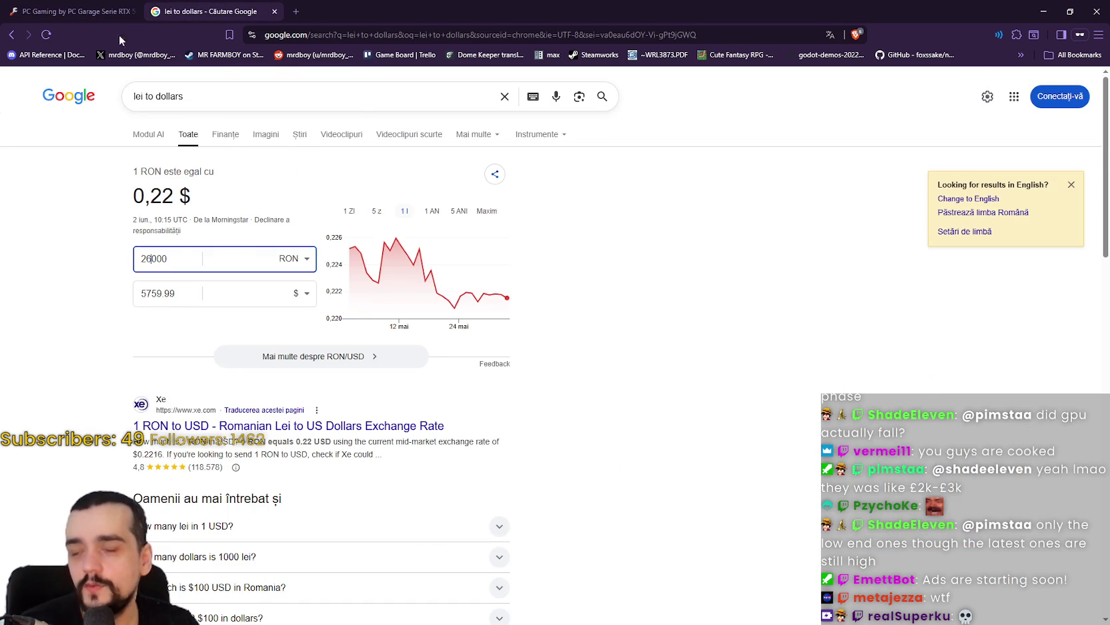
click(105, 13)
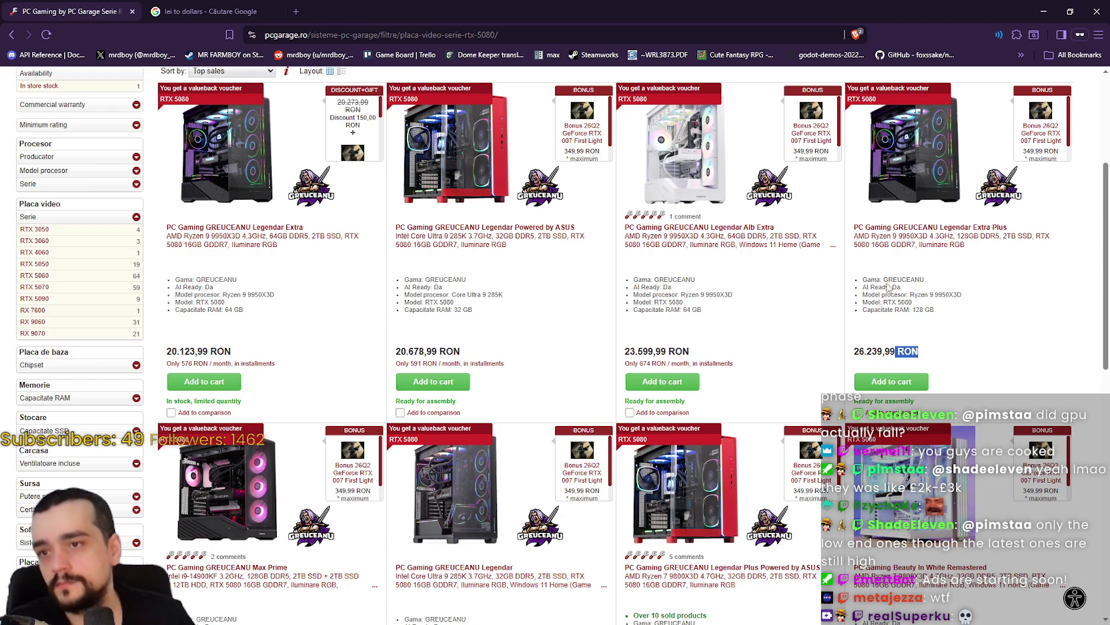
click(985, 317)
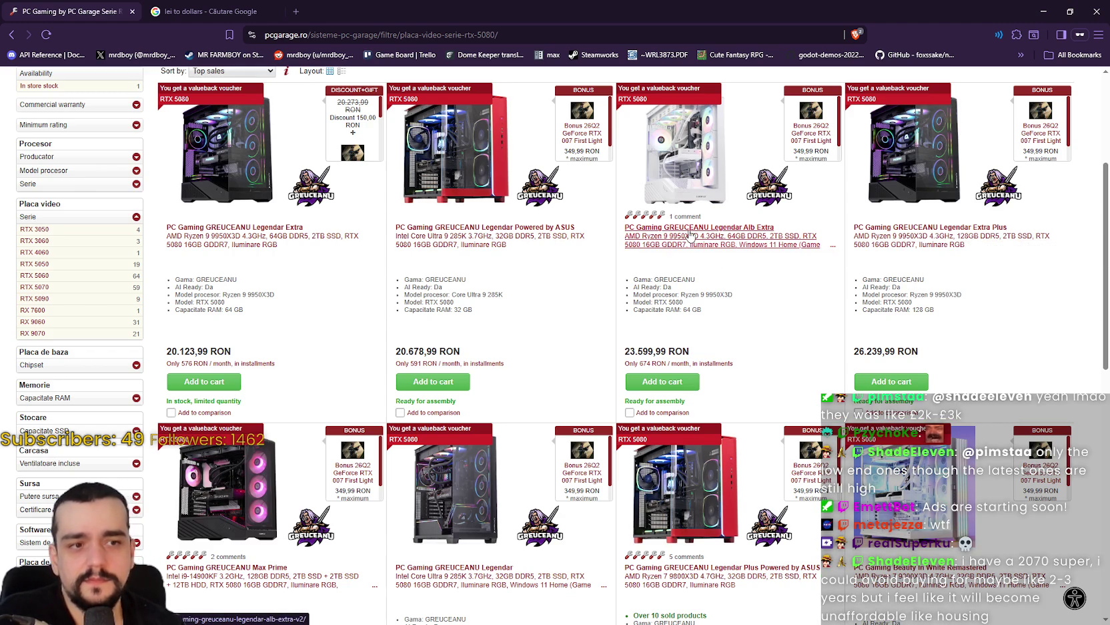
scroll(951, 357, down, 2)
scroll(285, 459, down, 1)
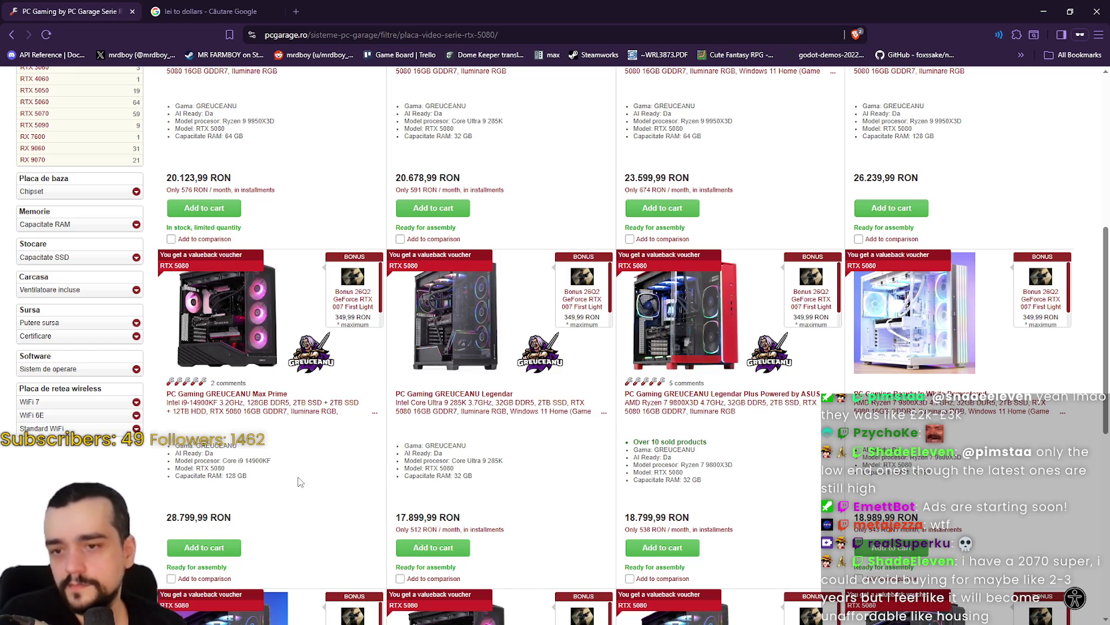
scroll(299, 481, down, 6)
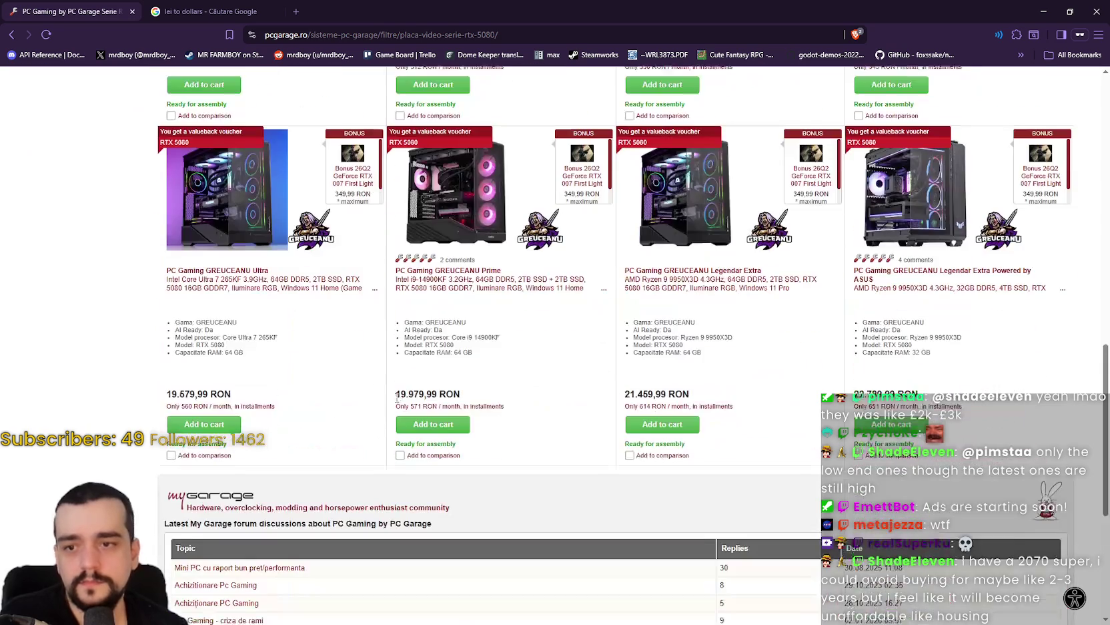
scroll(514, 399, up, 10)
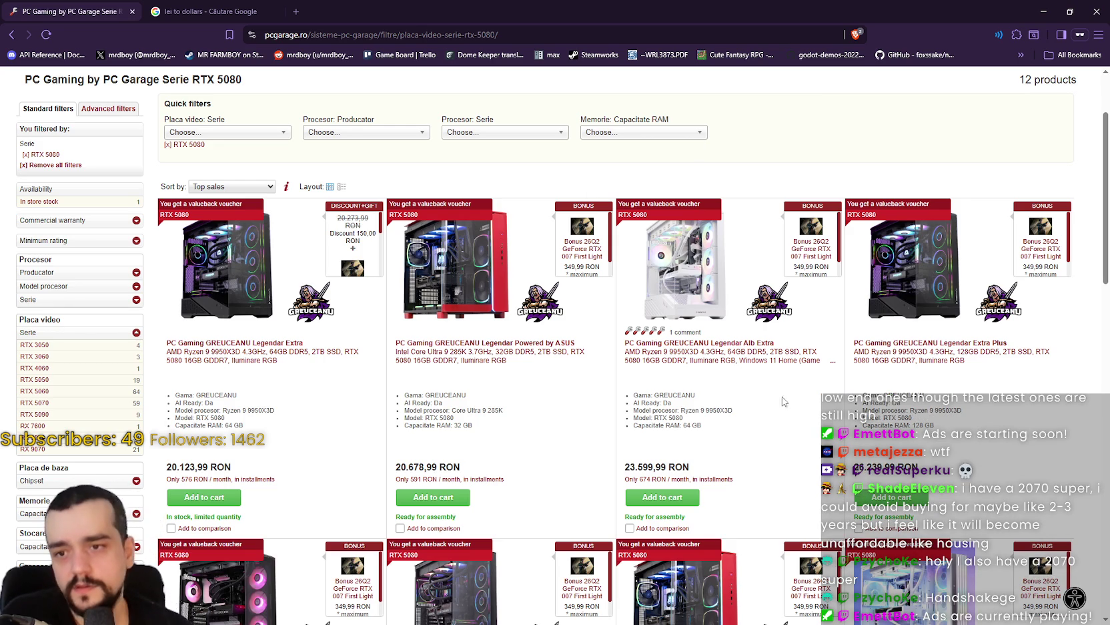
scroll(661, 379, down, 3)
scroll(650, 384, down, 6)
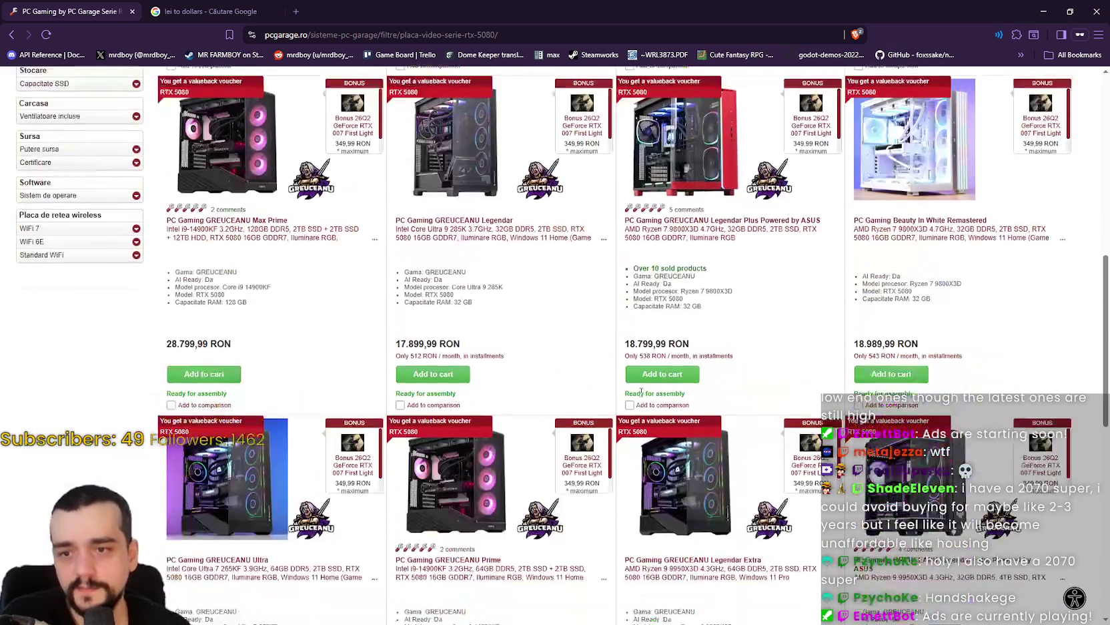
scroll(1015, 449, down, 2)
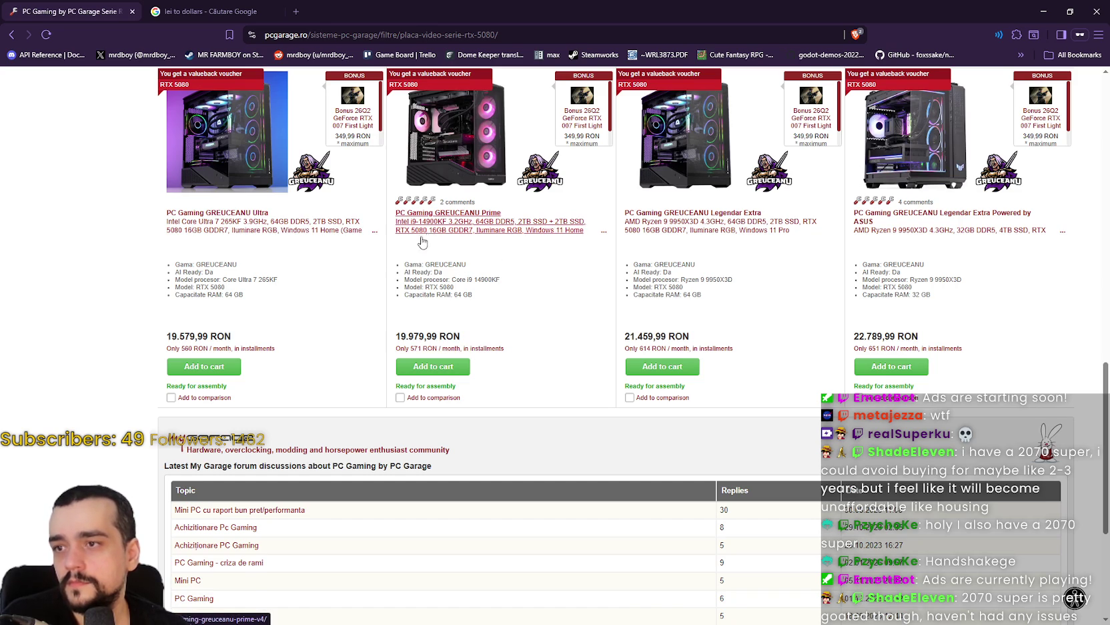
scroll(364, 411, up, 3)
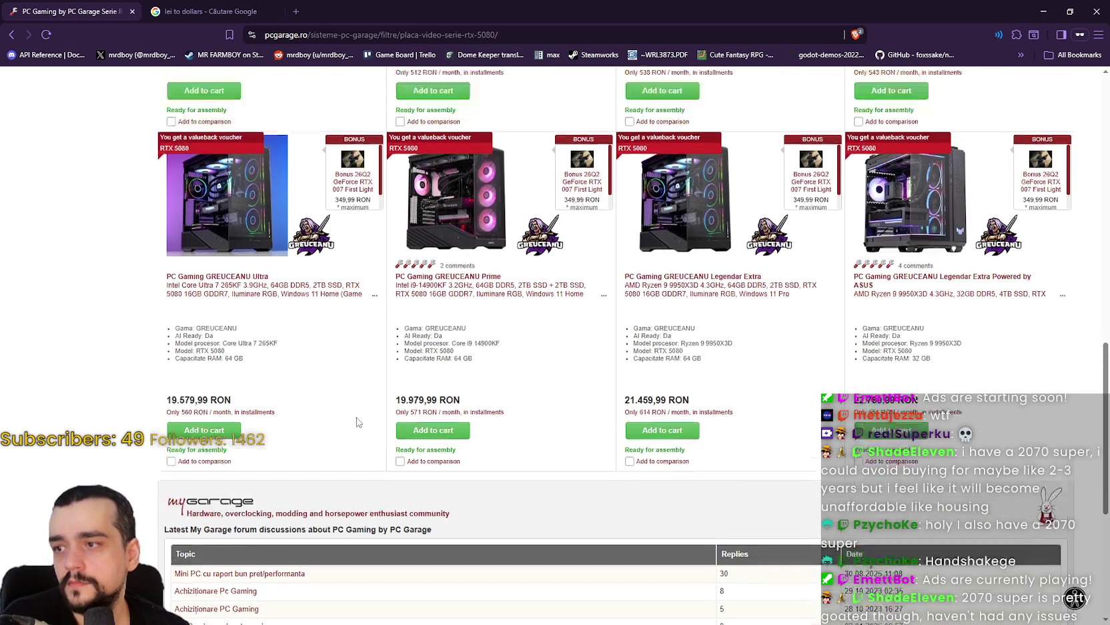
scroll(640, 489, down, 1)
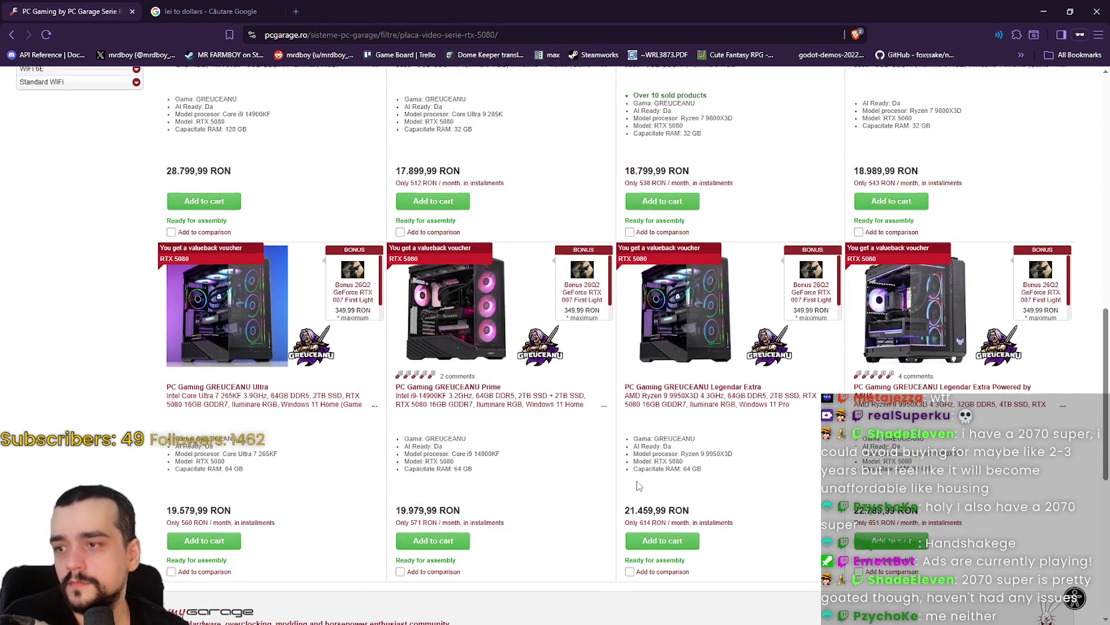
scroll(638, 486, up, 2)
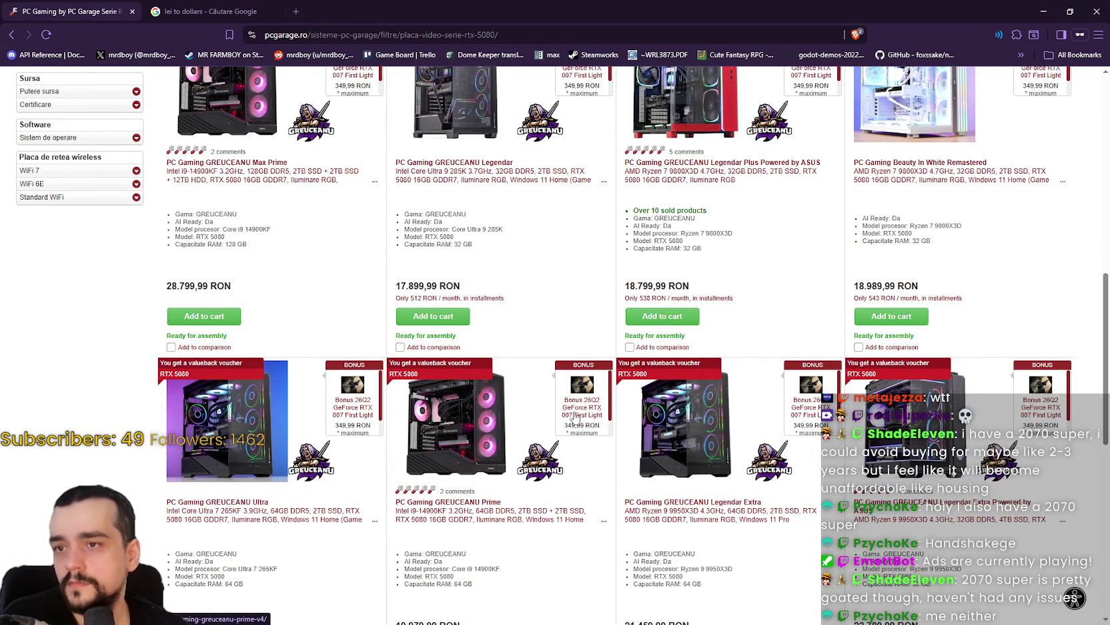
scroll(546, 335, up, 1)
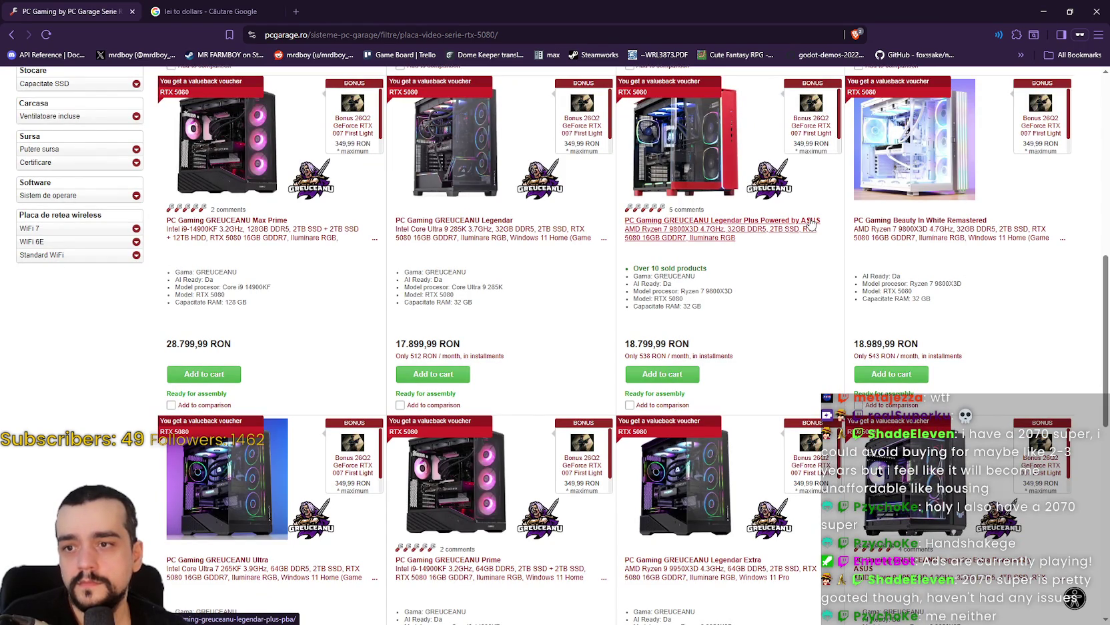
double_click(716, 292)
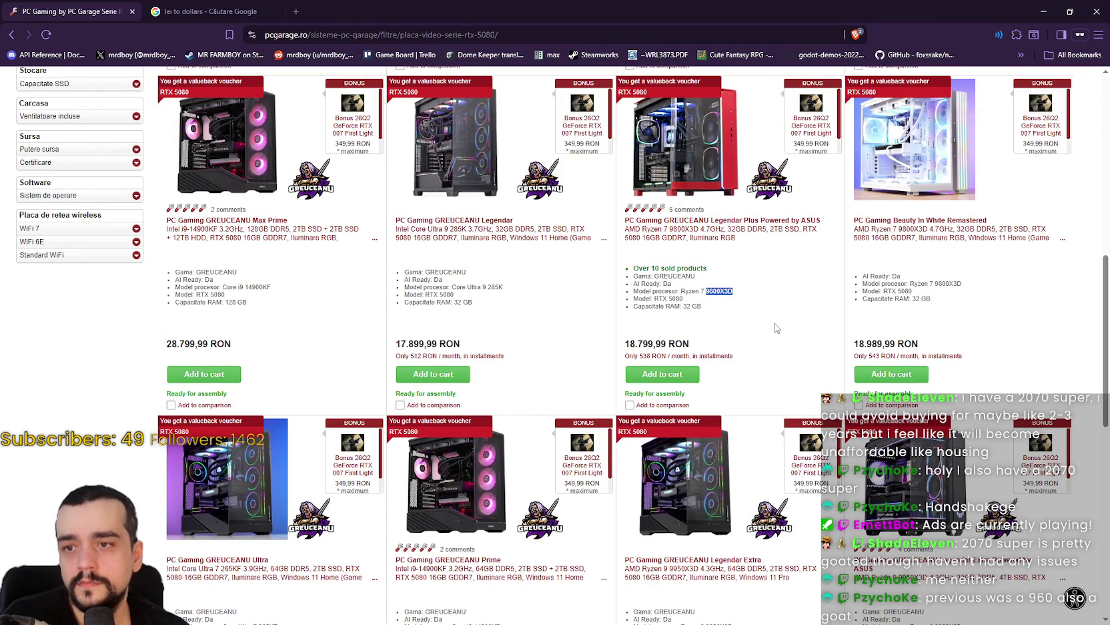
scroll(766, 323, up, 5)
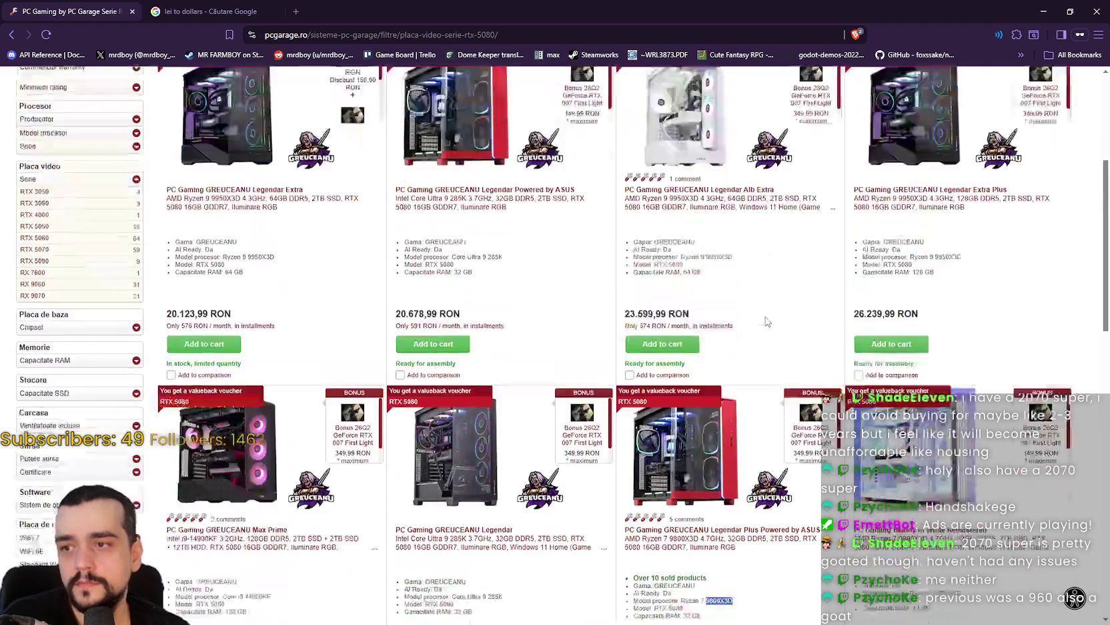
scroll(767, 318, down, 2)
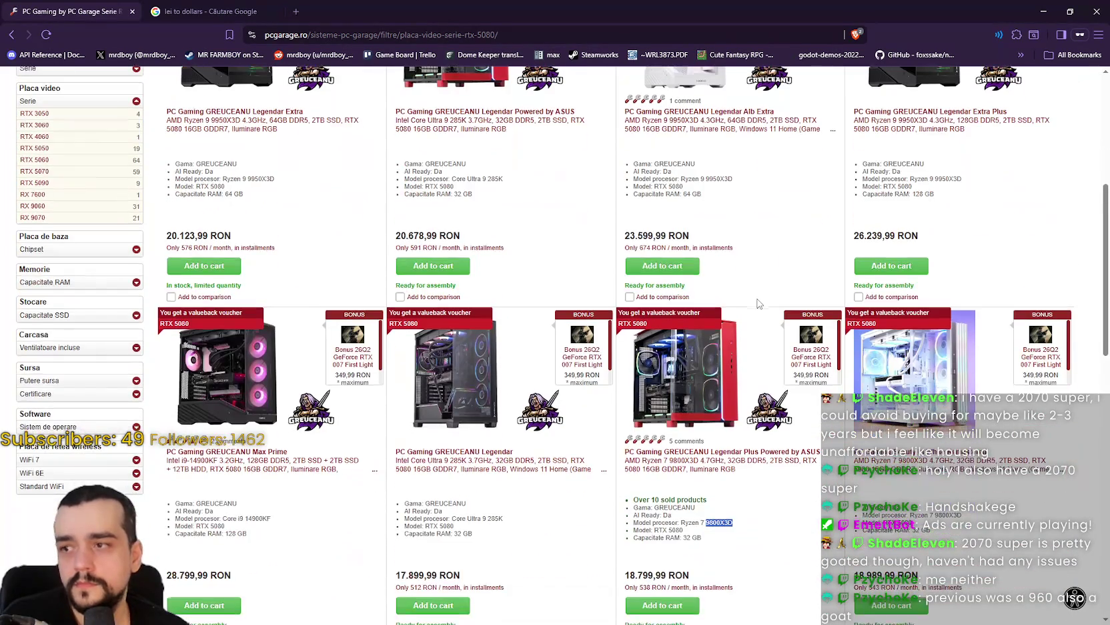
scroll(759, 302, up, 2)
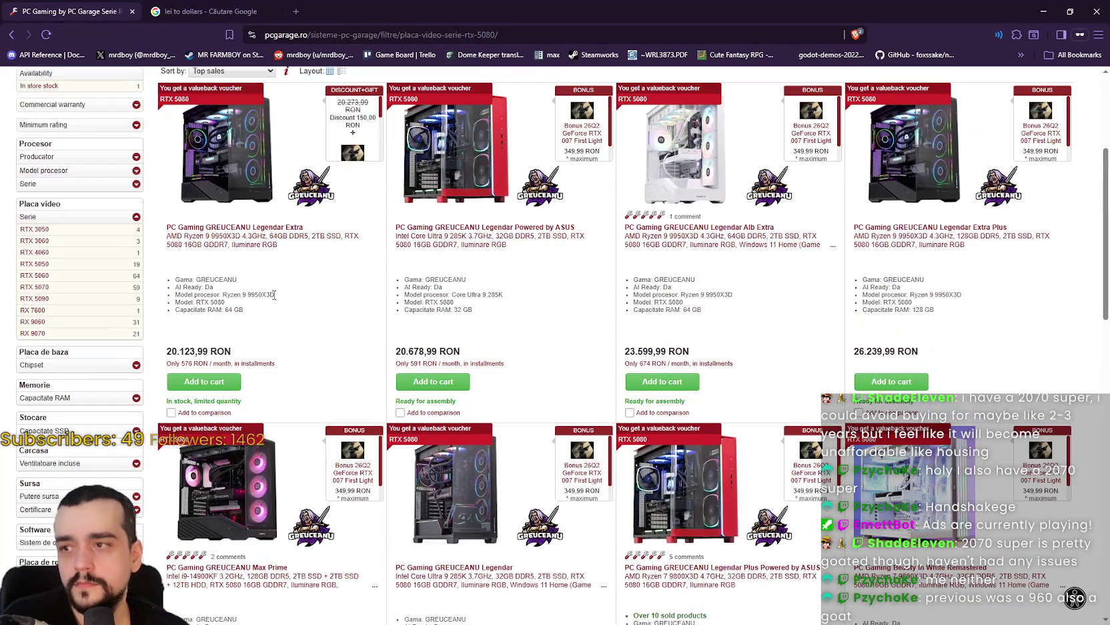
double_click(261, 294)
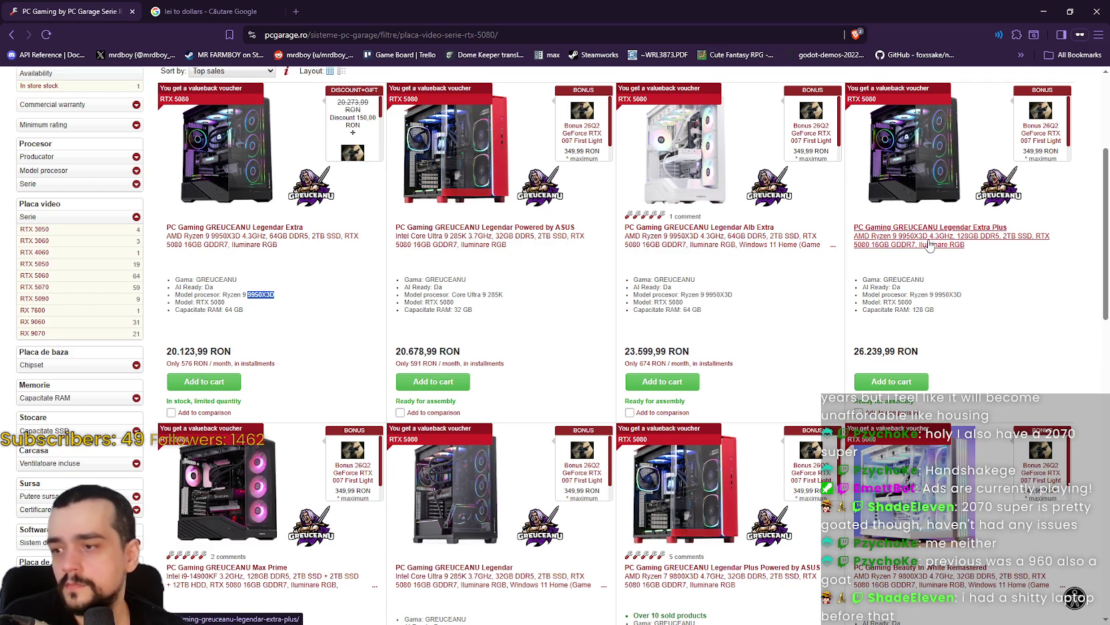
scroll(930, 245, down, 2)
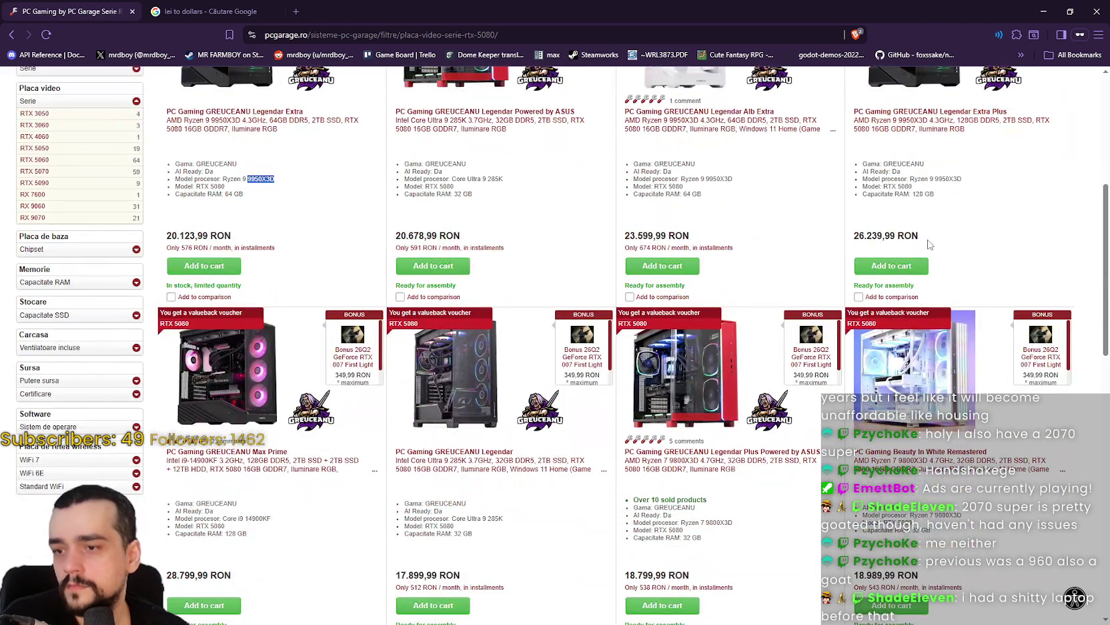
scroll(784, 243, down, 2)
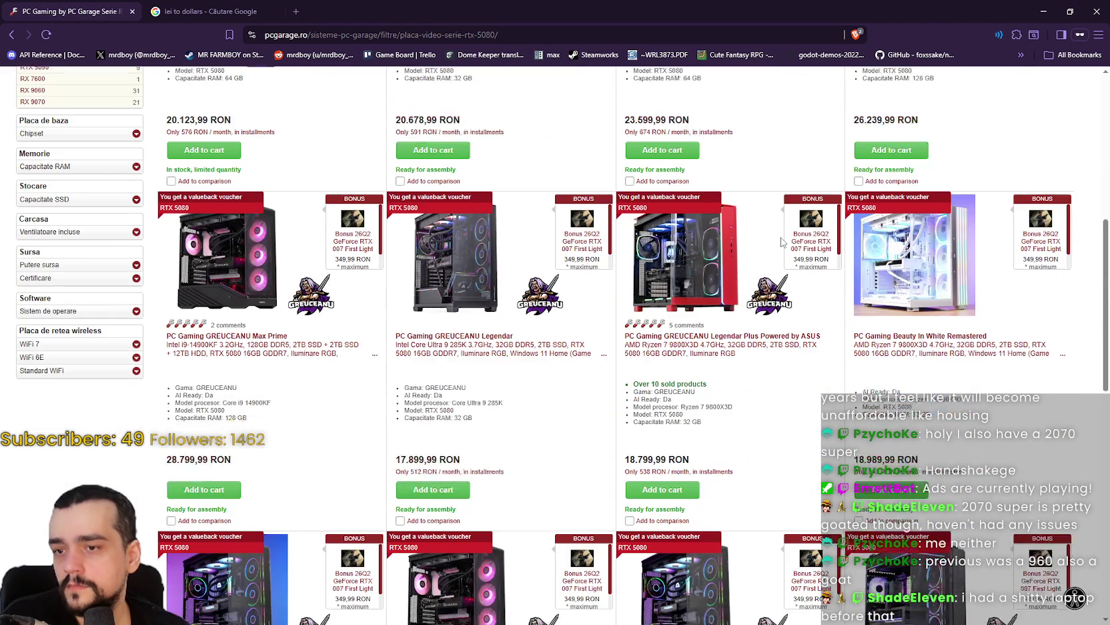
scroll(748, 280, up, 8)
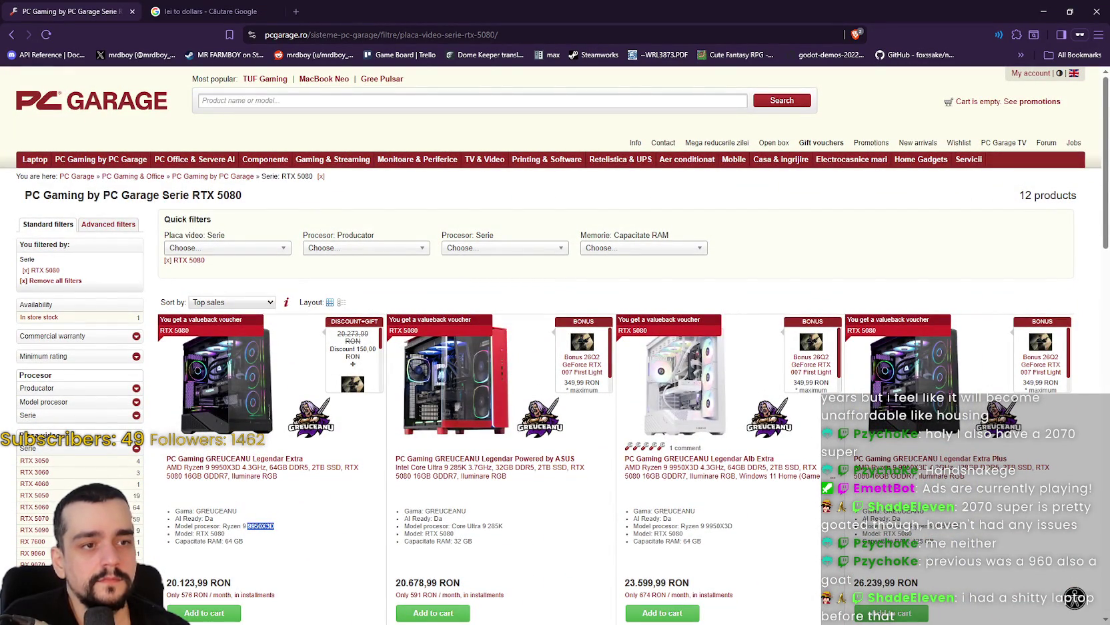
key(alt+Tab)
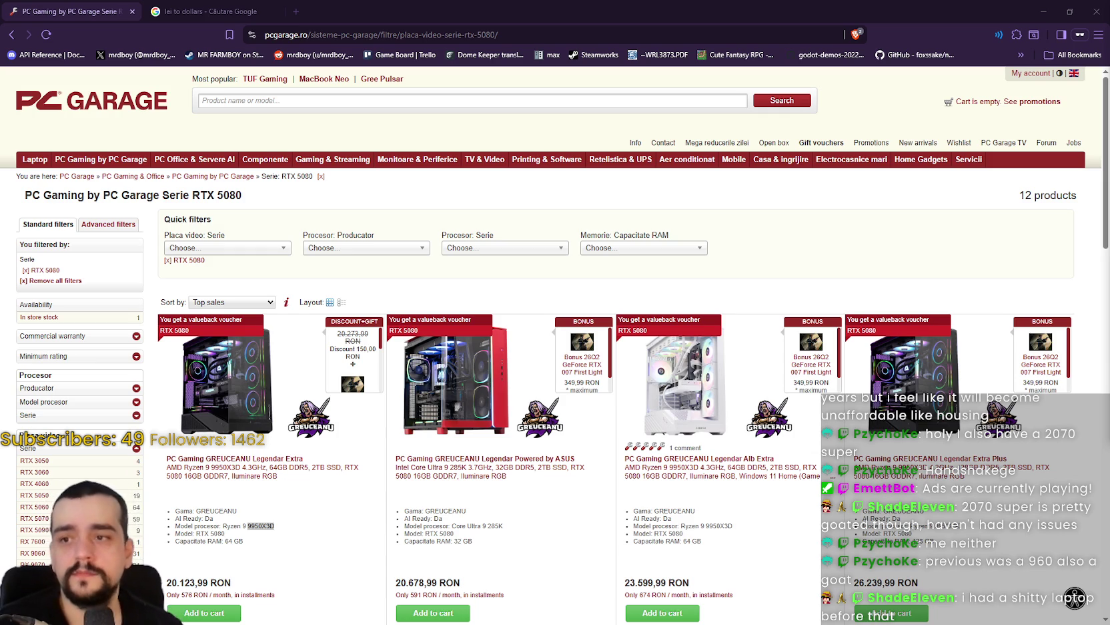
Open the 'Placa video: Serie' dropdown in Quick filters
click(189, 248)
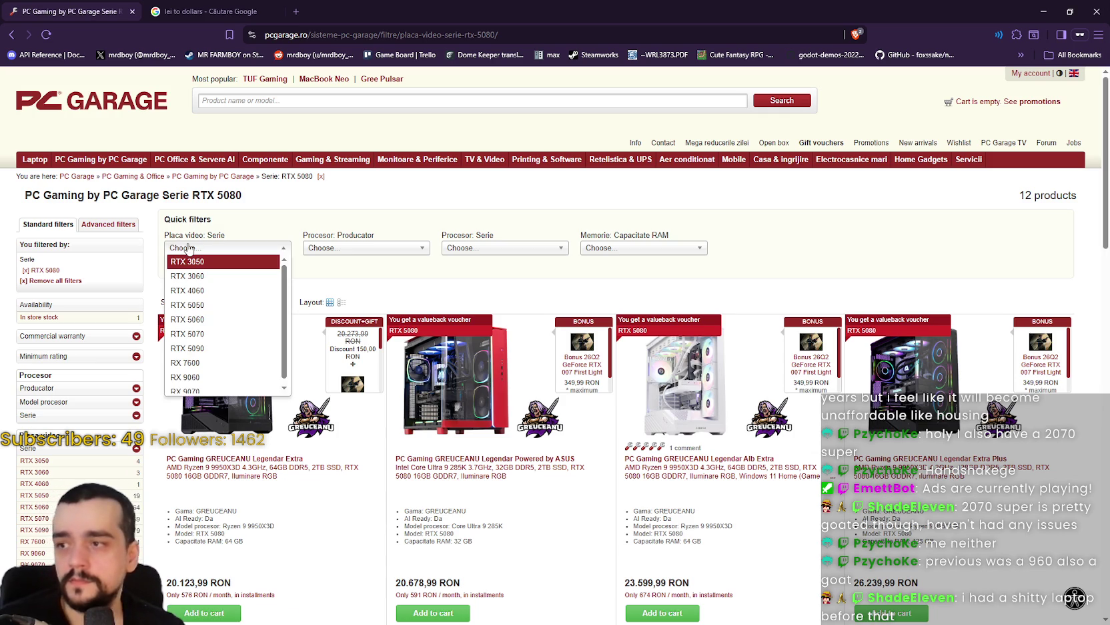
Replace the RTX 5080 filter with RTX 5070 and browse the RTX 5070 gaming PCs
click(190, 249)
click(167, 262)
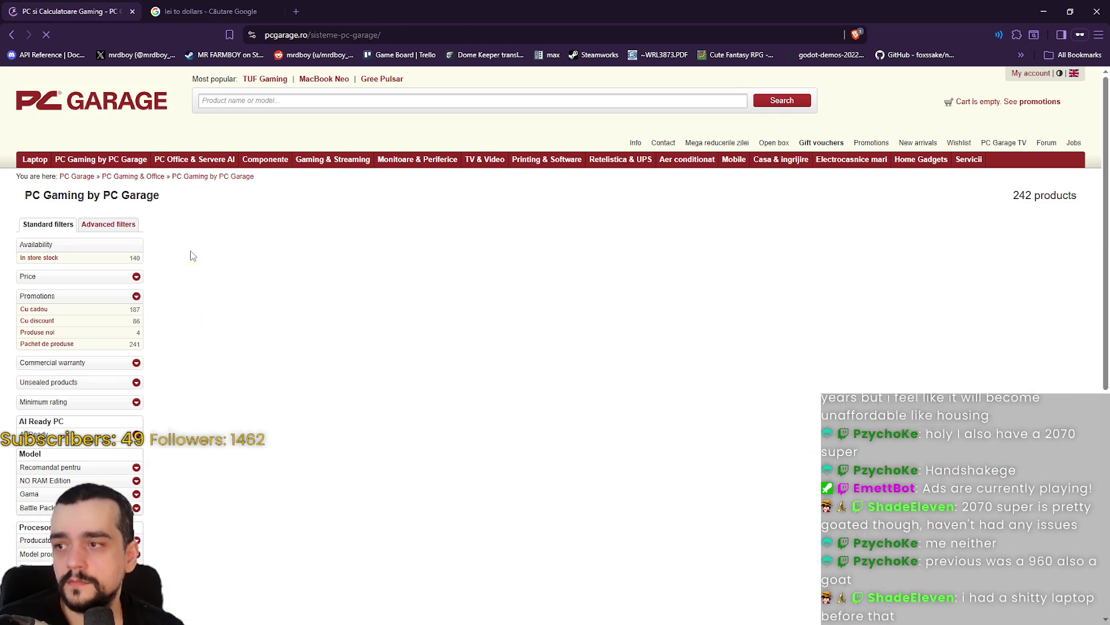
click(192, 248)
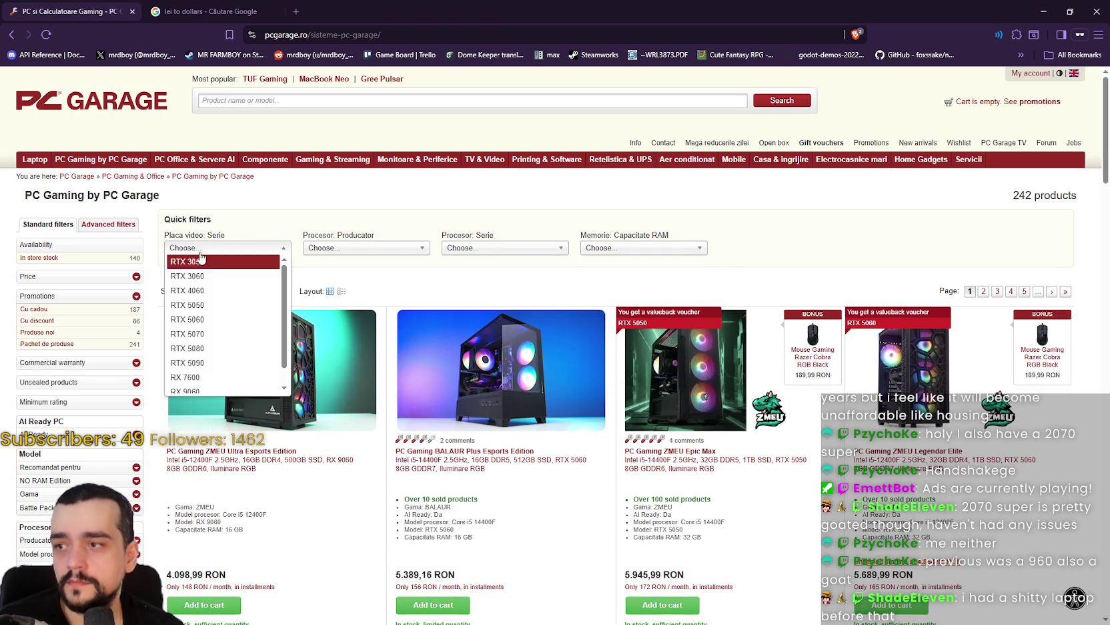
click(220, 334)
scroll(564, 503, down, 3)
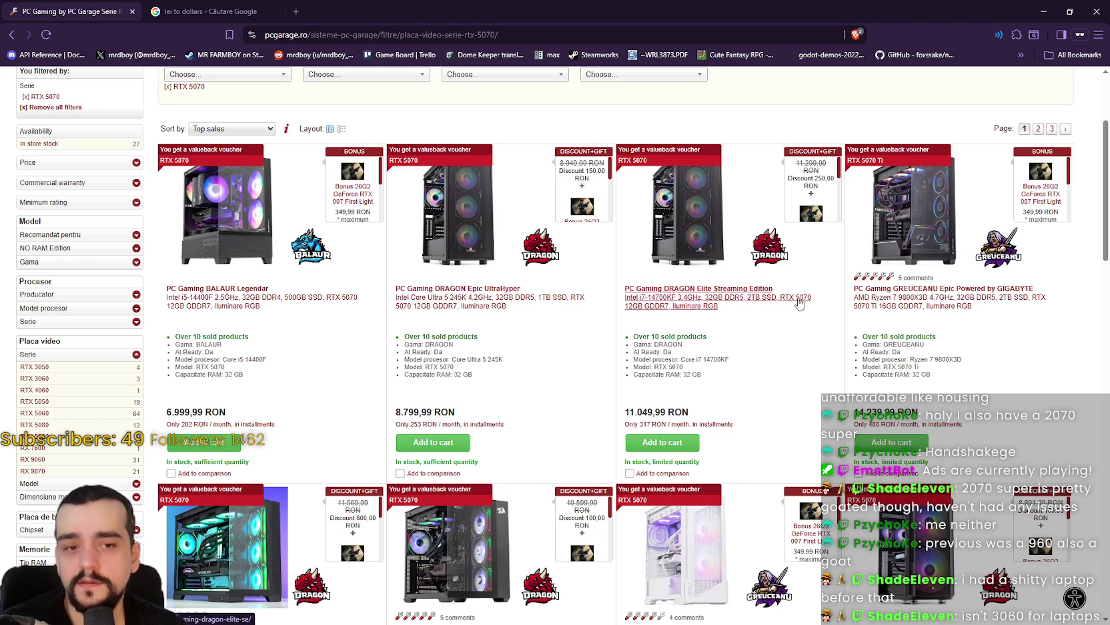
scroll(287, 374, down, 5)
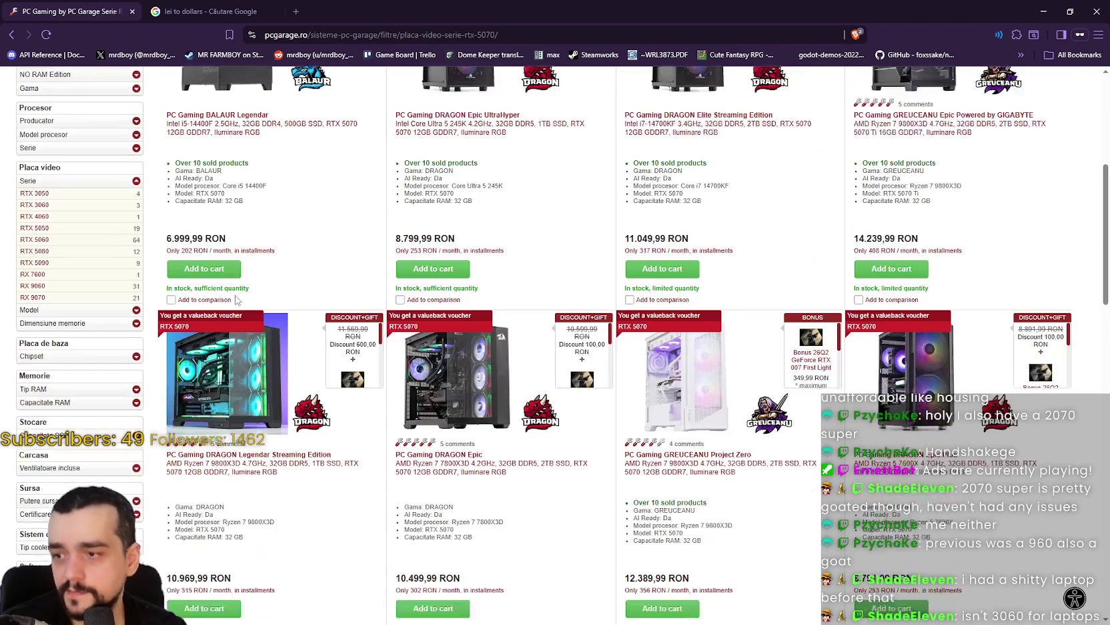
scroll(349, 416, up, 3)
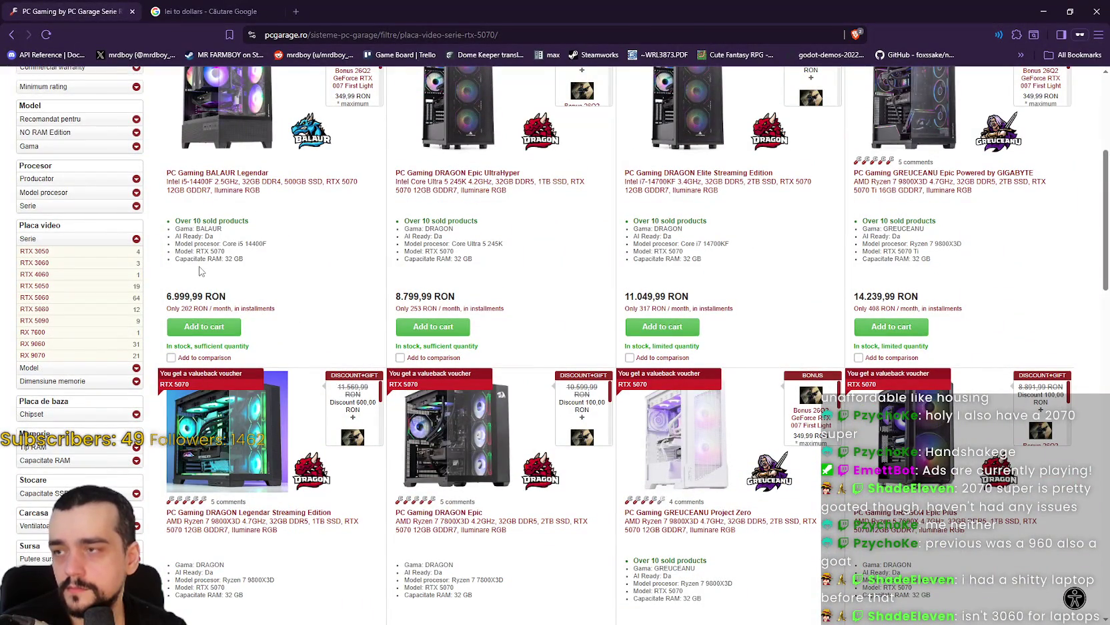
key(ctrl+Tab)
click(74, 12)
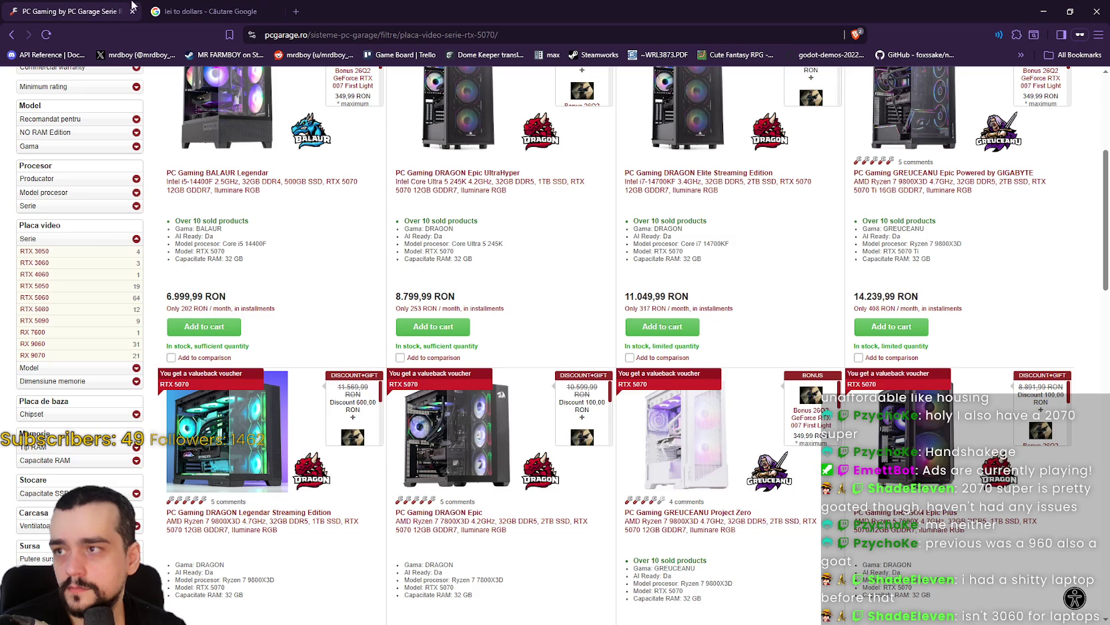
scroll(281, 342, down, 8)
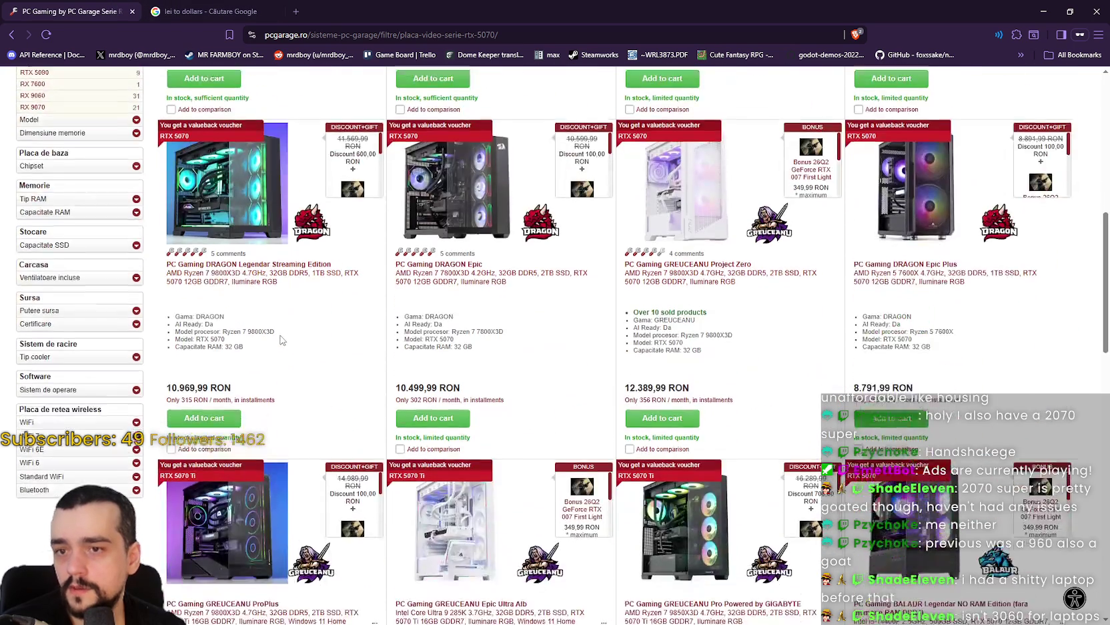
scroll(281, 342, down, 2)
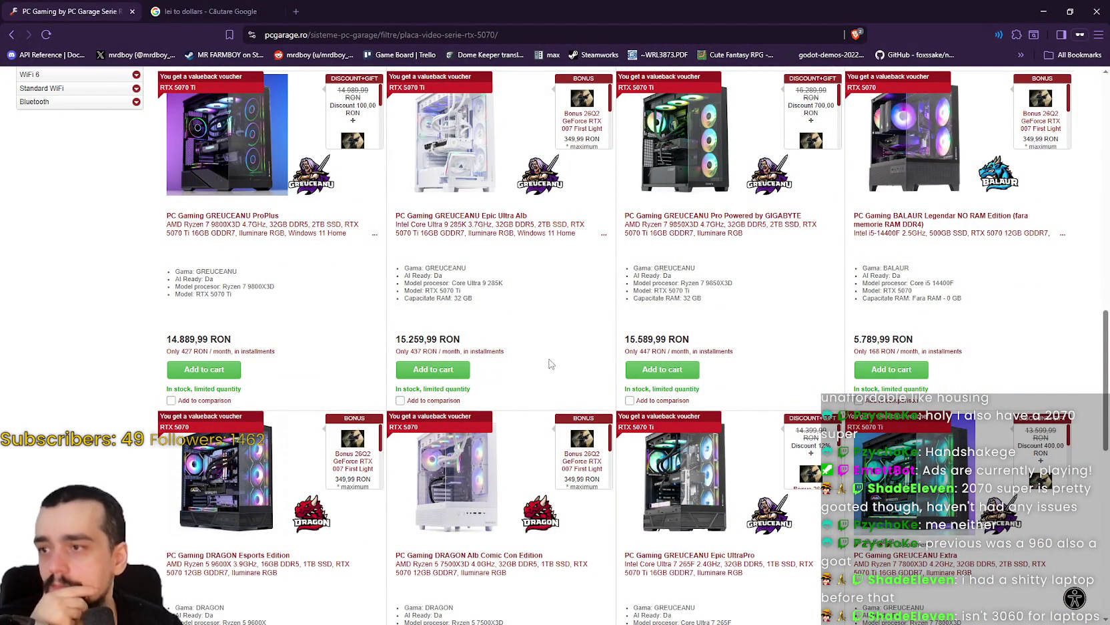
scroll(542, 349, down, 2)
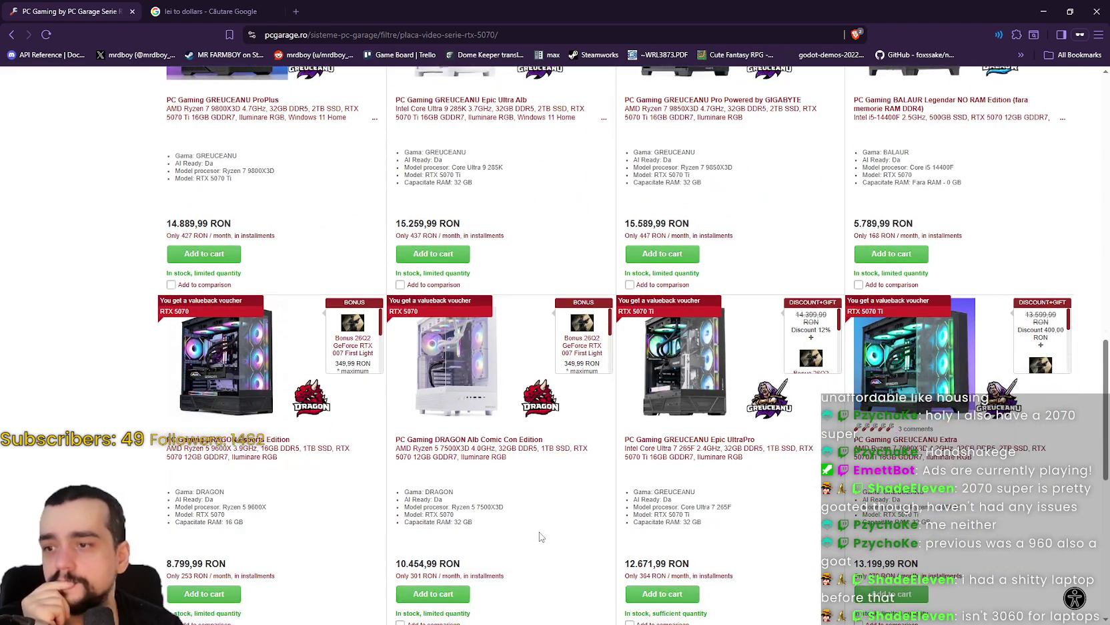
scroll(541, 532, up, 10)
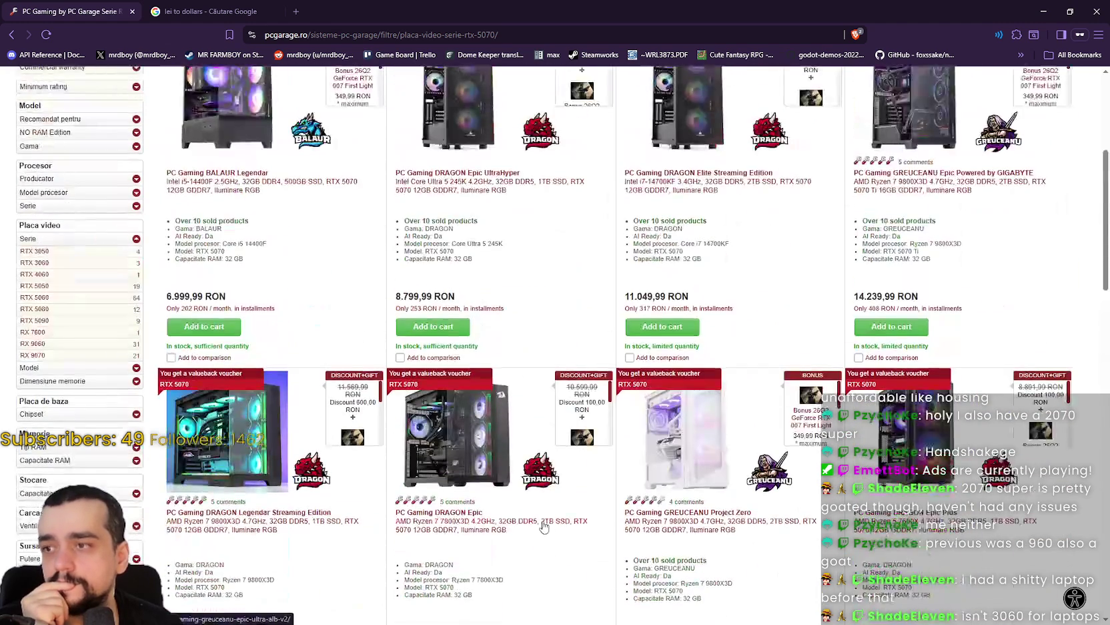
scroll(544, 526, up, 3)
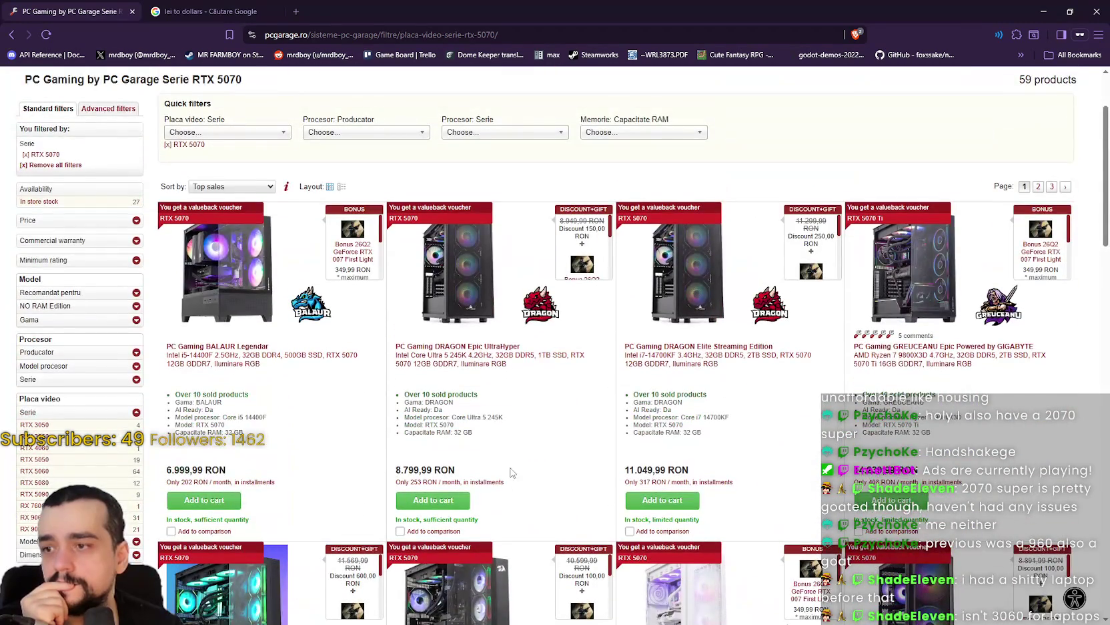
scroll(504, 460, down, 1)
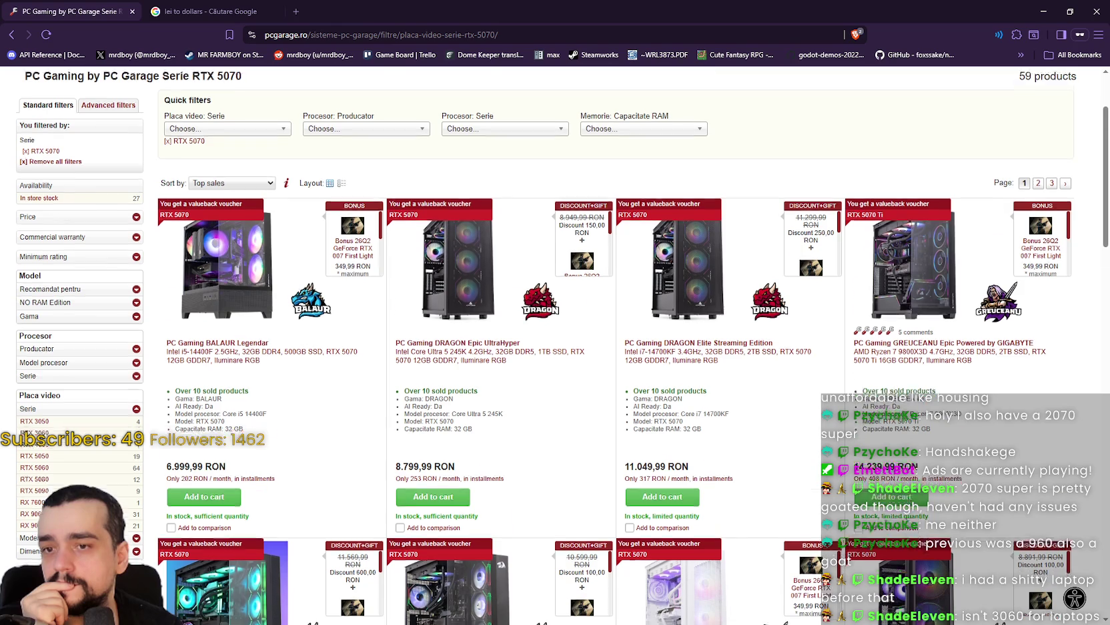
scroll(978, 420, down, 6)
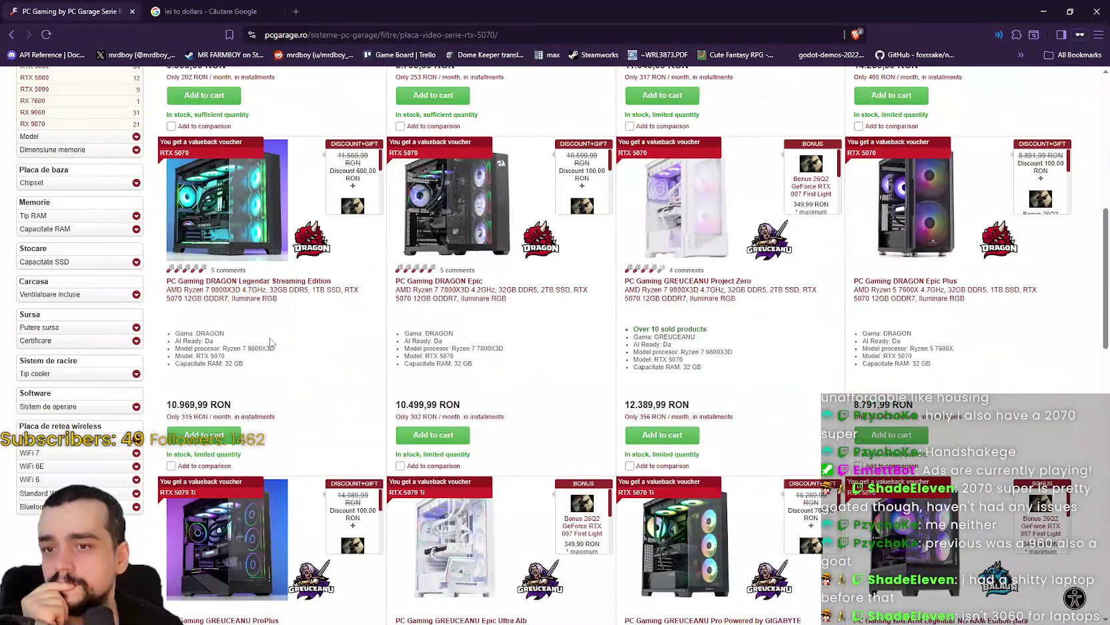
drag(763, 355, 631, 354)
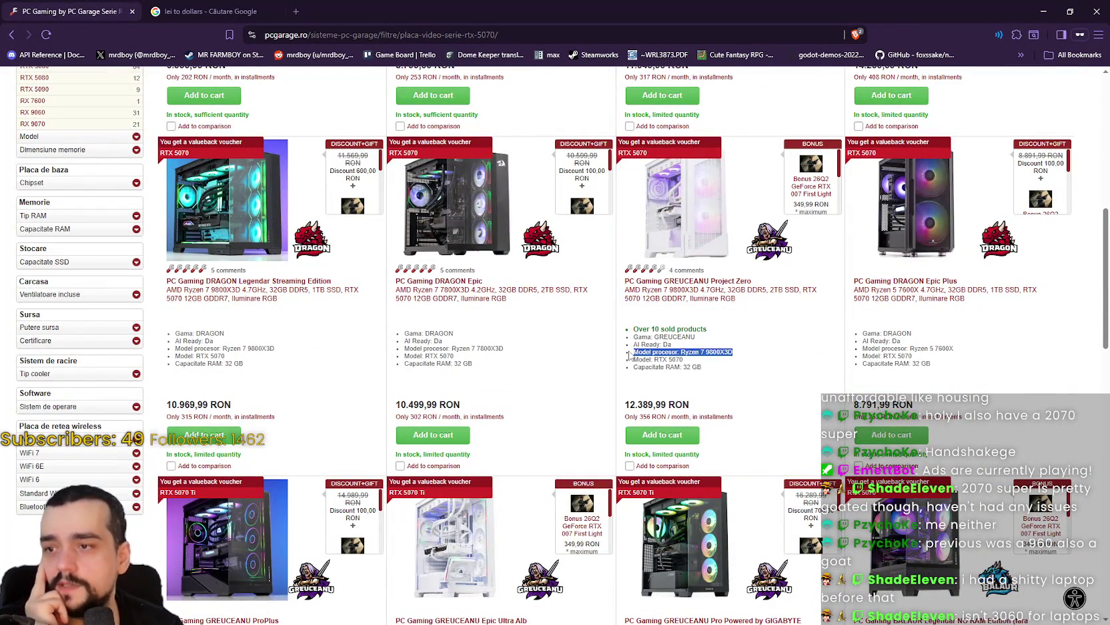
scroll(260, 413, down, 5)
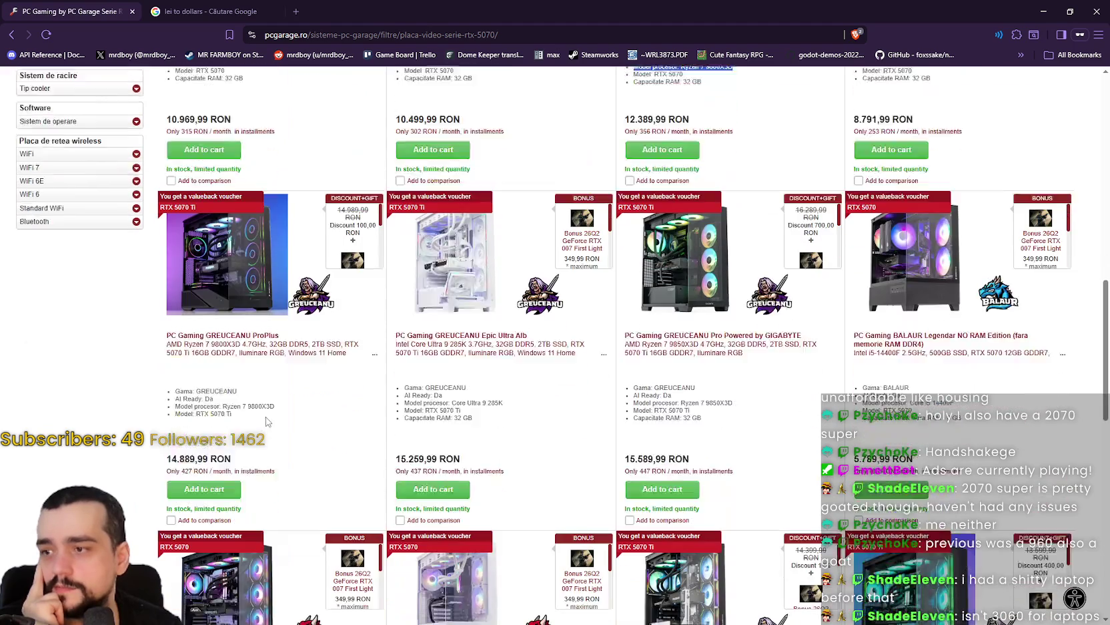
scroll(265, 421, down, 3)
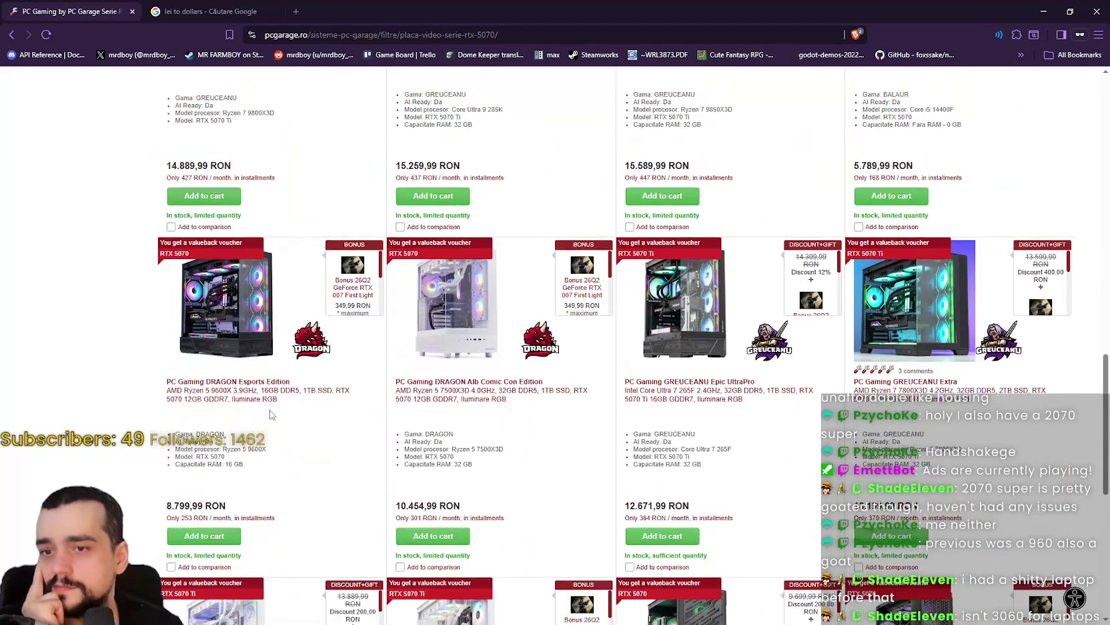
scroll(270, 415, down, 3)
scroll(434, 400, down, 2)
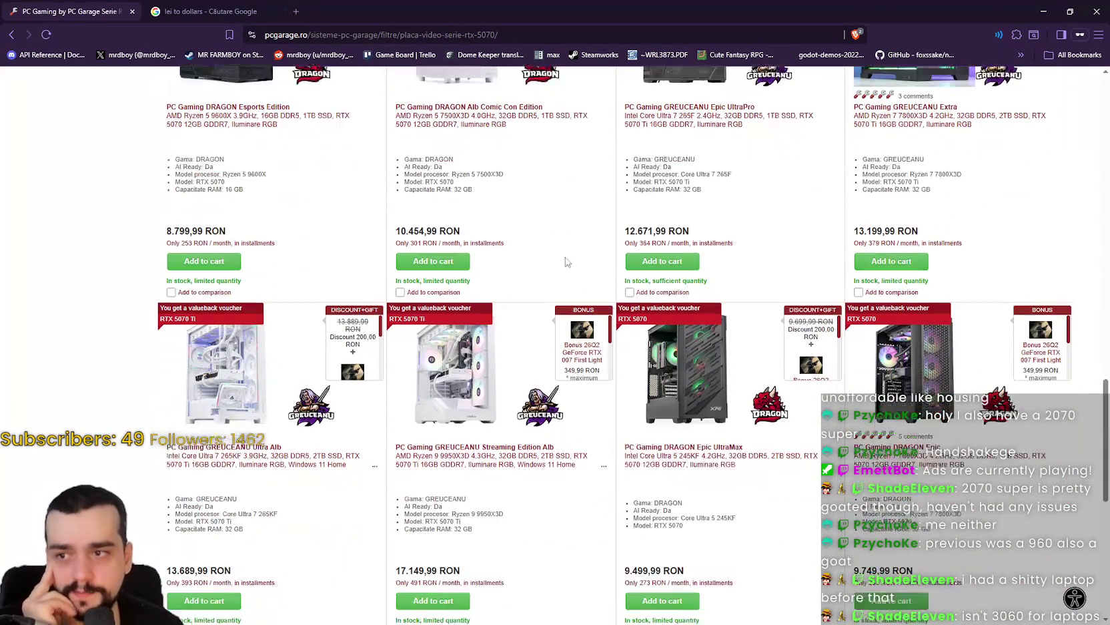
scroll(619, 371, down, 4)
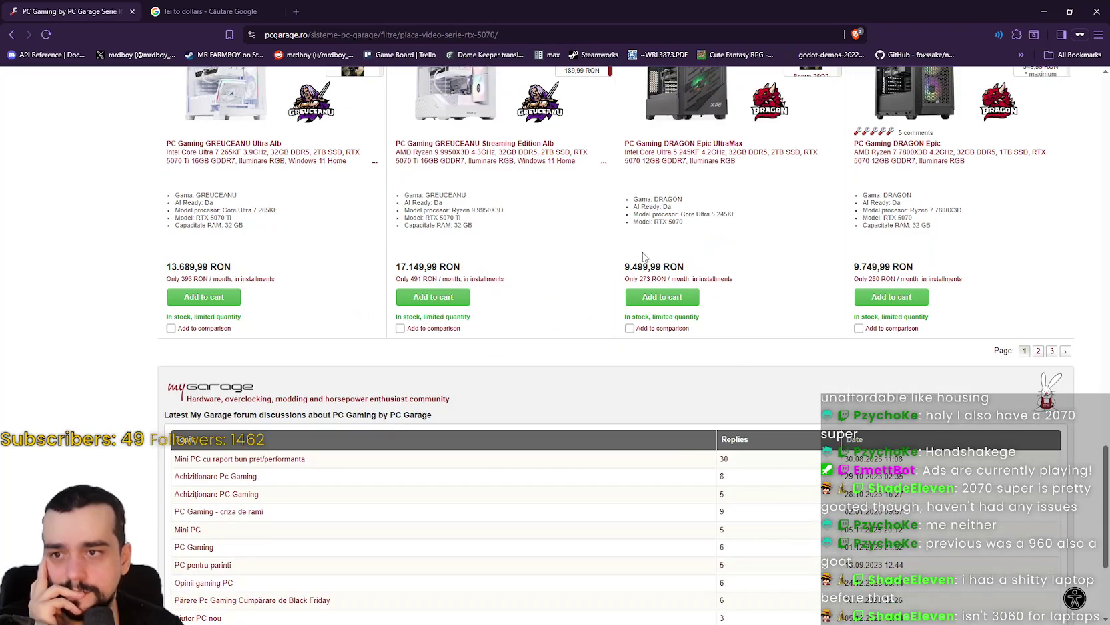
double_click(484, 209)
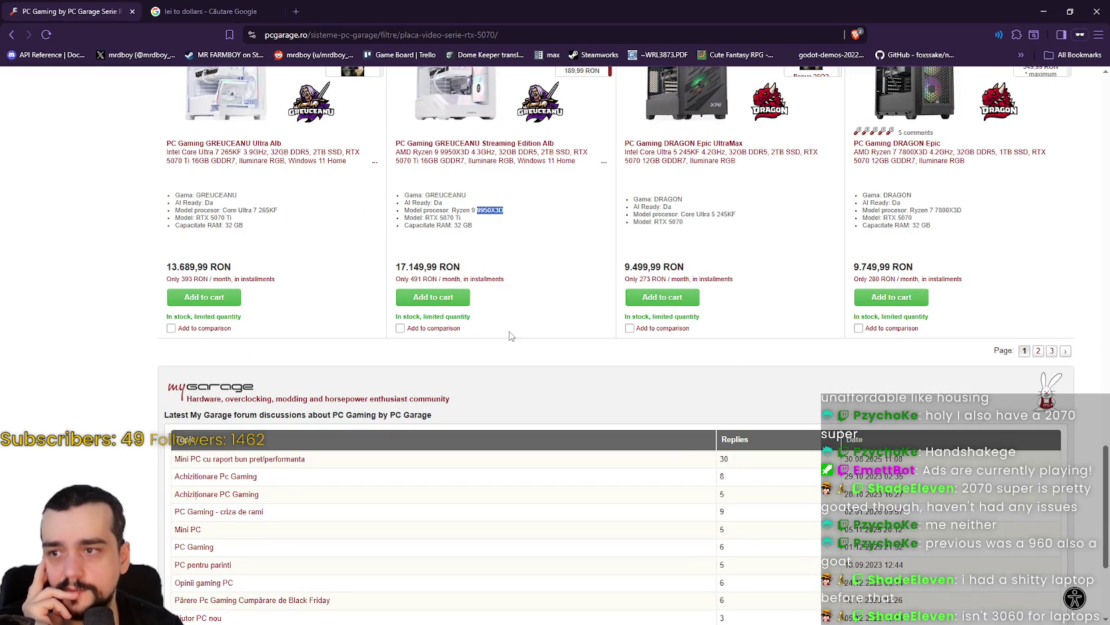
scroll(494, 384, up, 3)
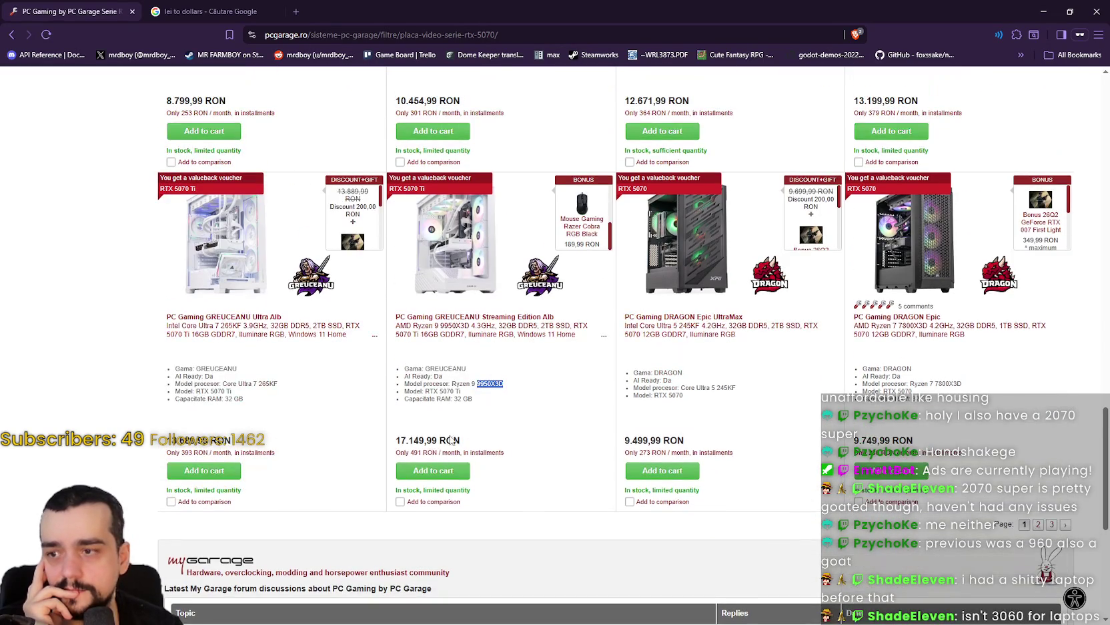
drag(393, 447, 467, 441)
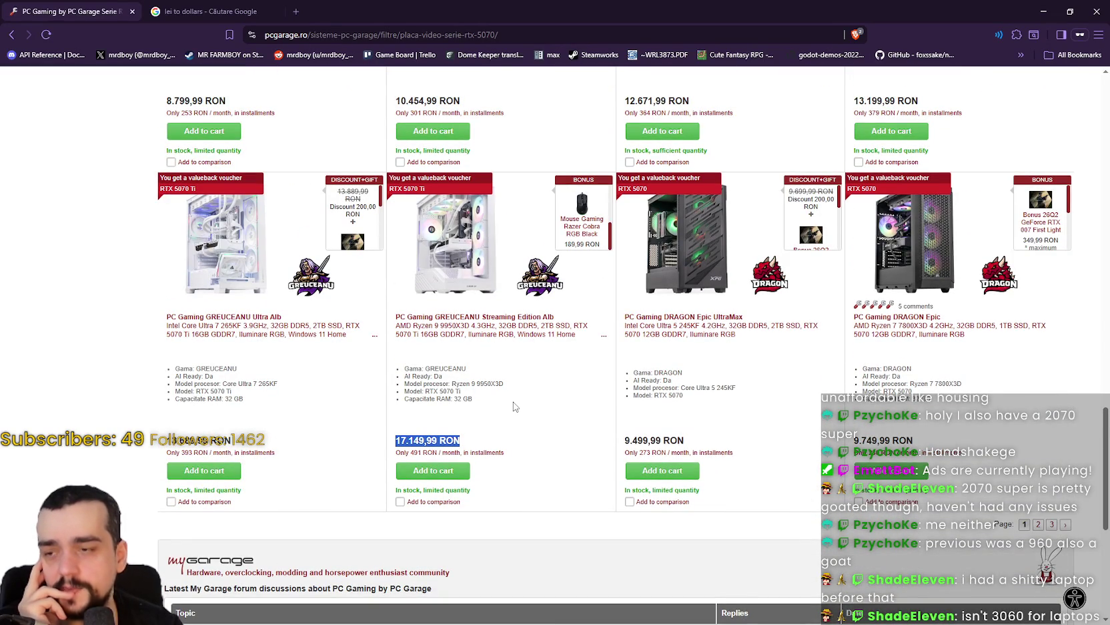
drag(504, 385, 459, 386)
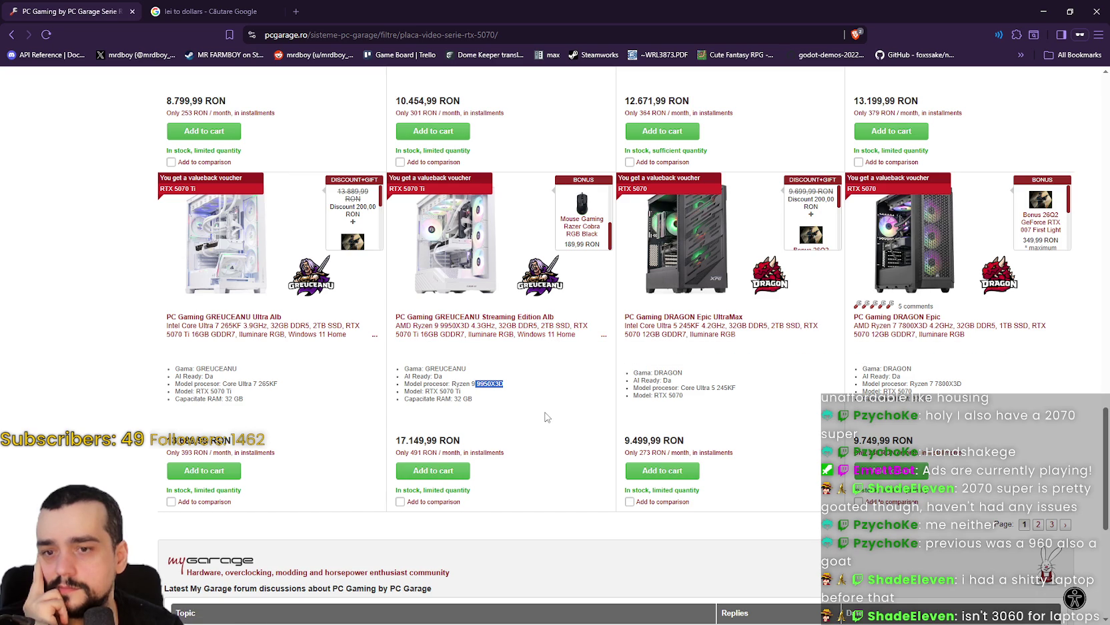
scroll(542, 408, up, 10)
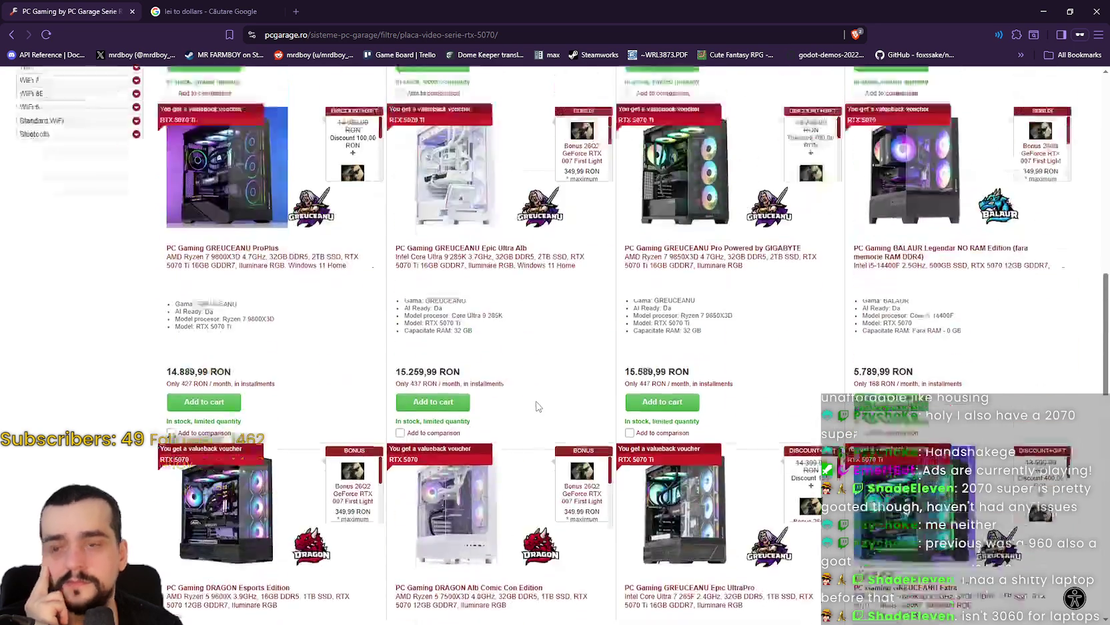
scroll(536, 404, up, 3)
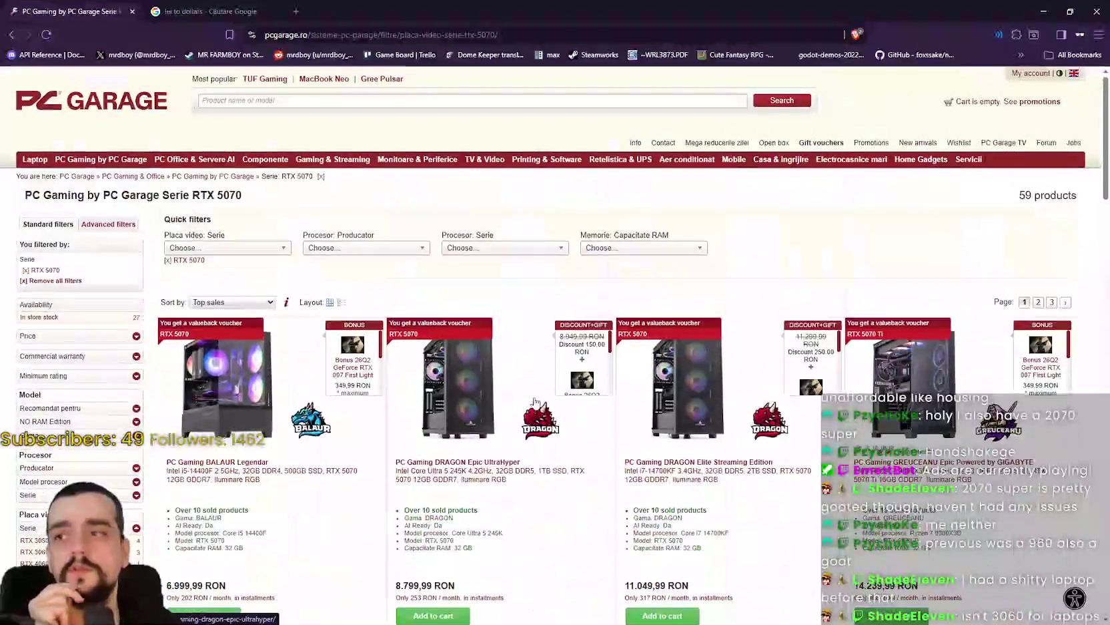
Remove the RTX 5070 filter and select RTX 5080 in the Placa video: Serie dropdown
click(176, 266)
click(194, 251)
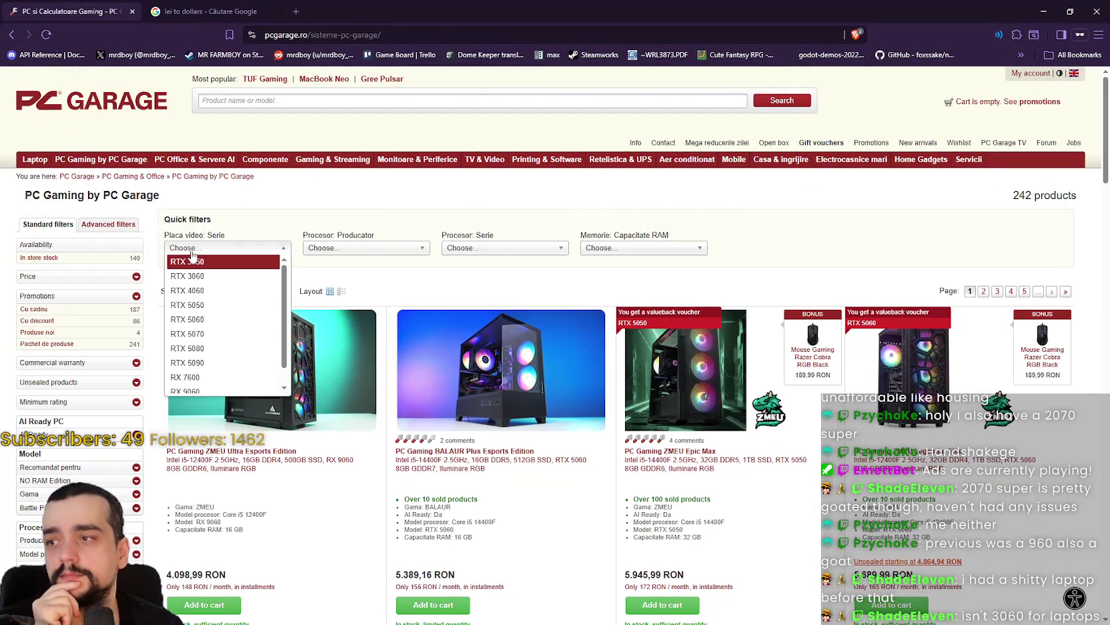
click(196, 252)
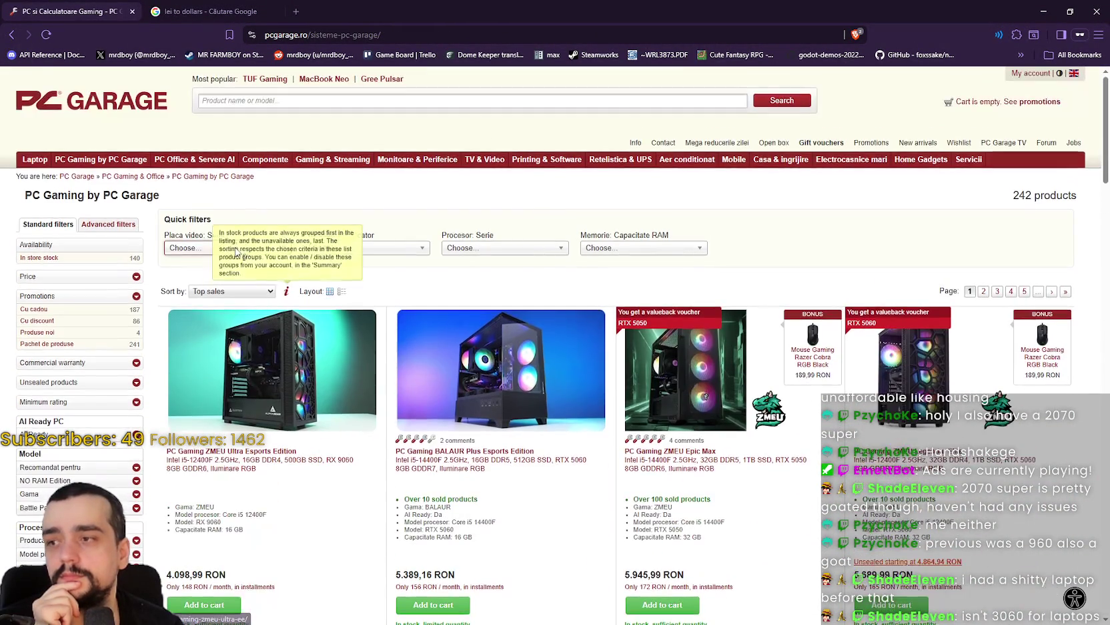
click(207, 248)
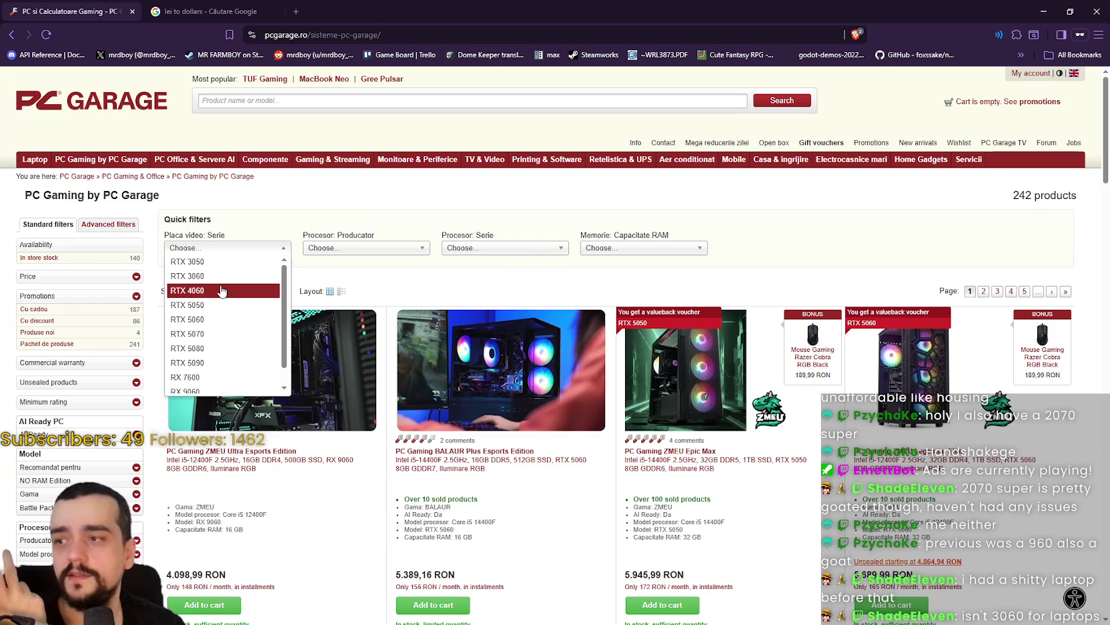
click(221, 345)
scroll(356, 417, down, 5)
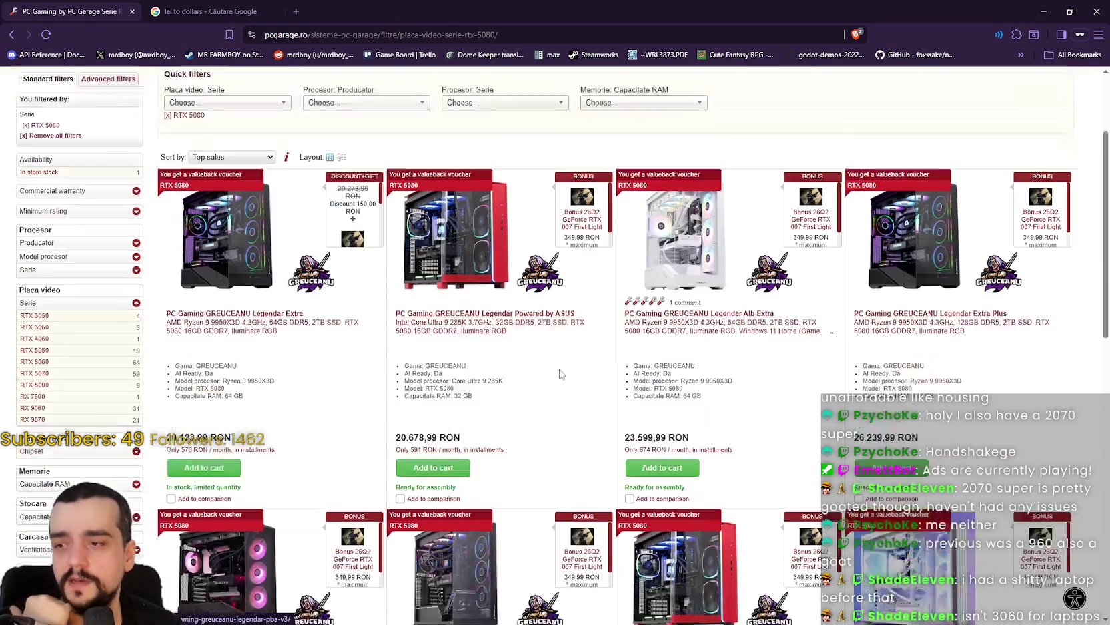
scroll(355, 417, down, 3)
scroll(179, 379, down, 4)
scroll(178, 379, down, 1)
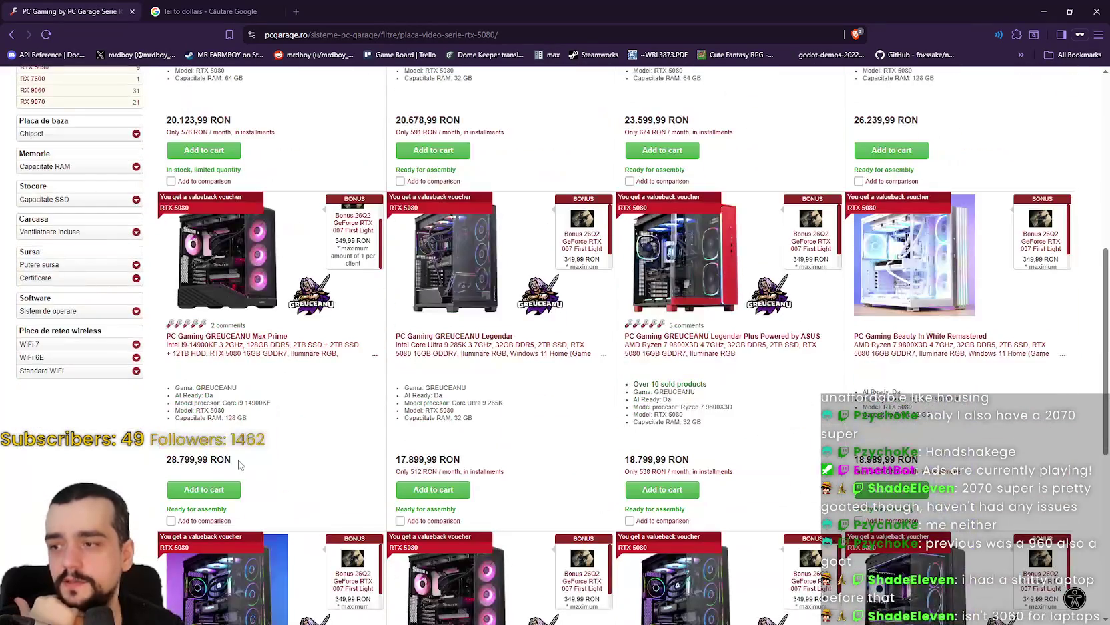
drag(241, 464, 178, 461)
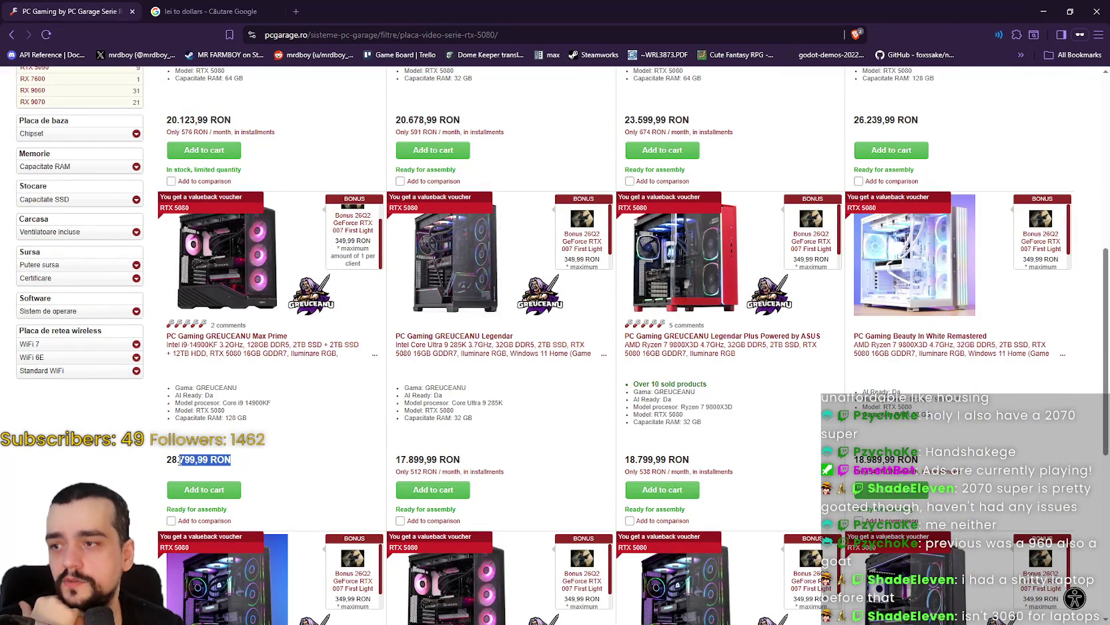
click(298, 458)
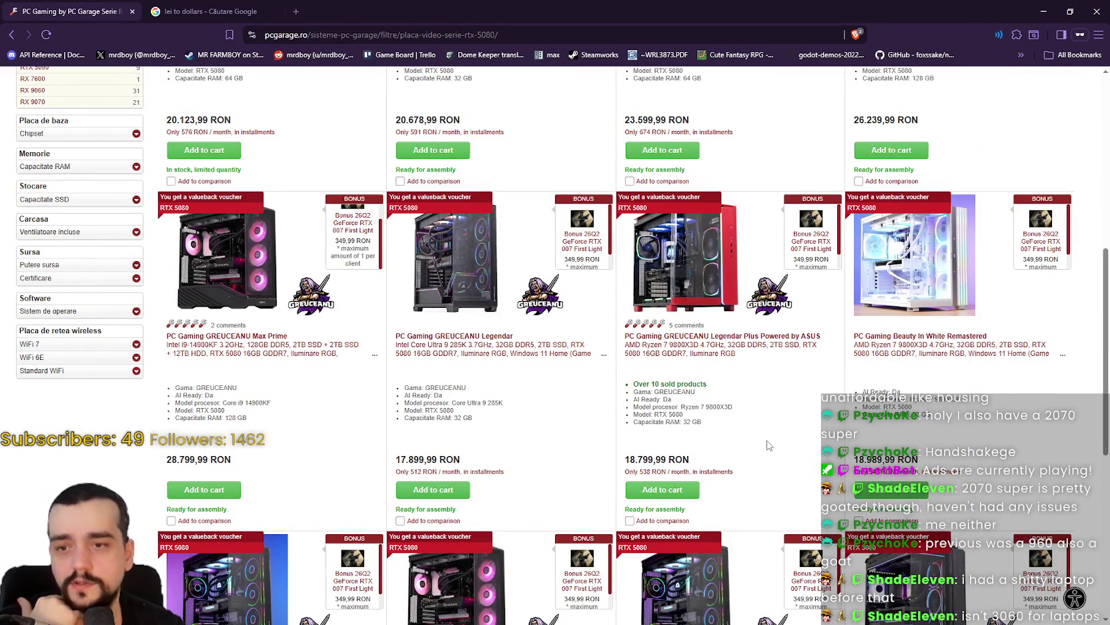
scroll(811, 457, down, 3)
scroll(745, 476, down, 2)
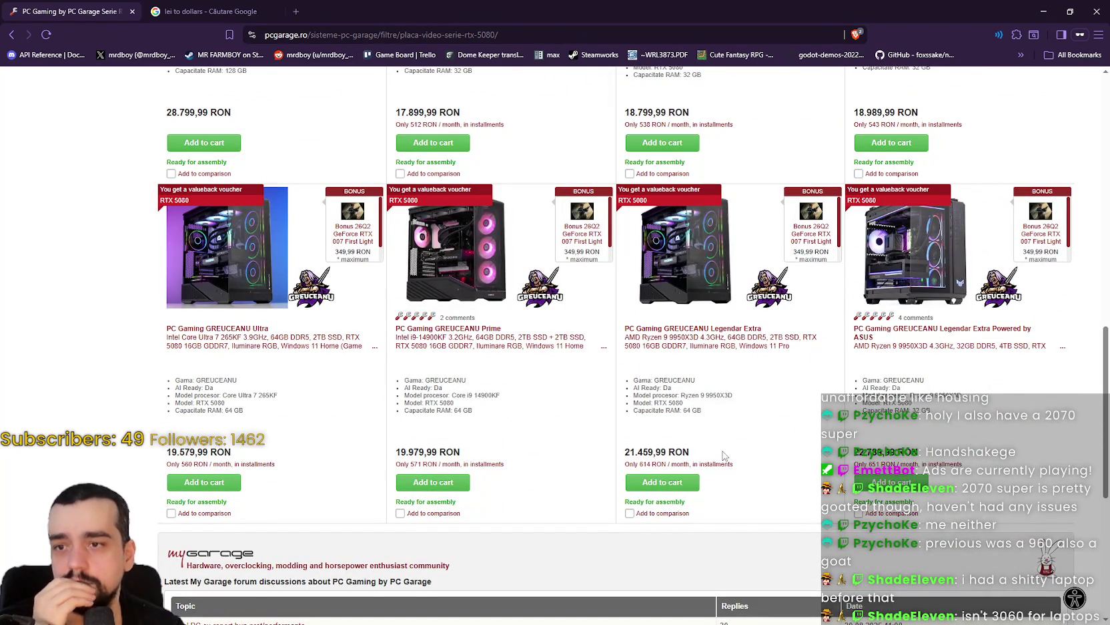
mouse_move(720, 454)
mouse_down()
mouse_move(597, 441)
mouse_move(671, 445)
mouse_move(620, 451)
mouse_up()
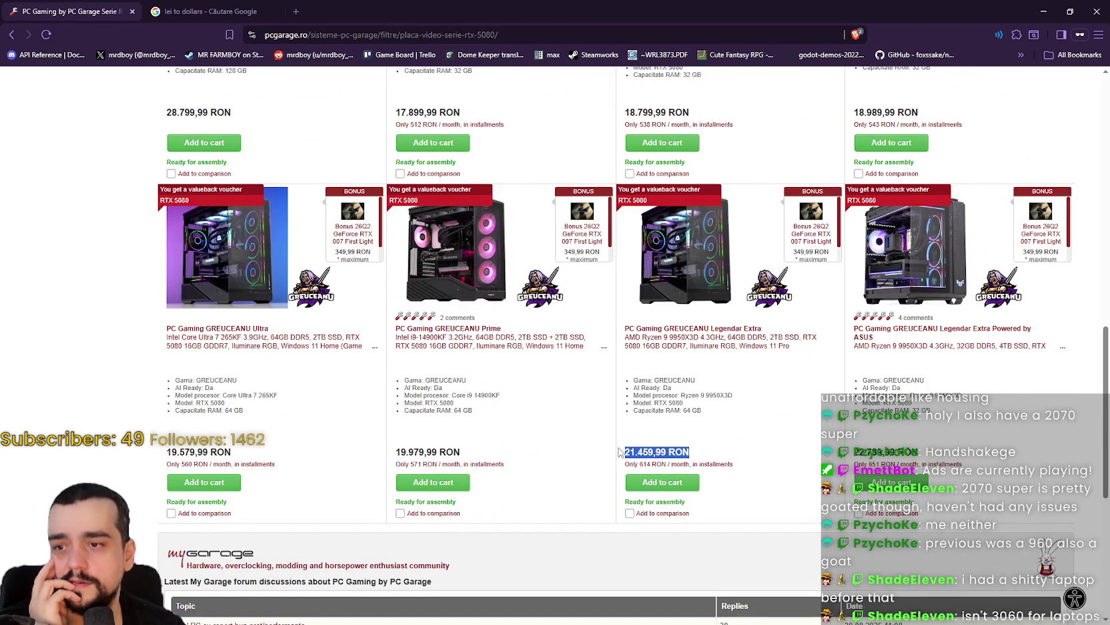
scroll(627, 448, up, 1)
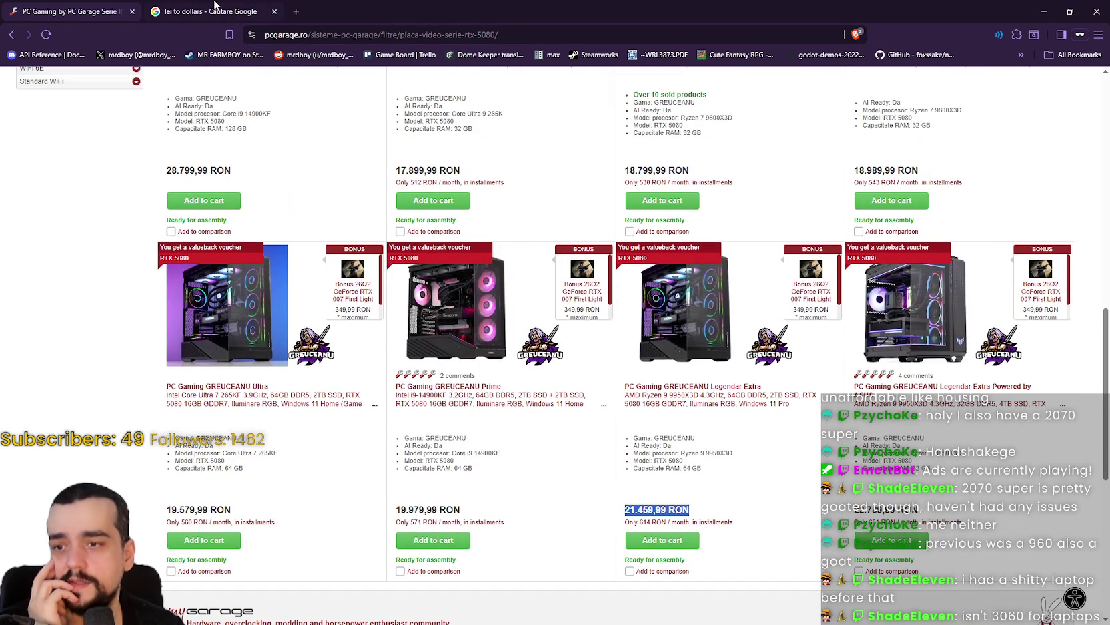
Edit the converter's RON amount to 21500 and read the dollar value, 4763.07 $
click(214, 6)
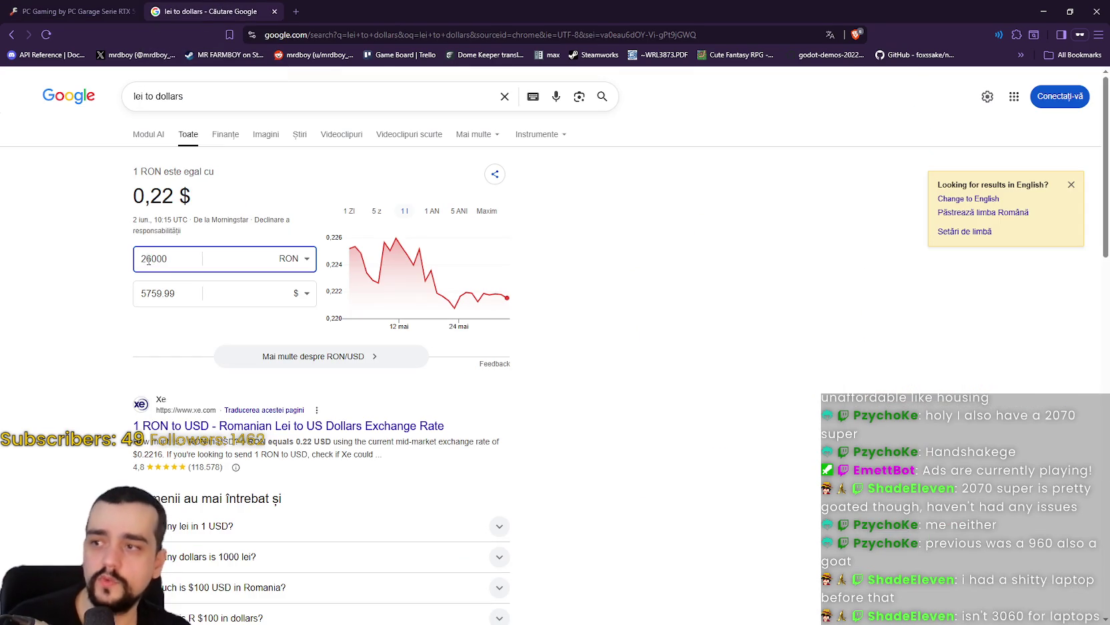
text(1)
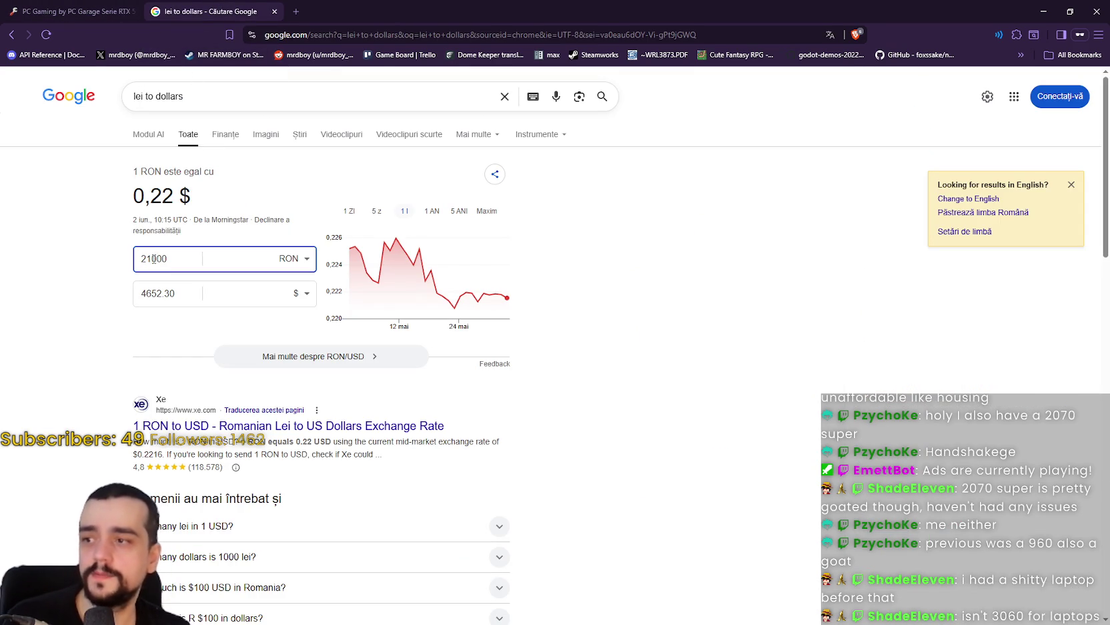
drag(153, 259, 156, 258)
text(5)
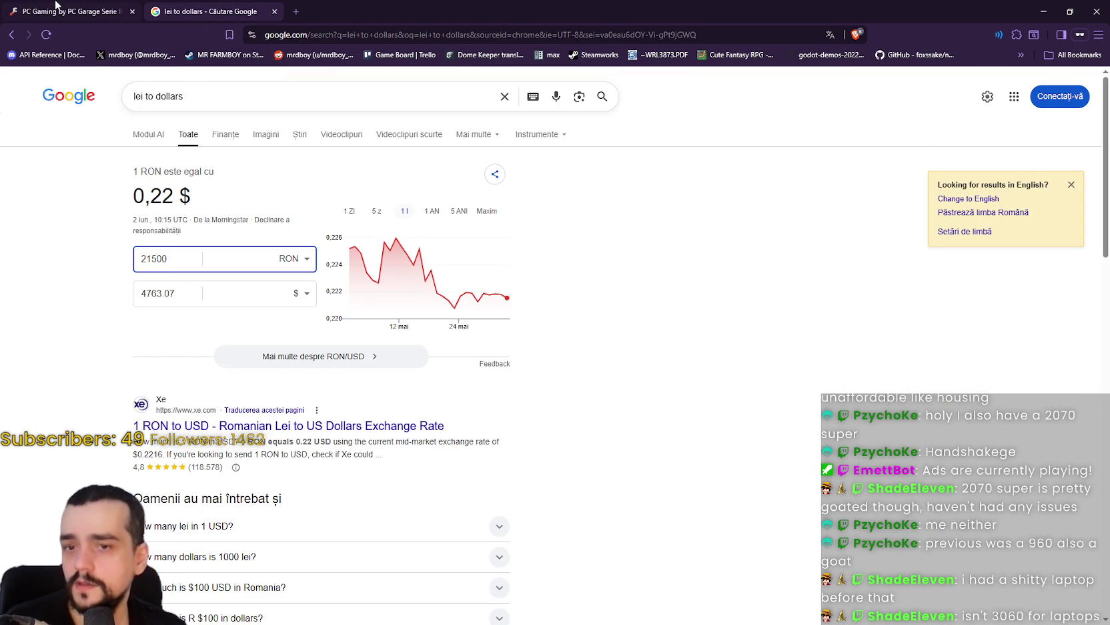
Swap the RTX 5080 filter for RTX 5090 and select the first PC's 34.789,99 RON price
click(57, 8)
scroll(567, 336, down, 2)
scroll(567, 335, up, 6)
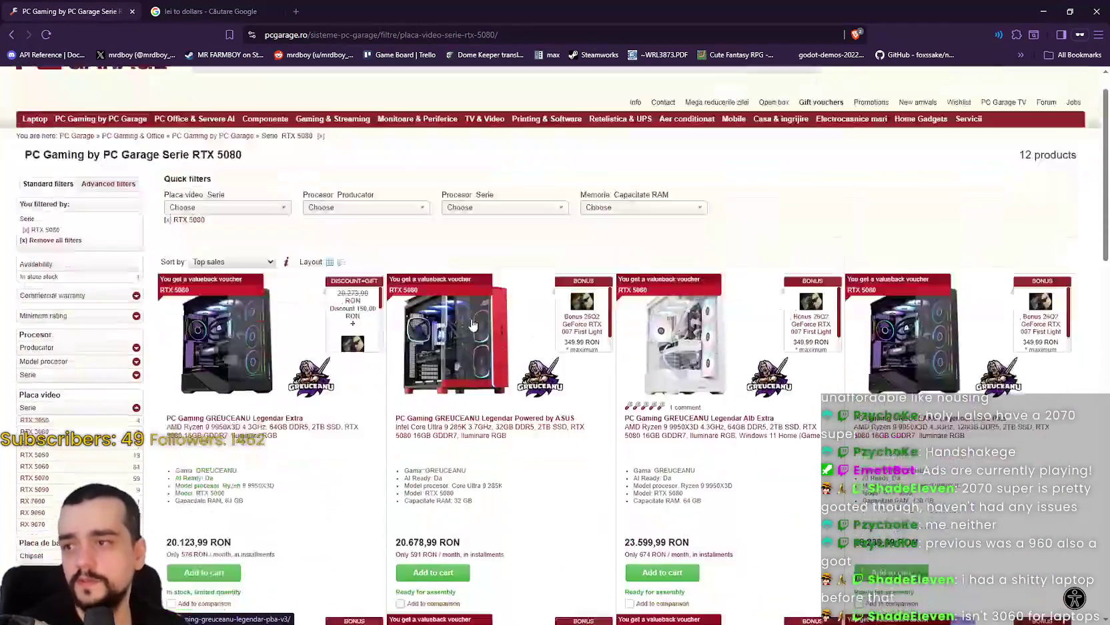
scroll(472, 324, down, 9)
scroll(690, 495, up, 5)
scroll(690, 495, up, 5)
scroll(509, 402, down, 4)
scroll(184, 203, up, 2)
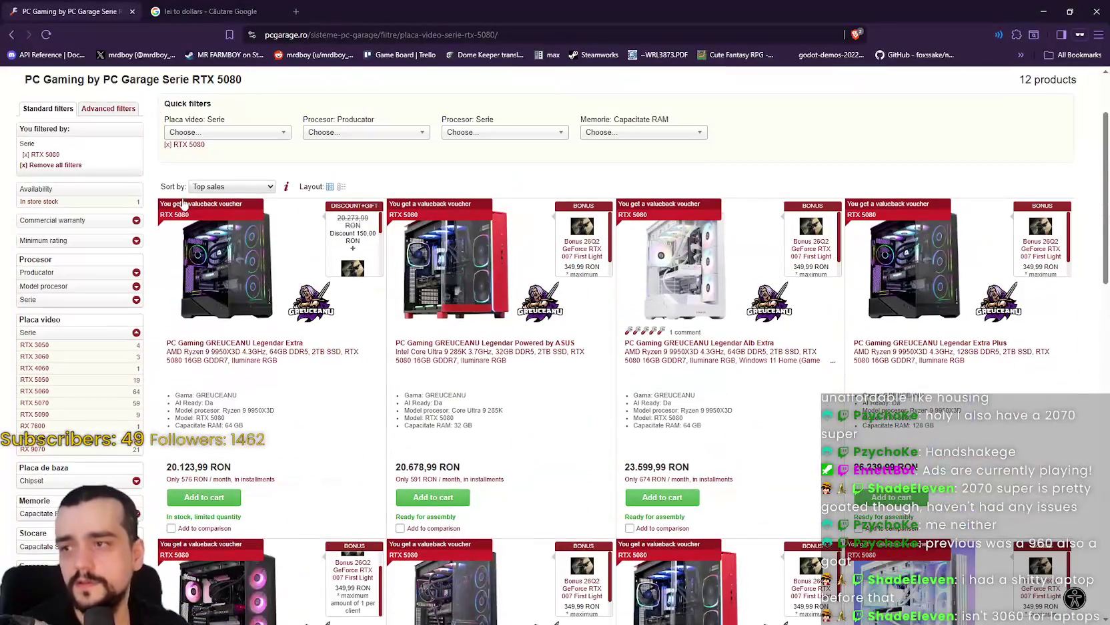
click(169, 145)
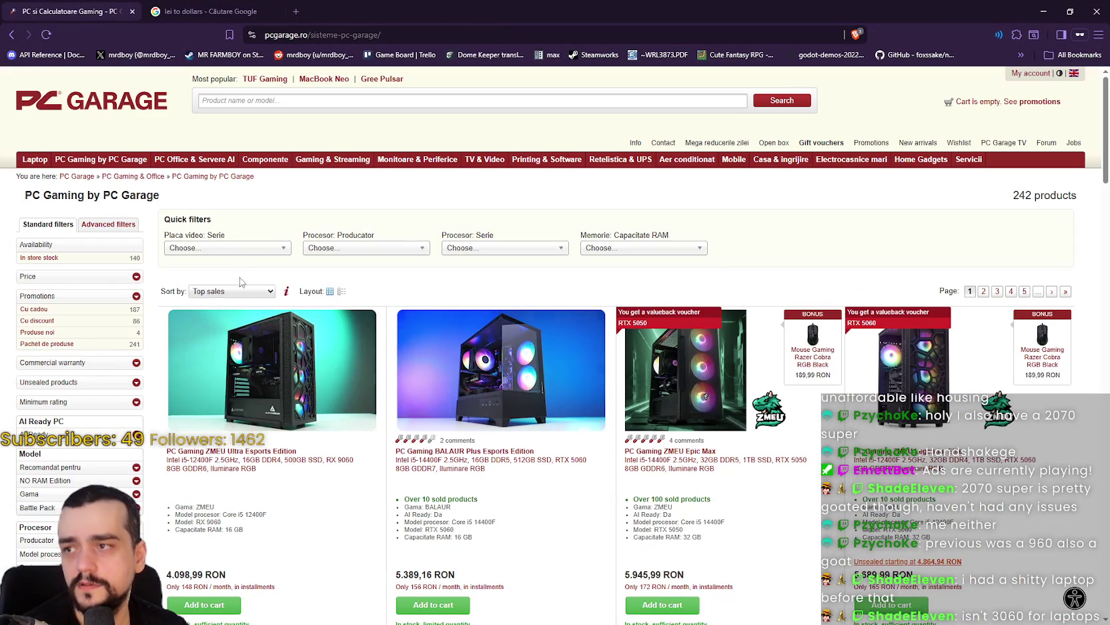
click(223, 249)
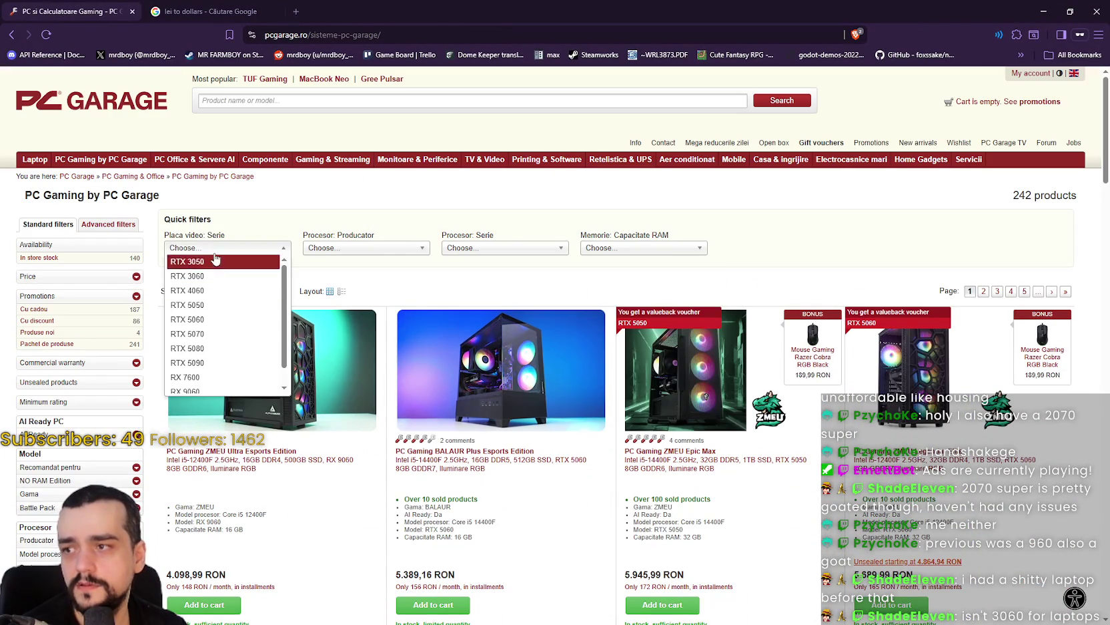
click(223, 362)
scroll(312, 365, down, 3)
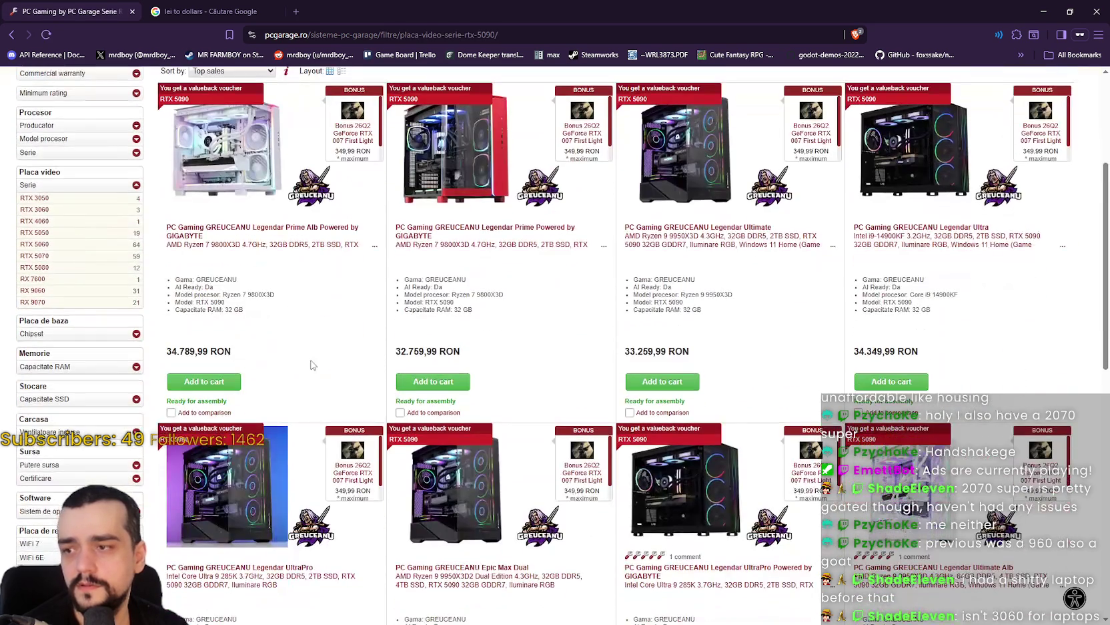
drag(234, 354, 163, 357)
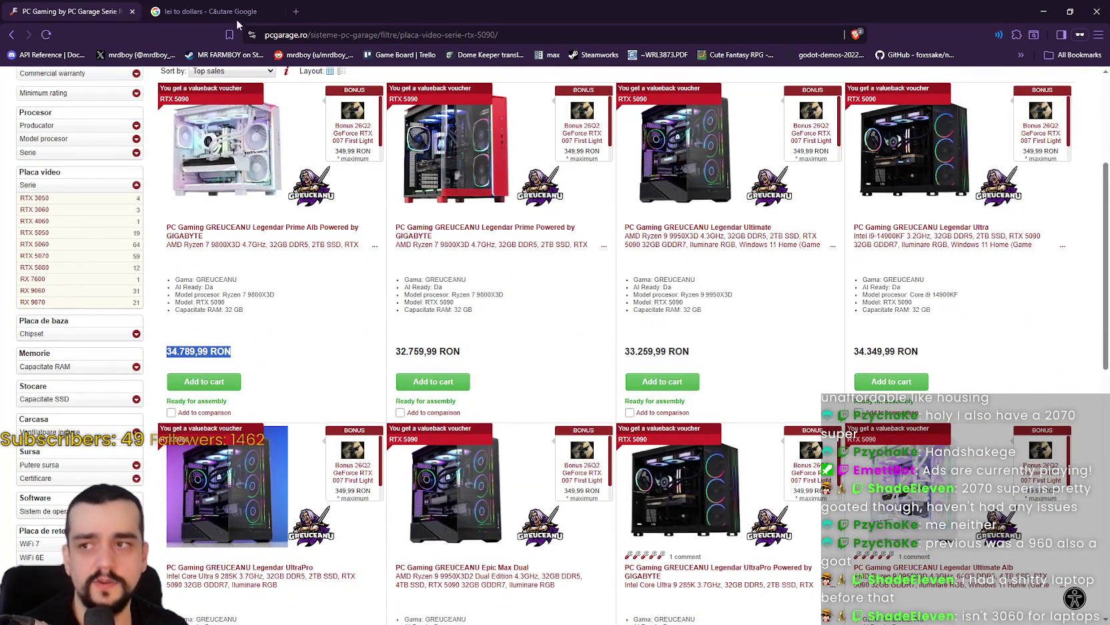
Enter 34000 as the RON amount in the lei-to-dollars converter, checking the listing price
click(234, 11)
drag(148, 264, 105, 269)
text(3)
click(93, 11)
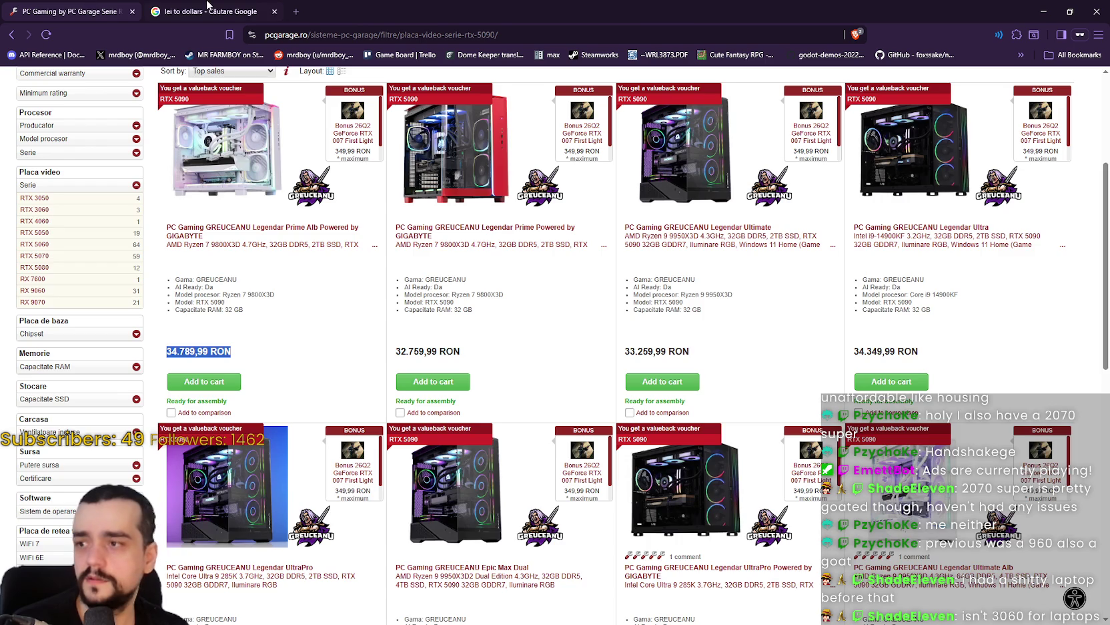
click(209, 8)
text(4000)
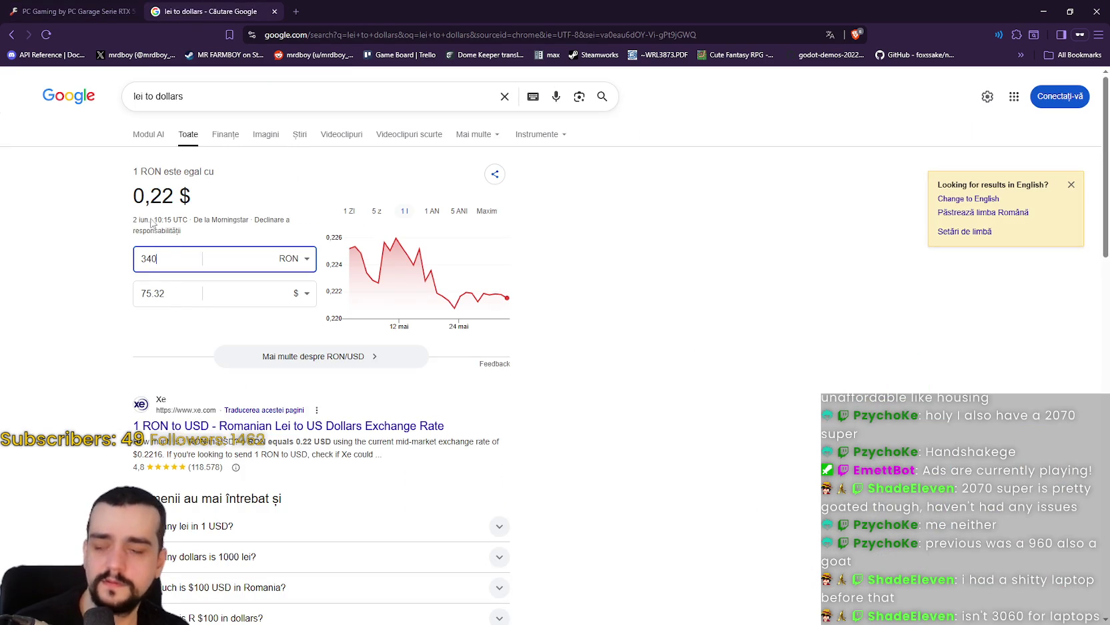
Check the 7532.30 $ result for 34000 RON and return to the RTX 5090 listing
click(147, 297)
drag(145, 296, 152, 296)
click(94, 12)
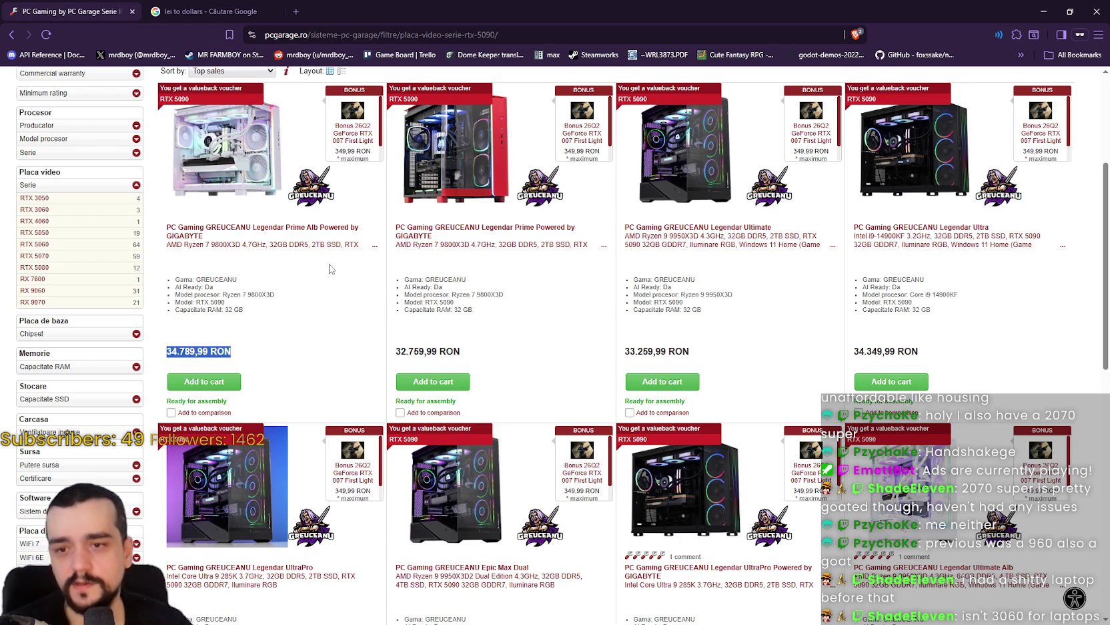
click(243, 308)
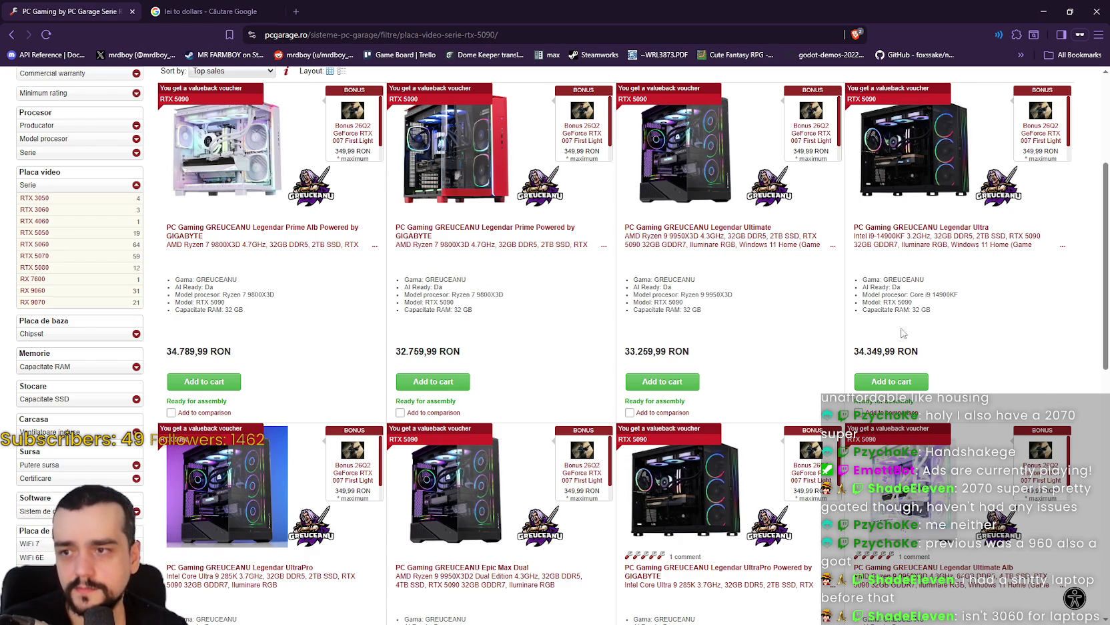
scroll(728, 353, down, 3)
scroll(740, 337, up, 3)
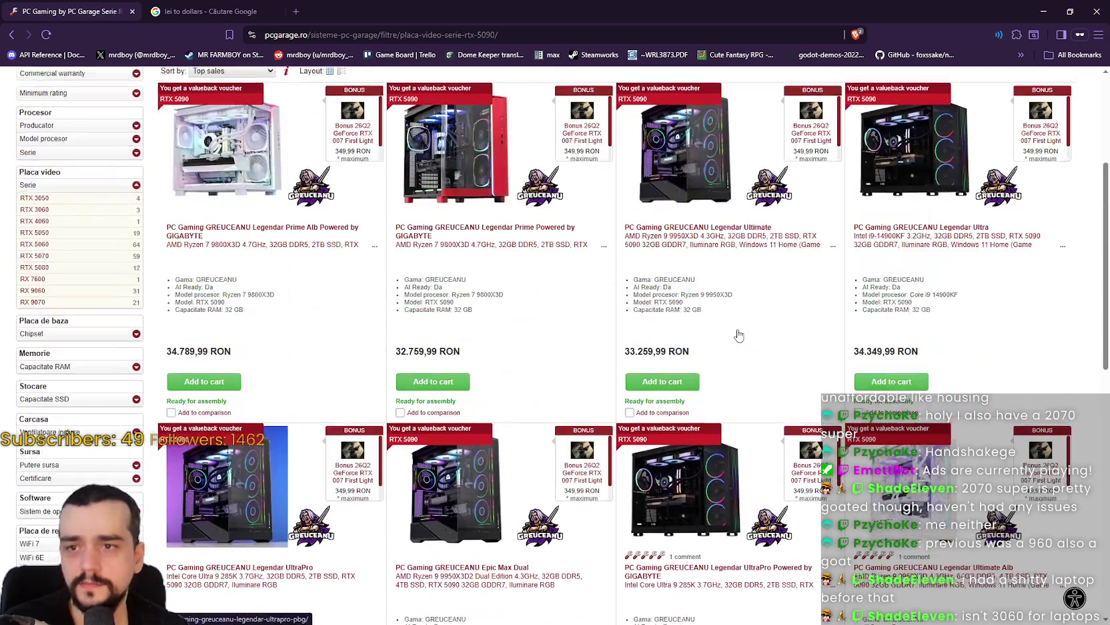
scroll(617, 327, down, 3)
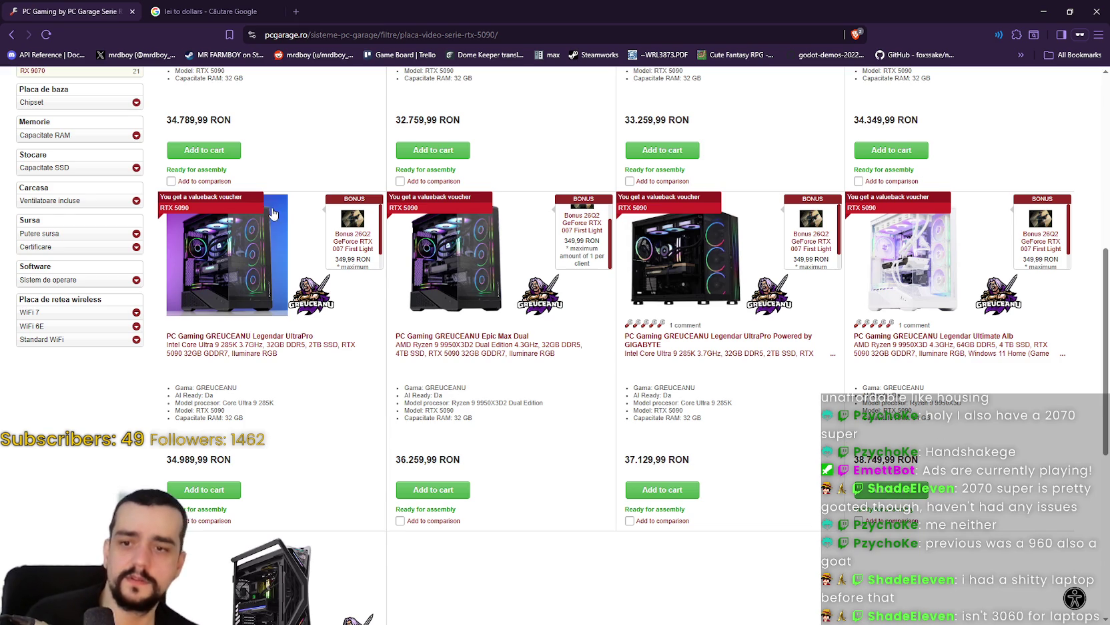
click(191, 7)
Change the Google converter's RON amount to 38700, giving 8573.53 $, then return to the PC Garage listing
click(148, 259)
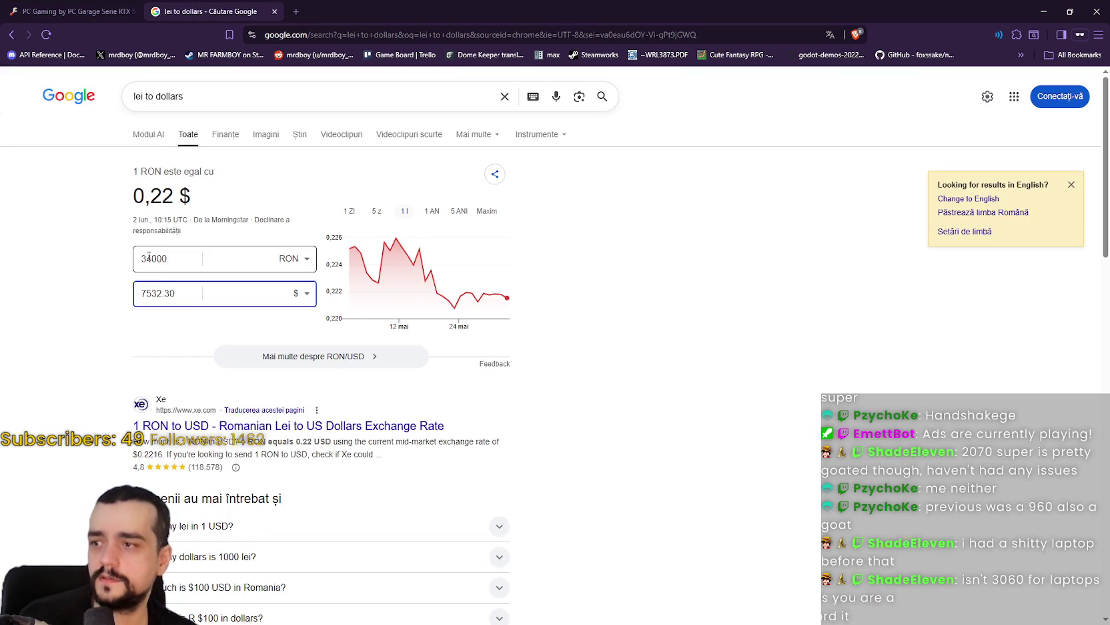
key(BackSpace)
text(8)
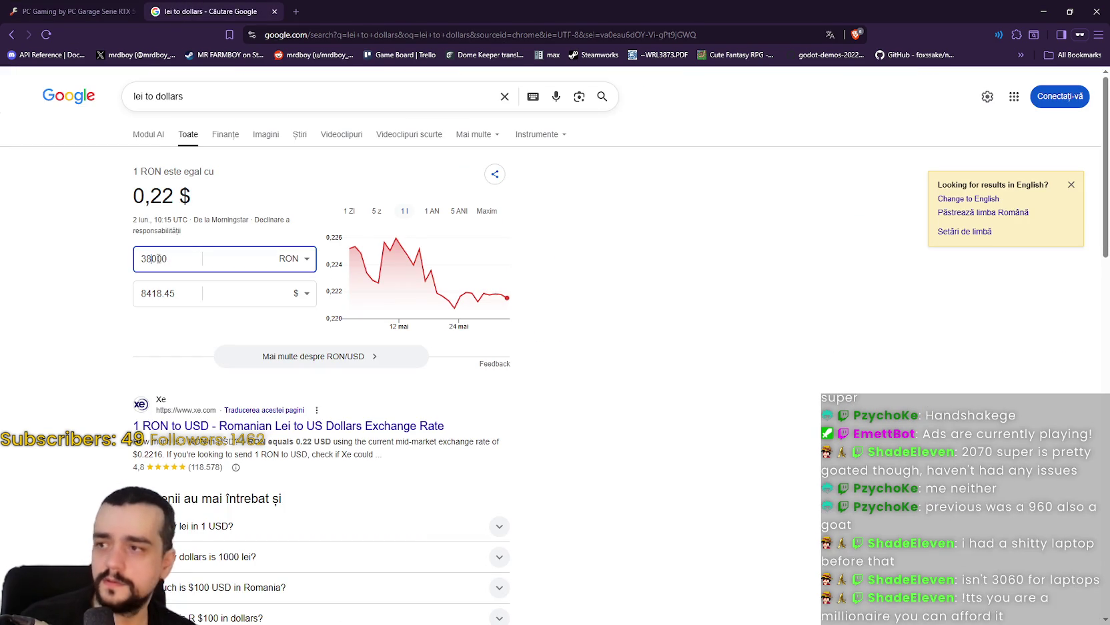
text(7)
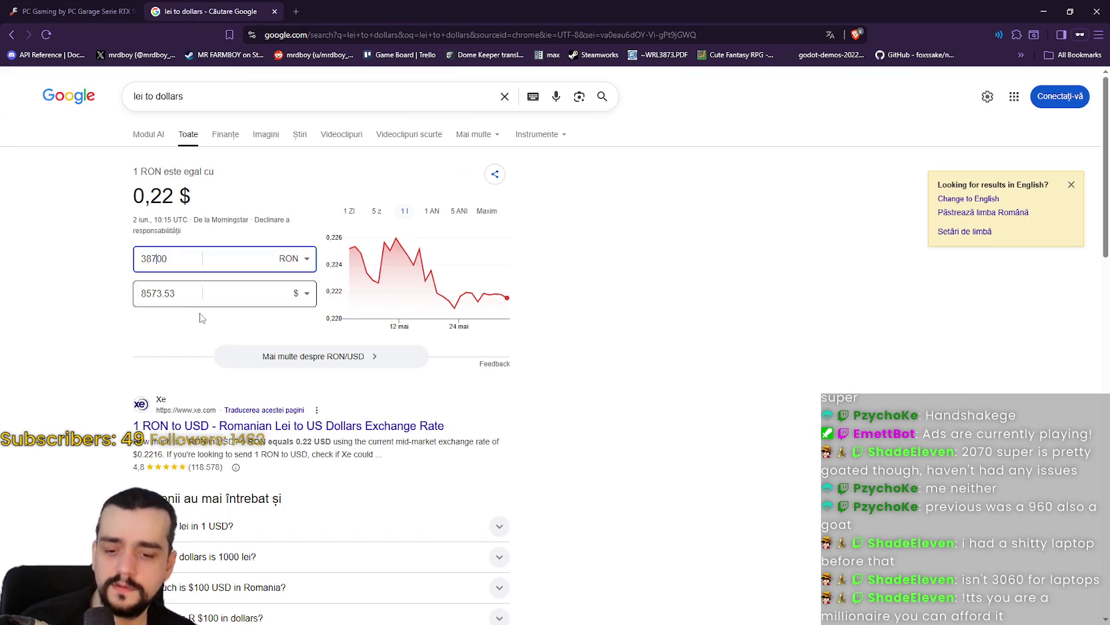
click(707, 317)
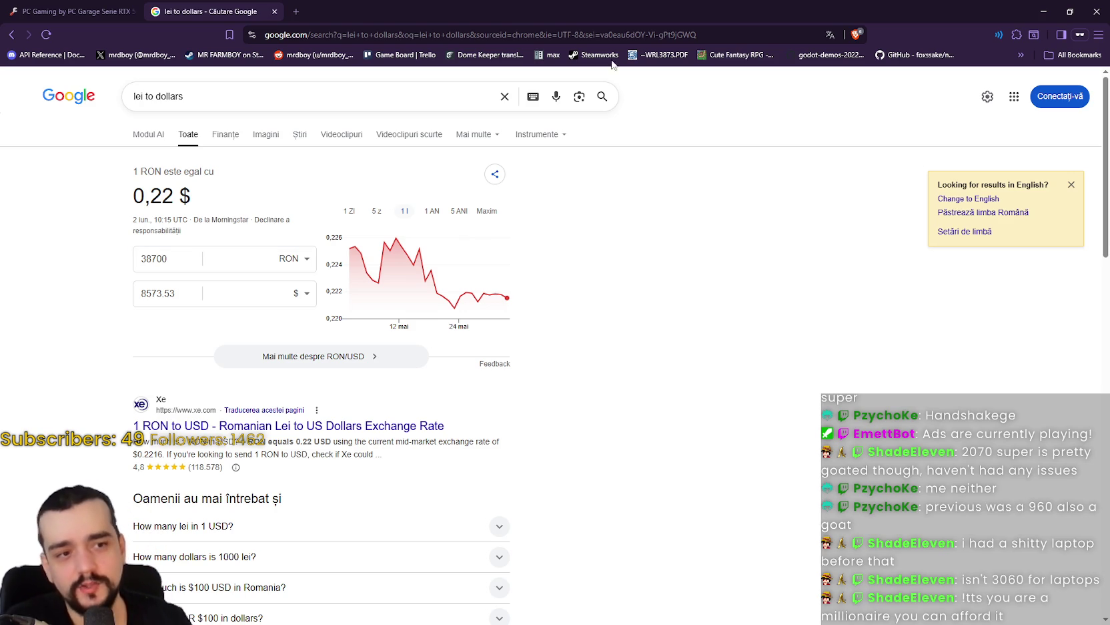
click(73, 11)
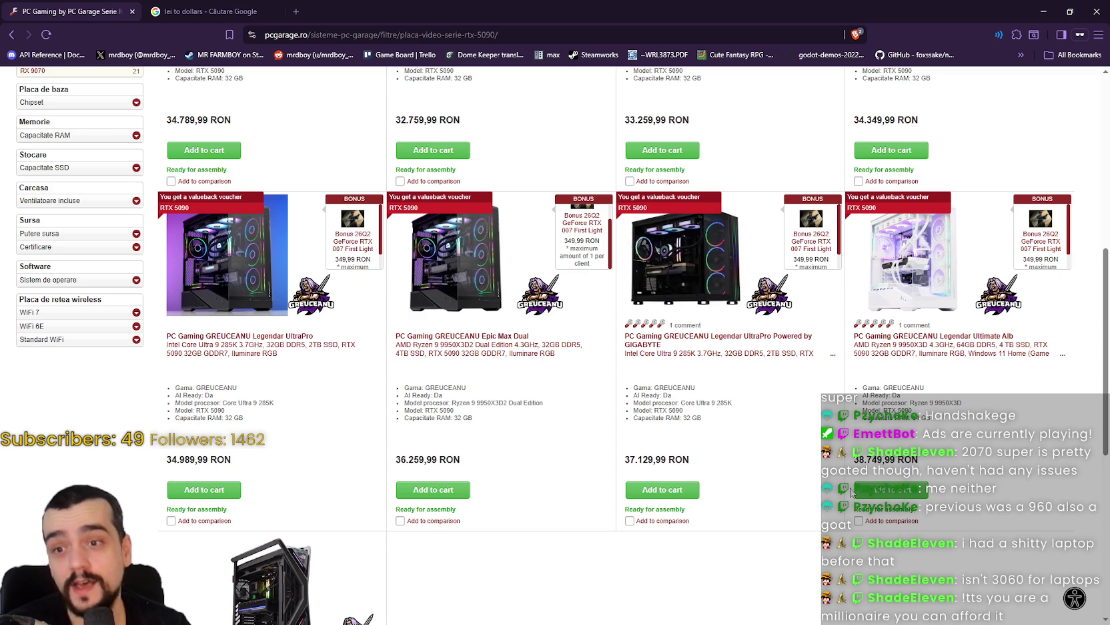
drag(920, 460, 862, 381)
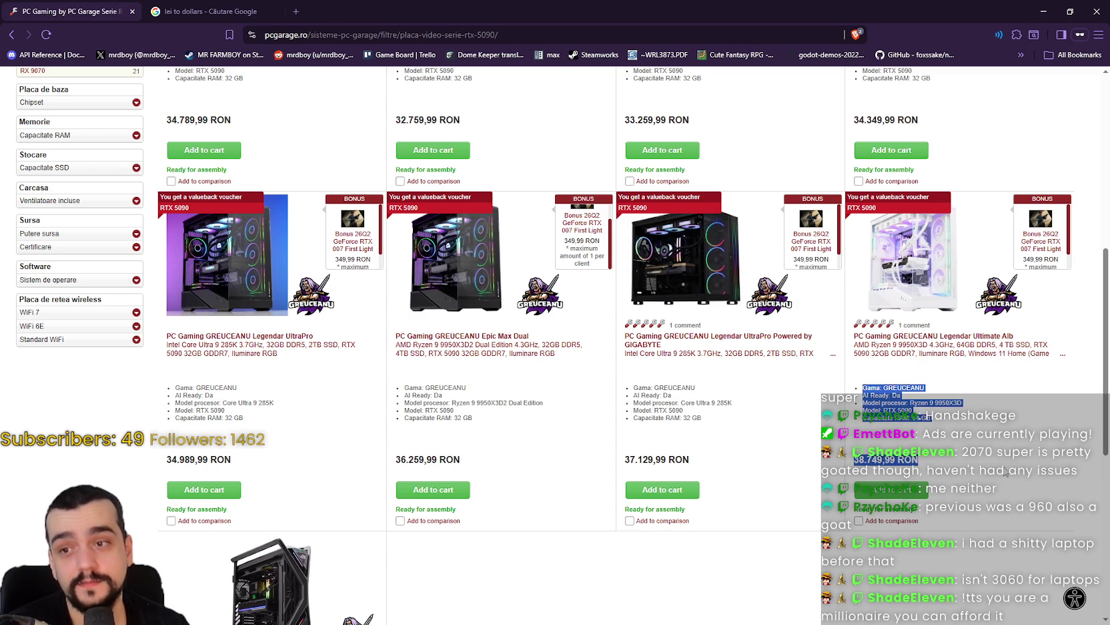
scroll(1005, 471, down, 1)
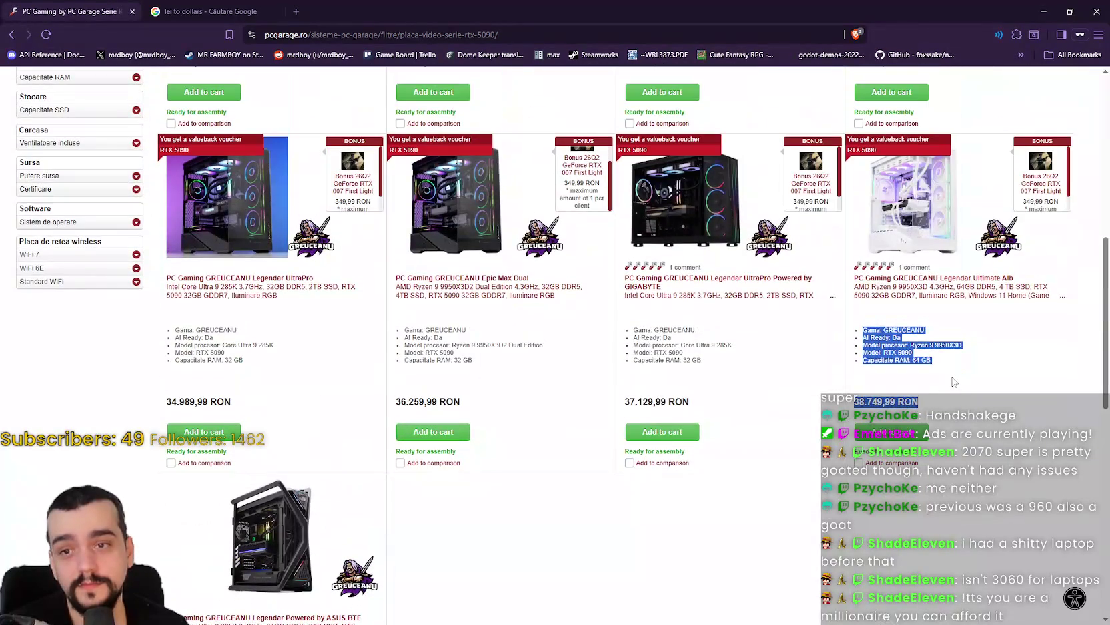
click(954, 381)
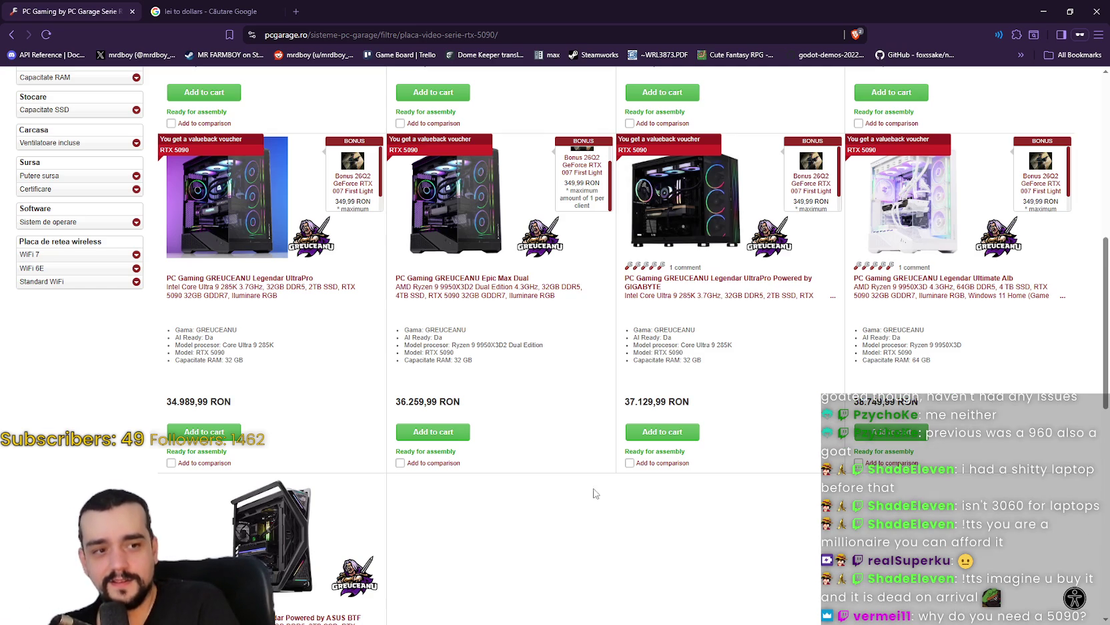
scroll(674, 374, up, 1)
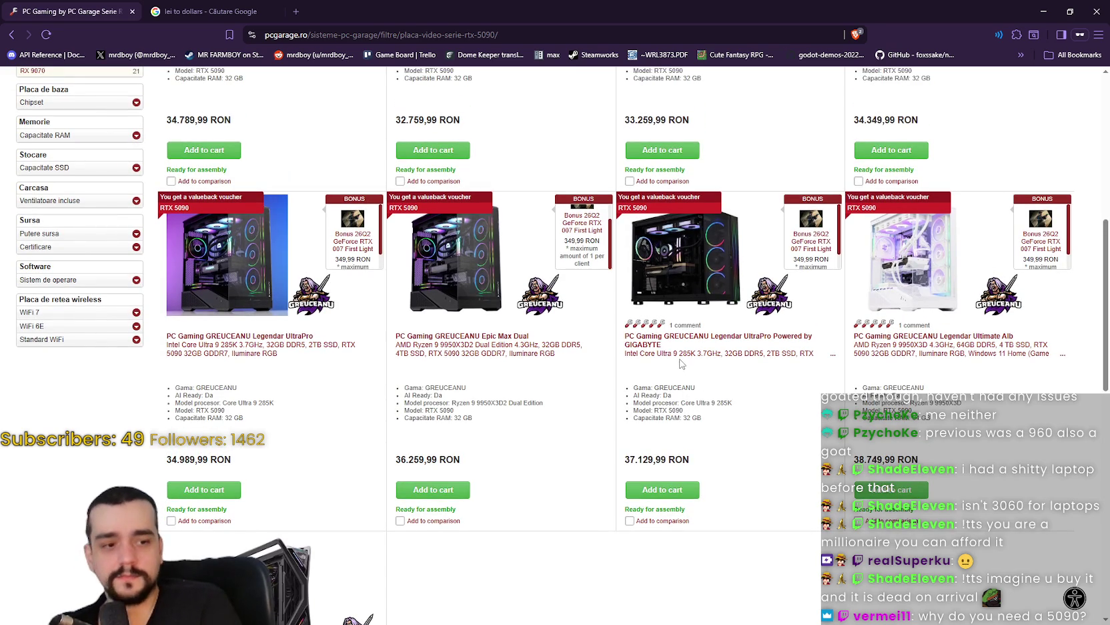
scroll(717, 422, up, 1)
scroll(789, 495, up, 2)
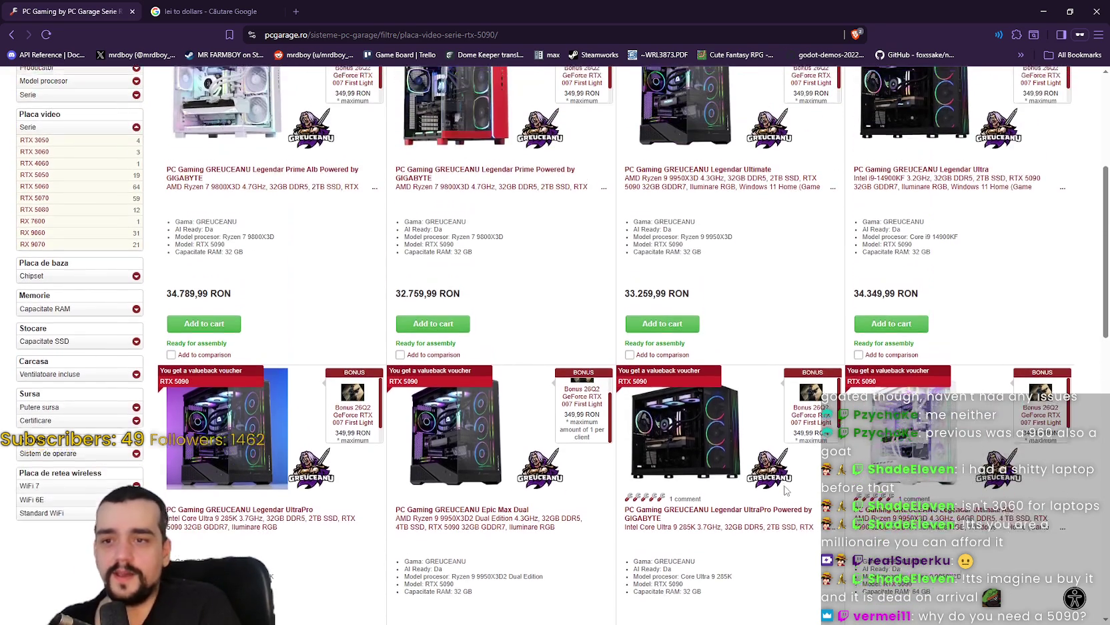
scroll(784, 487, up, 5)
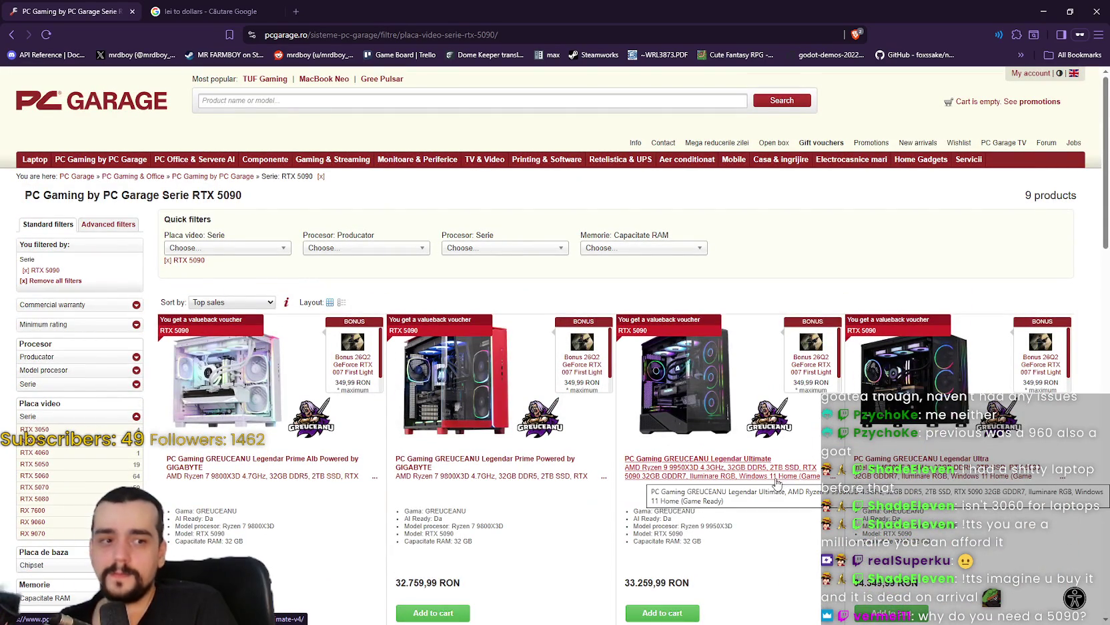
Scroll the RTX 5090 listing and highlight the fourth PC's specification list
scroll(779, 474, down, 10)
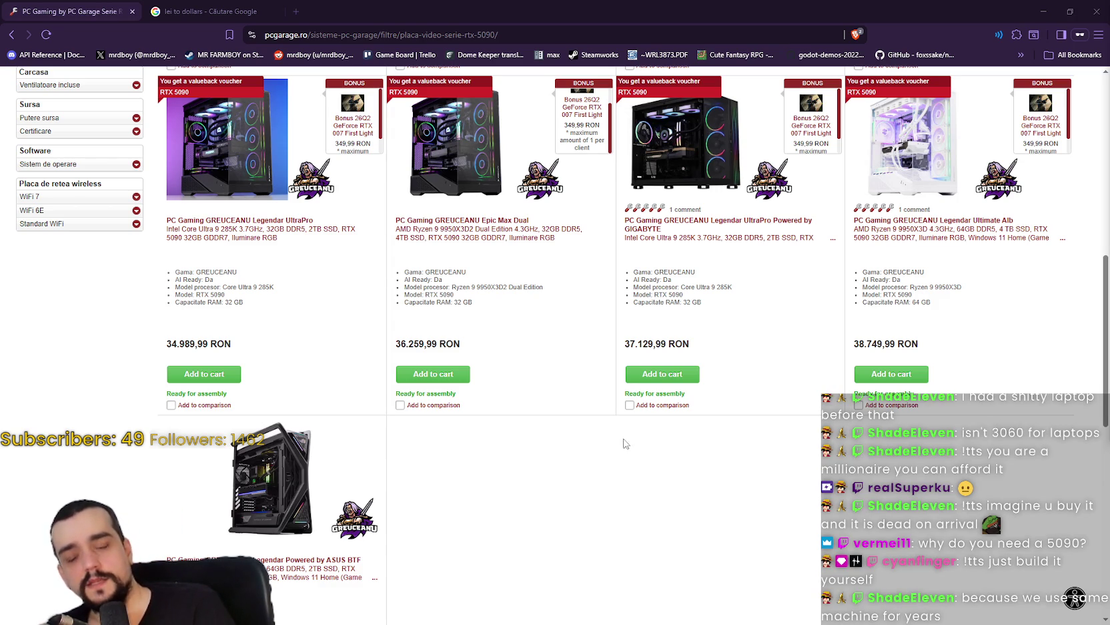
scroll(738, 534, up, 3)
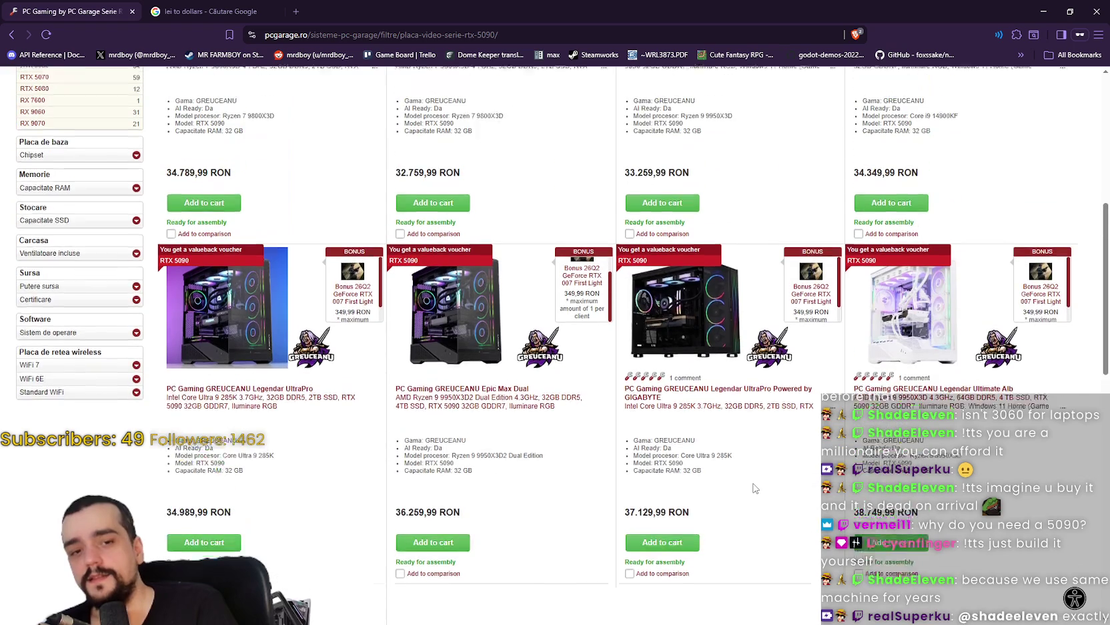
scroll(752, 476, down, 3)
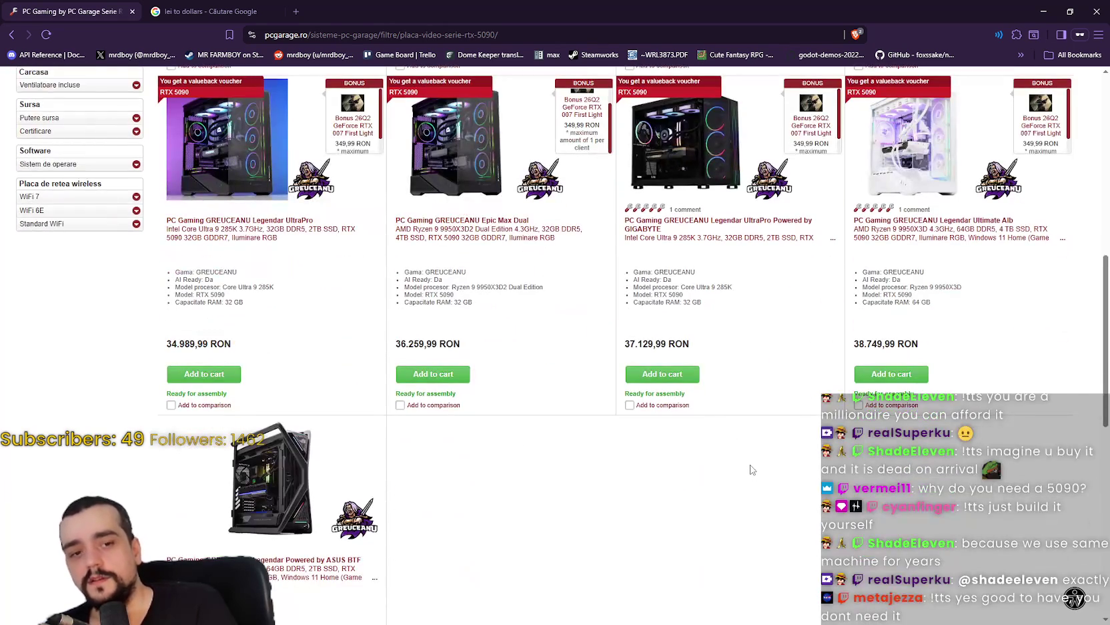
scroll(751, 466, up, 2)
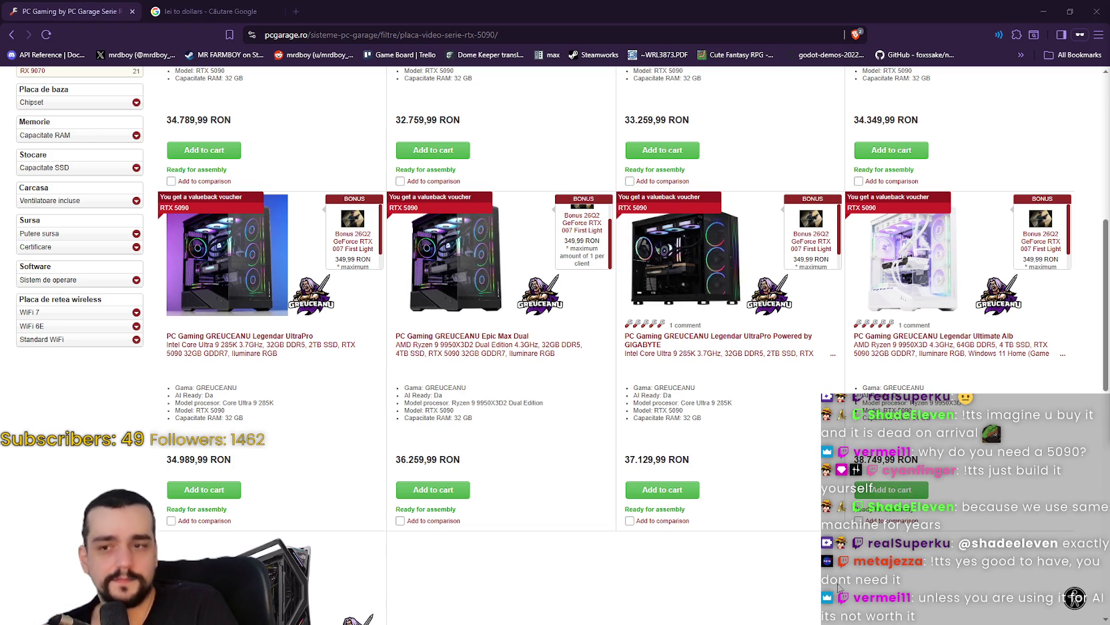
scroll(555, 333, up, 3)
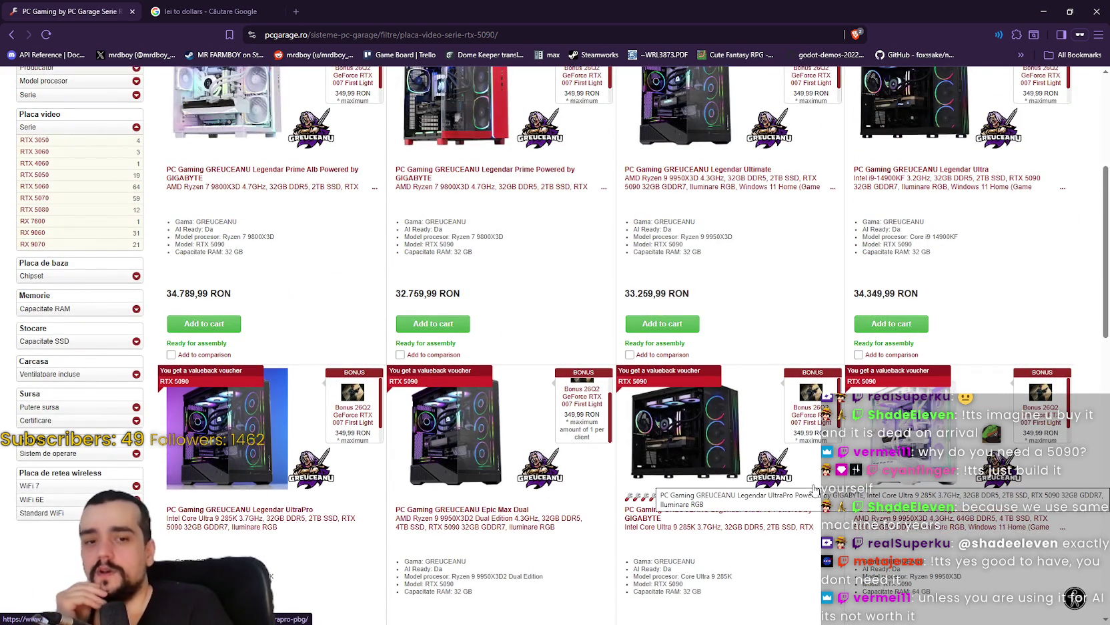
scroll(814, 491, up, 2)
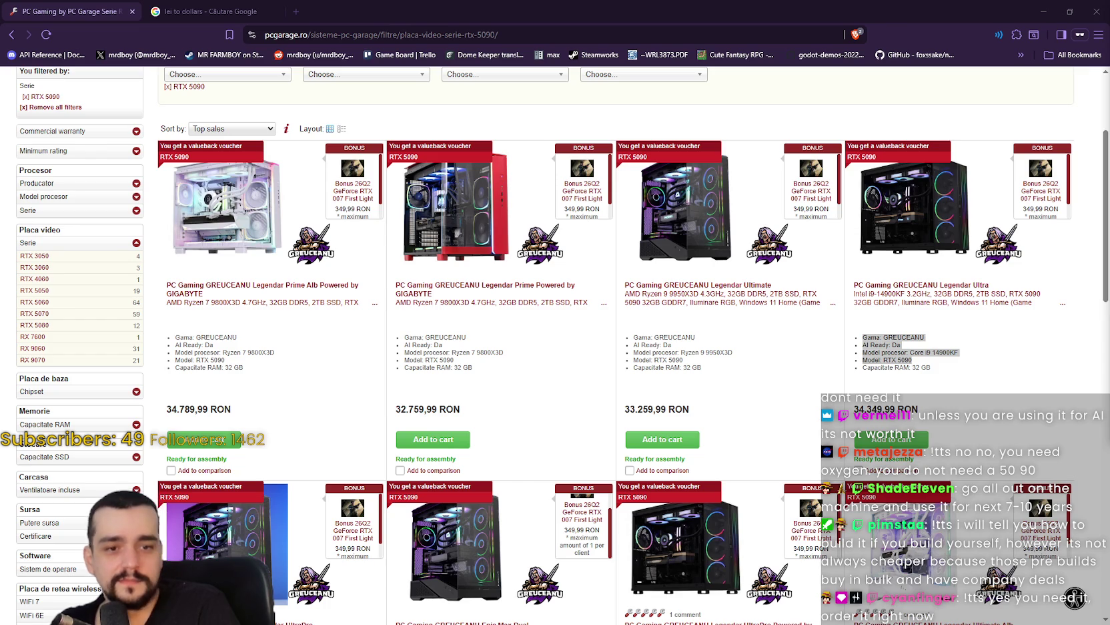
click(874, 370)
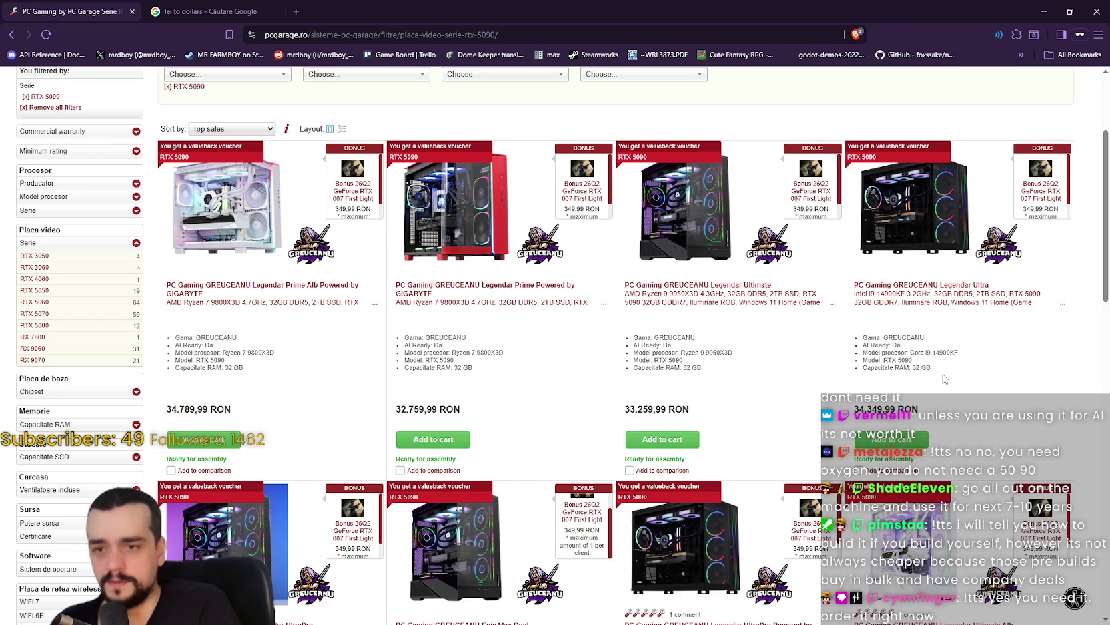
mouse_move(937, 371)
mouse_down()
mouse_move(842, 351)
mouse_move(864, 337)
mouse_up()
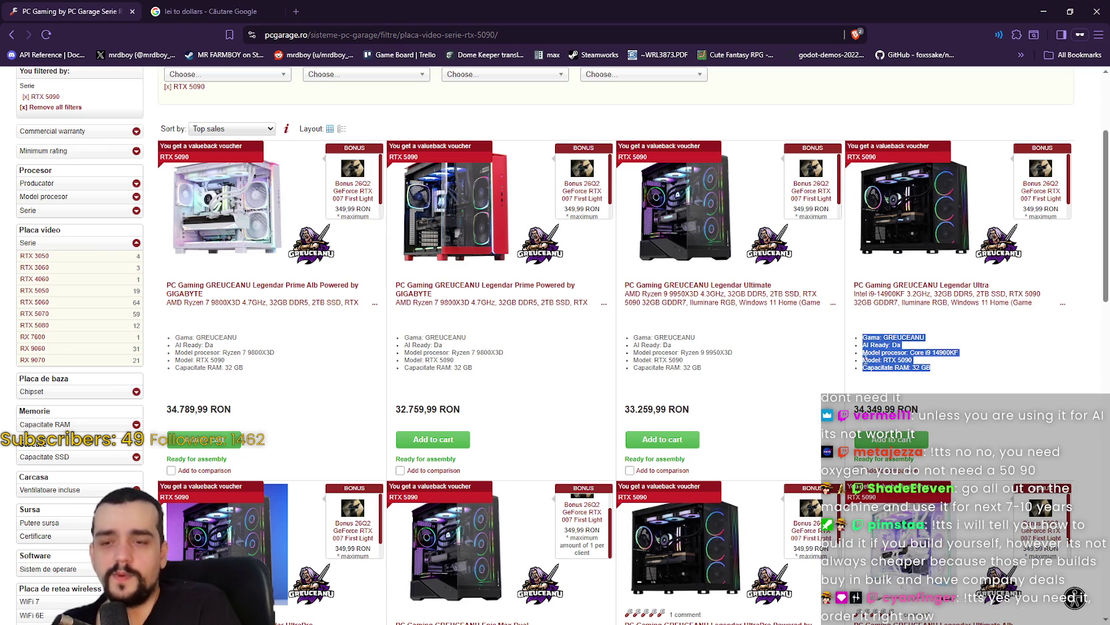
click(865, 359)
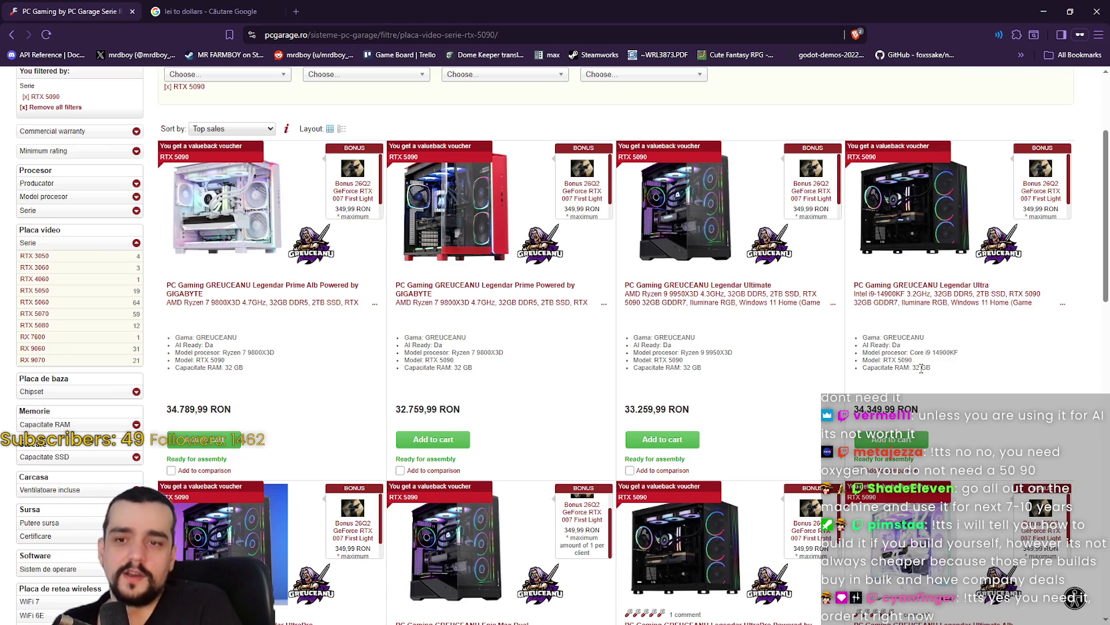
drag(873, 342, 943, 375)
click(944, 375)
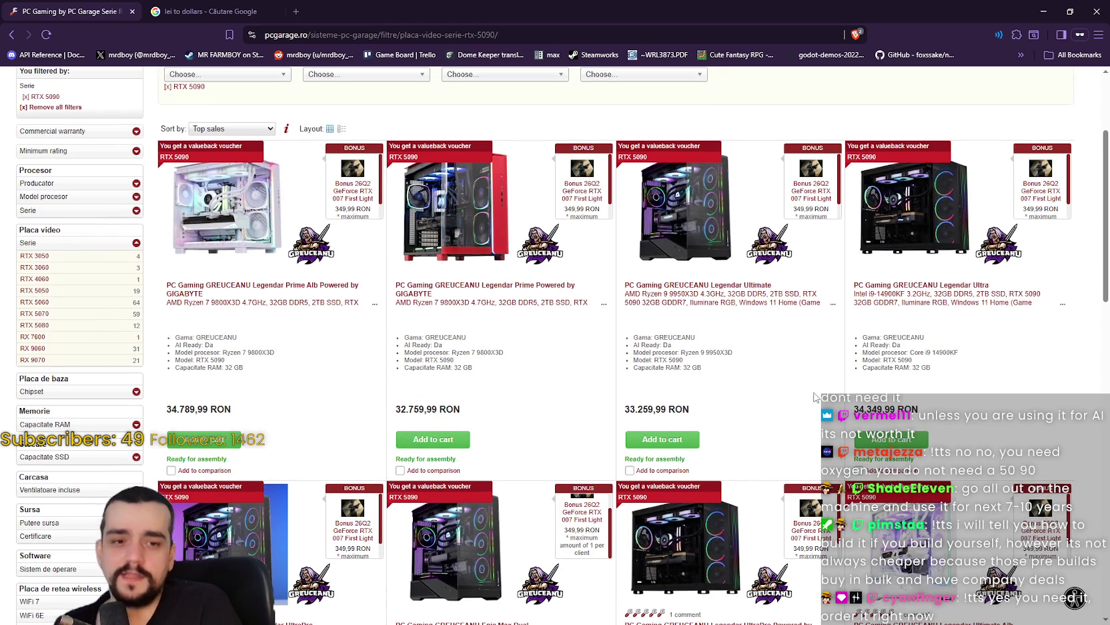
Scroll through the remaining RTX 5090 PCs and close the browser with all its tabs
scroll(814, 393, up, 3)
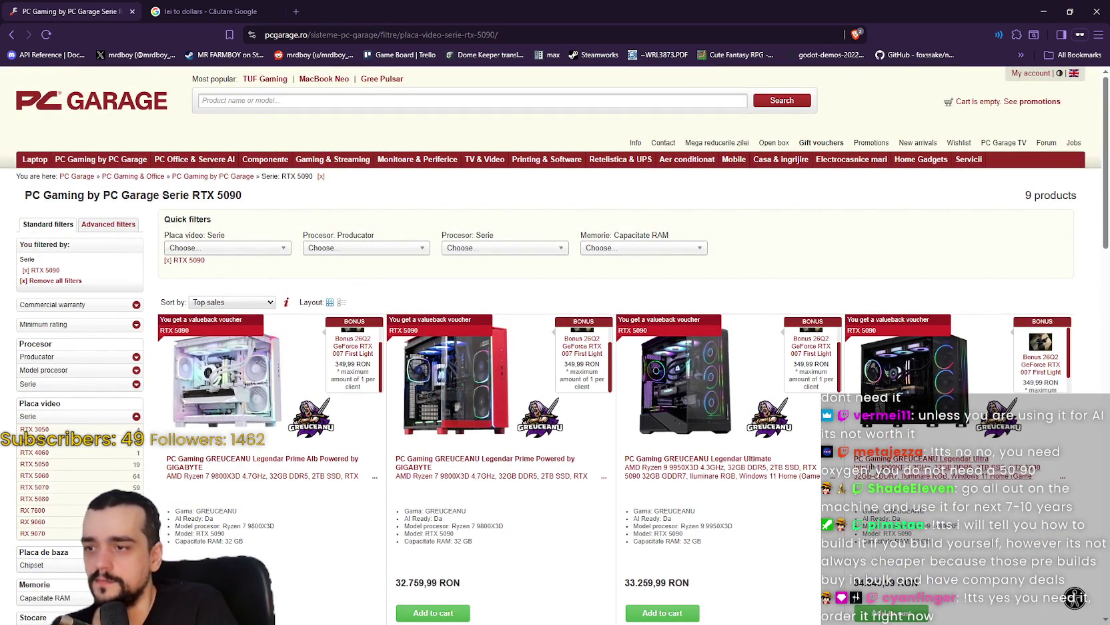
scroll(756, 419, down, 2)
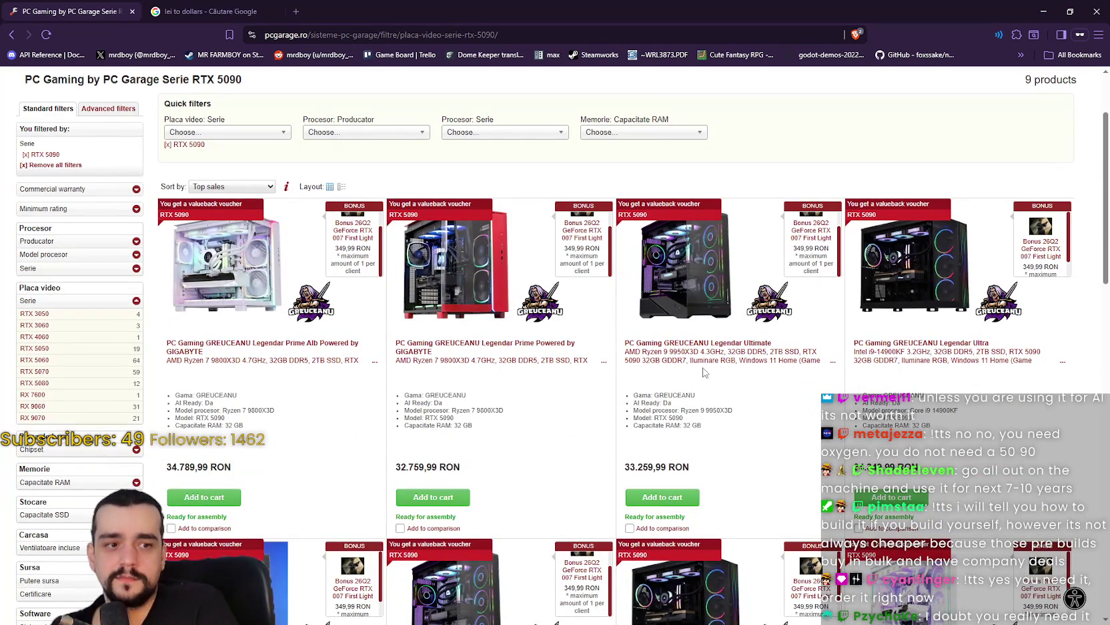
scroll(704, 371, down, 5)
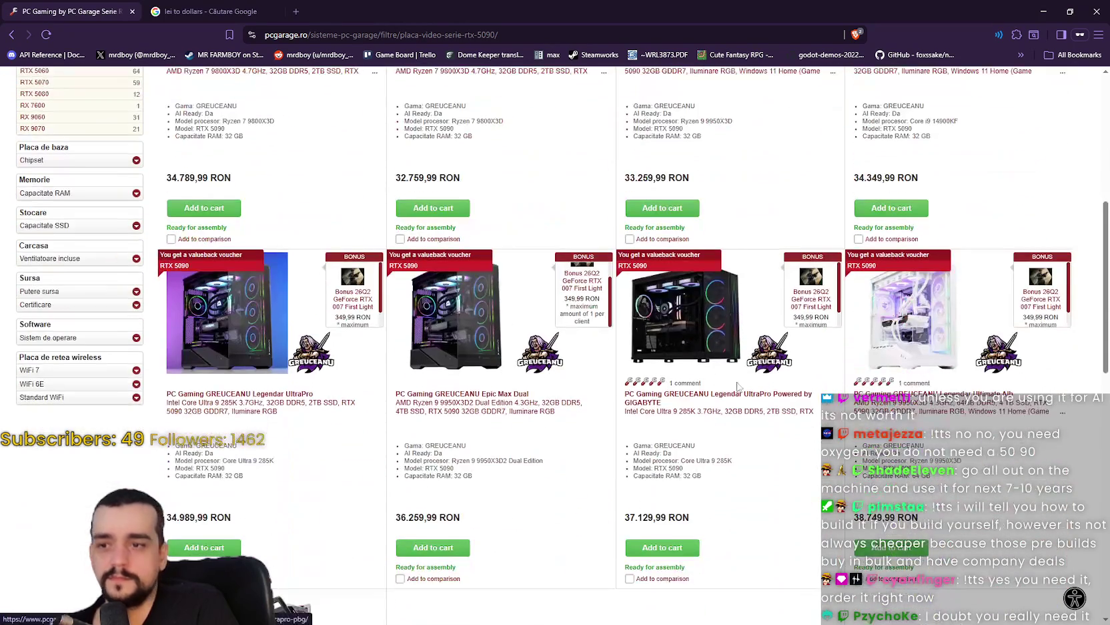
scroll(740, 391, down, 1)
scroll(748, 394, down, 3)
scroll(721, 448, up, 10)
scroll(842, 319, down, 4)
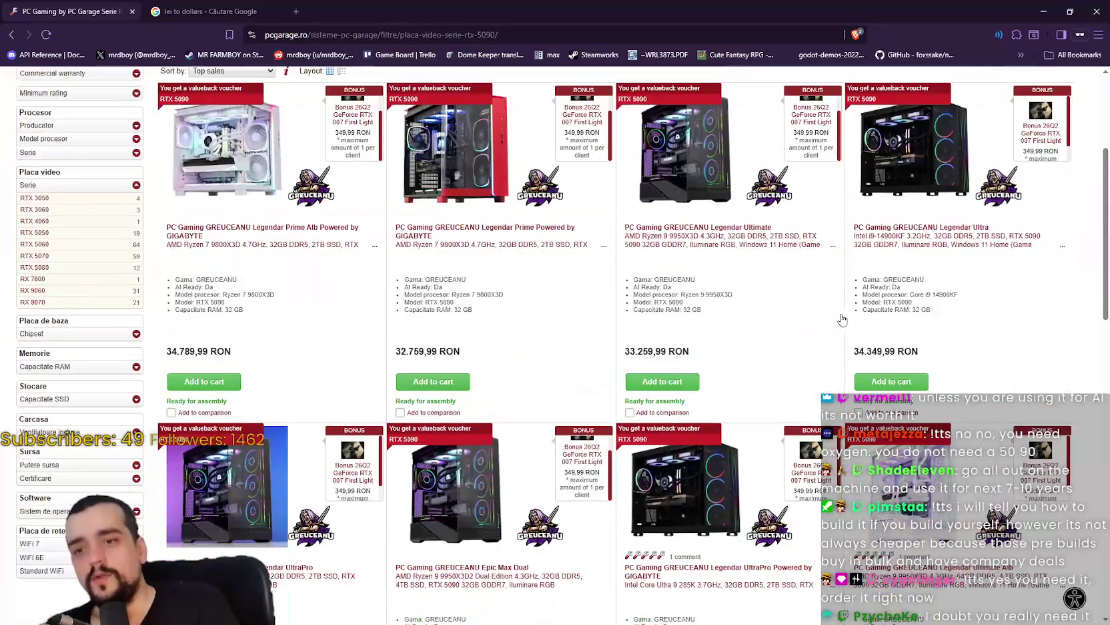
scroll(842, 319, down, 4)
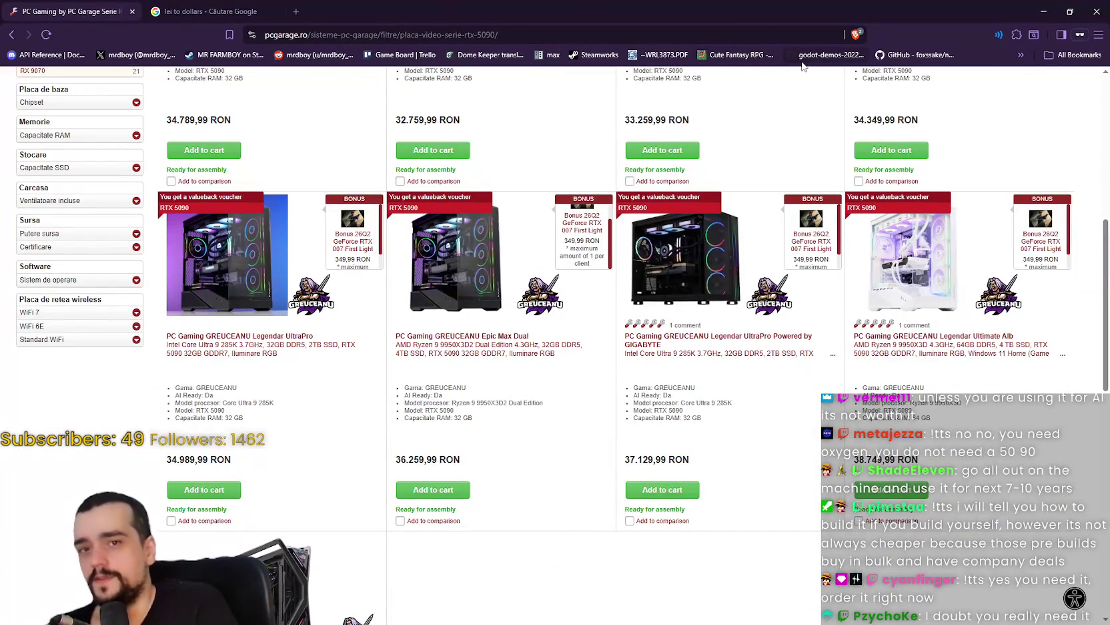
click(1096, 5)
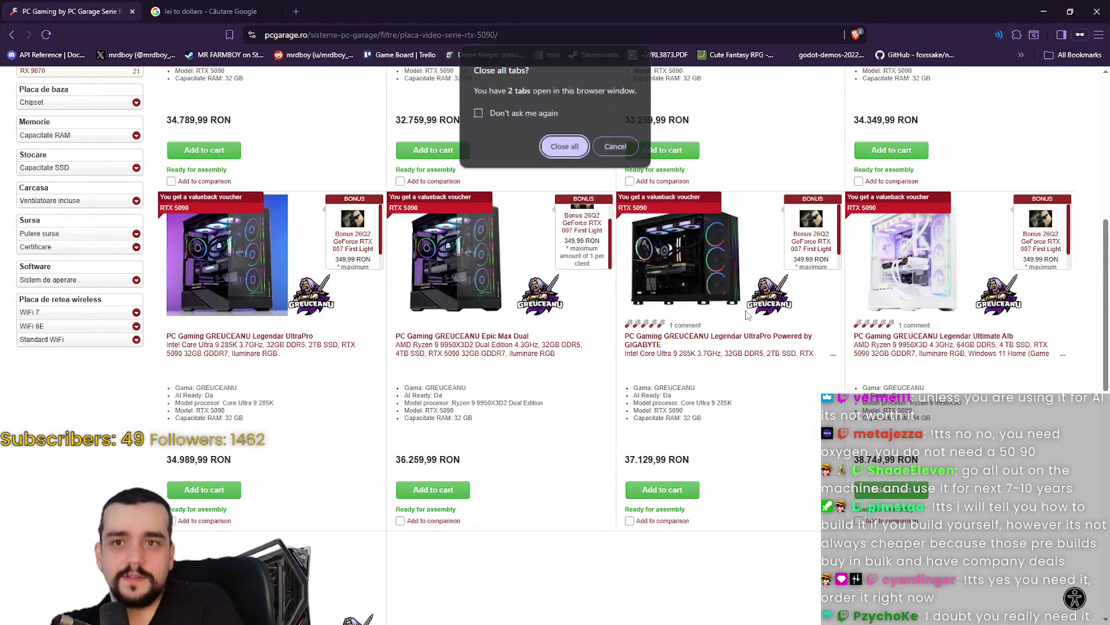
click(565, 146)
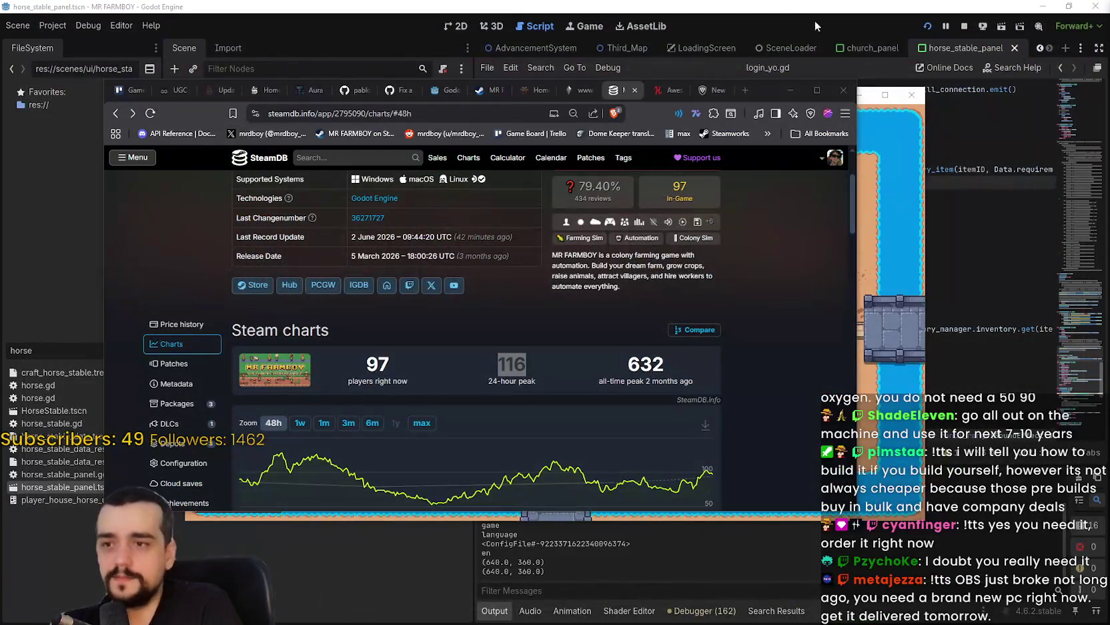
Minimize the SteamDB window to reveal MR FARMBOY, then bring the PC Garage Brave window forward
click(798, 89)
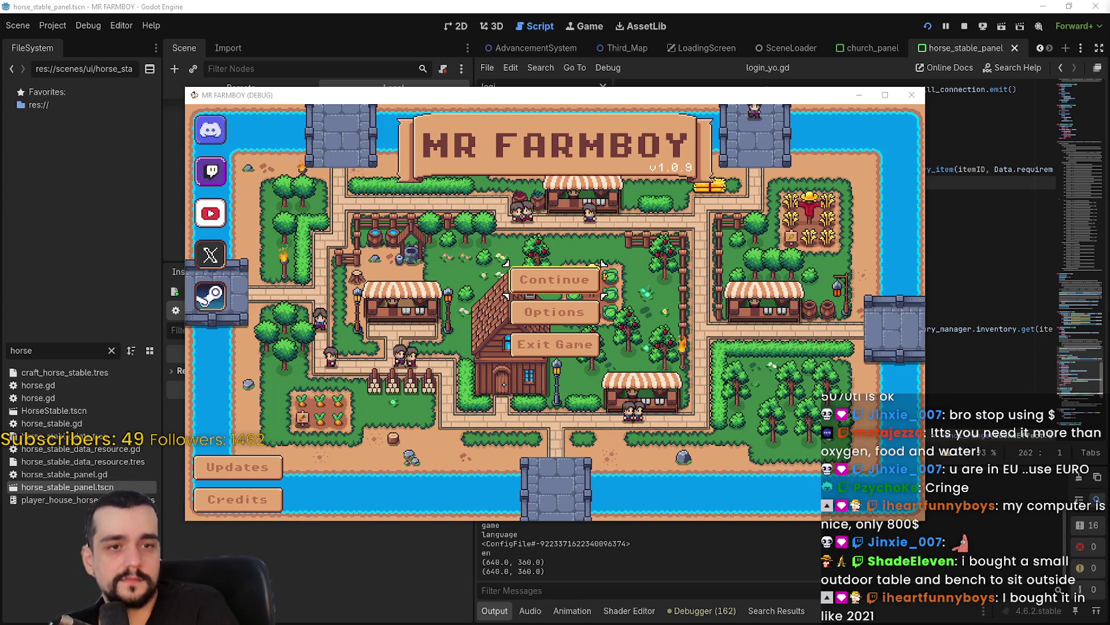
key(alt+Tab)
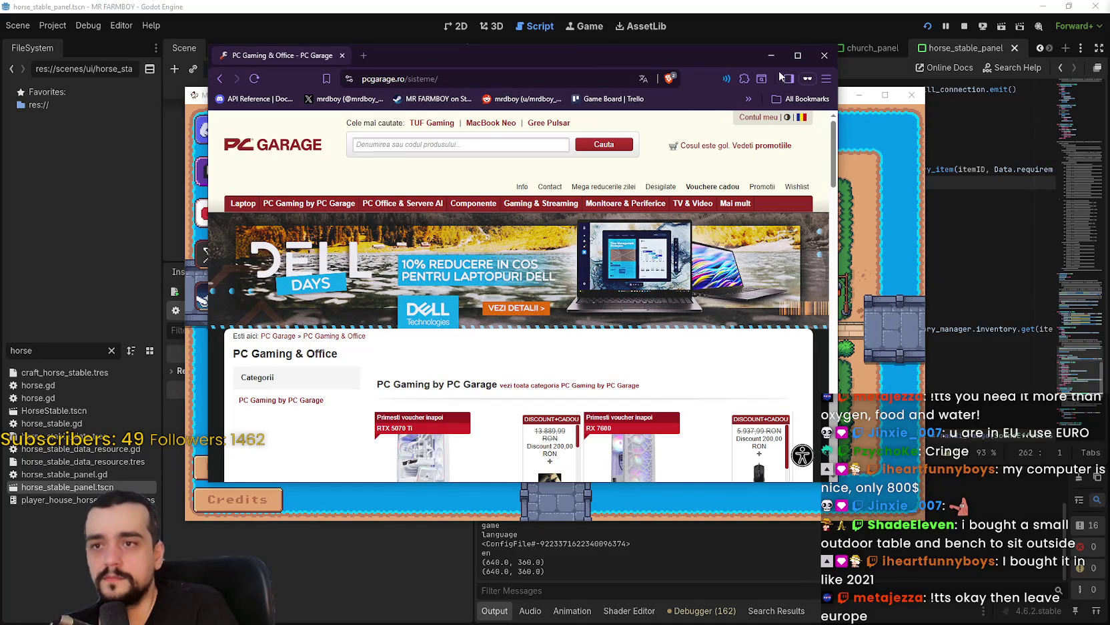
Maximize the browser and switch the PC Garage site language to English
click(798, 56)
mouse_move(1031, 74)
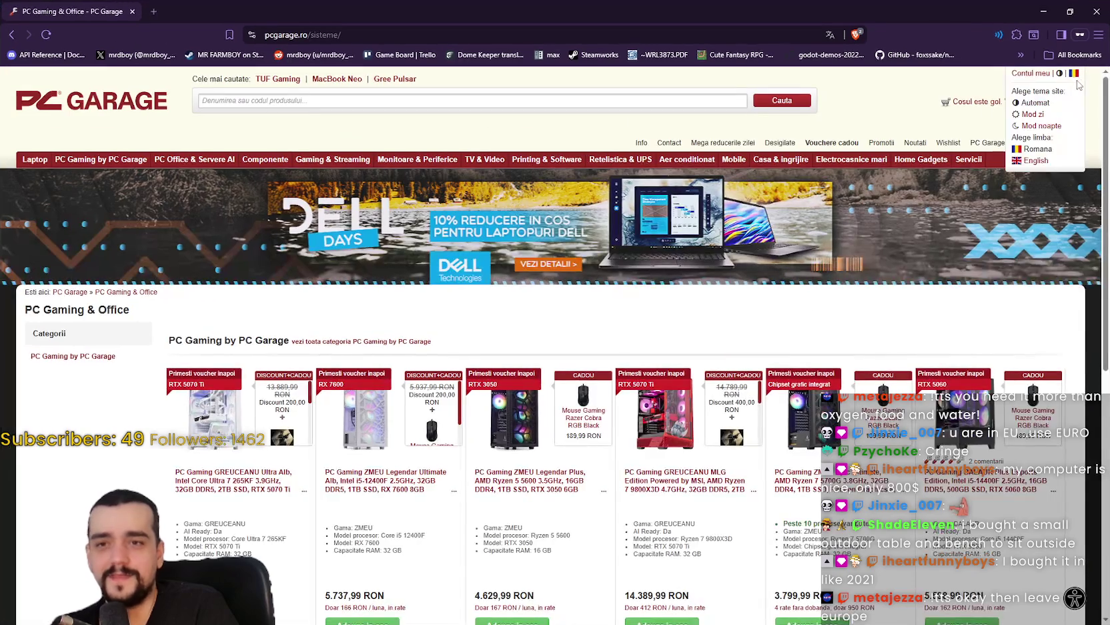
click(1034, 162)
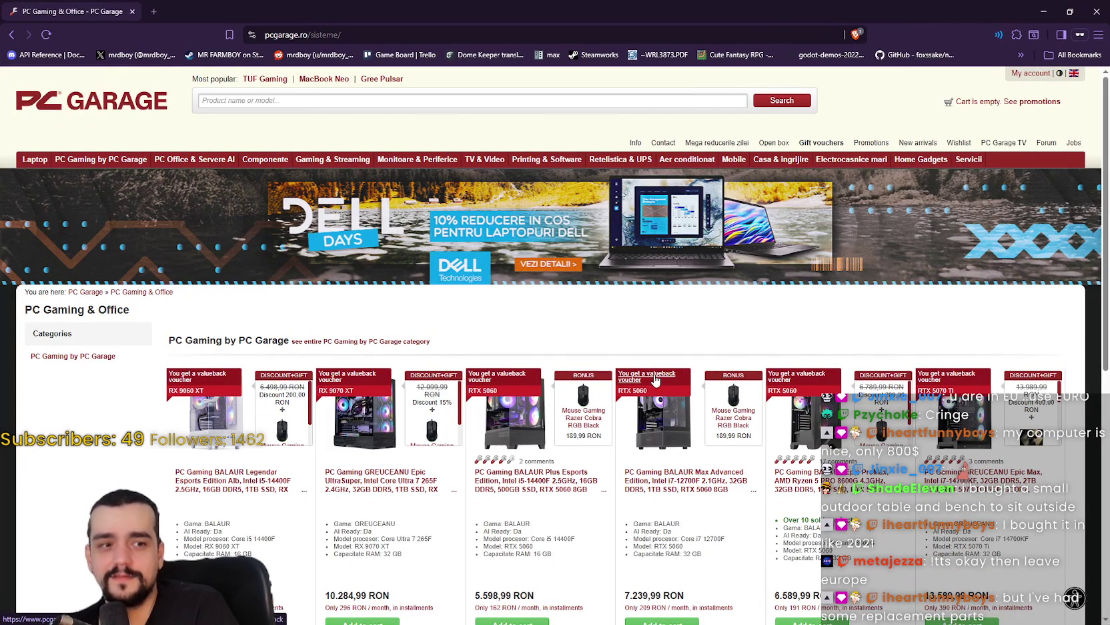
scroll(330, 255, down, 3)
scroll(300, 265, up, 3)
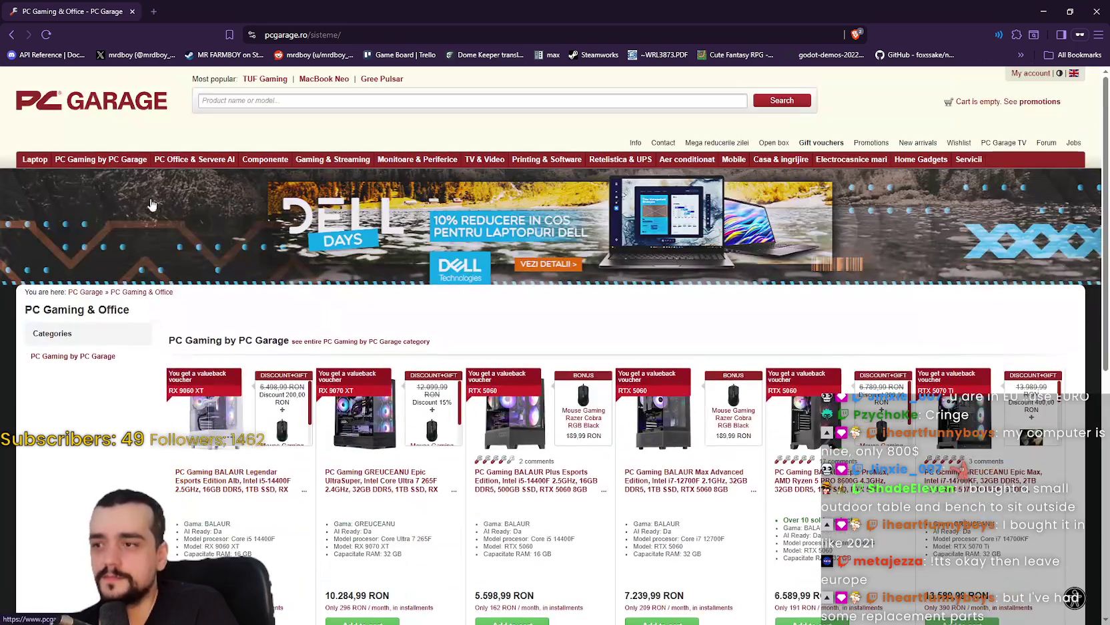
Filter PC Gaming by PC Garage to RTX 5080 graphics and 128 GB RAM
mouse_move(125, 157)
click(111, 186)
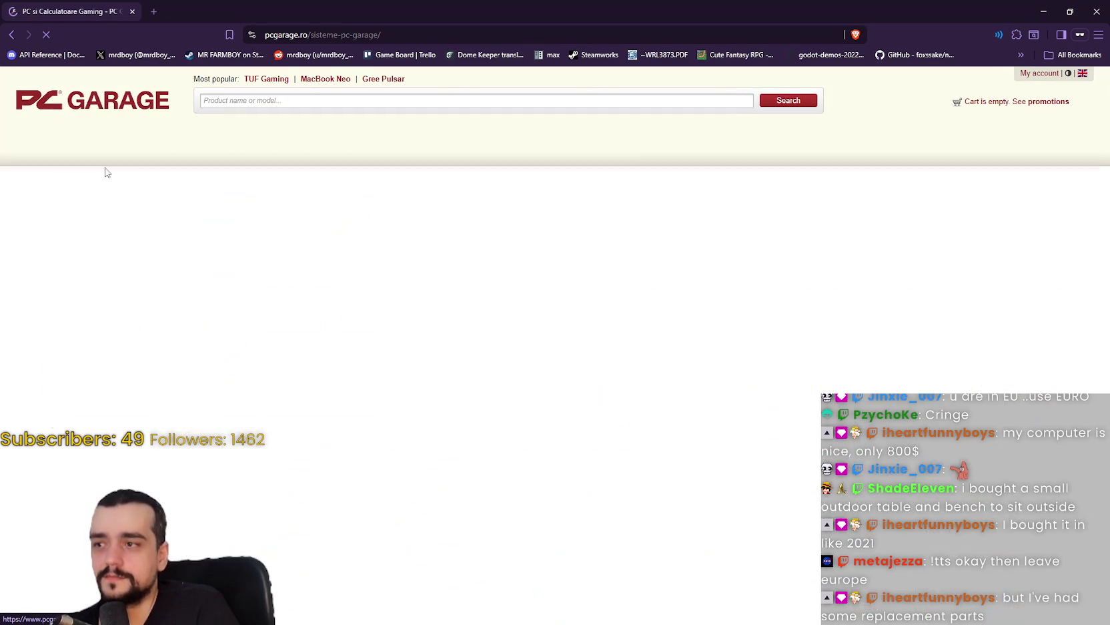
click(200, 248)
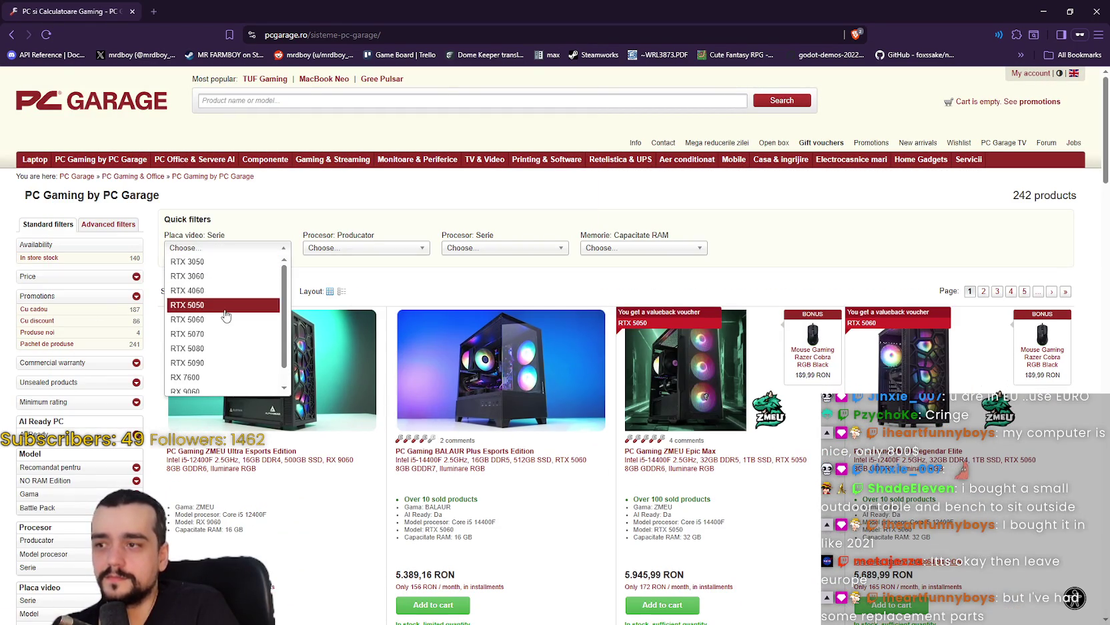
click(220, 348)
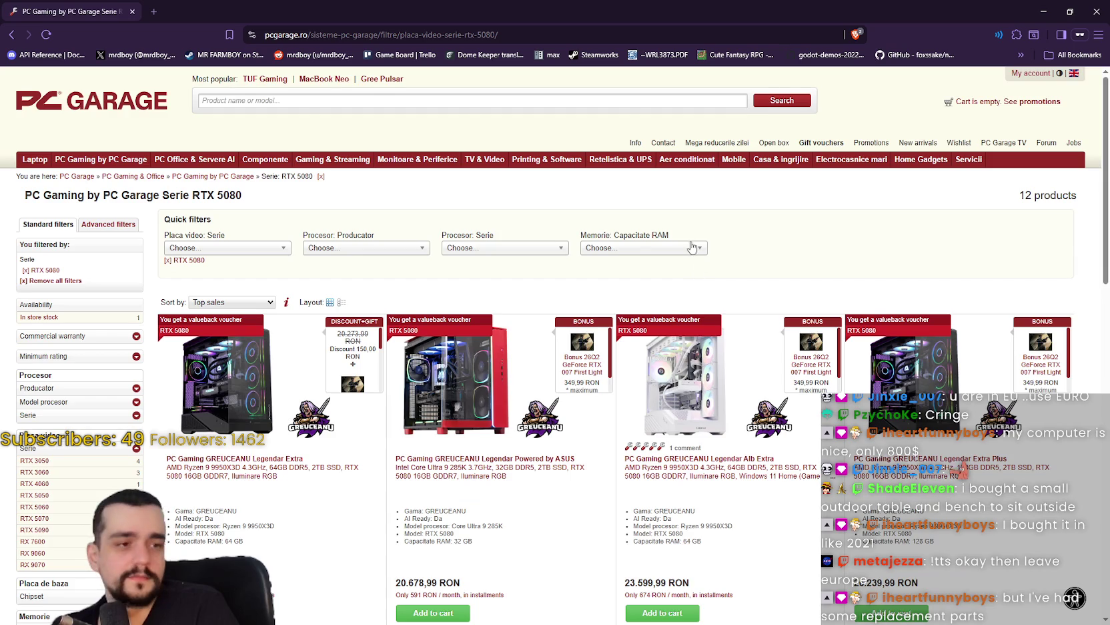
scroll(692, 248, down, 1)
click(665, 194)
click(628, 233)
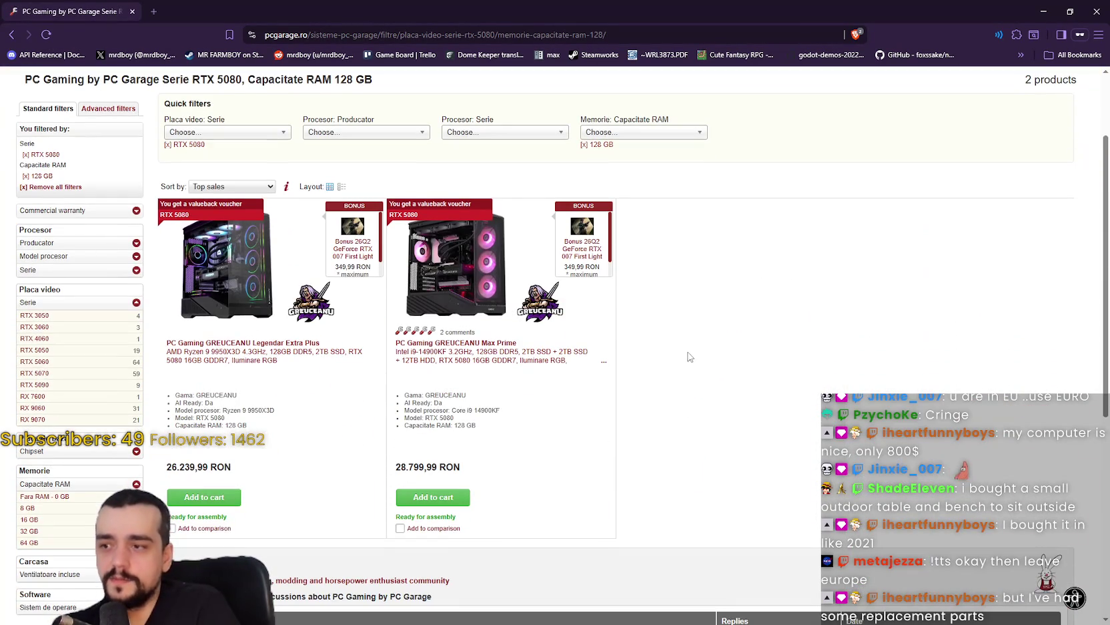
click(494, 133)
click(490, 134)
Highlight the Core i9 14900KF processor line and open a new private tab
key(alt+Tab)
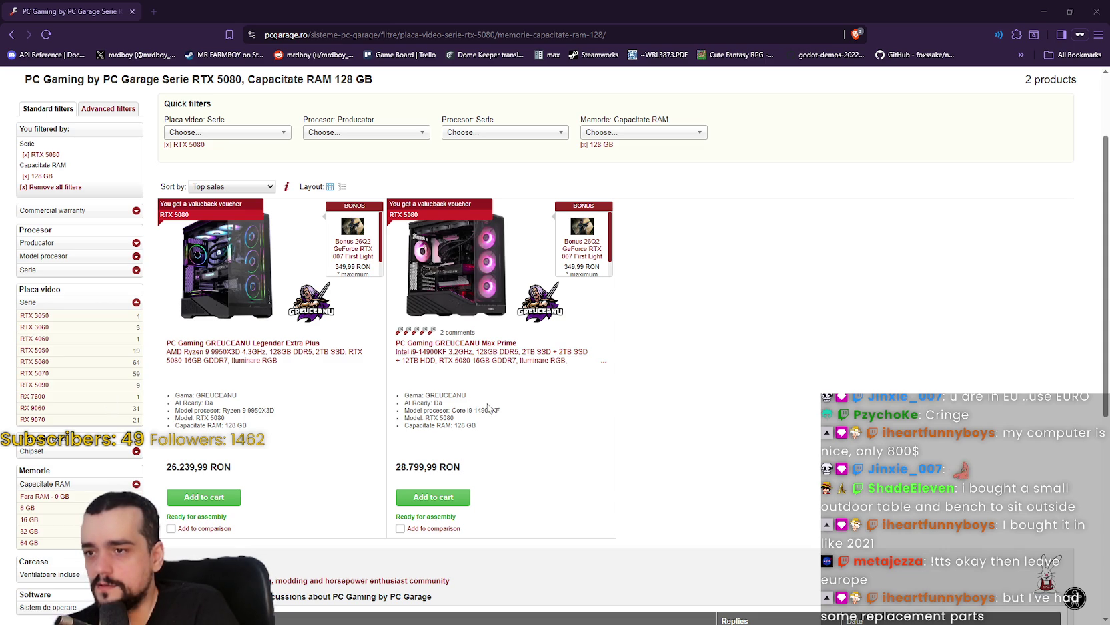
drag(500, 410, 405, 415)
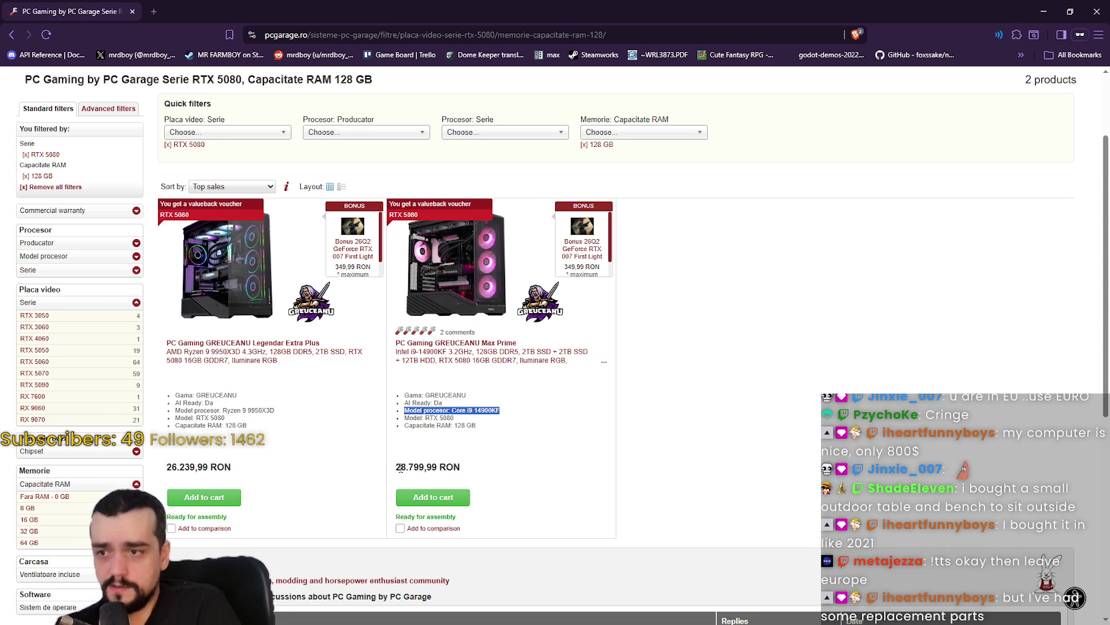
click(152, 10)
Search Google for 'lei to dollars' in the new tab
text(l)
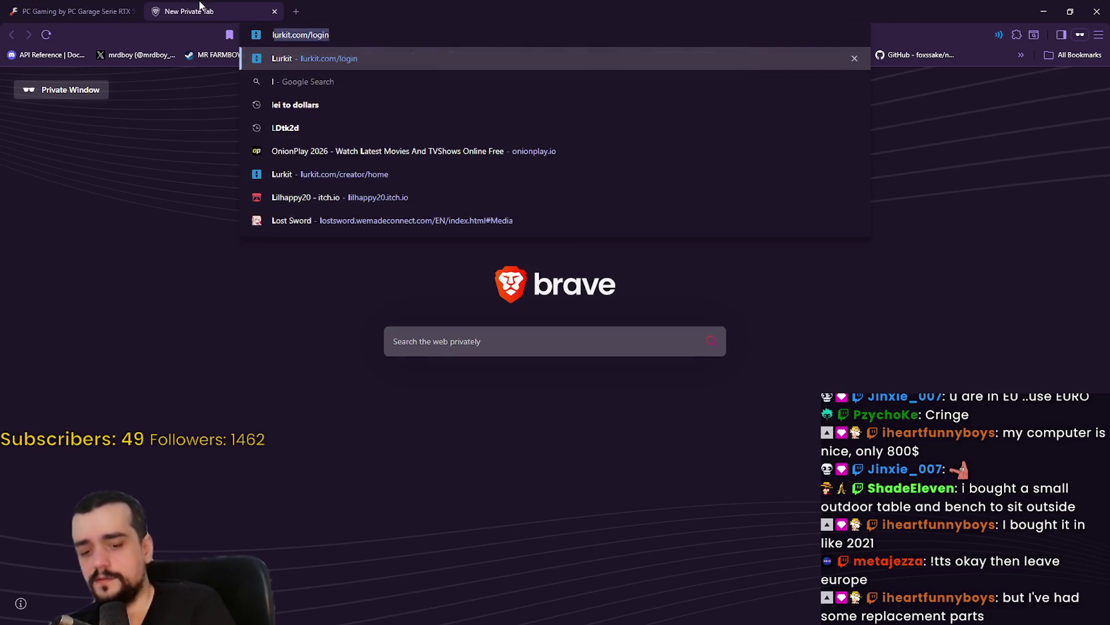
text(ei to dollars)
key(Return)
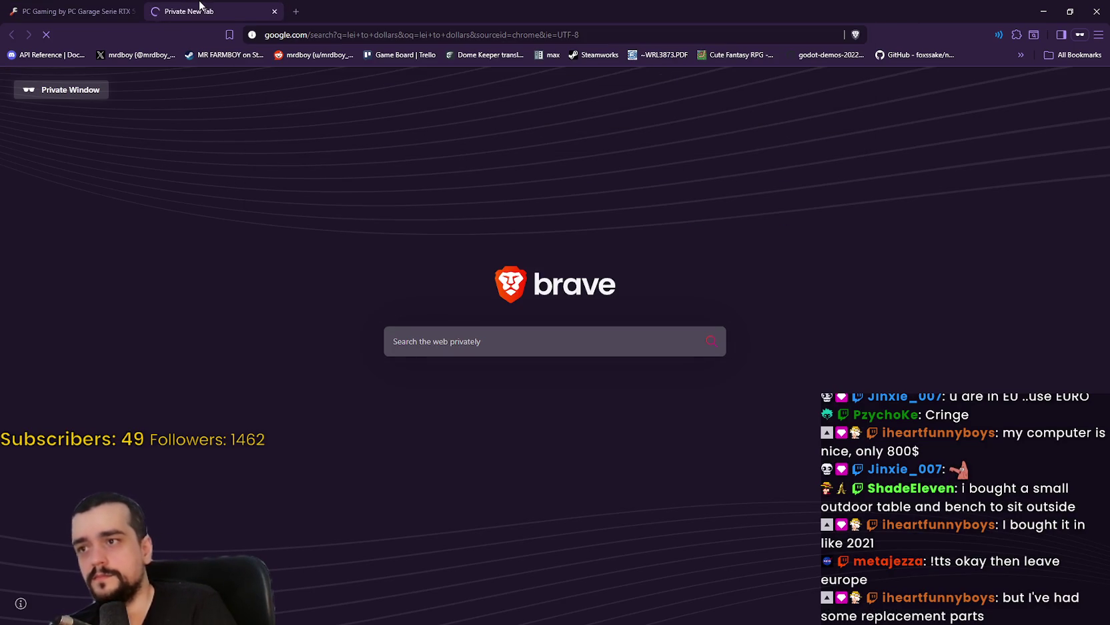
click(101, 8)
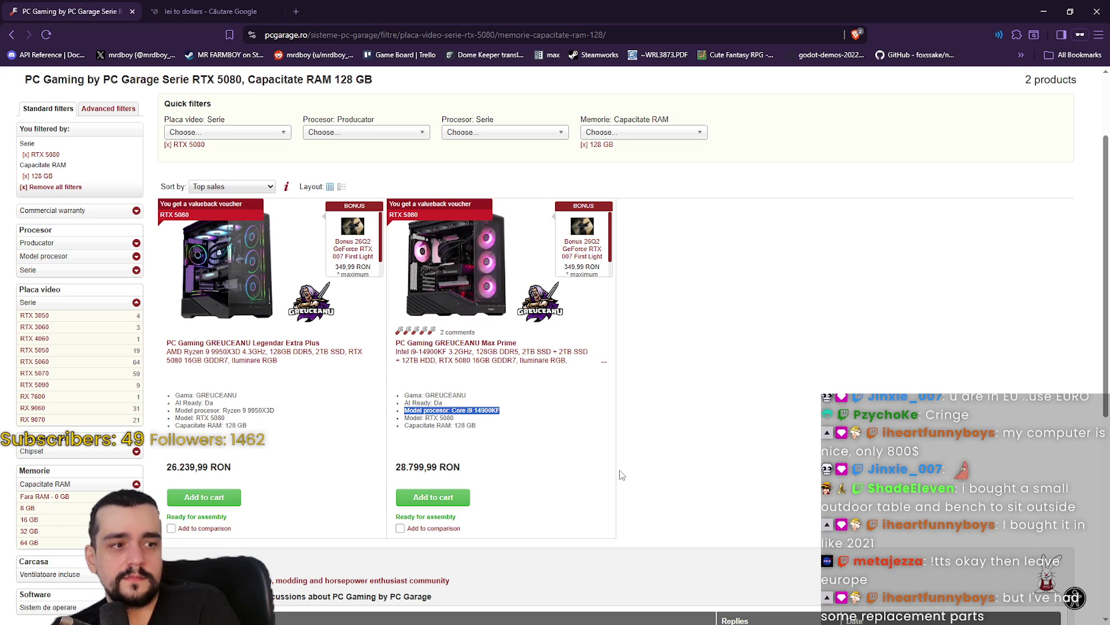
key(ctrl+Tab)
Convert 28800 RON in the converter, selecting the 6378.89 $ result, then return to PC Garage
click(209, 248)
text(28)
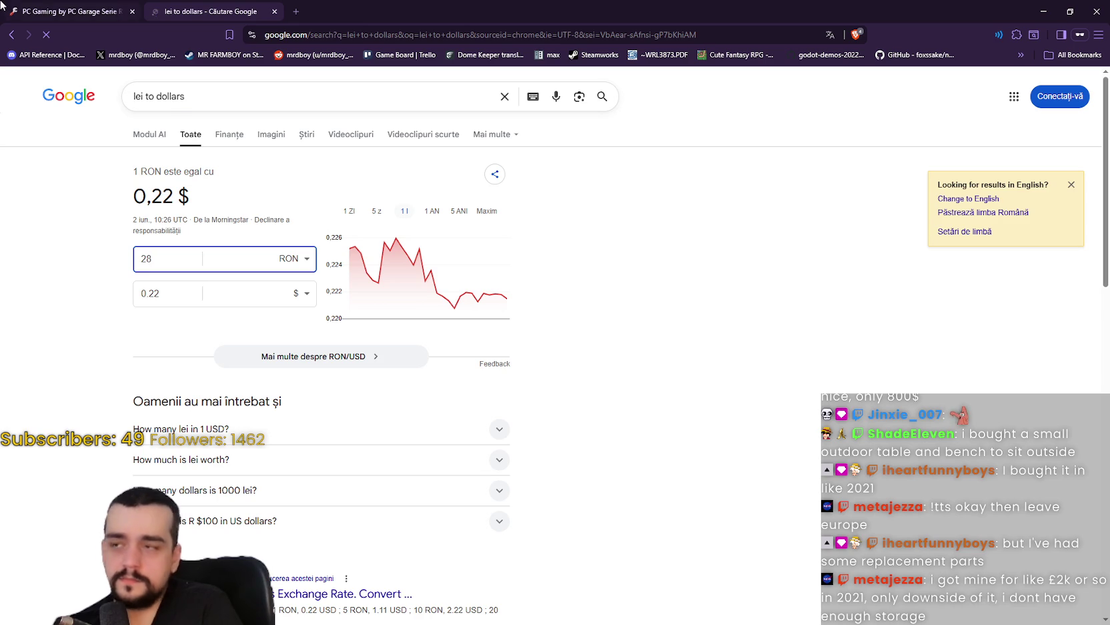
click(53, 9)
click(224, 6)
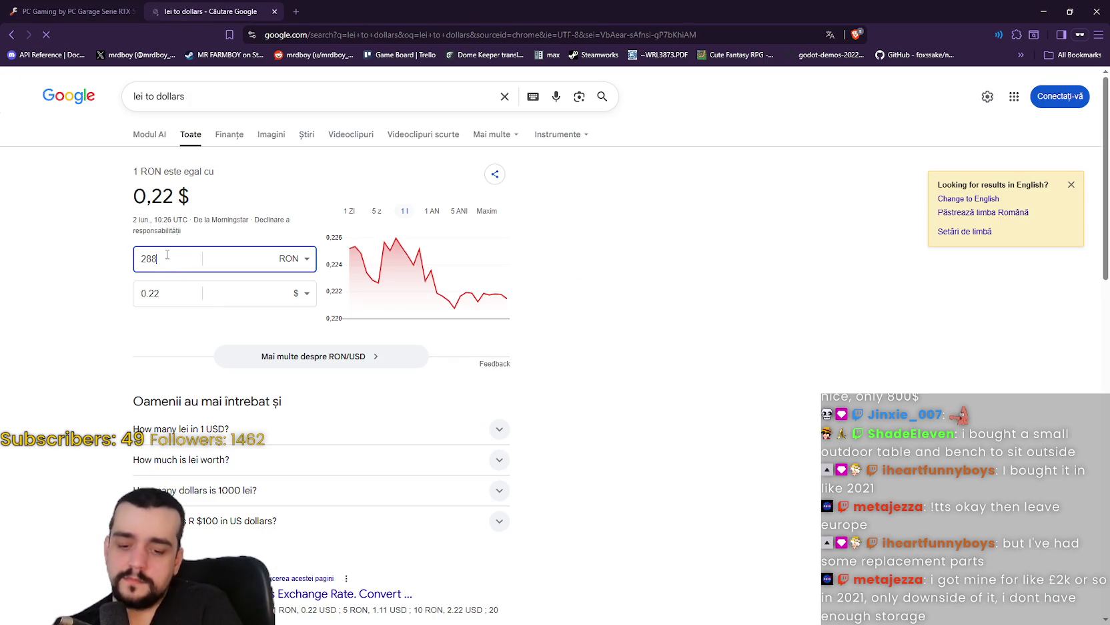
text(00)
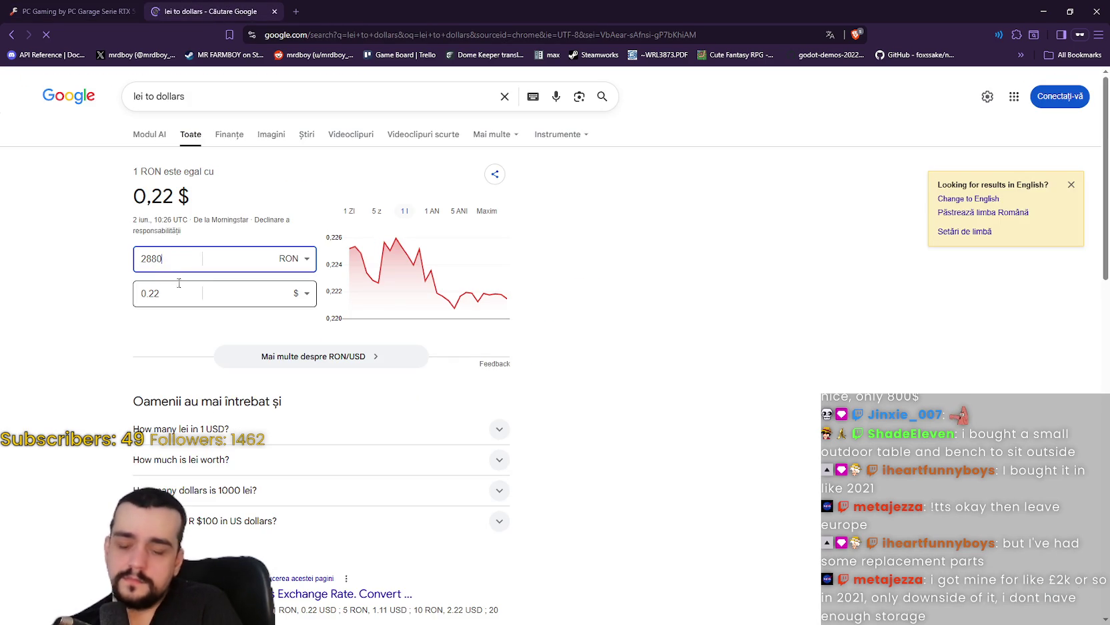
click(154, 297)
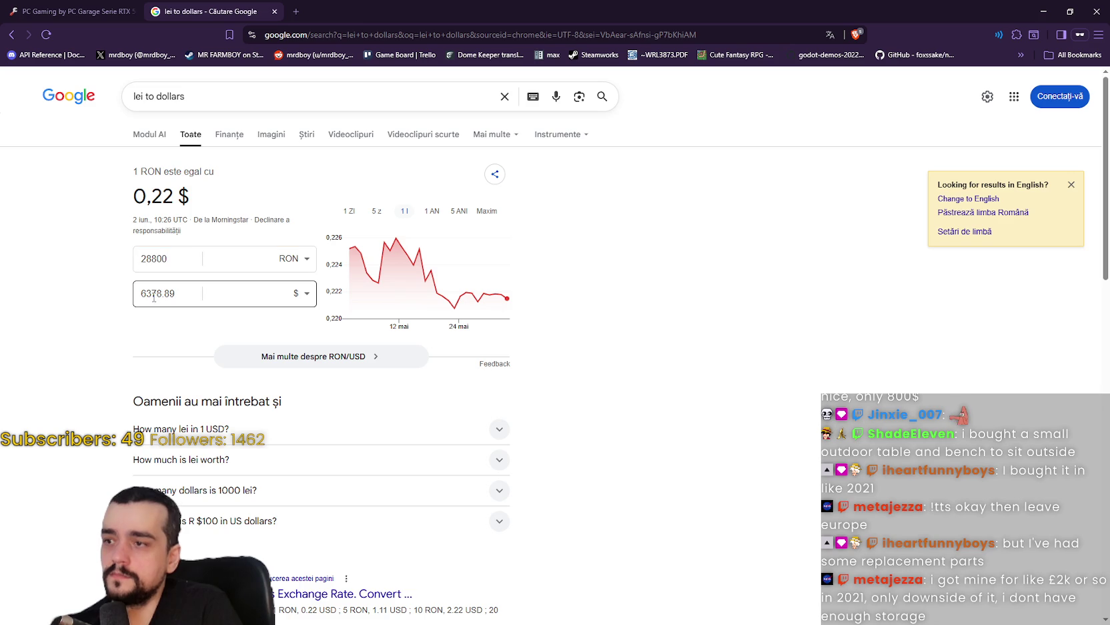
double_click(142, 292)
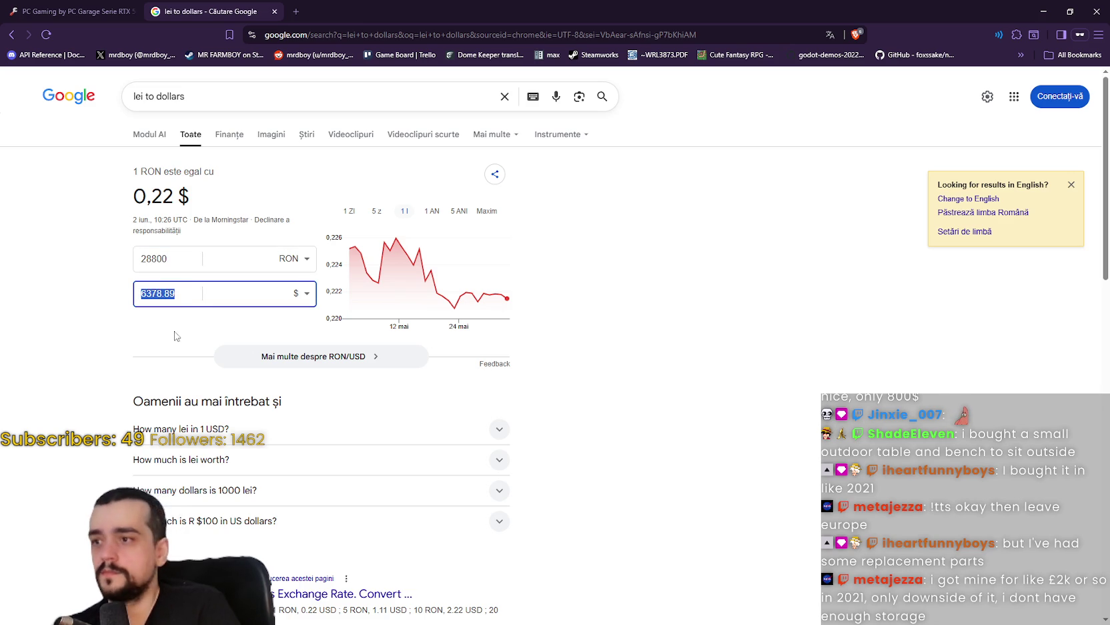
key(alt+Tab)
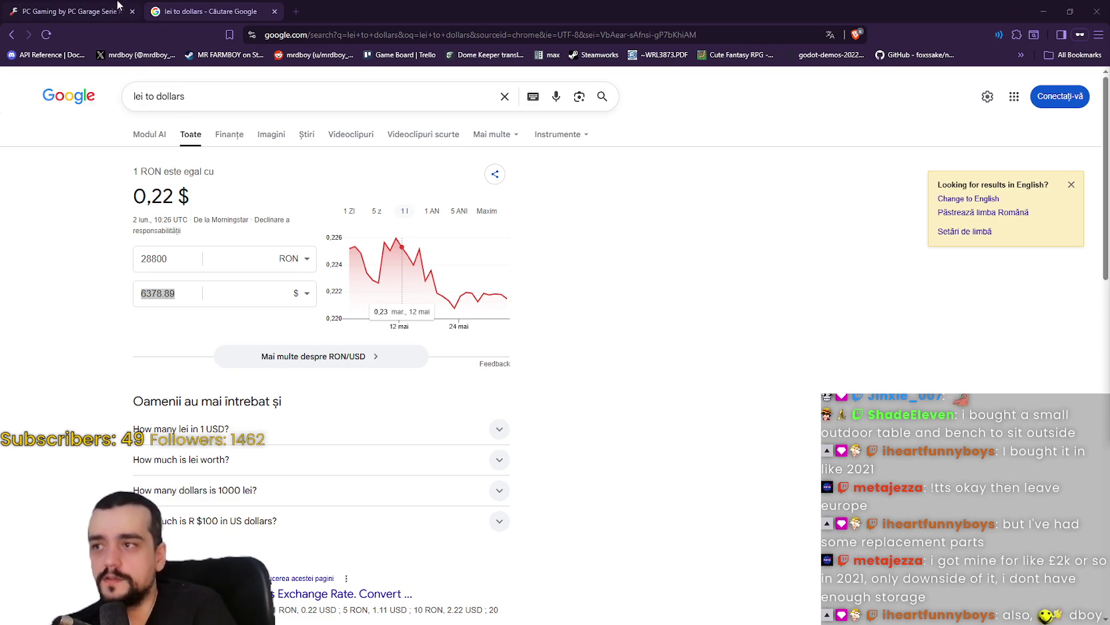
click(73, 11)
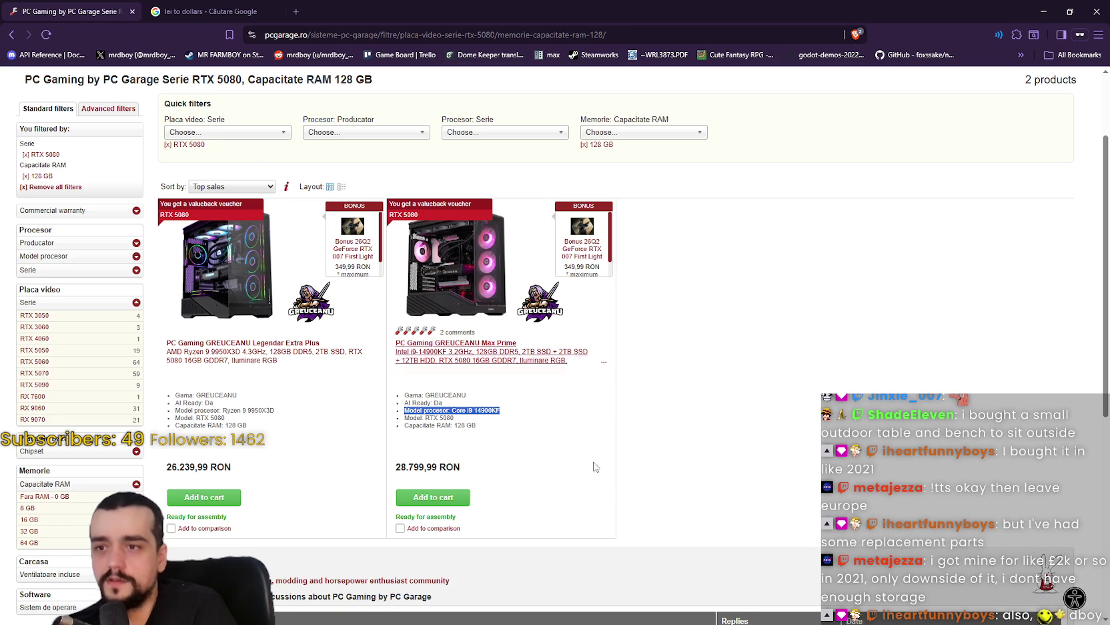
click(523, 436)
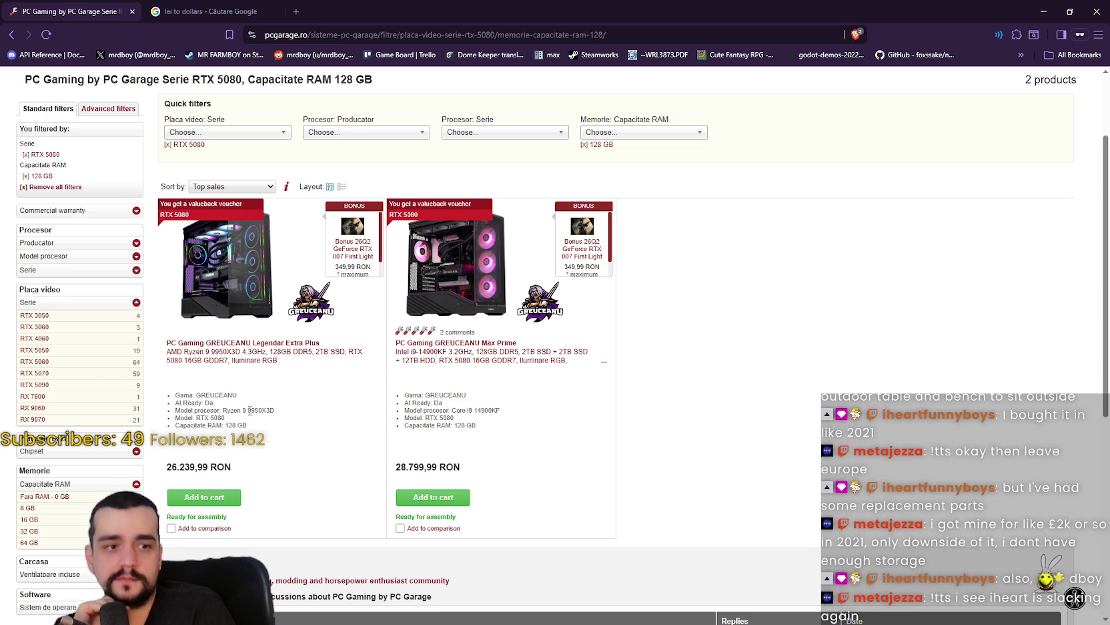
scroll(519, 297, down, 1)
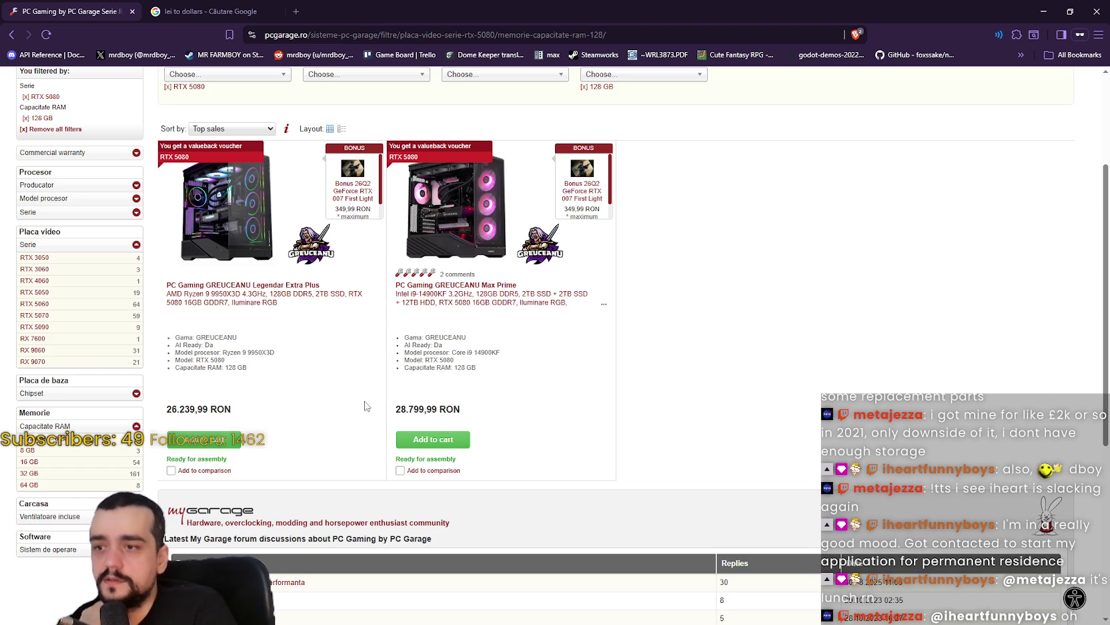
mouse_move(483, 354)
mouse_down()
mouse_move(444, 352)
mouse_move(499, 352)
mouse_up()
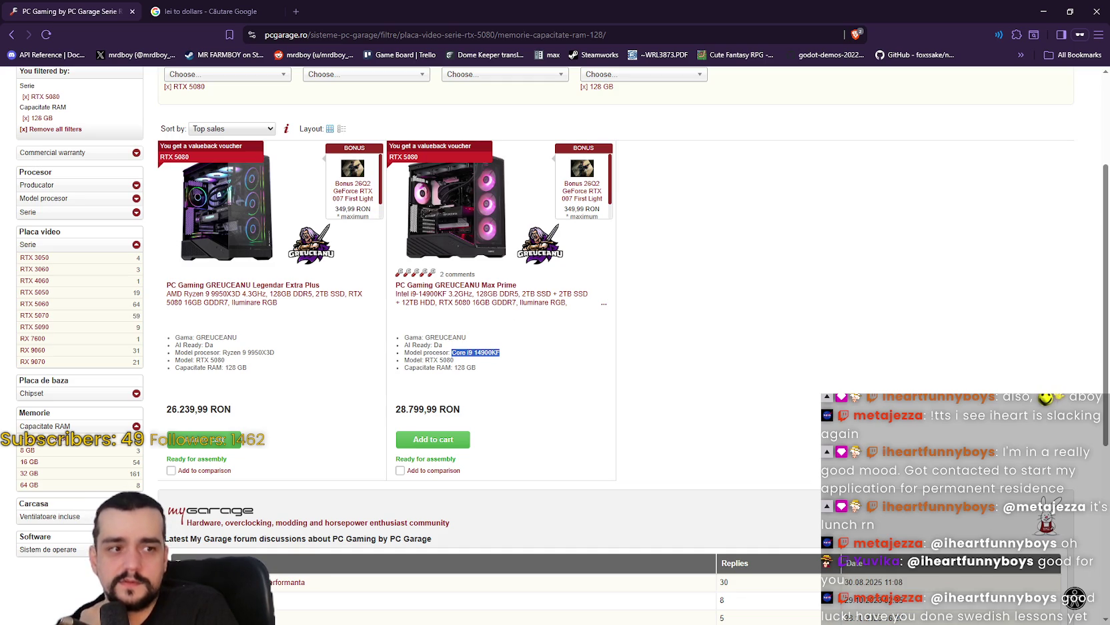
Select the two PCs' processor names, Core i9 14900KF and Ryzen 9 9950X3D
key(alt+Tab)
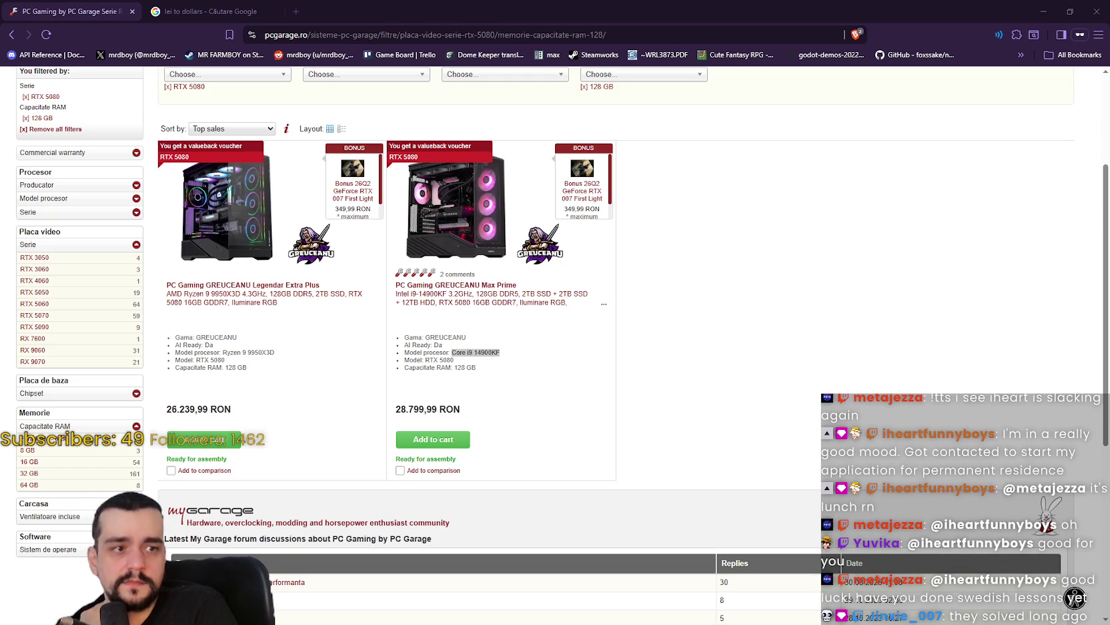
click(475, 346)
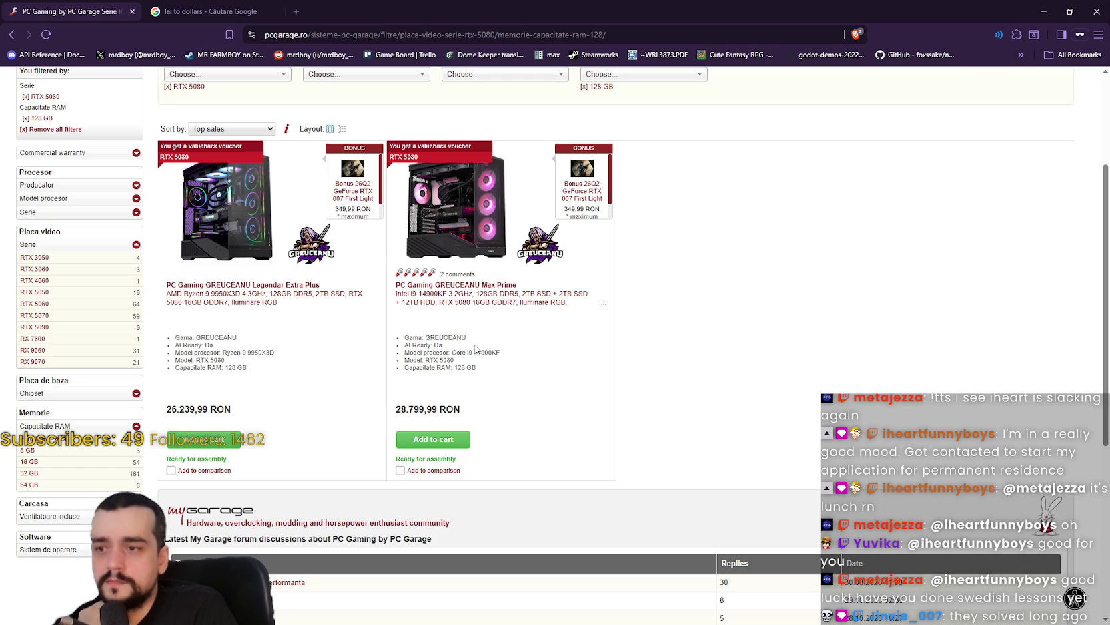
triple_click(480, 354)
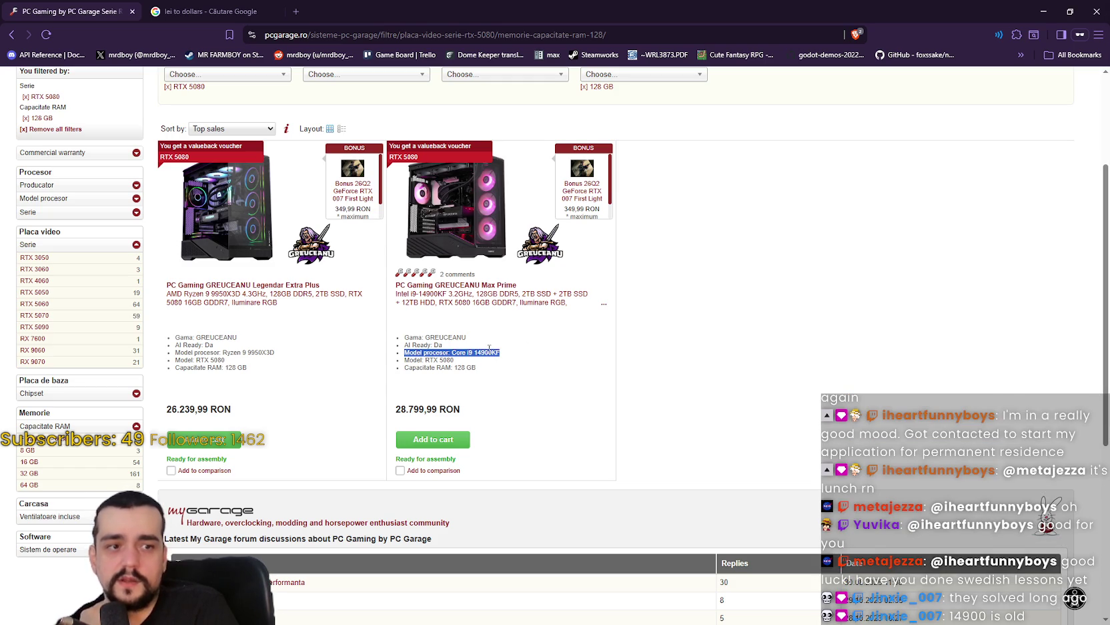
double_click(460, 353)
drag(467, 355, 487, 361)
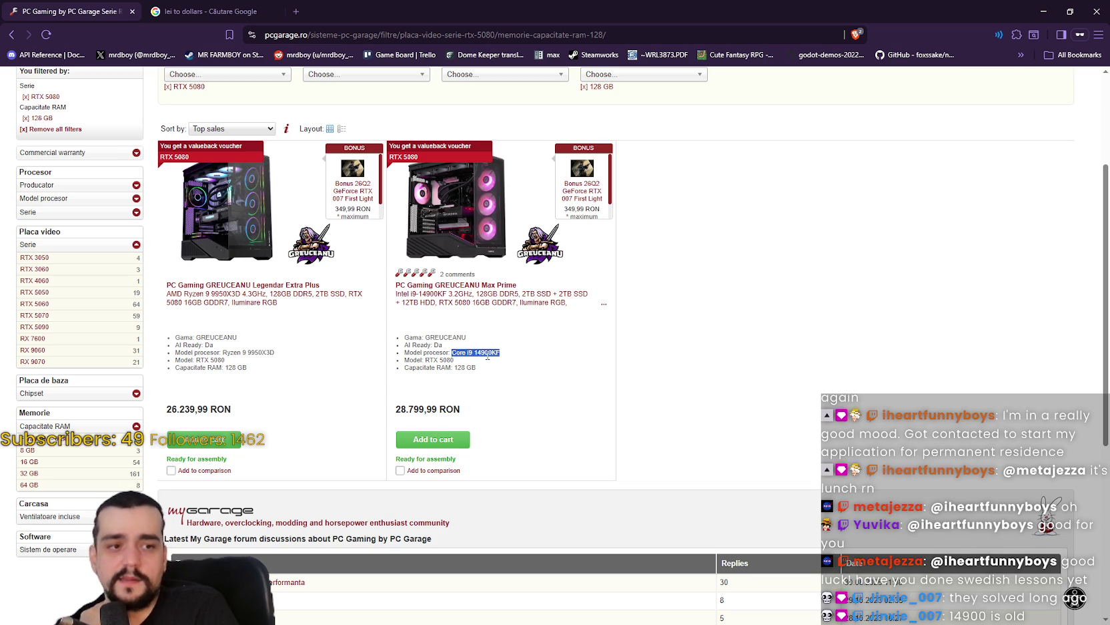
triple_click(252, 351)
drag(234, 353, 262, 352)
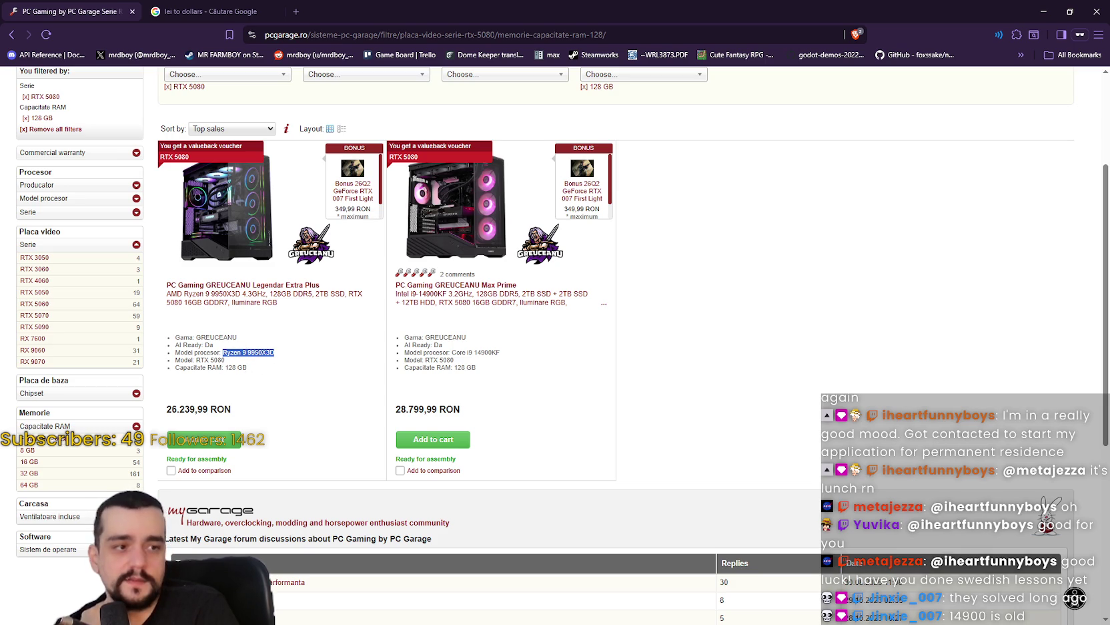
key(alt+Tab)
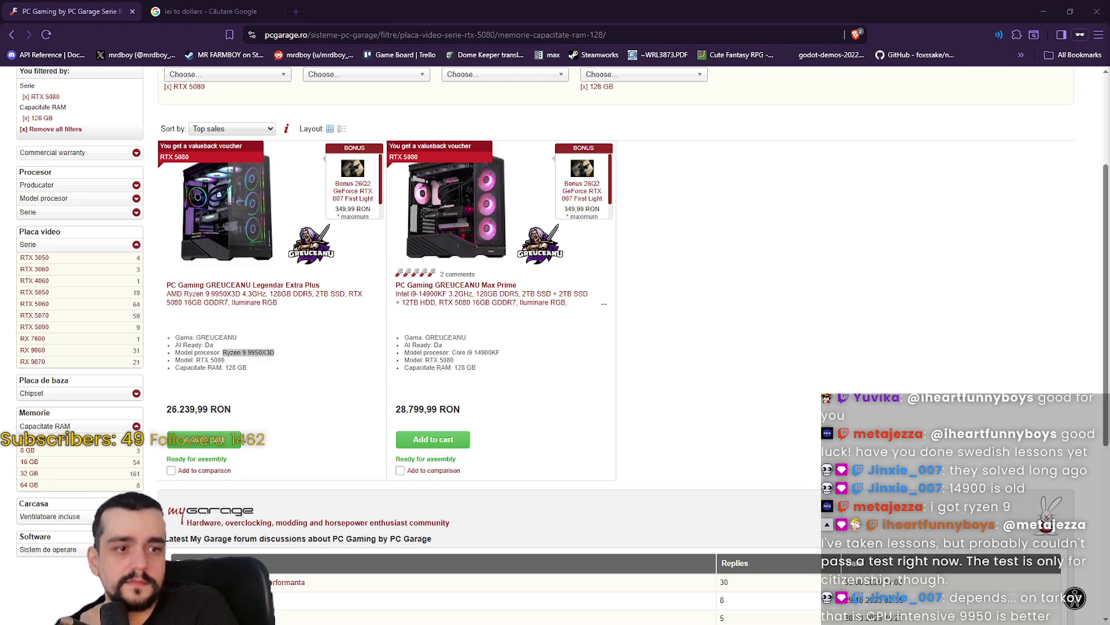
click(542, 361)
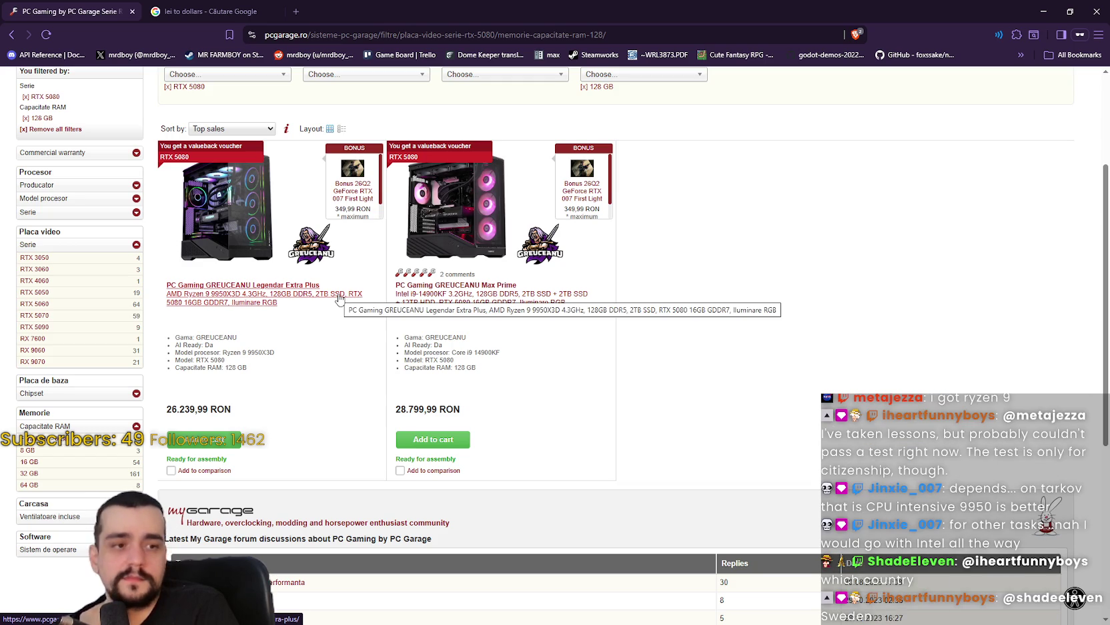
Highlight the first PC's price of 26.239,99 RON and open the RAM capacity filter
drag(241, 412, 160, 409)
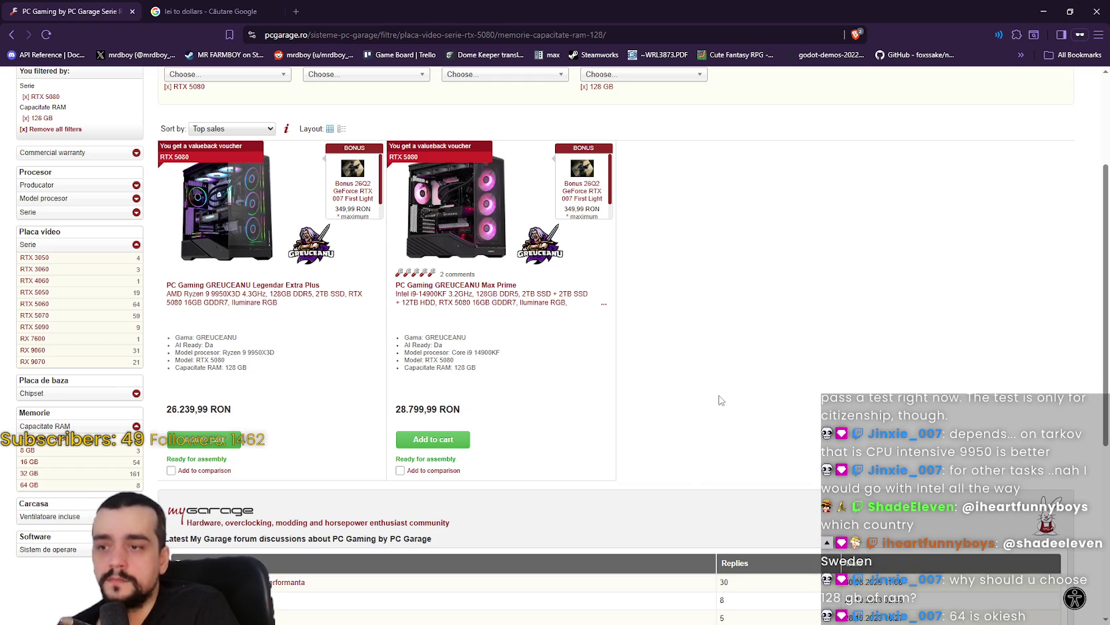
scroll(716, 393, up, 2)
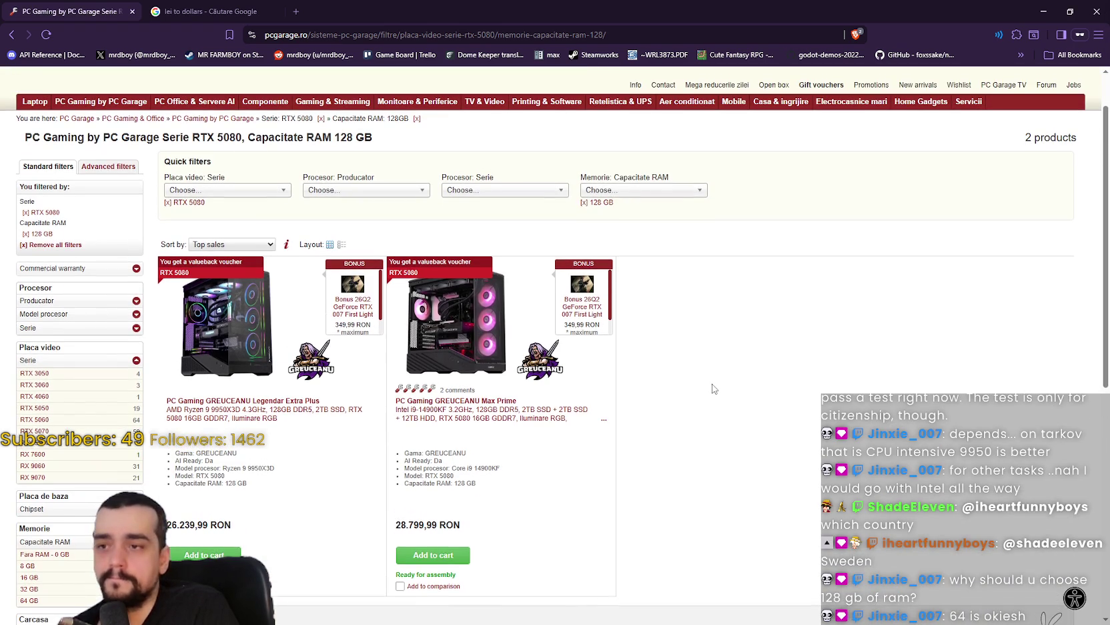
scroll(714, 388, down, 1)
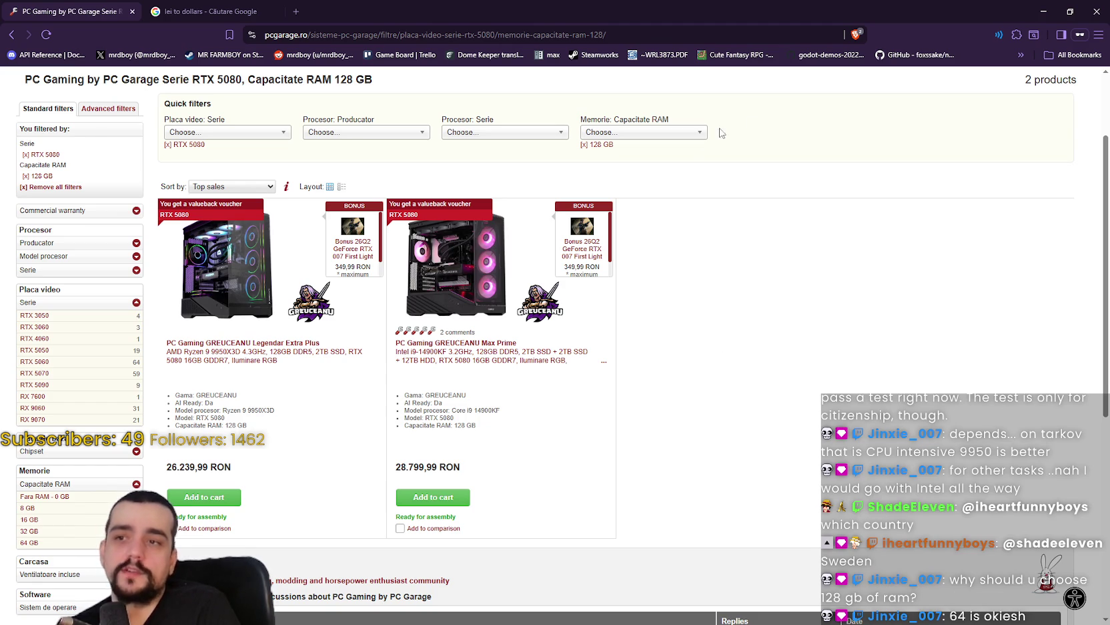
click(672, 136)
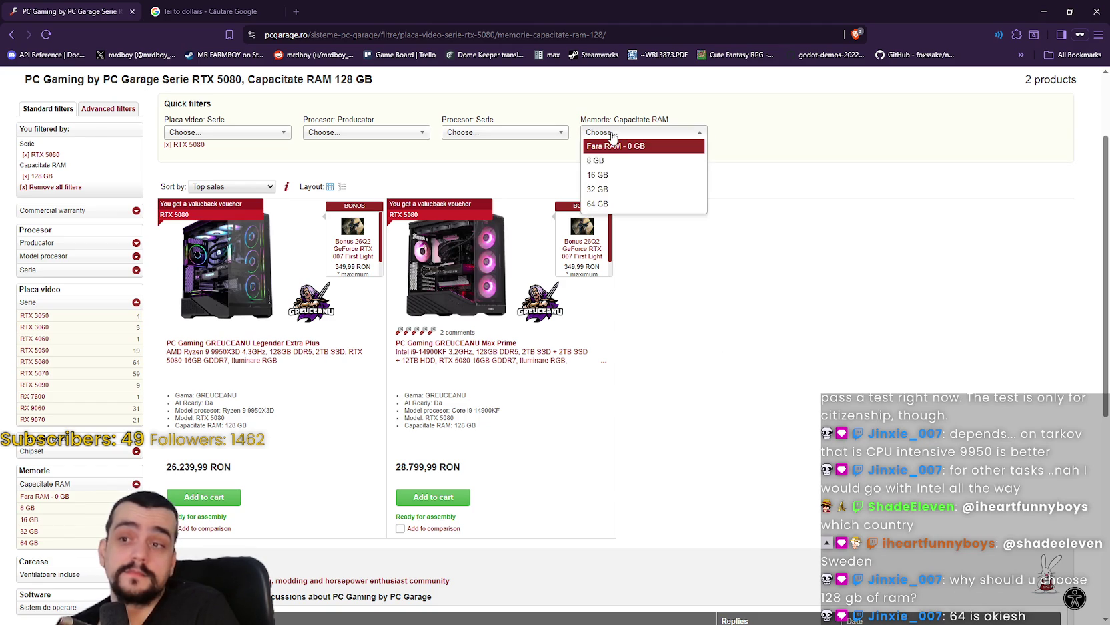
Switch the RAM filter to 64 GB and scroll through the five resulting RTX 5080 PCs
click(614, 204)
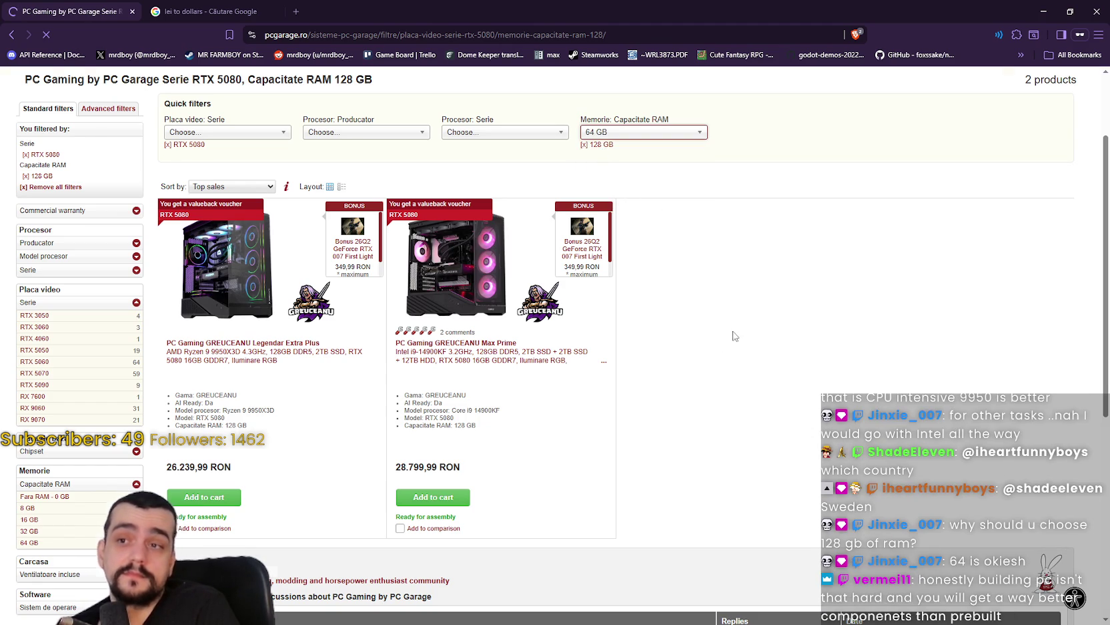
scroll(504, 233, down, 3)
scroll(504, 233, down, 2)
scroll(716, 535, up, 2)
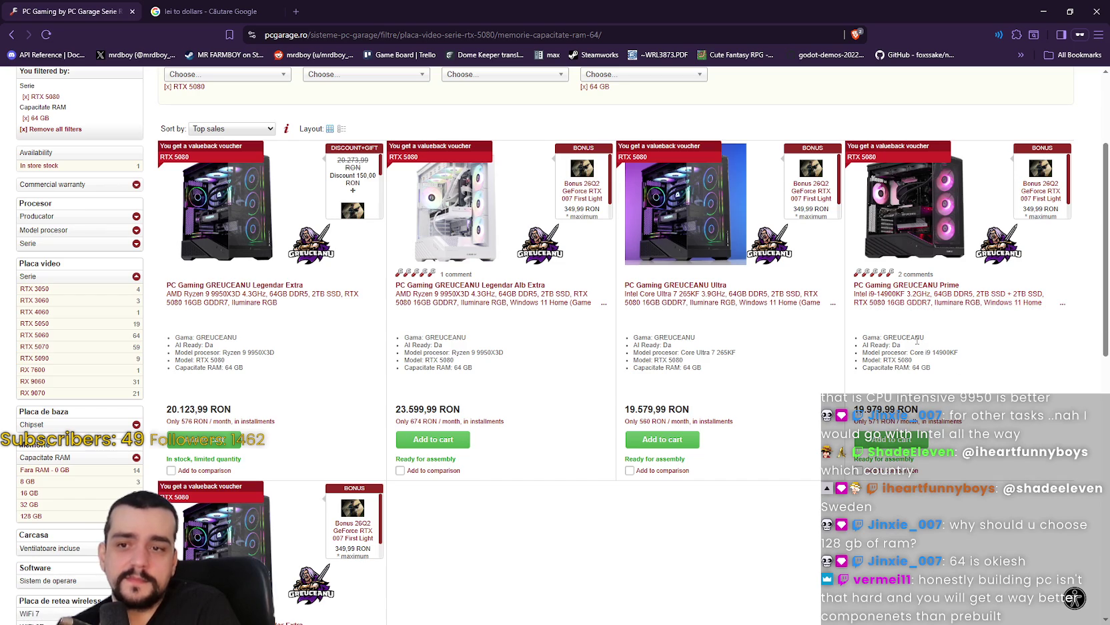
scroll(452, 323, up, 1)
scroll(451, 323, up, 2)
click(365, 190)
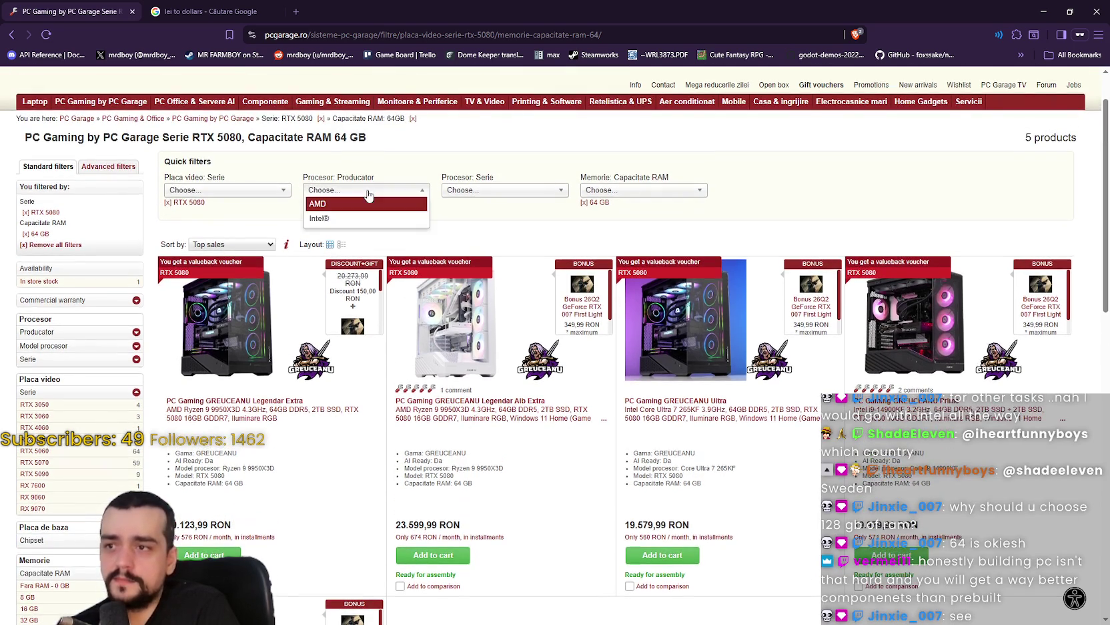
Filter to AMD processors and scroll through the three Ryzen 9 9950X3D PCs
click(408, 203)
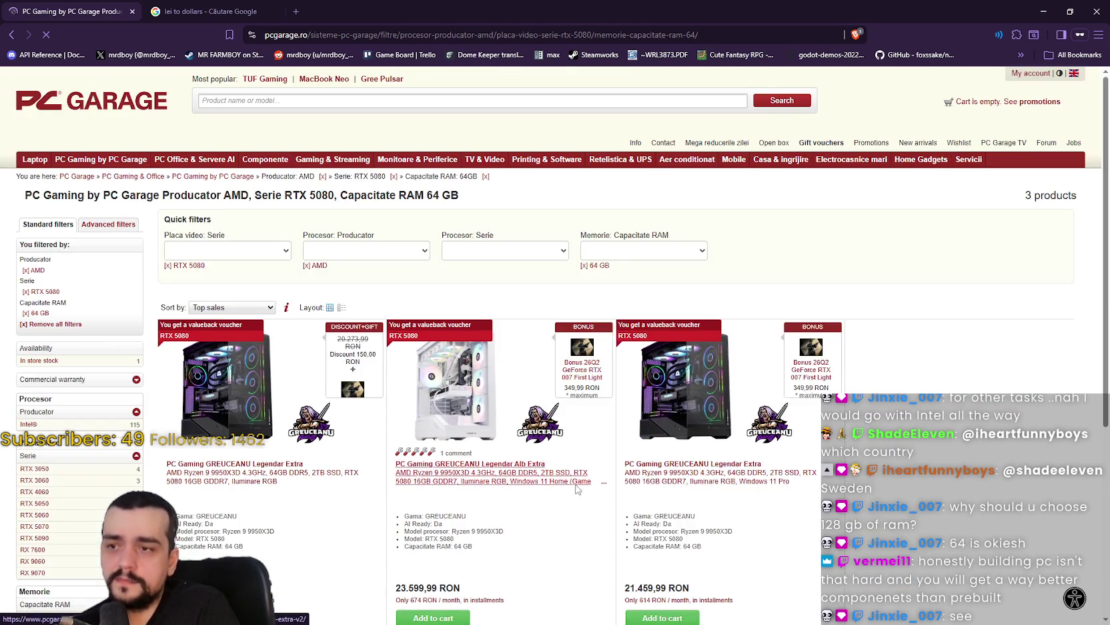
scroll(839, 480, down, 3)
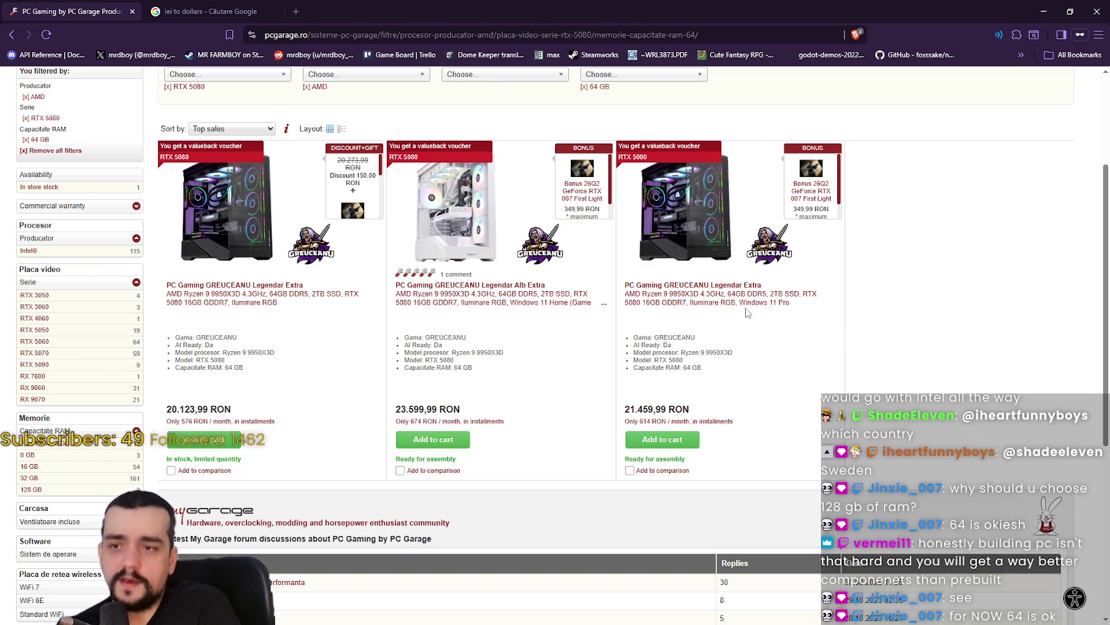
scroll(744, 319, up, 1)
scroll(732, 470, up, 1)
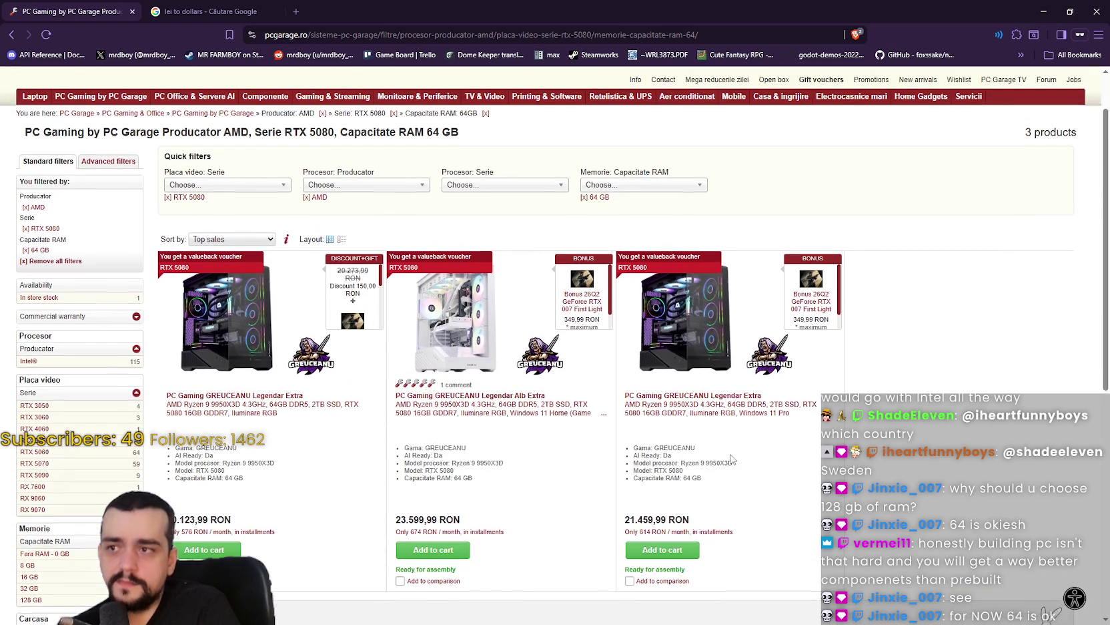
scroll(732, 453, down, 2)
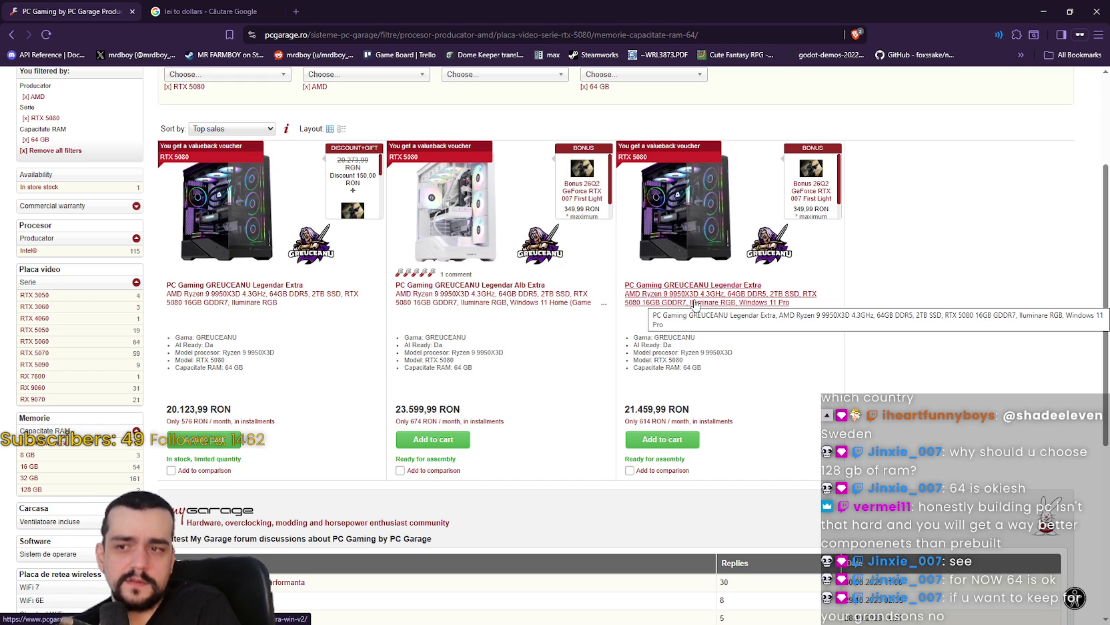
scroll(694, 305, up, 2)
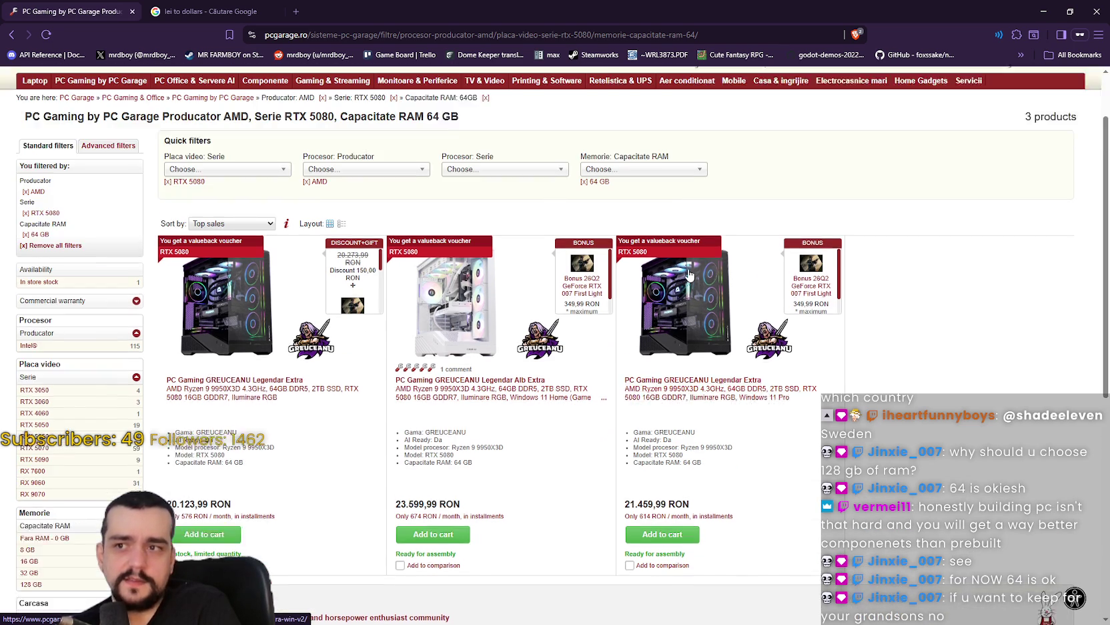
Change the processor manufacturer filter to Intel
click(511, 191)
click(612, 195)
click(386, 194)
Apply the Intel® processor filter to review its two PCs, then revert to AMD's three Ryzen 9 9950X3D PCs
click(361, 208)
scroll(613, 377, down, 2)
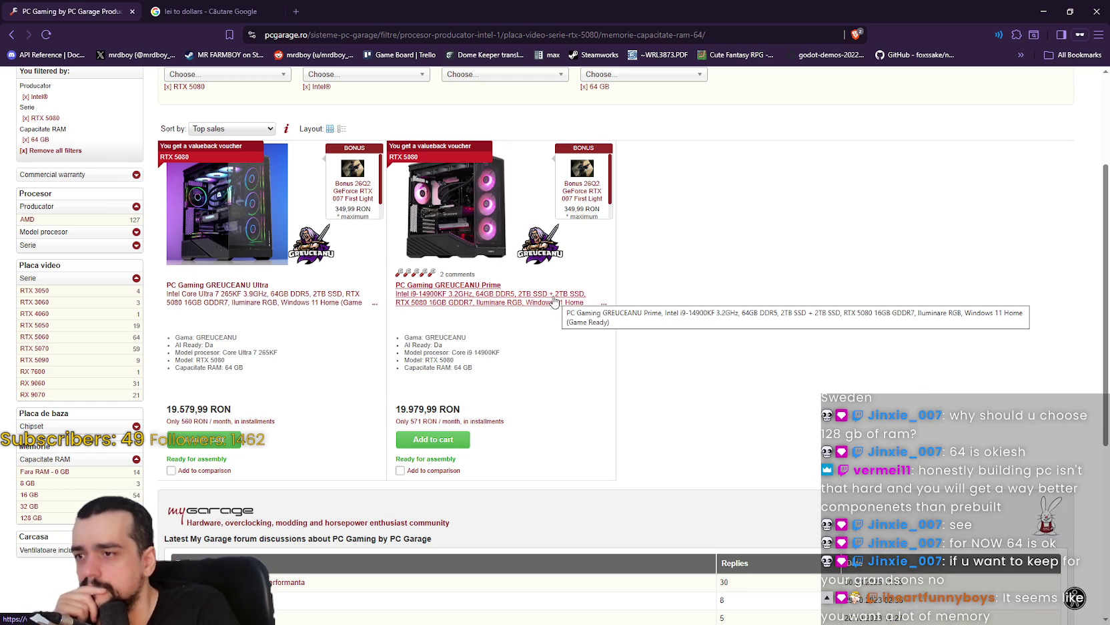
scroll(538, 447, up, 3)
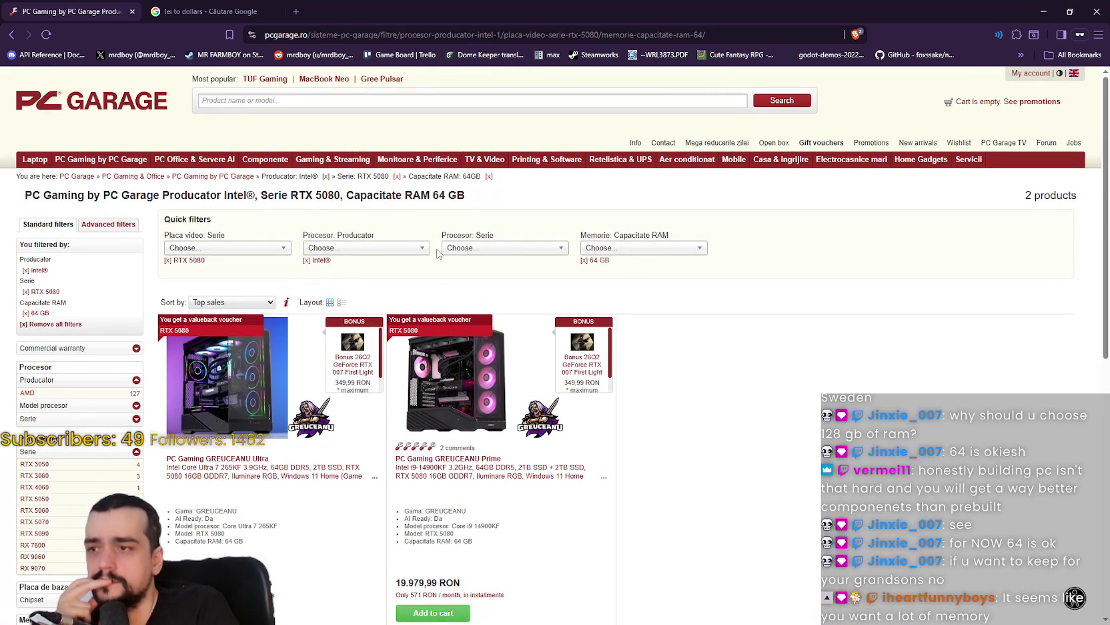
click(628, 249)
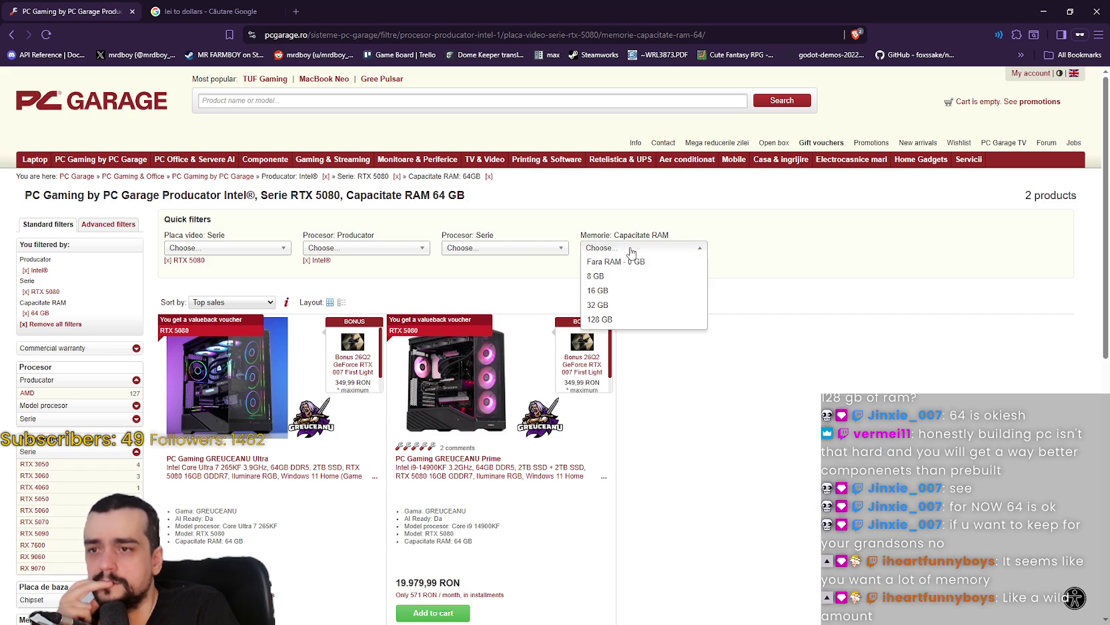
click(627, 248)
click(375, 248)
click(365, 270)
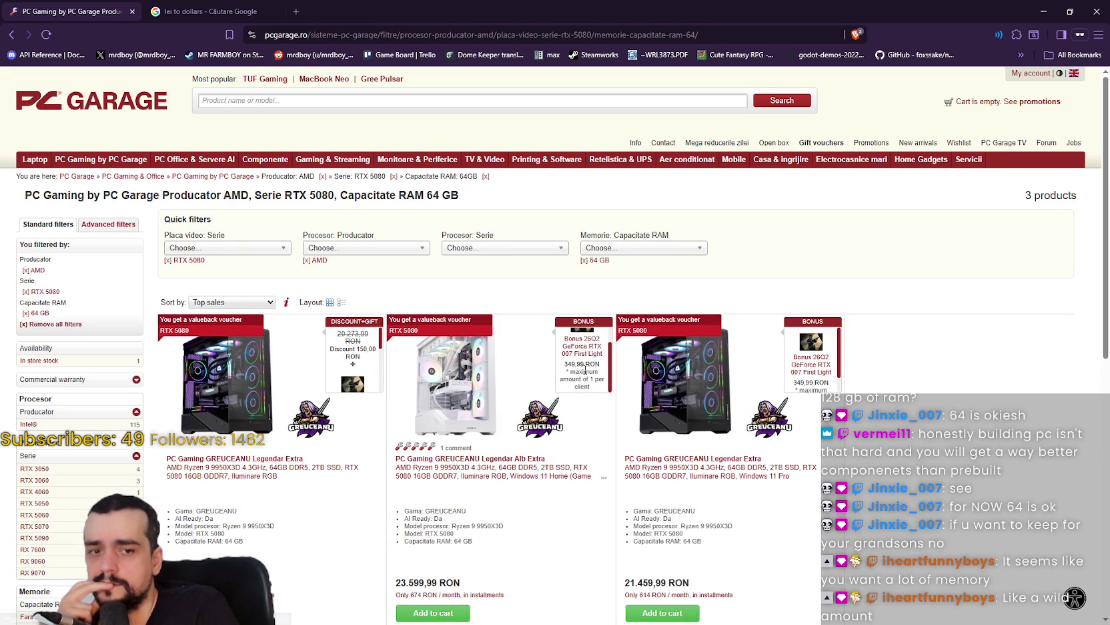
scroll(698, 473, down, 2)
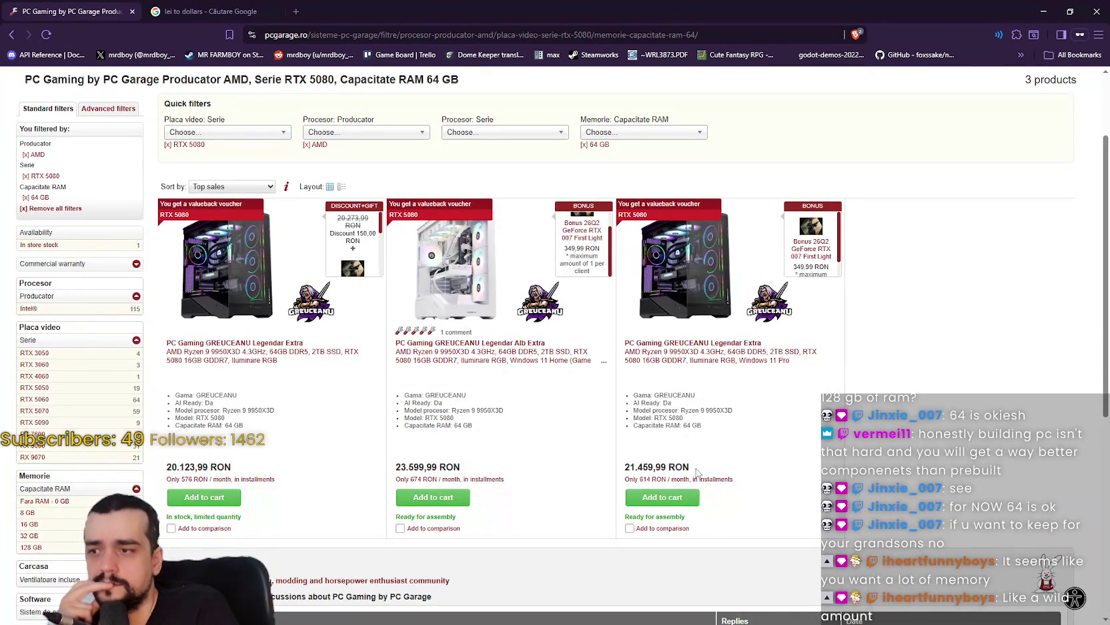
scroll(697, 473, down, 3)
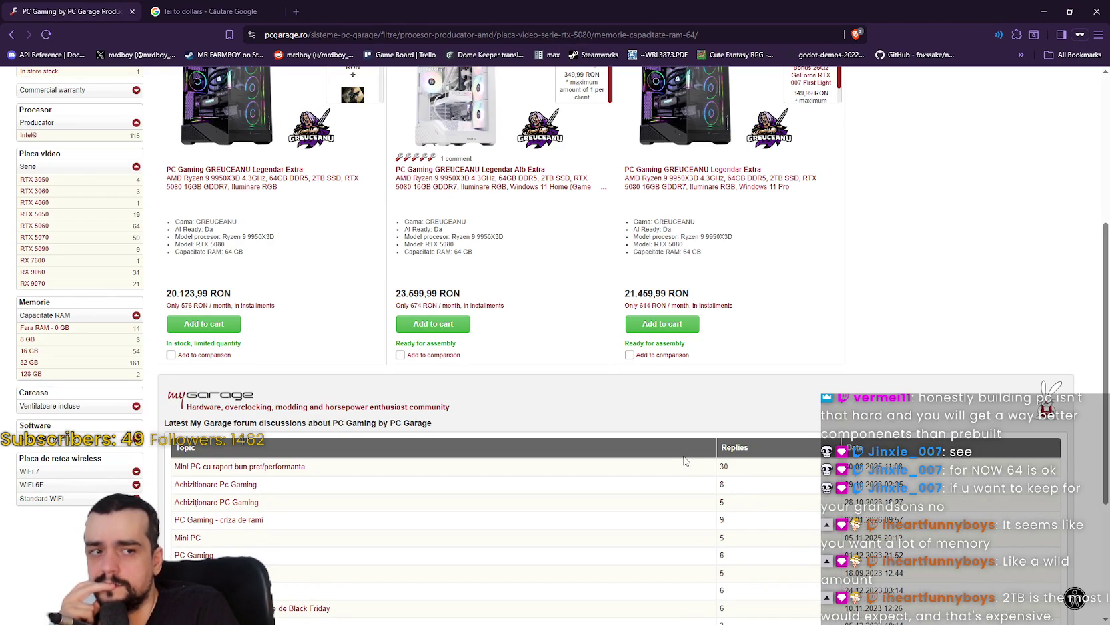
scroll(684, 460, up, 5)
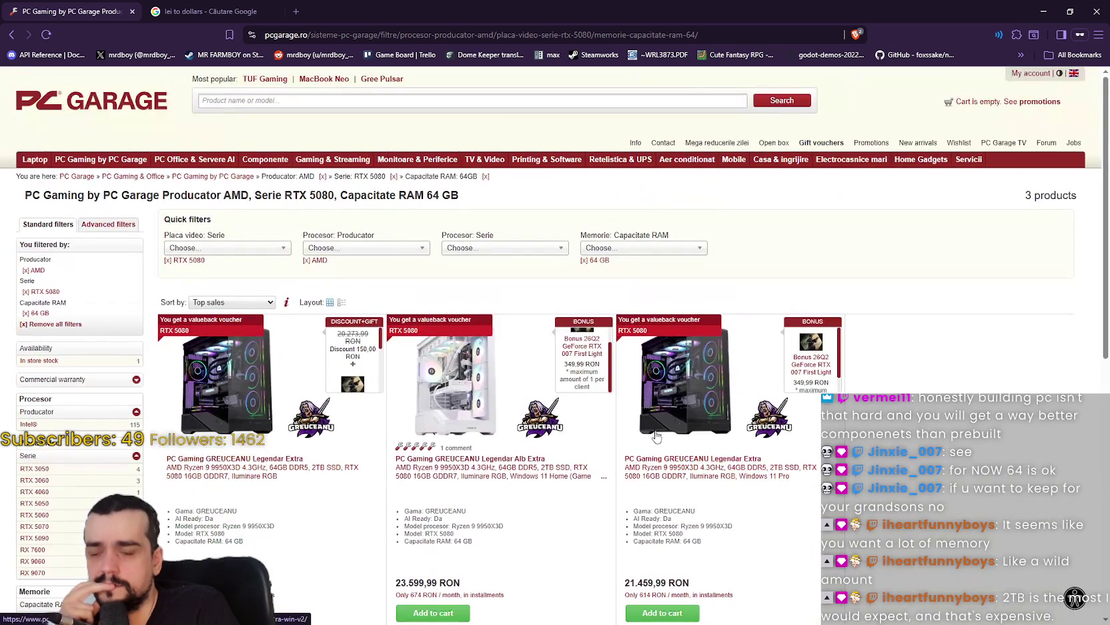
scroll(656, 437, down, 3)
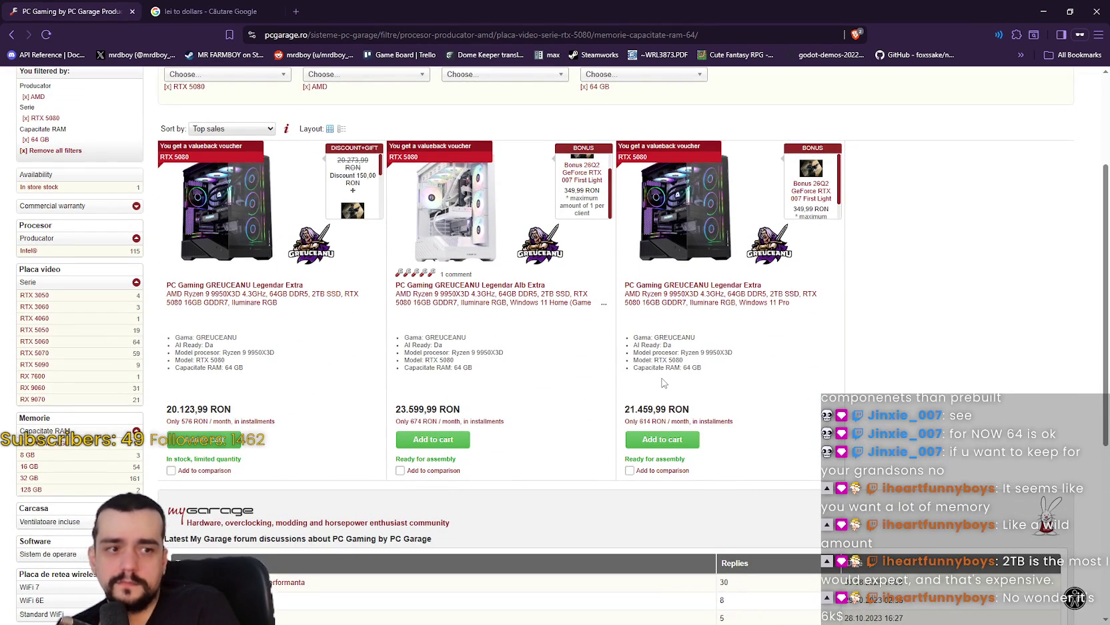
scroll(663, 382, up, 1)
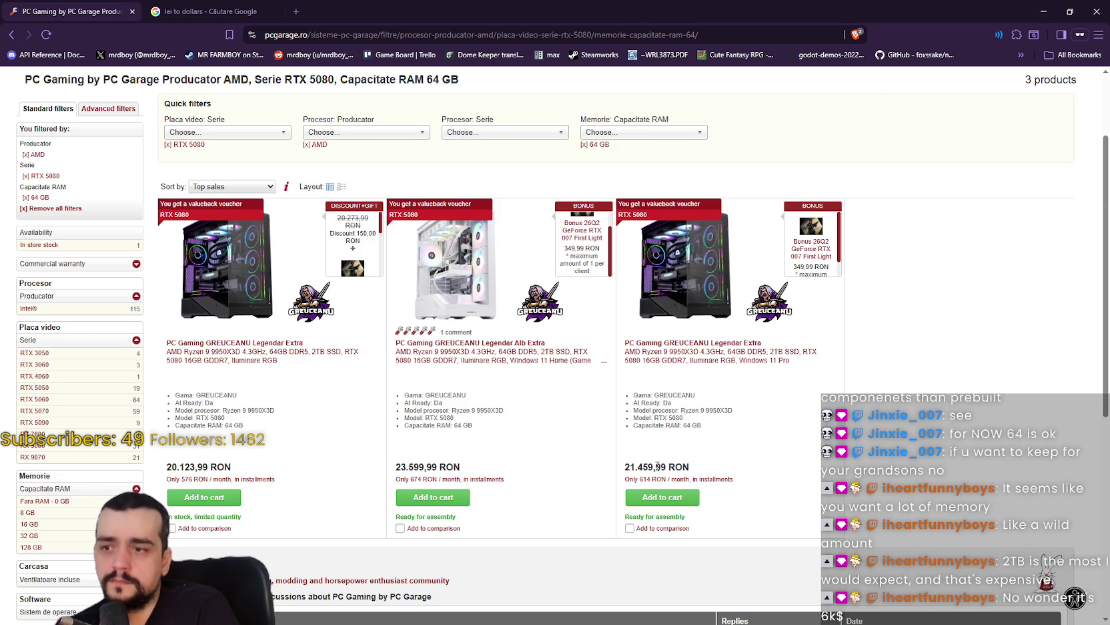
click(217, 10)
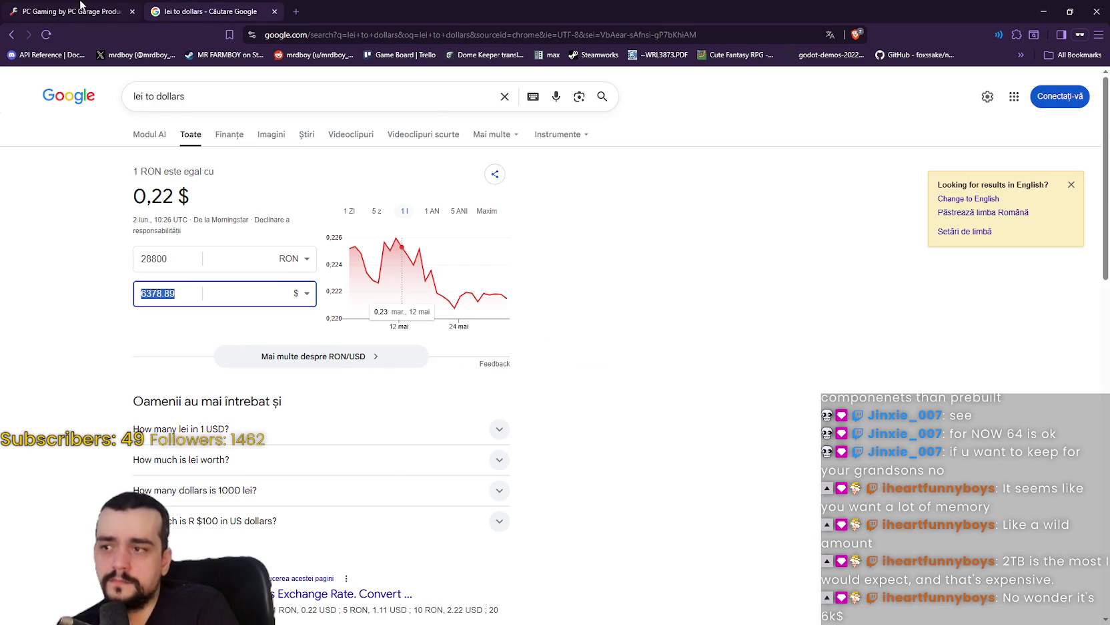
Enter 15000 RON in the Google converter, checking it against the PC Garage listing
click(80, 6)
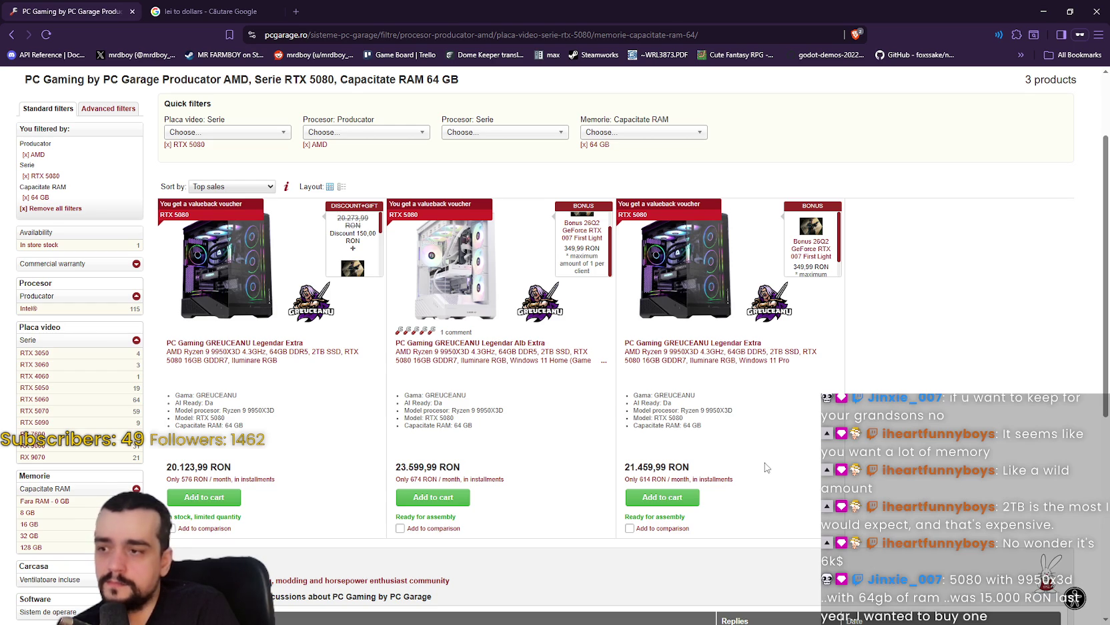
click(257, 7)
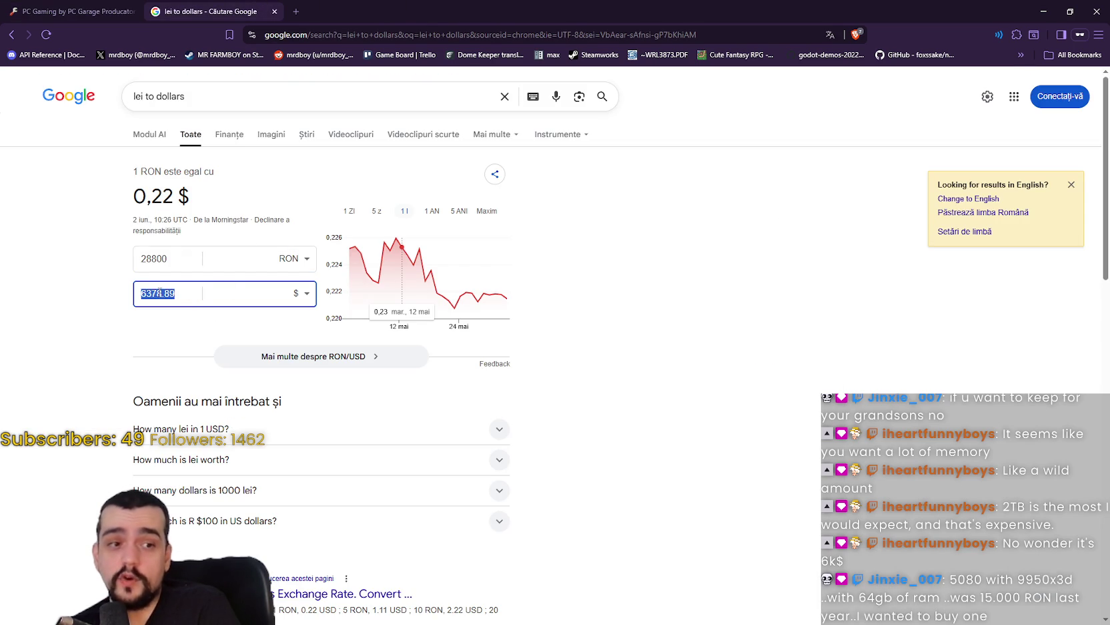
click(176, 258)
text(15)
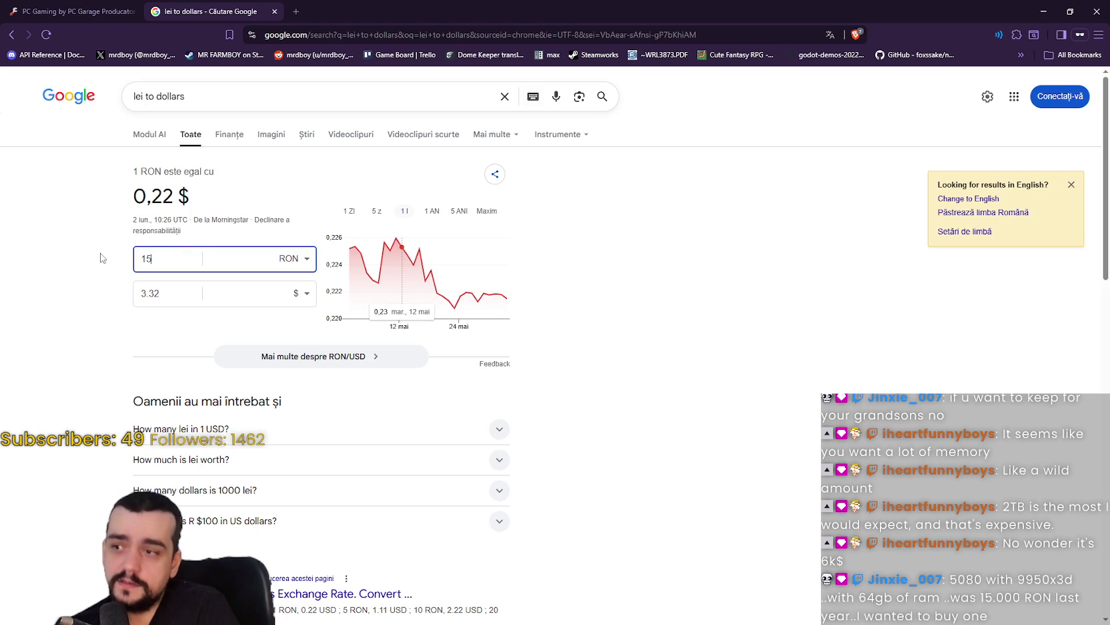
text(000)
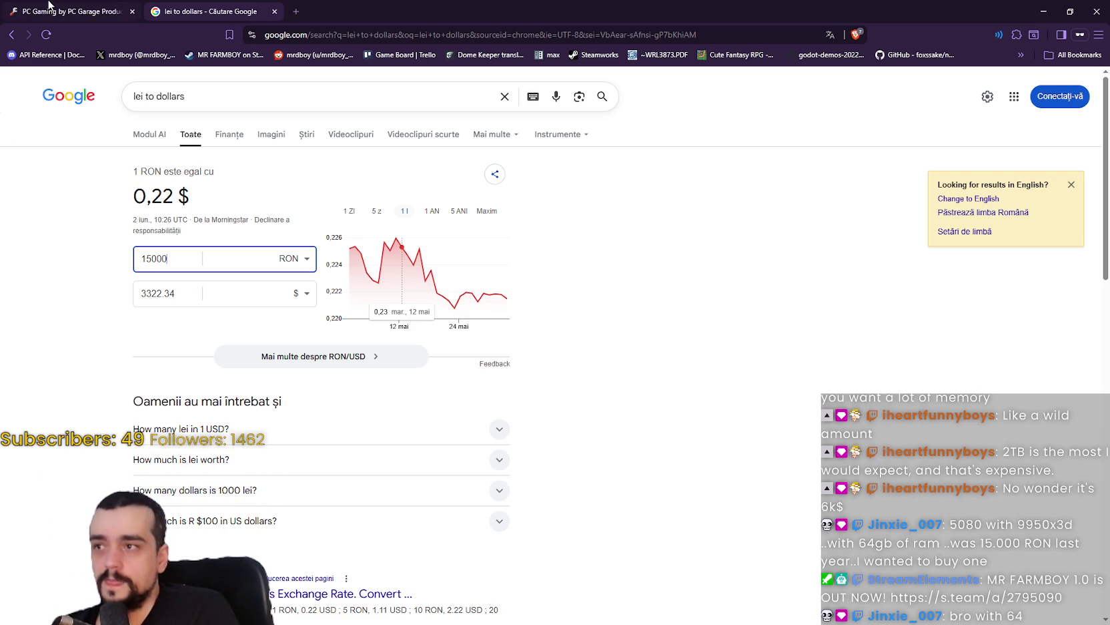
click(48, 5)
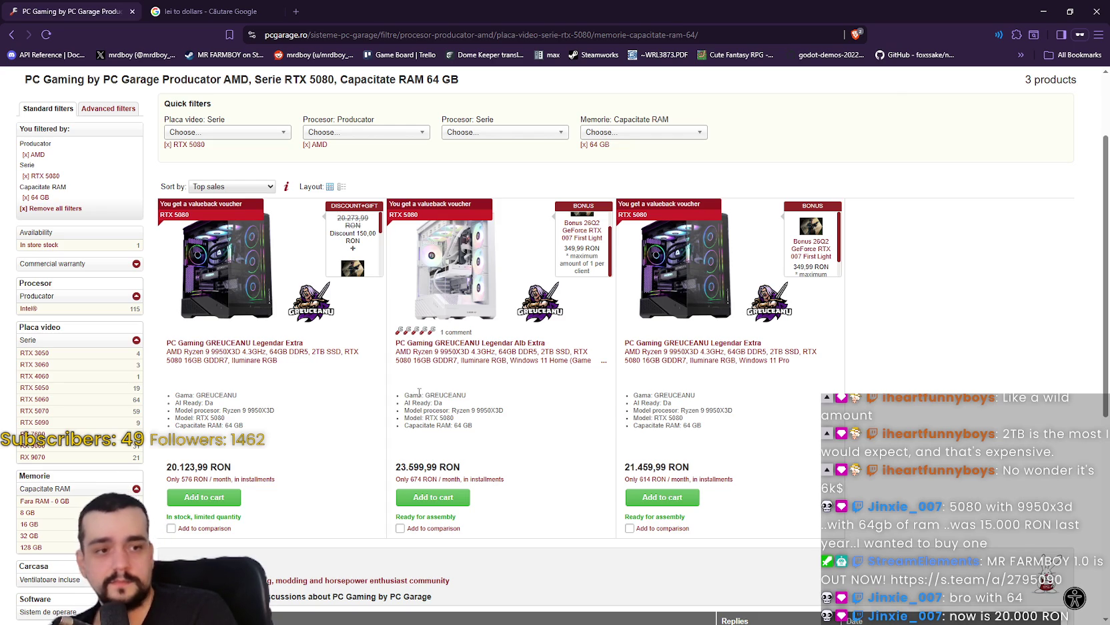
Change the RON amount to 20000, about 4429.78 $, and minimize the browser
click(213, 12)
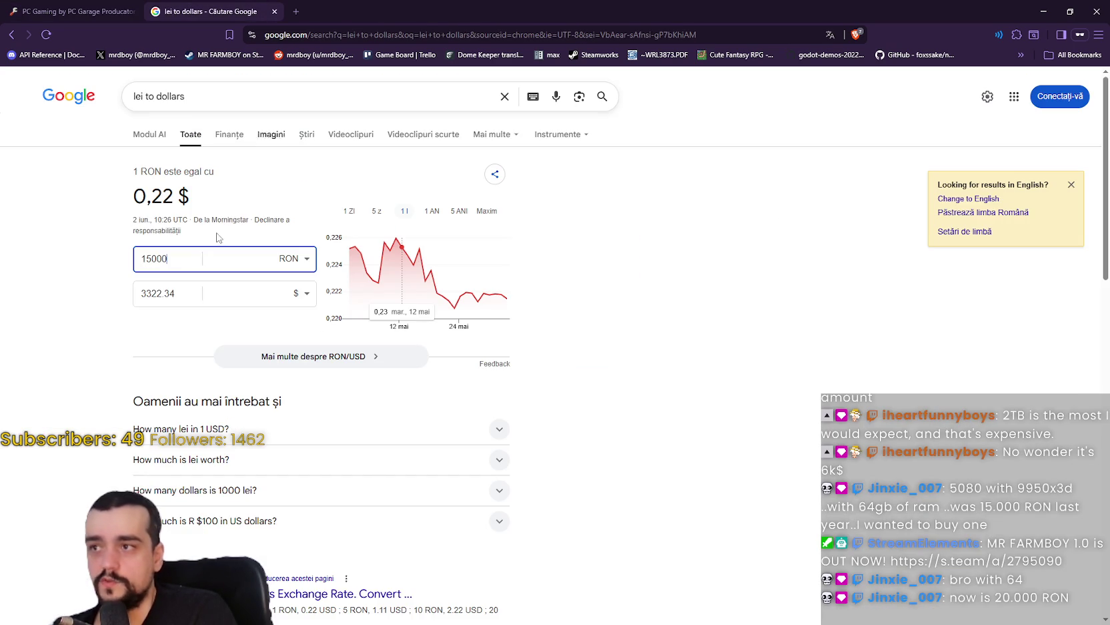
drag(154, 263, 141, 262)
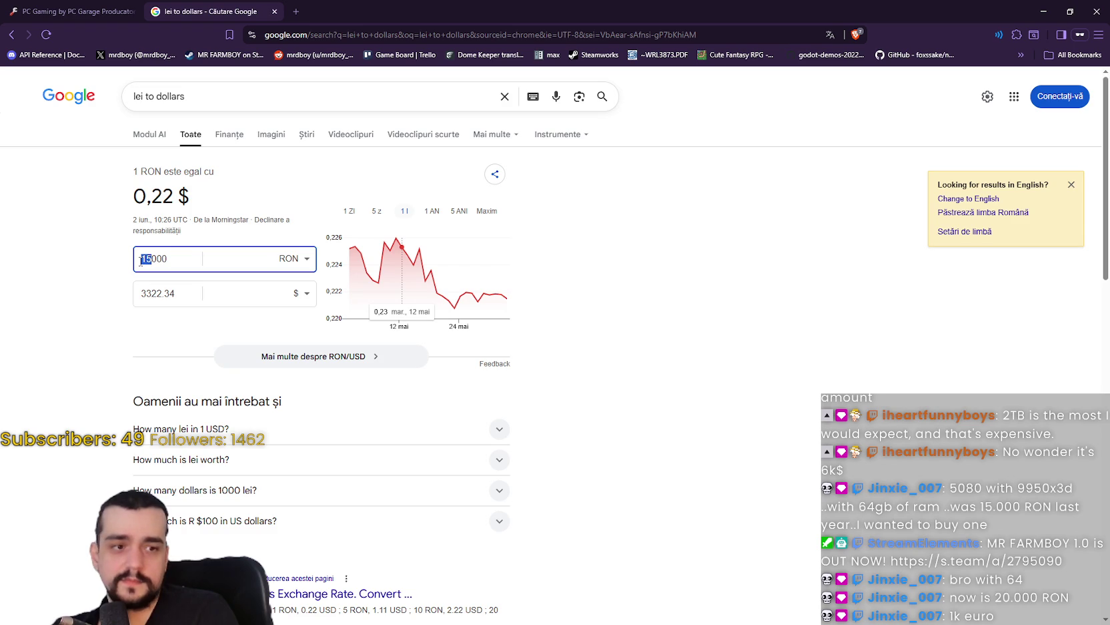
text(20)
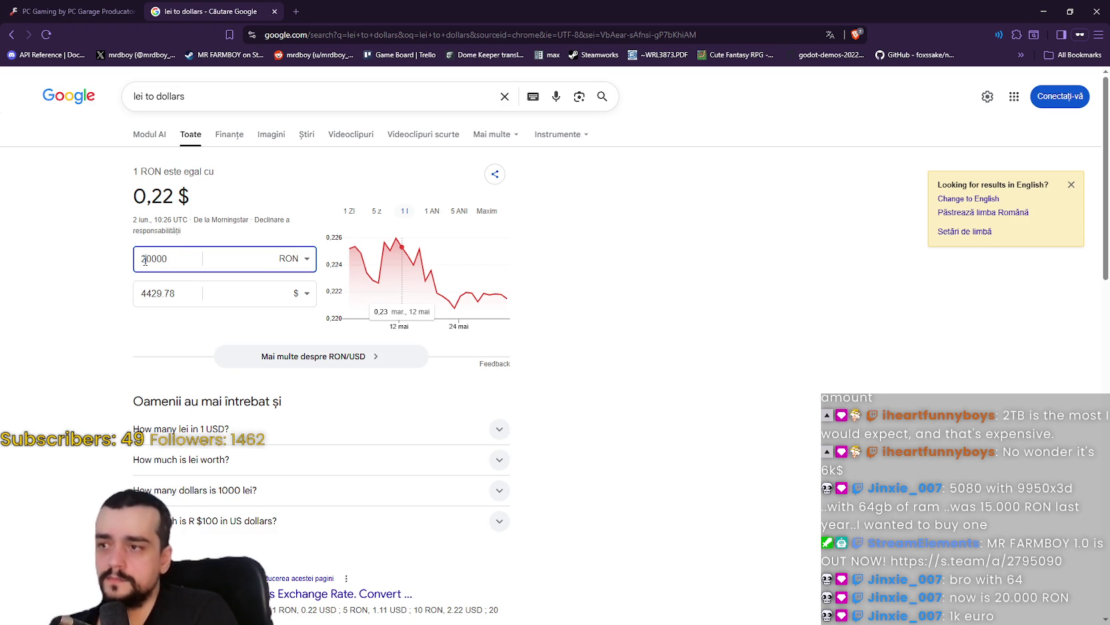
text(1)
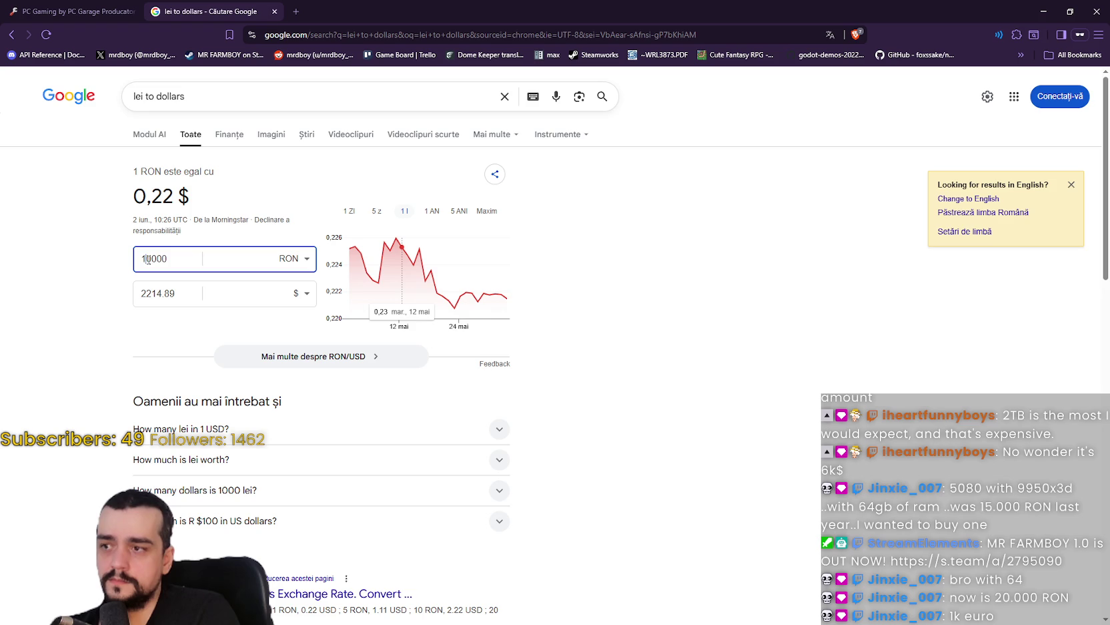
text(5)
drag(151, 258, 138, 258)
text(20)
click(117, 293)
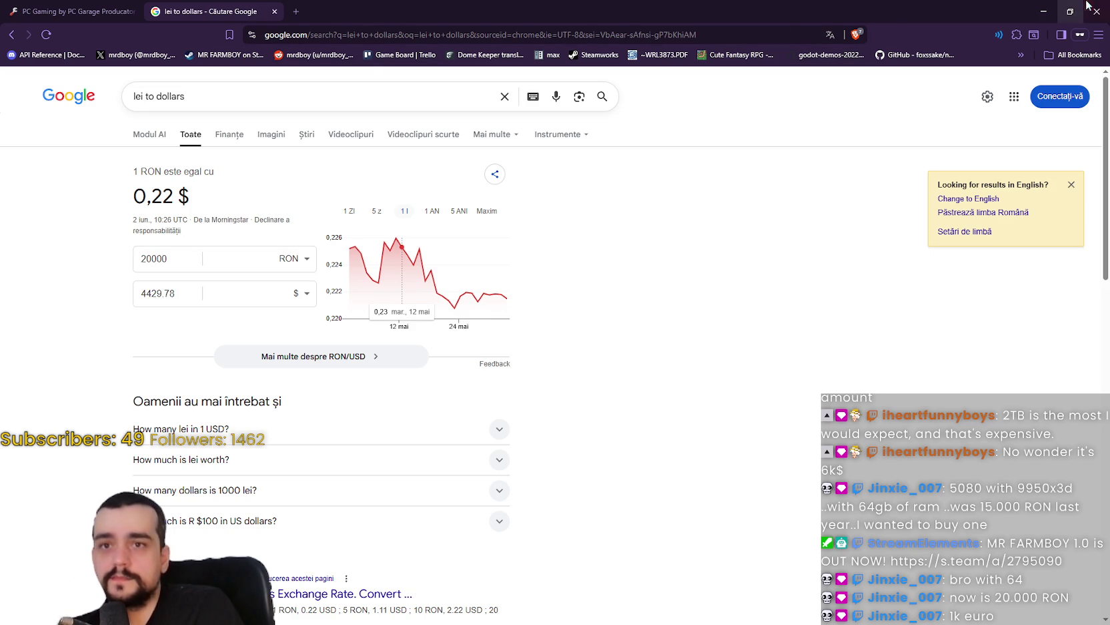
click(1045, 8)
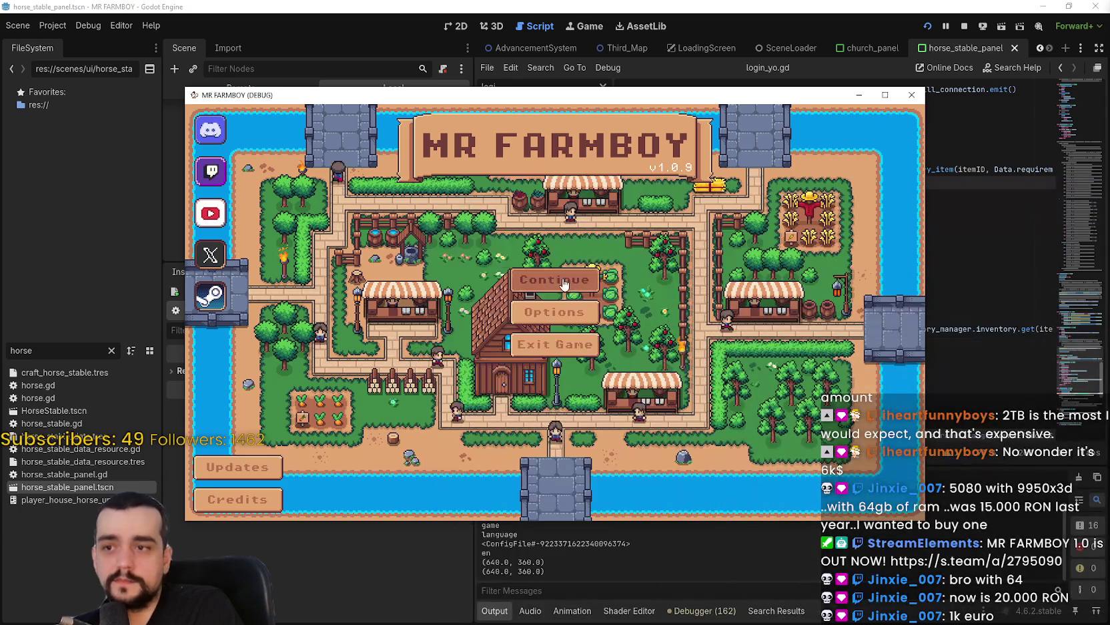
Load Save 4 in the debug game and resume past the breakpoint
click(551, 308)
scroll(551, 308, down, 2)
click(524, 313)
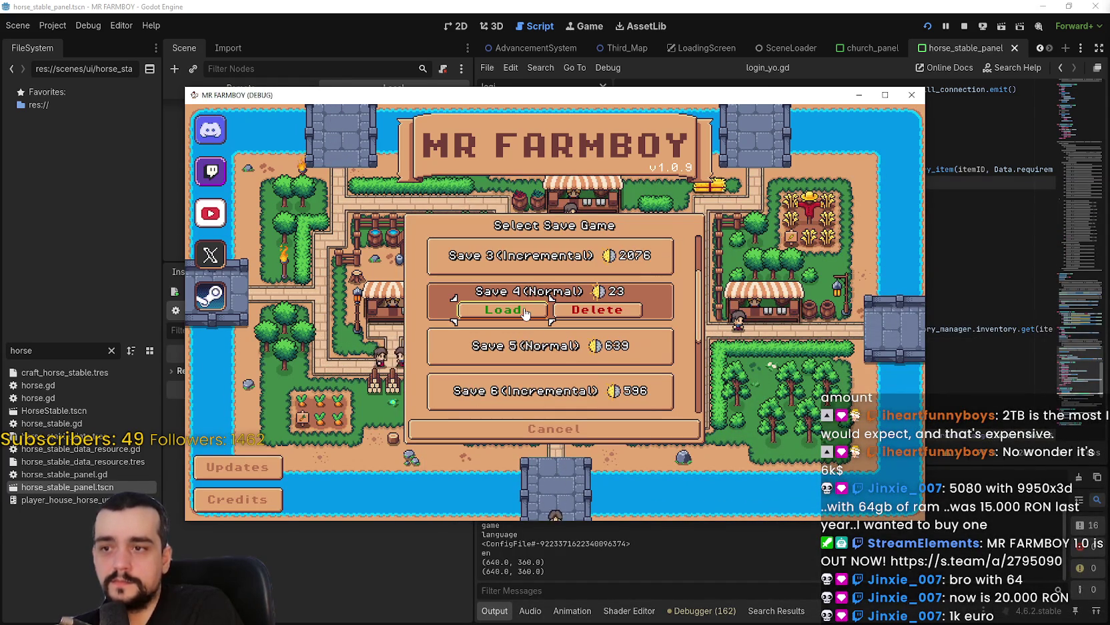
click(524, 313)
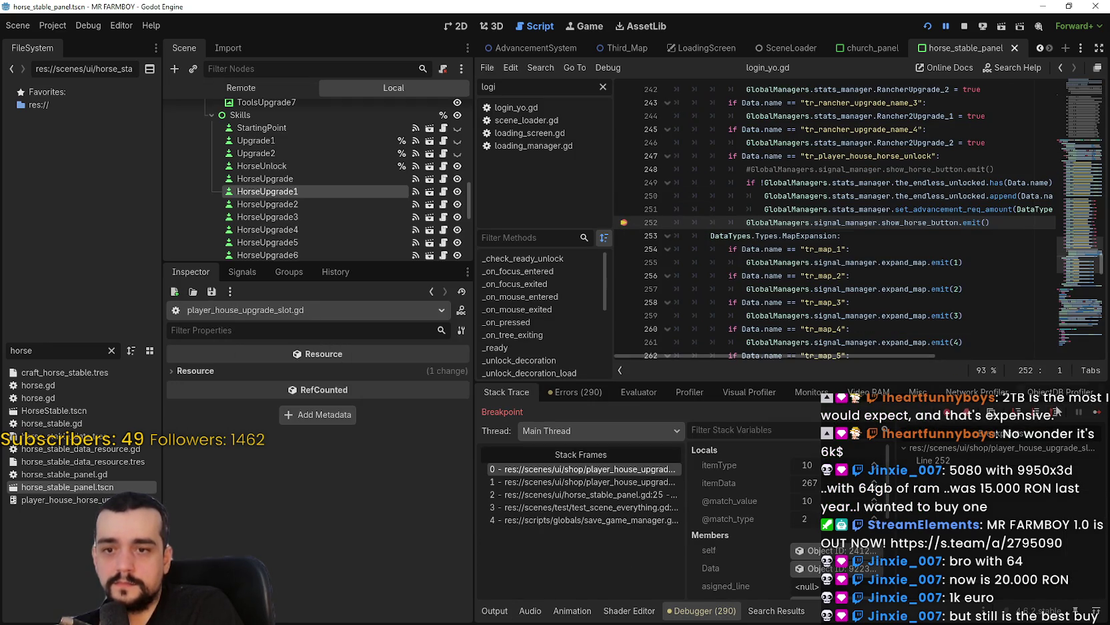
click(1079, 414)
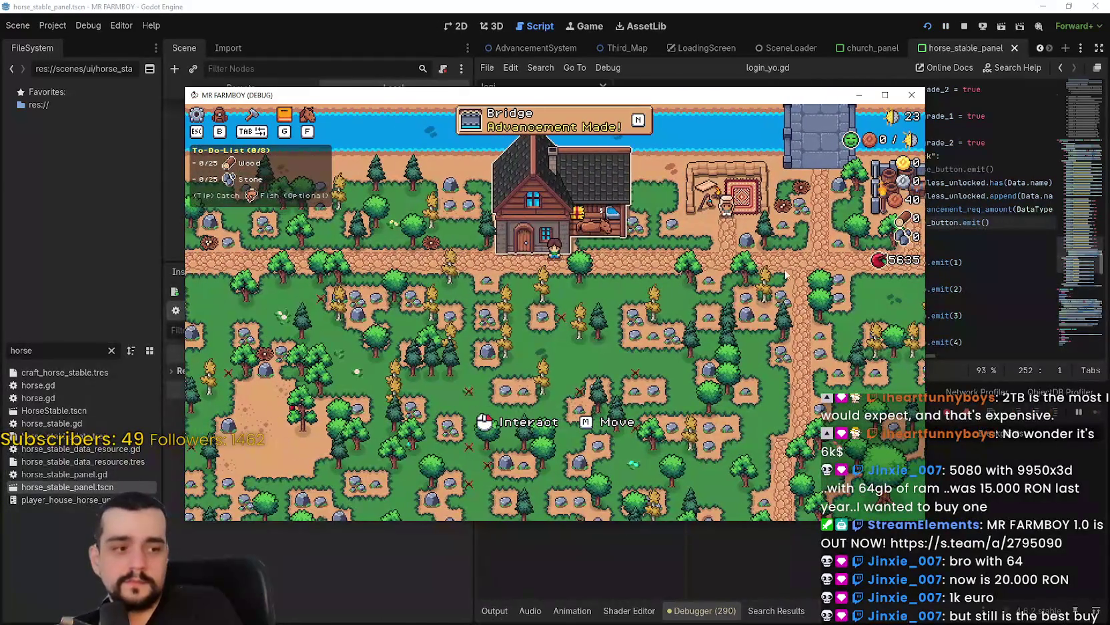
Glance at the Player House panel, then view MR FARMBOY's Steam achievements: 2 of 198 earned
click(635, 290)
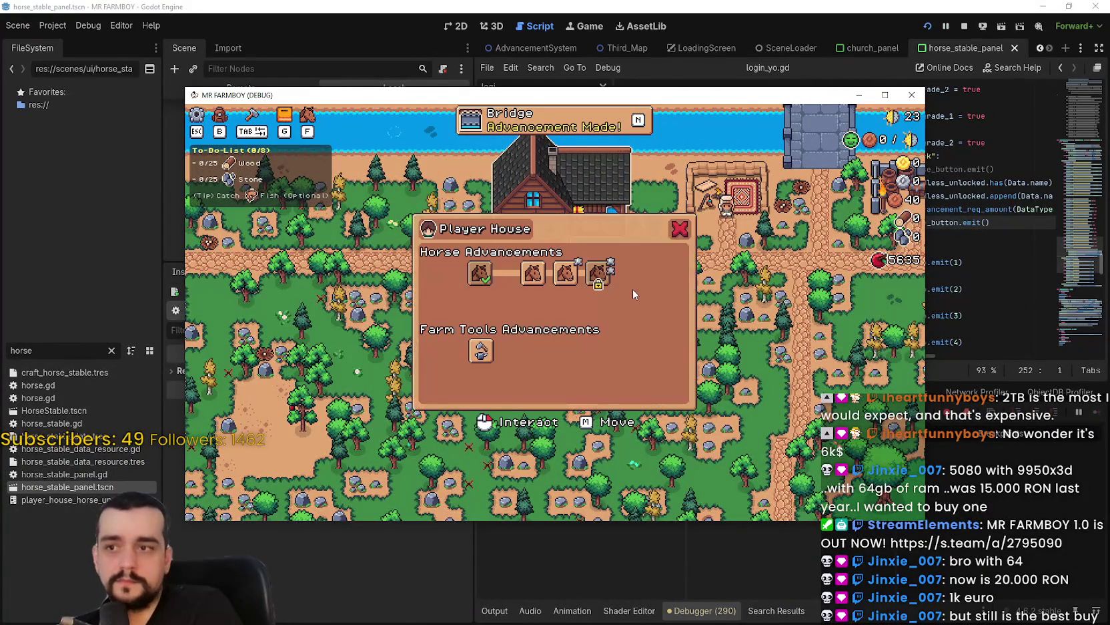
click(679, 229)
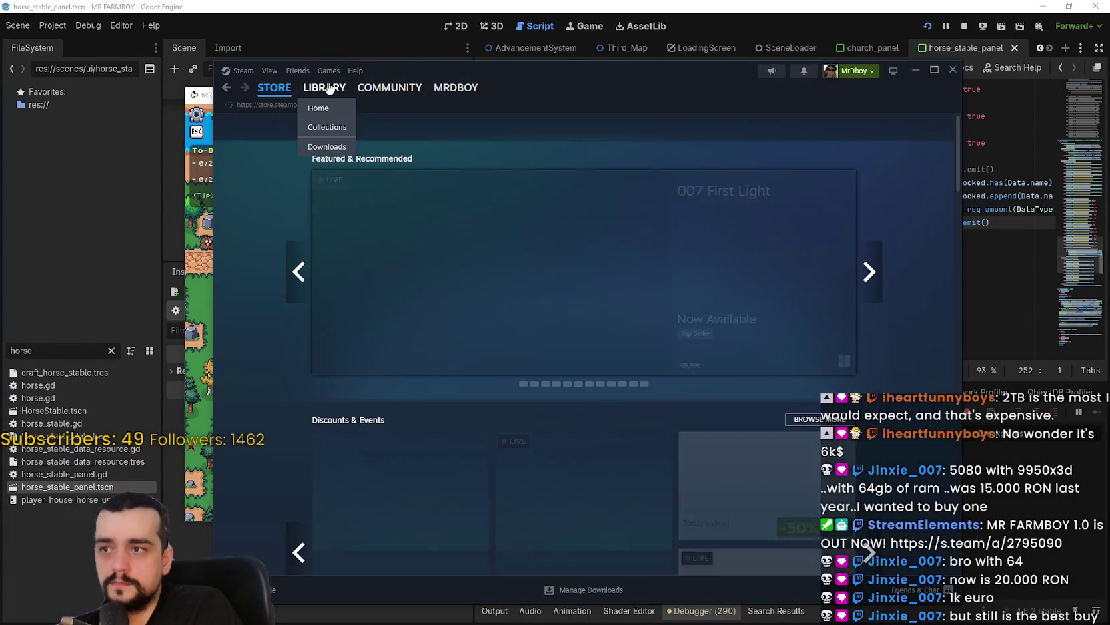
click(326, 87)
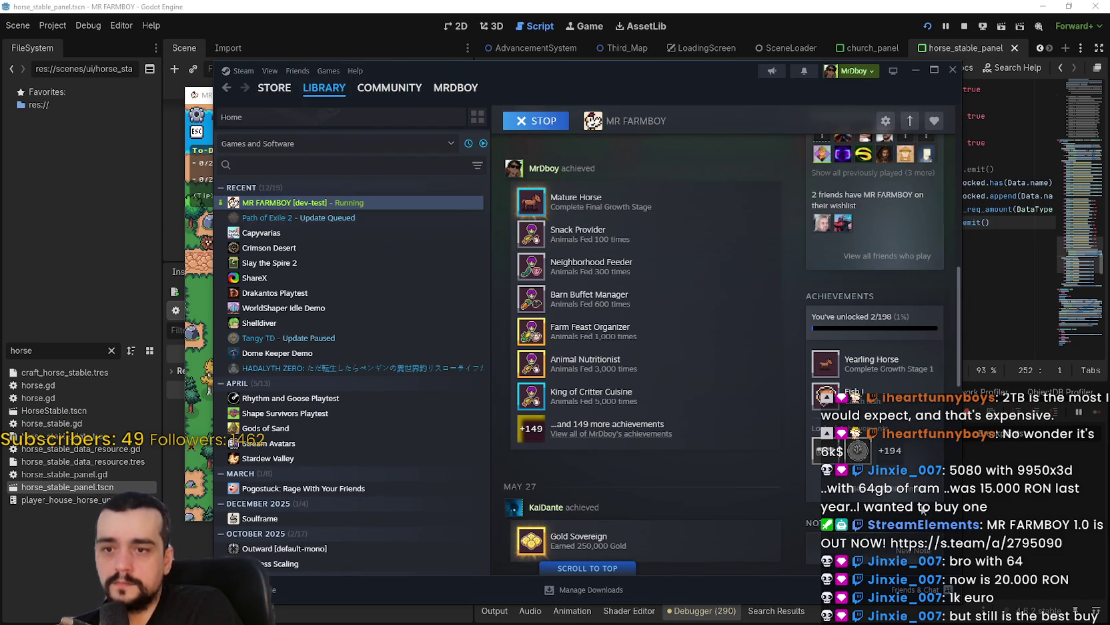
click(900, 495)
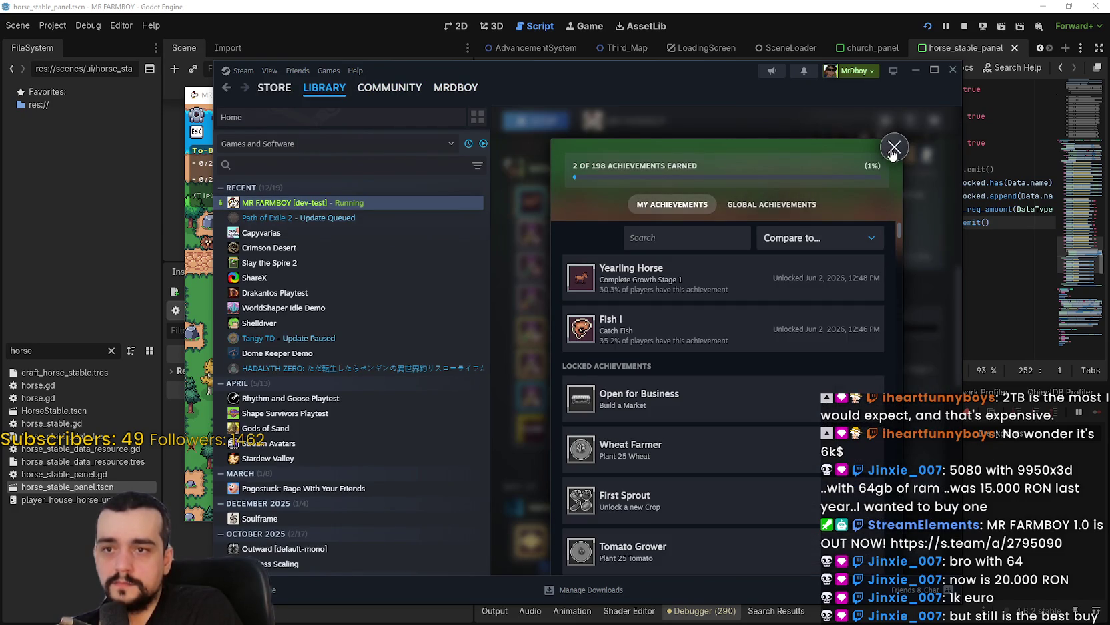
click(894, 148)
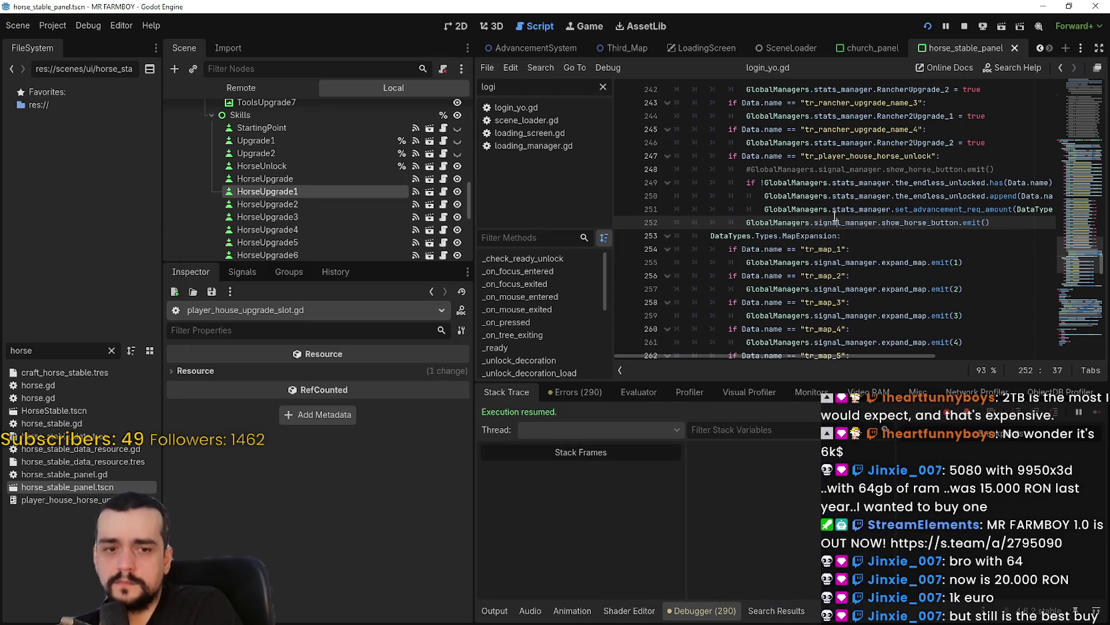
Buy the Basic Saddle and fourth horse upgrades in Player House, then stop the debug run
click(443, 191)
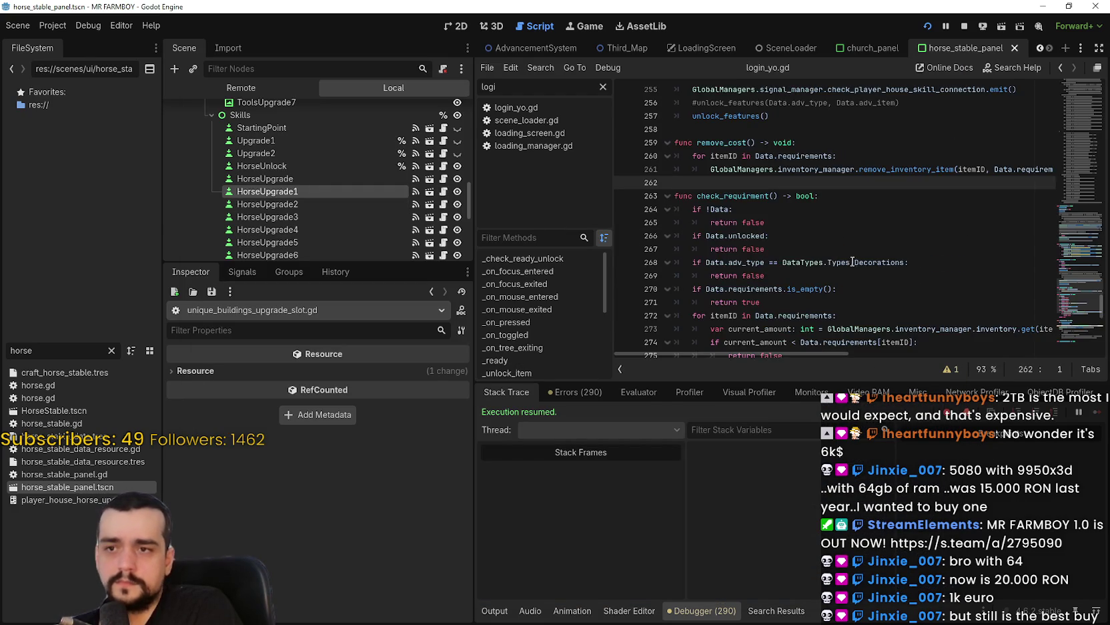
scroll(853, 262, up, 2)
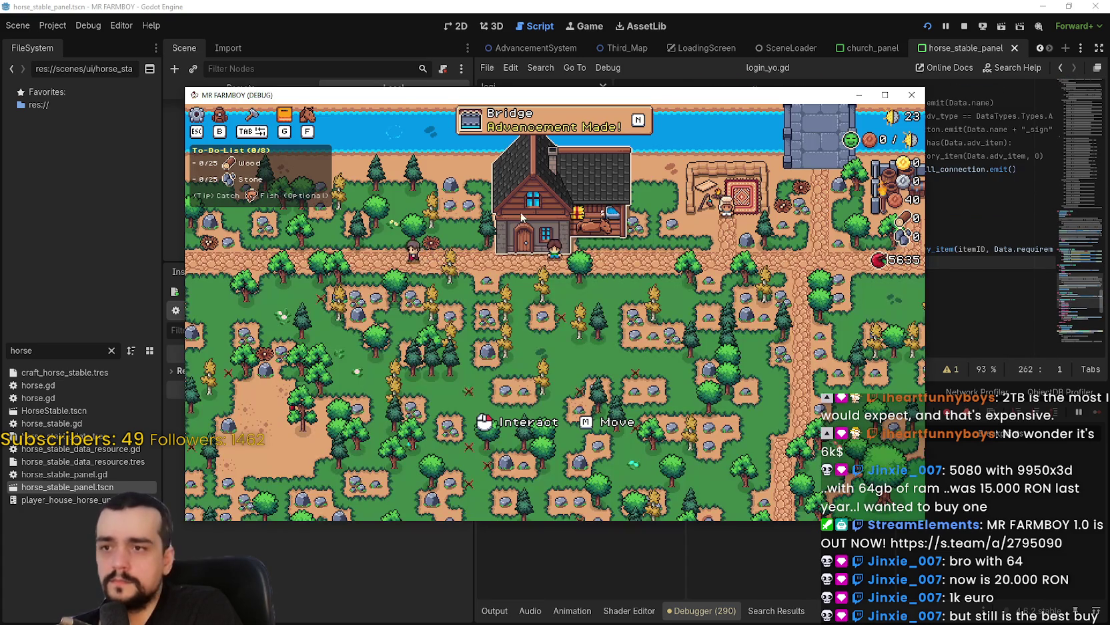
click(598, 254)
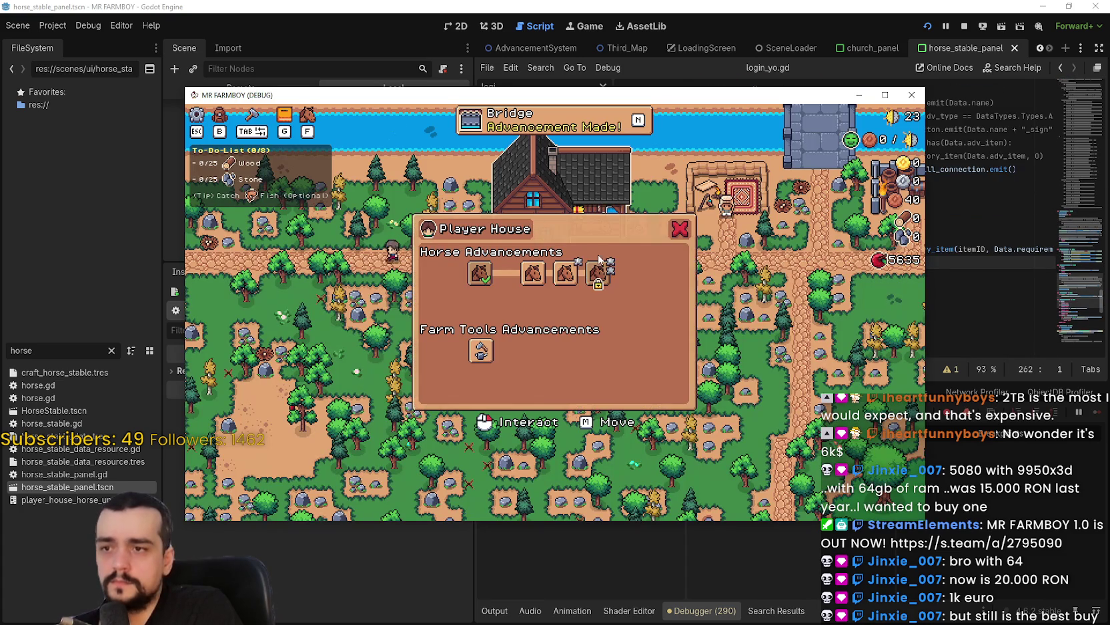
click(575, 275)
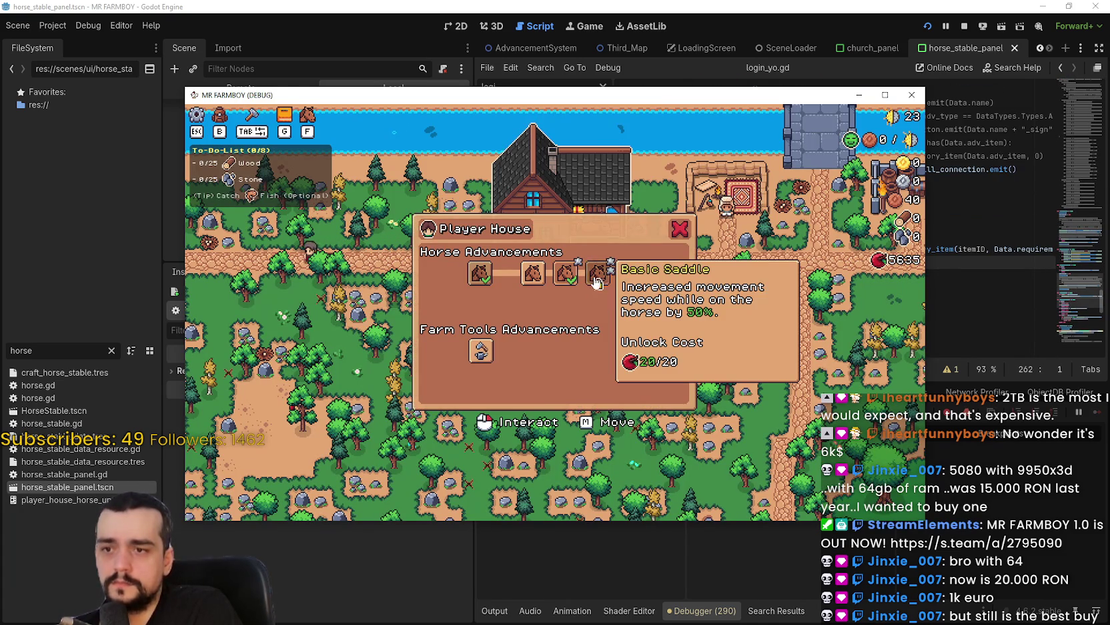
click(602, 280)
click(602, 280)
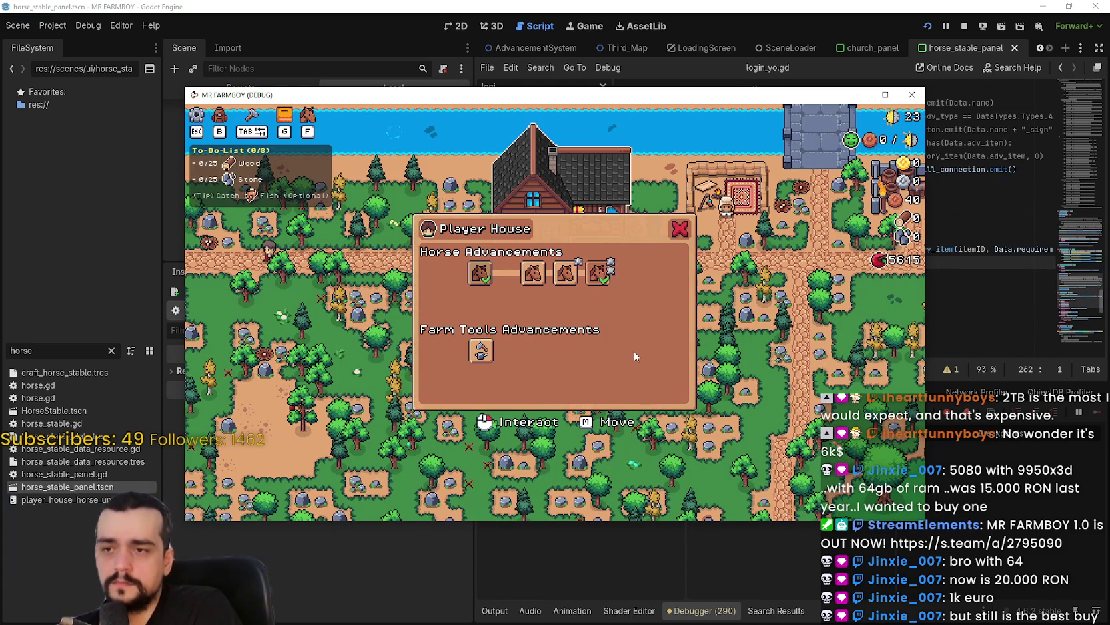
click(963, 28)
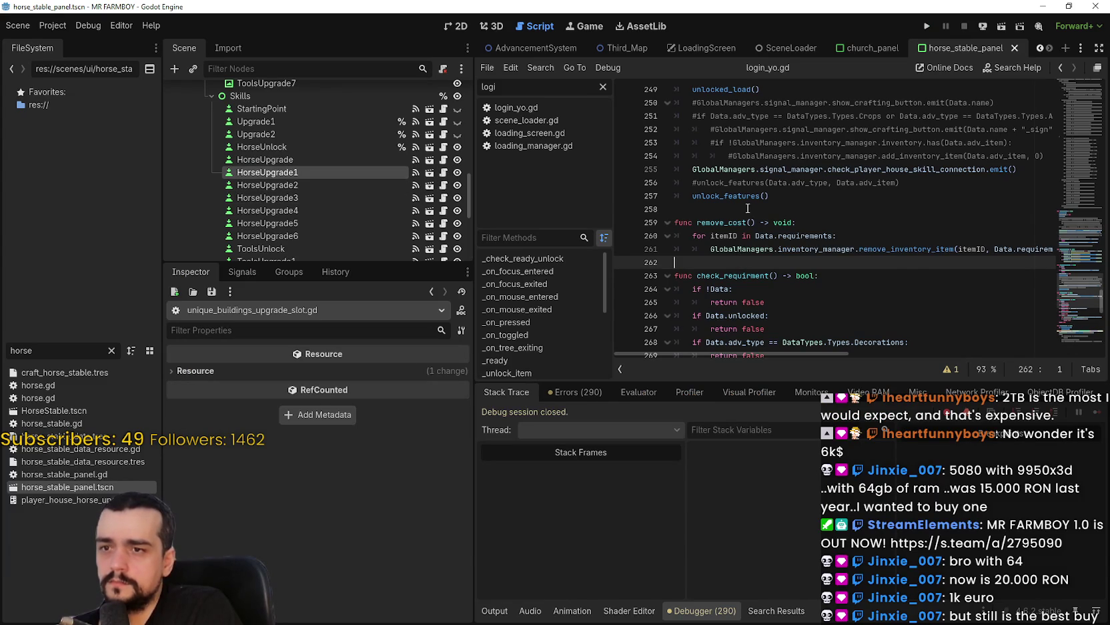
Add a breakpoint at the unlock_features() call on line 257
click(692, 196)
click(624, 196)
click(790, 198)
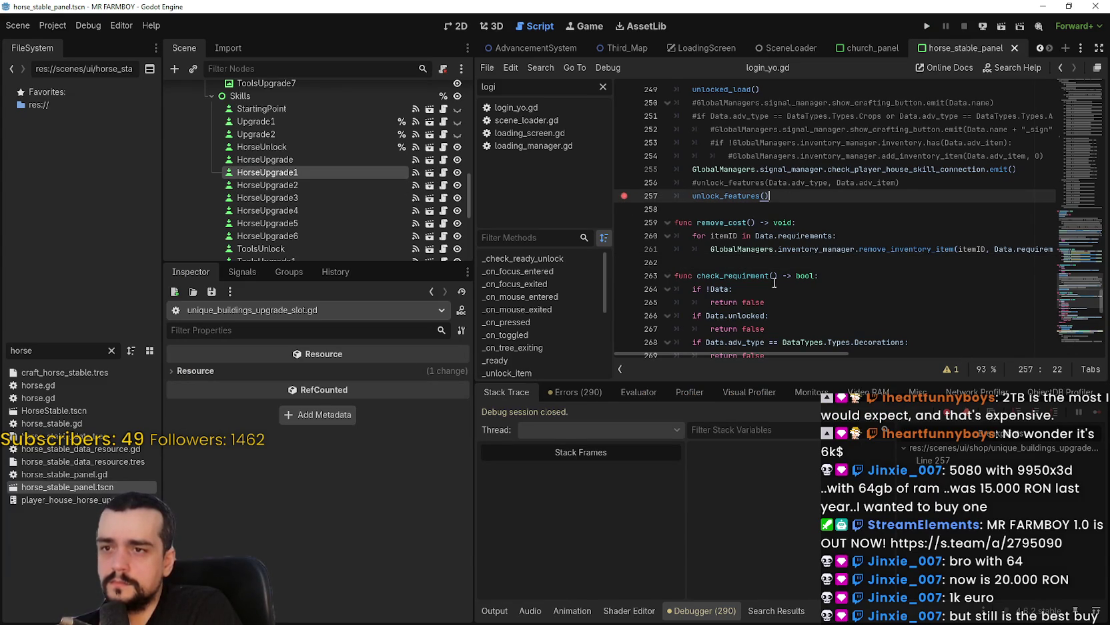
scroll(768, 280, up, 2)
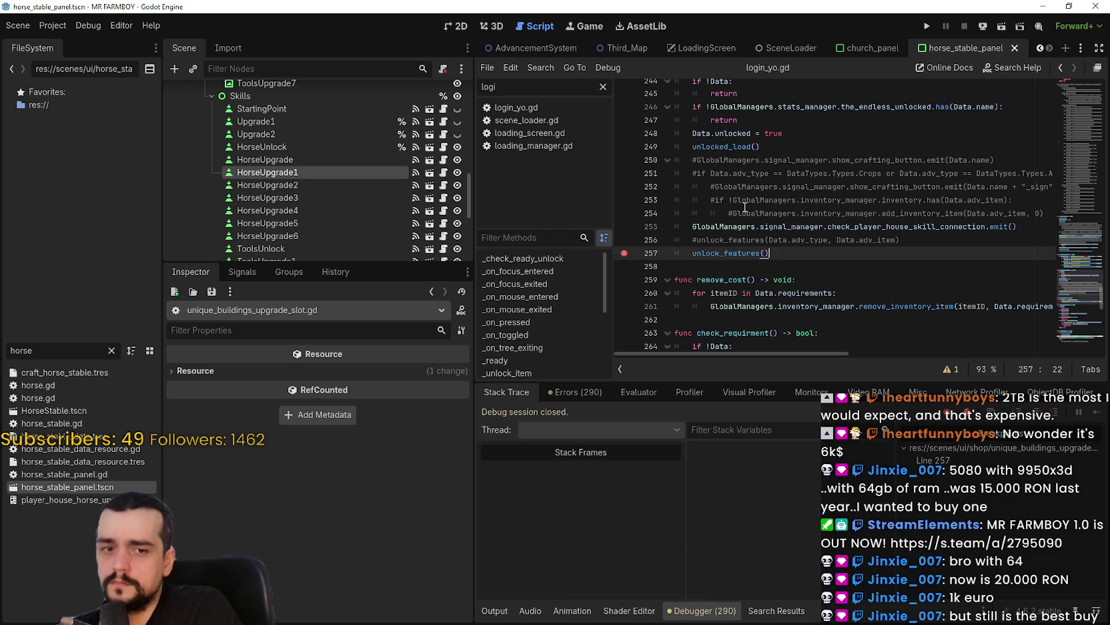
scroll(745, 207, down, 1)
scroll(723, 201, down, 10)
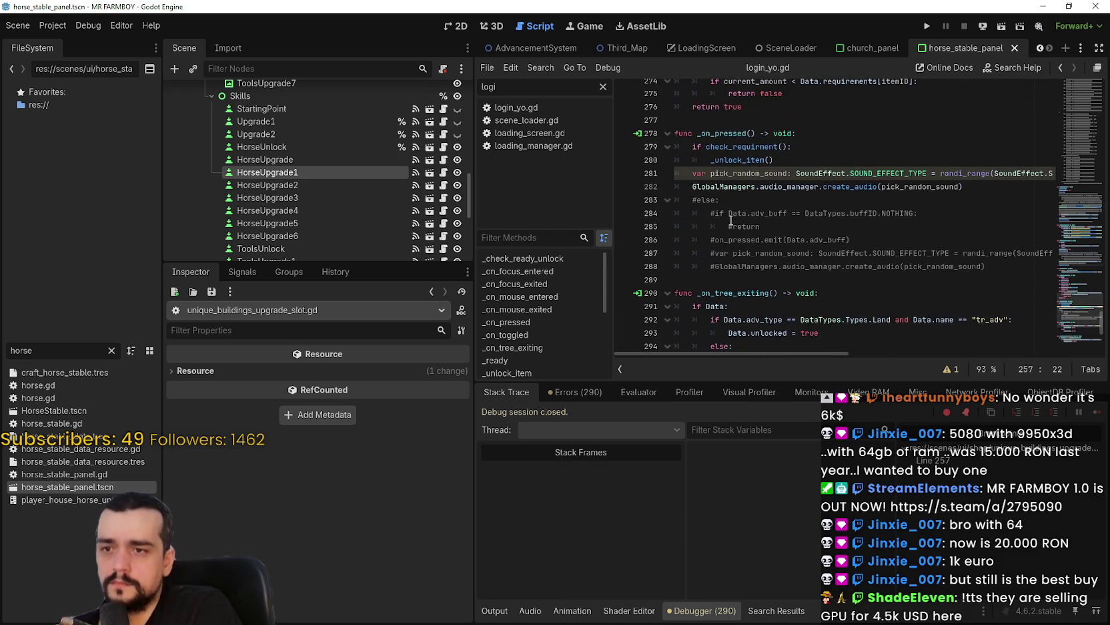
scroll(730, 201, up, 8)
Jump to unlock_features via Lookup Symbol, breakpoint its horse upgrade checks on lines 236–240, and run the project
right_click(726, 165)
click(766, 348)
click(625, 249)
click(625, 235)
click(626, 262)
click(625, 276)
click(625, 289)
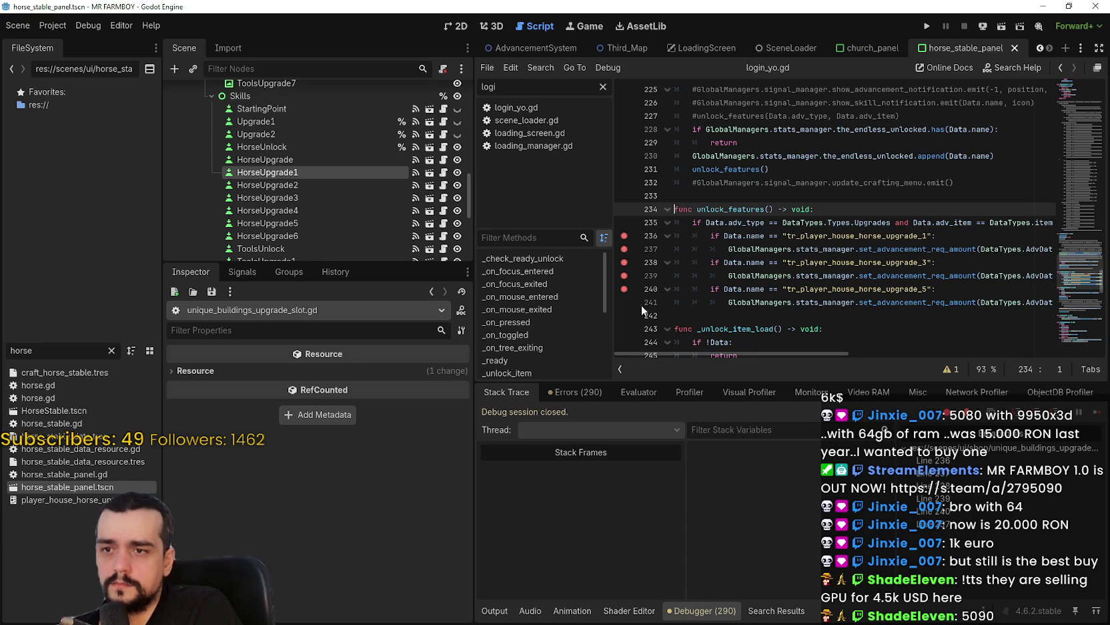
click(625, 302)
scroll(858, 187, up, 1)
click(928, 27)
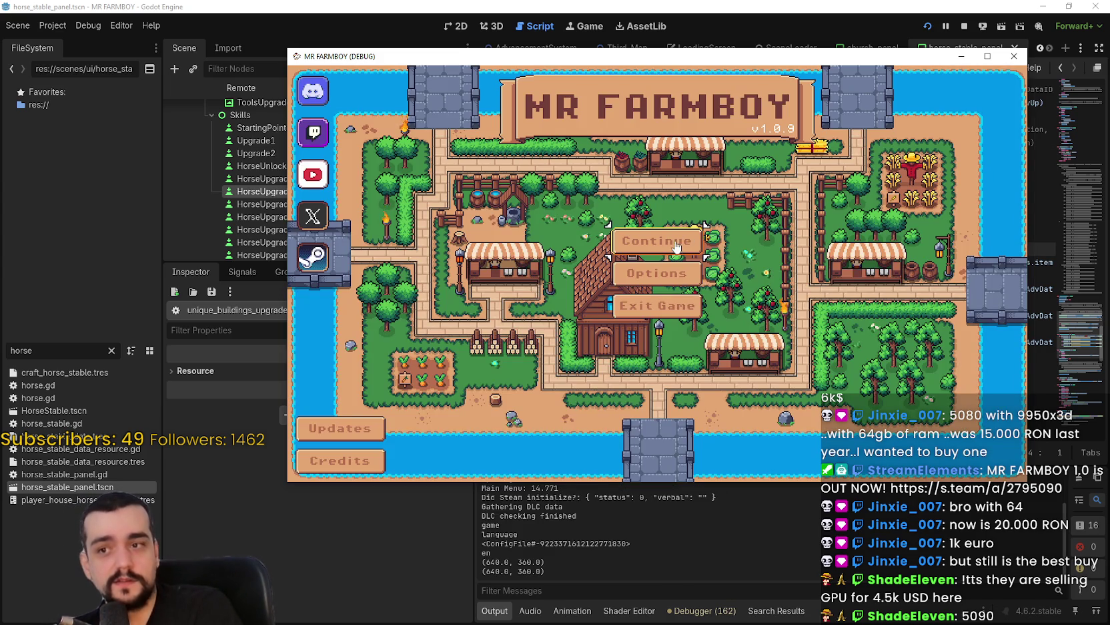
Continue to the save list and load Save 4 (Normal), breaking at line 257
click(676, 246)
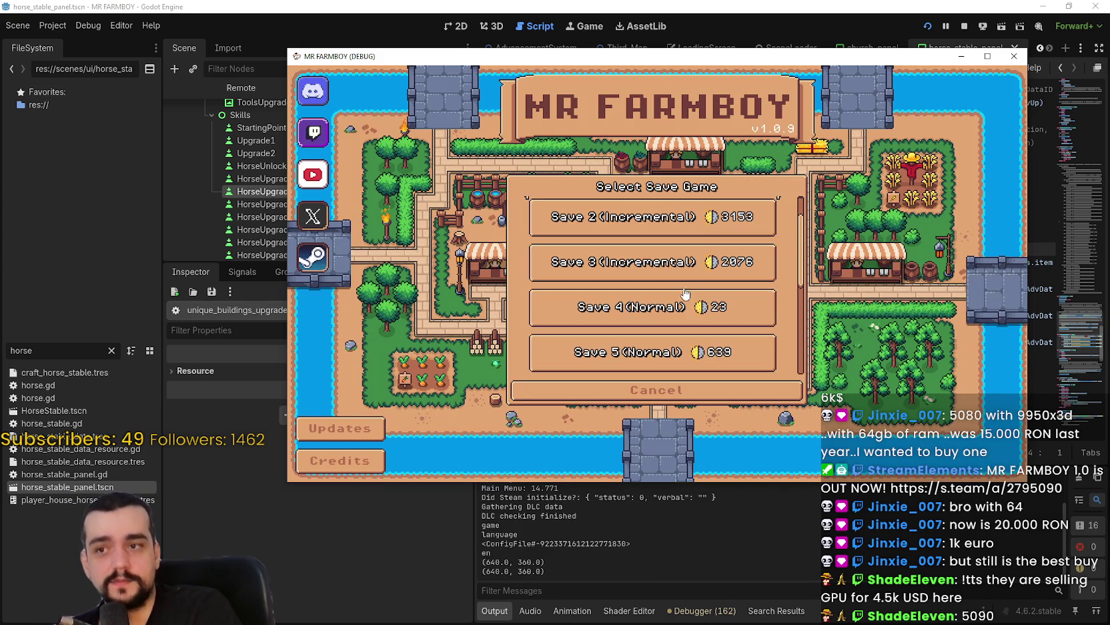
click(620, 308)
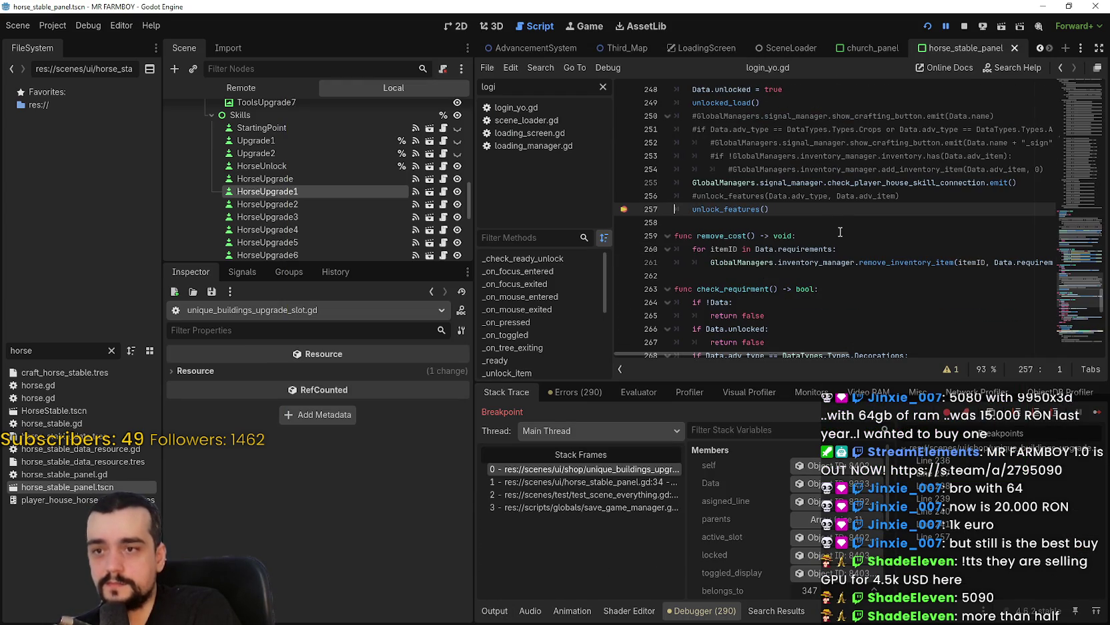
Resume twice to line 238, then inspect Data.name and the HorseUpgrade1 node (tr_player_house_horse_upgrade_1)
click(1094, 411)
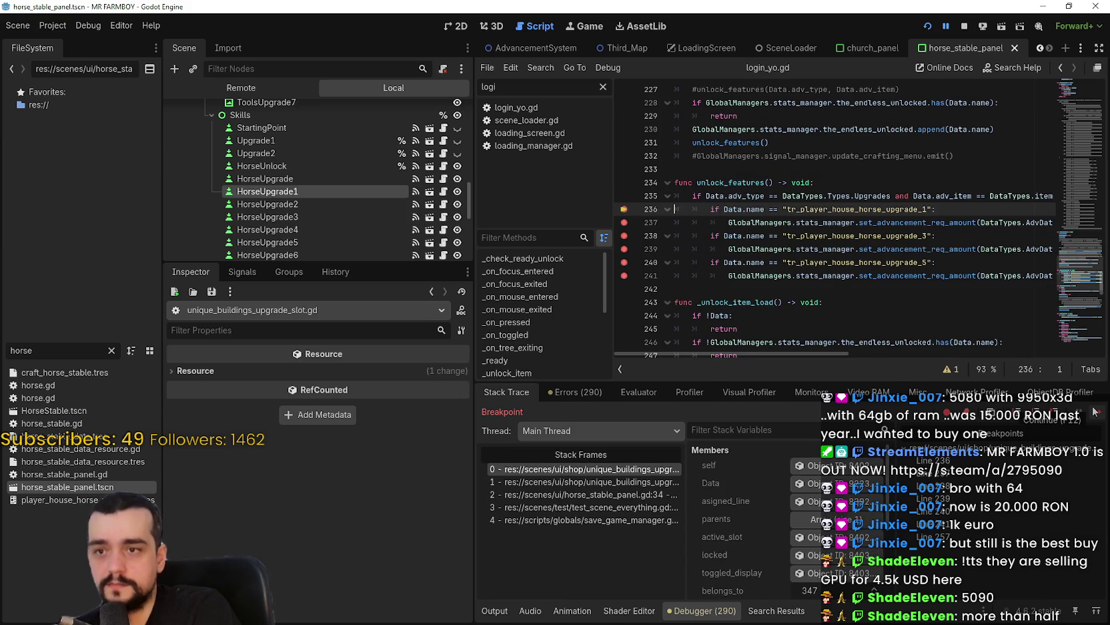
click(1093, 409)
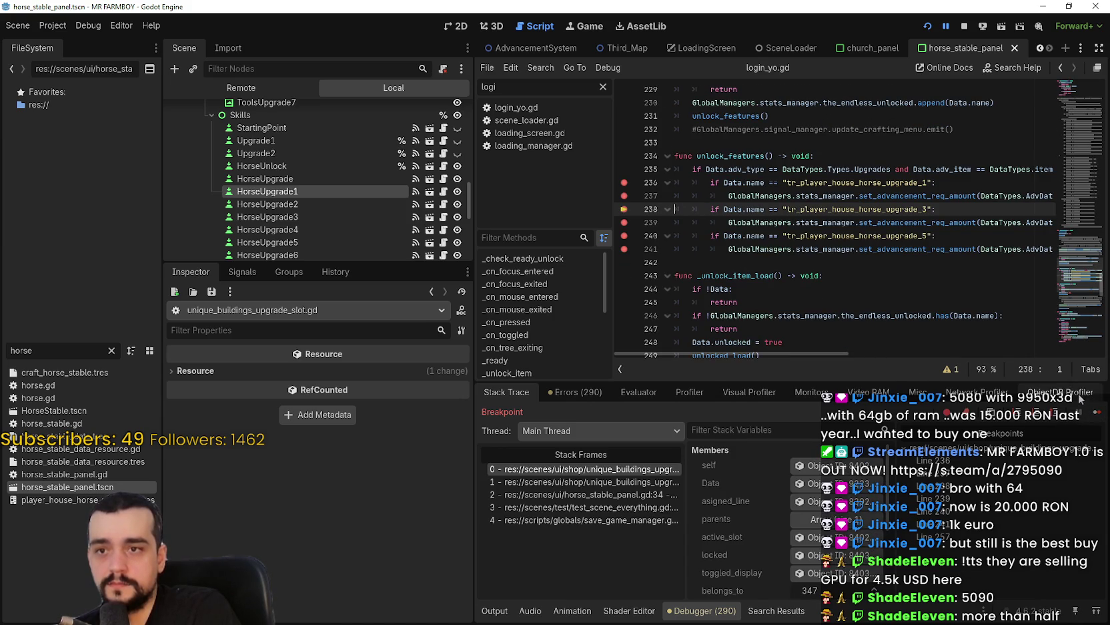
mouse_move(810, 350)
mouse_down()
mouse_move(1062, 360)
mouse_move(647, 331)
mouse_up()
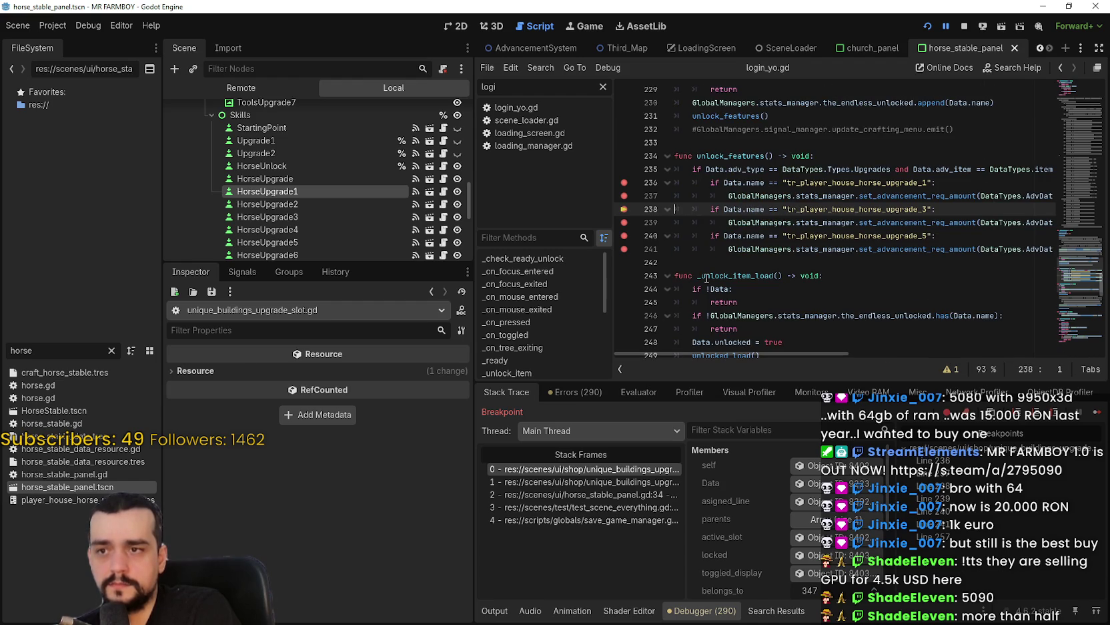
scroll(730, 253, up, 1)
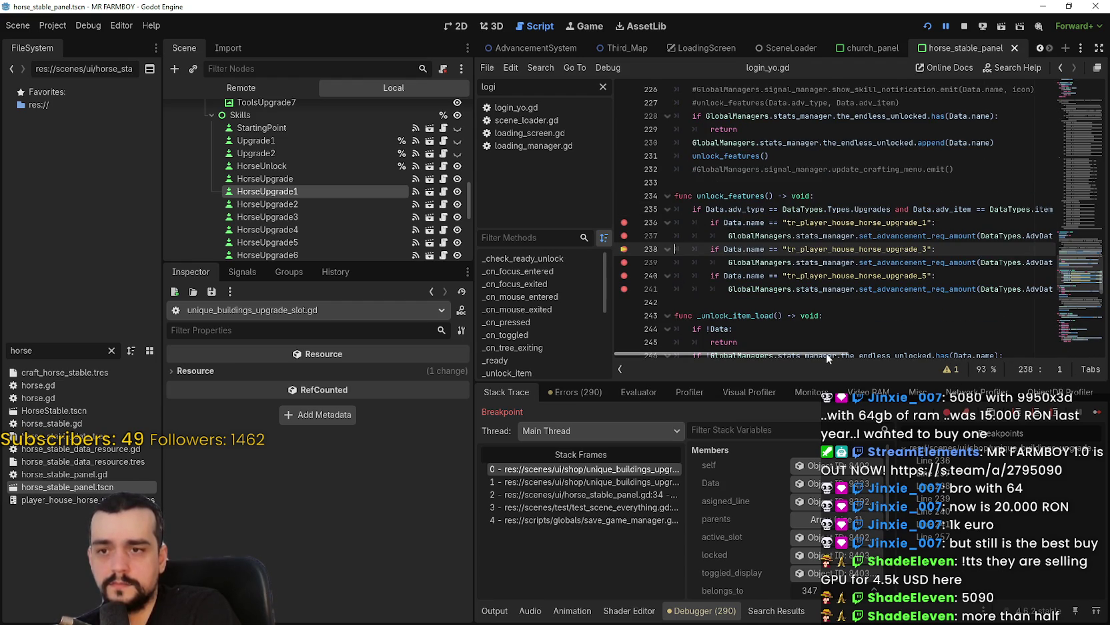
mouse_move(826, 351)
mouse_down()
mouse_move(842, 353)
mouse_move(742, 354)
mouse_up()
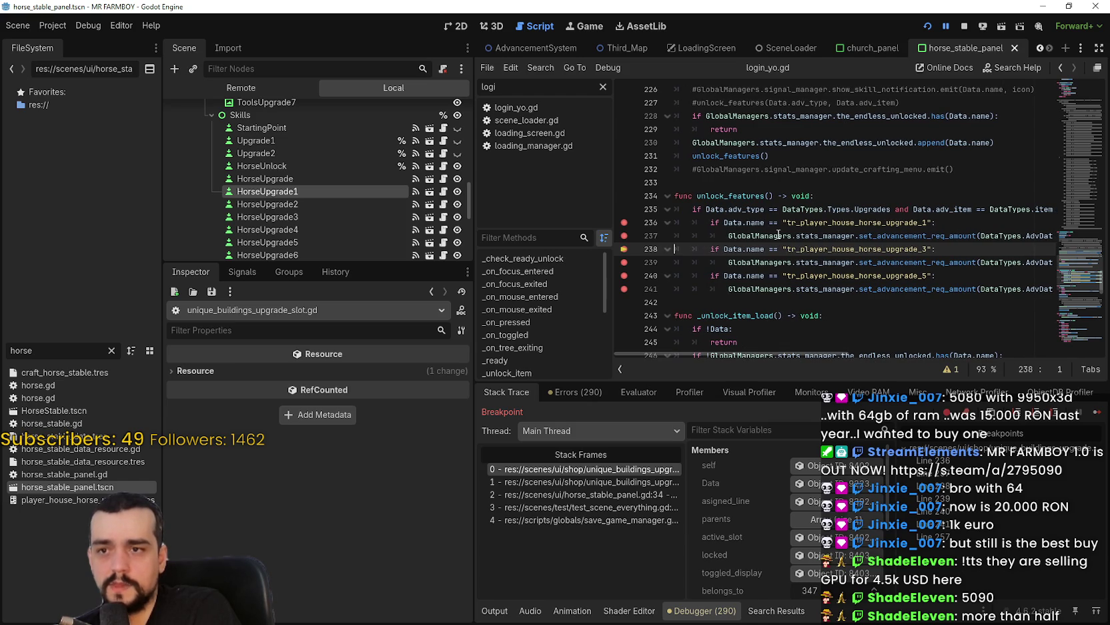
drag(725, 222, 764, 222)
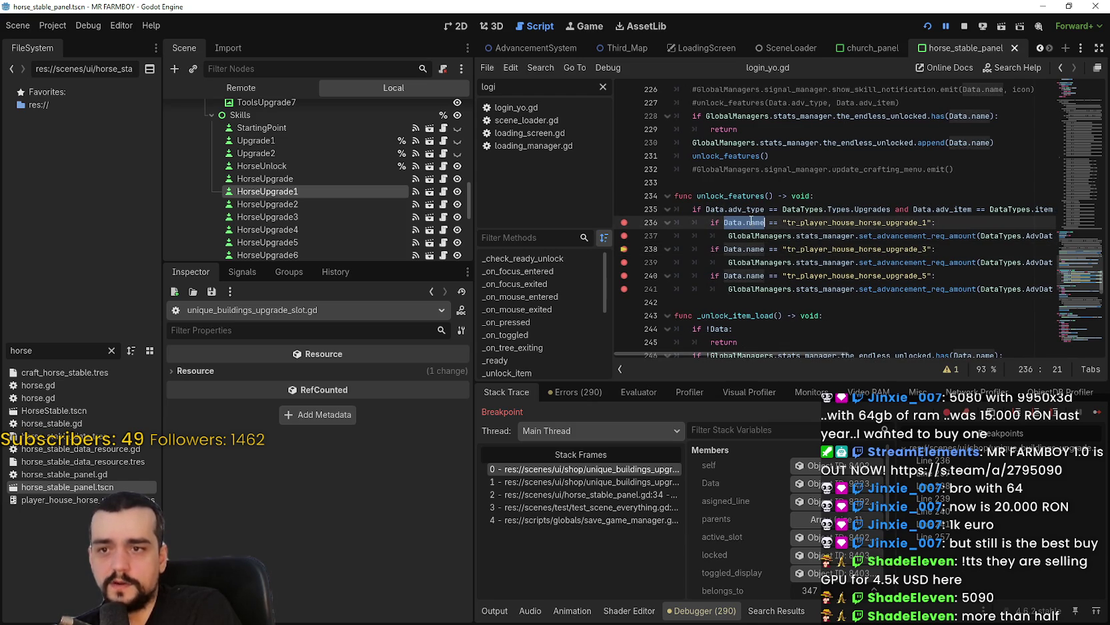
click(338, 193)
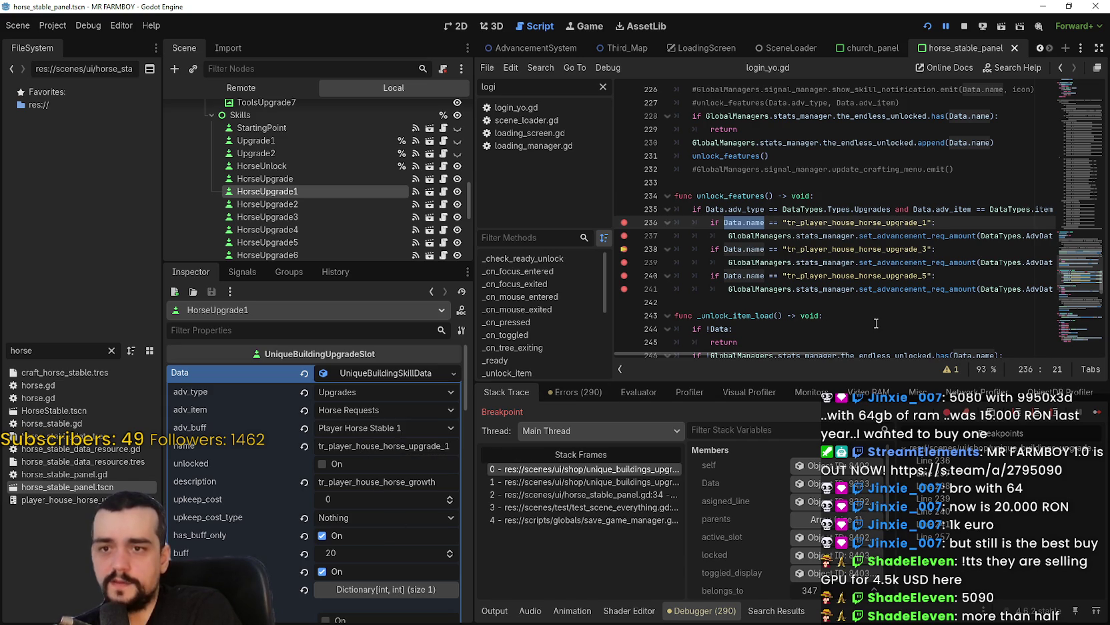
Select Data on line 236 and inspect the current Data resource's values in Members
key(alt+Tab)
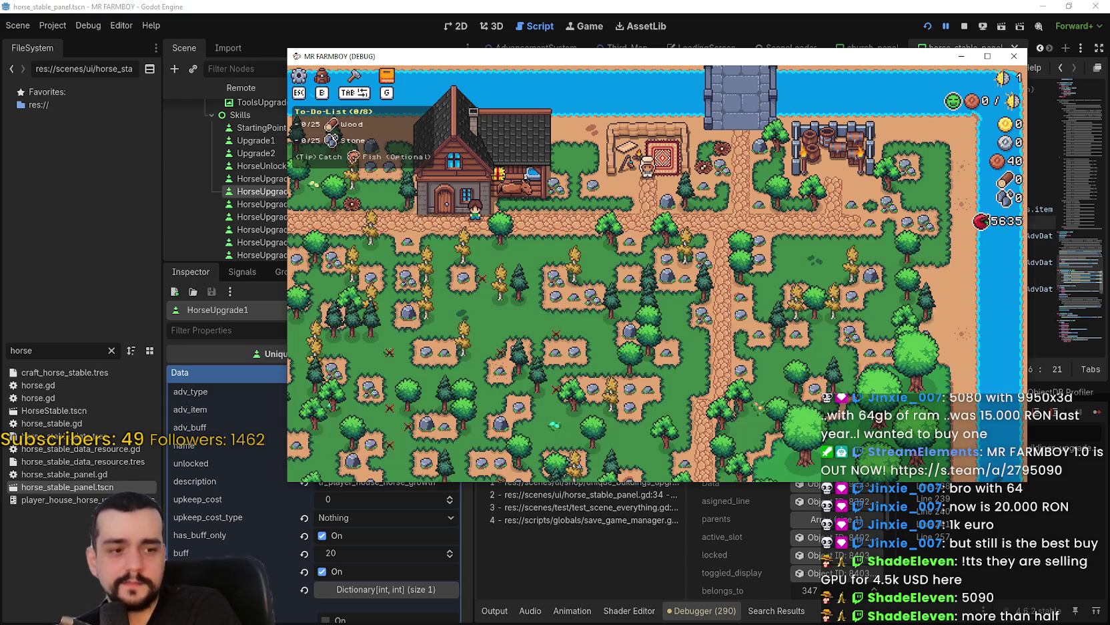
key(alt+Tab)
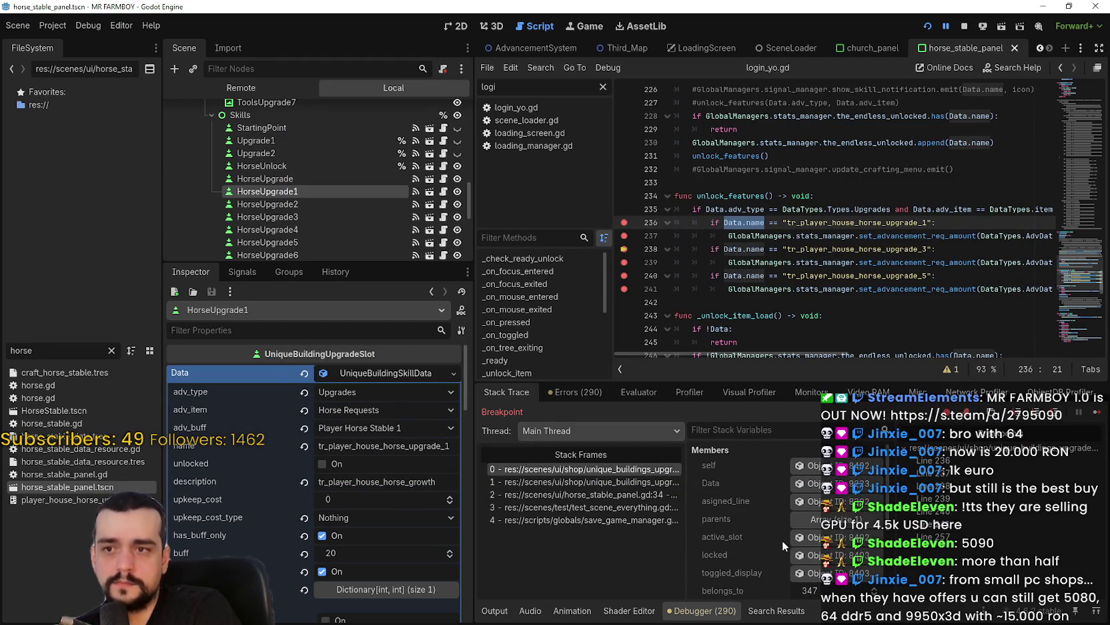
drag(765, 222, 726, 221)
double_click(732, 223)
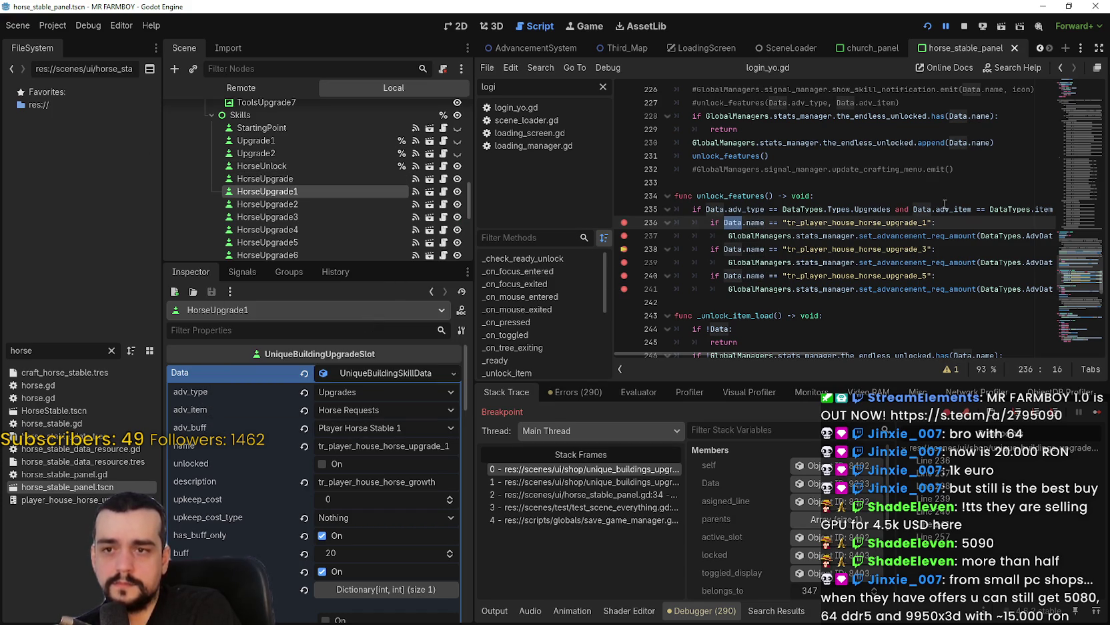
mouse_move(259, 410)
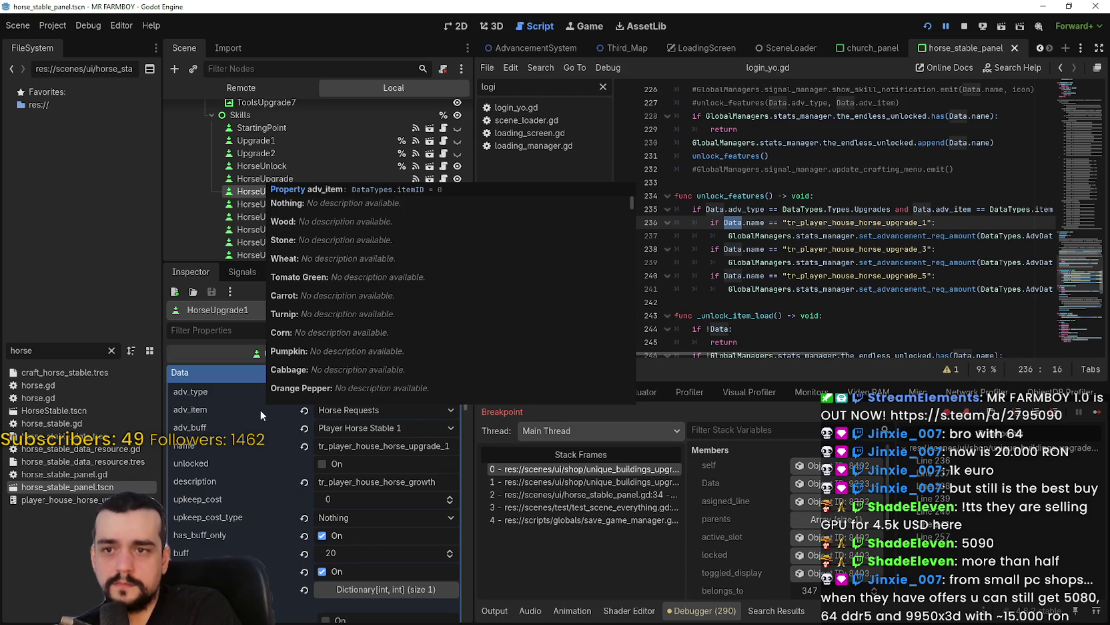
mouse_move(768, 352)
mouse_down()
mouse_move(870, 354)
mouse_move(727, 363)
mouse_up()
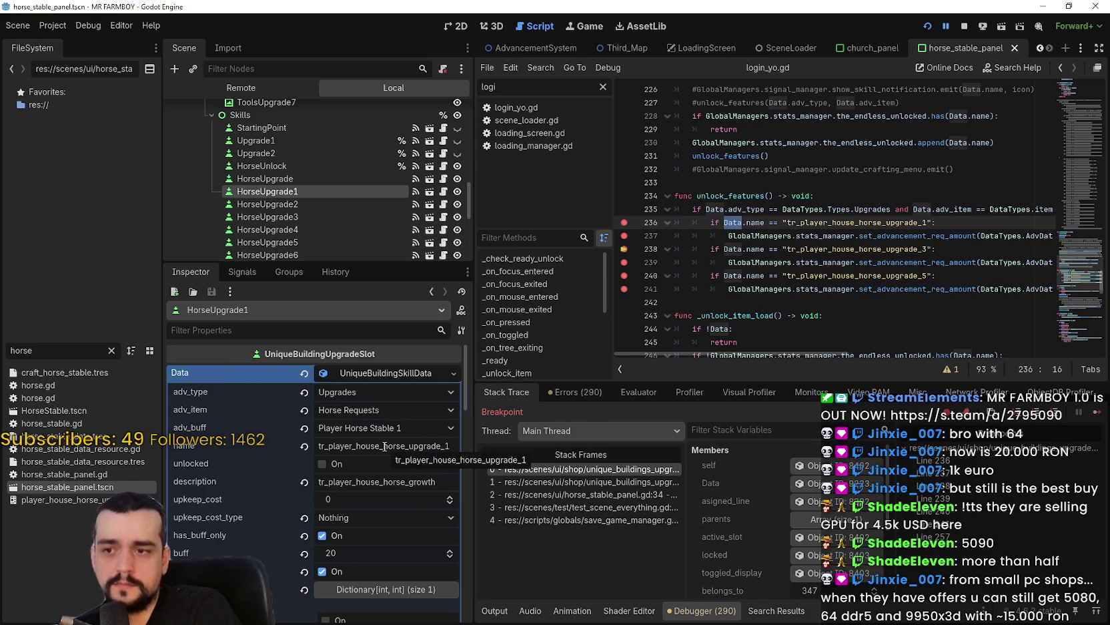
scroll(764, 541, down, 2)
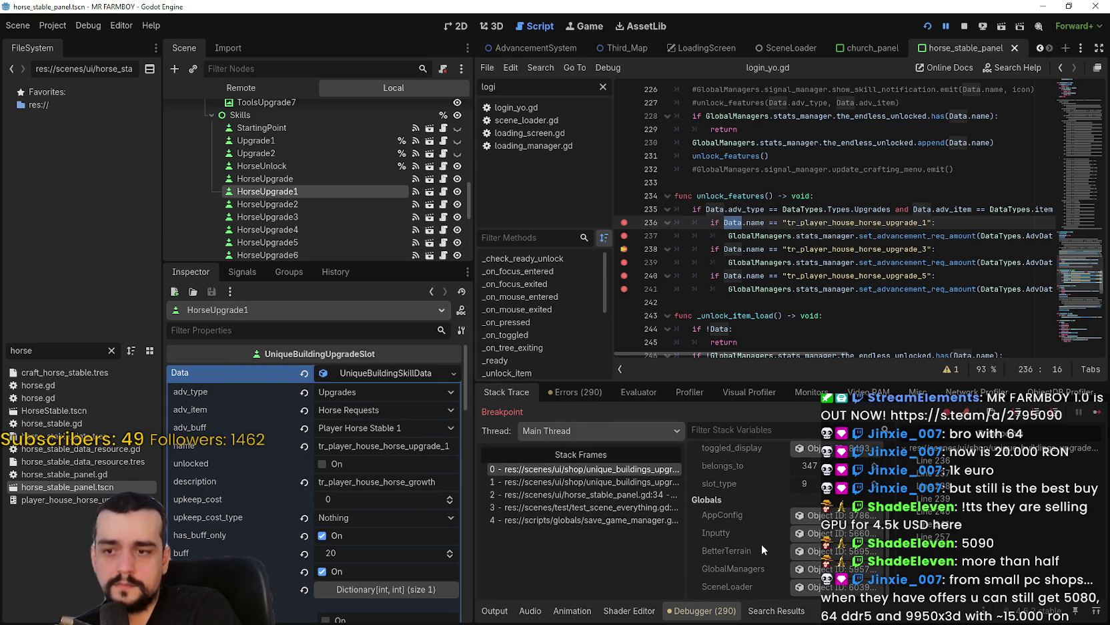
scroll(761, 545, up, 2)
click(801, 482)
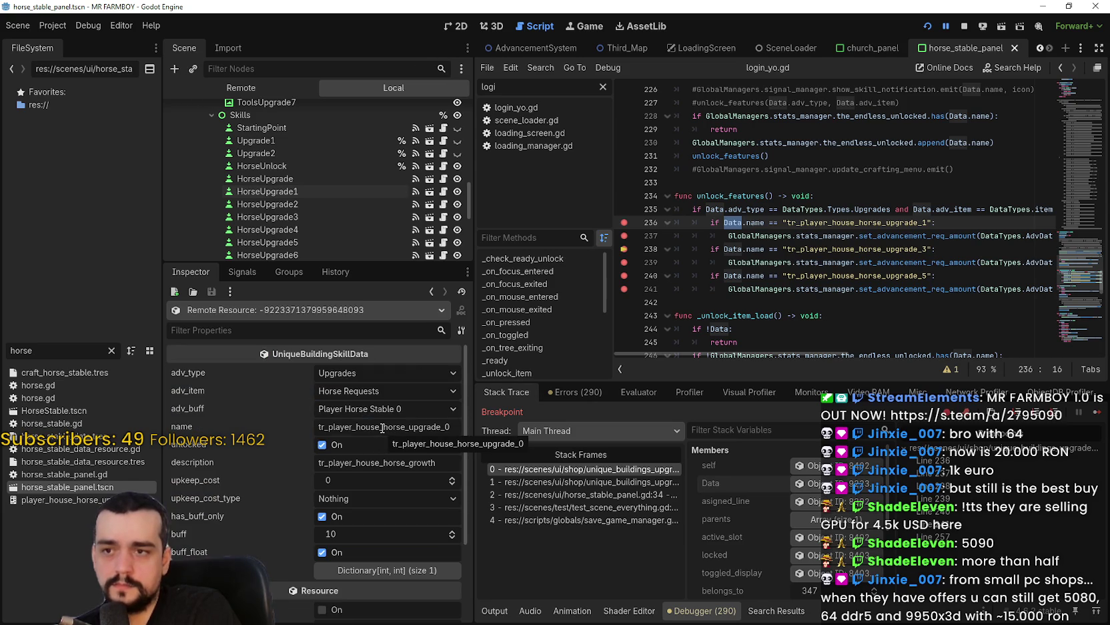
Resume until execution breaks at line 237's set_advancement_req_amount call
click(1095, 413)
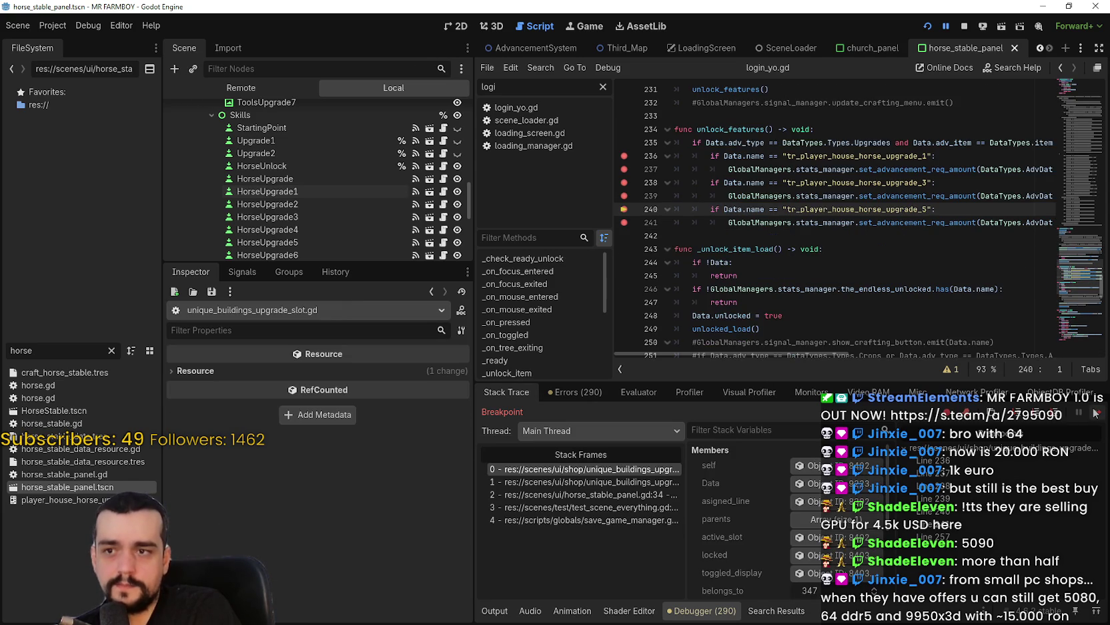
click(1095, 413)
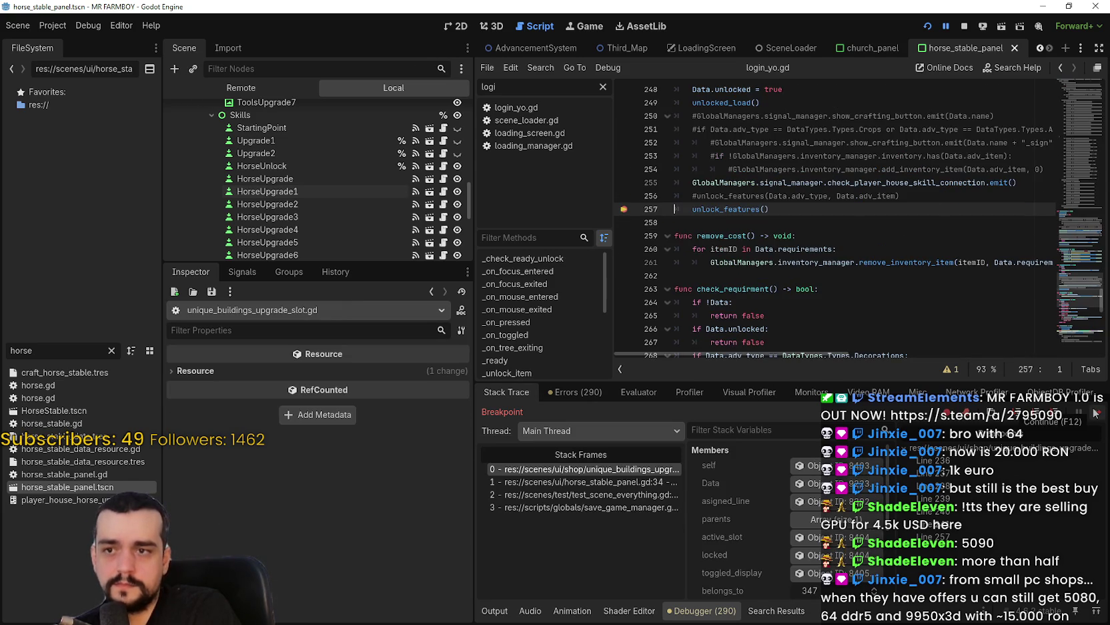
click(1095, 413)
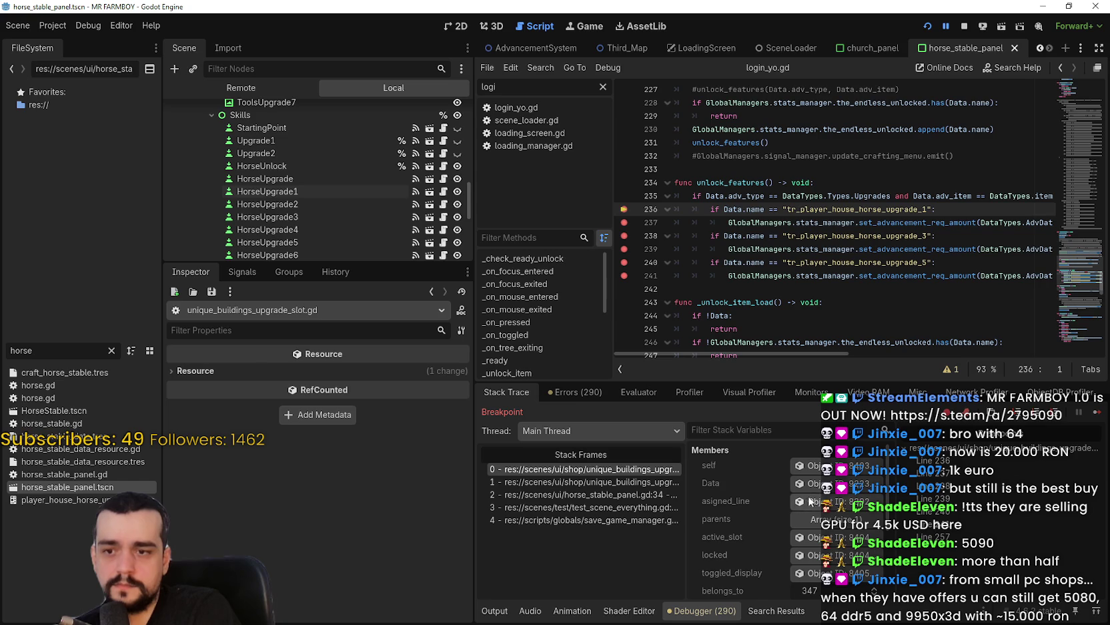
click(710, 482)
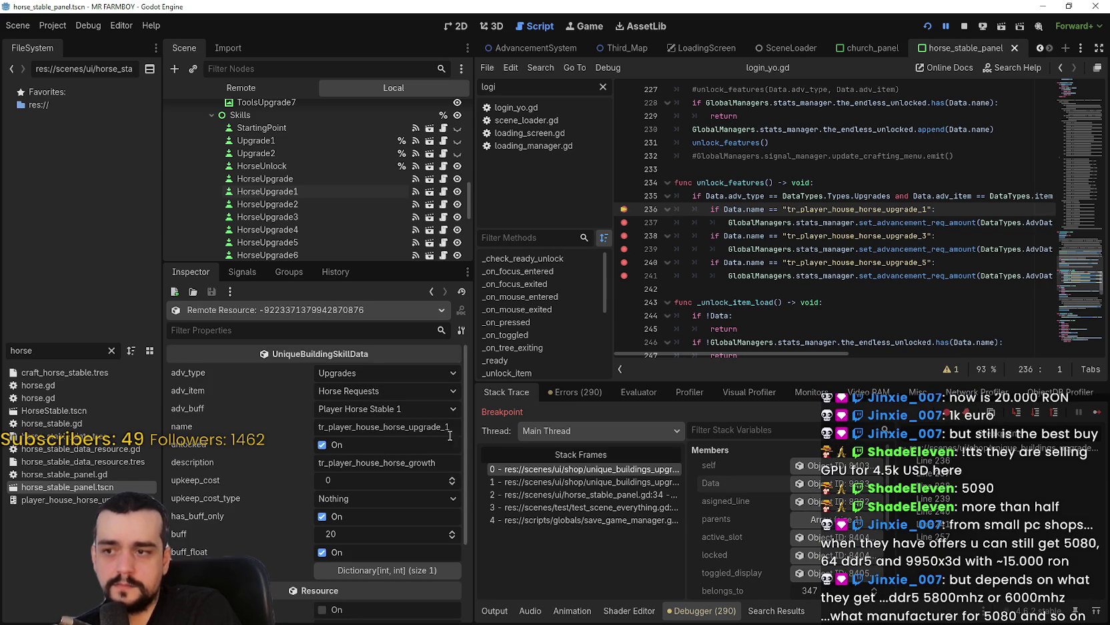
click(1095, 416)
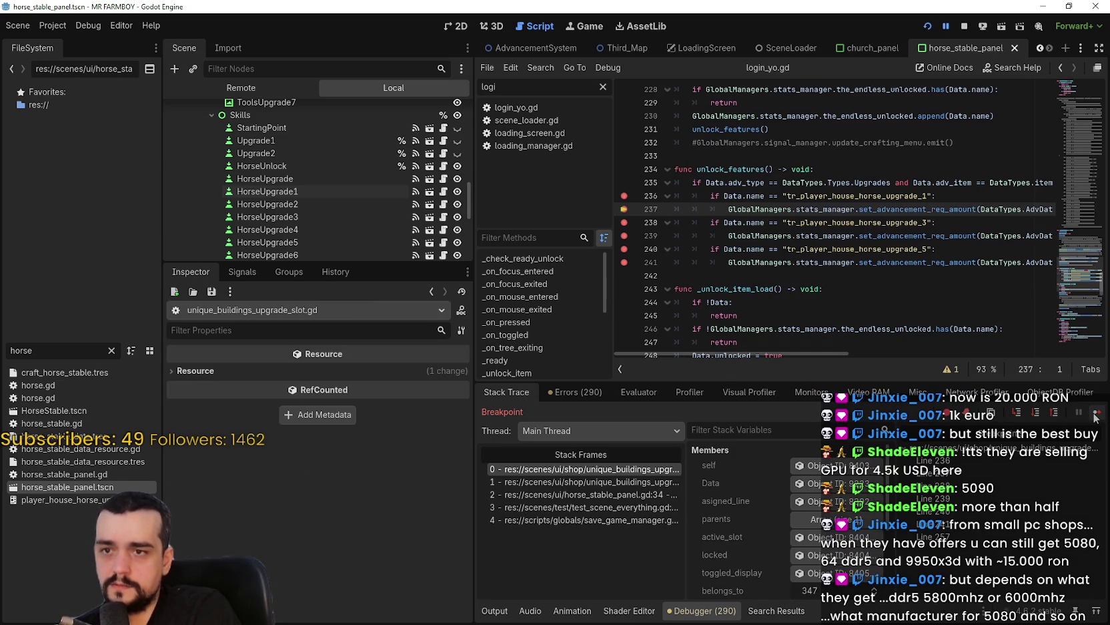
mouse_move(801, 353)
mouse_down()
mouse_move(958, 363)
mouse_move(796, 347)
mouse_up()
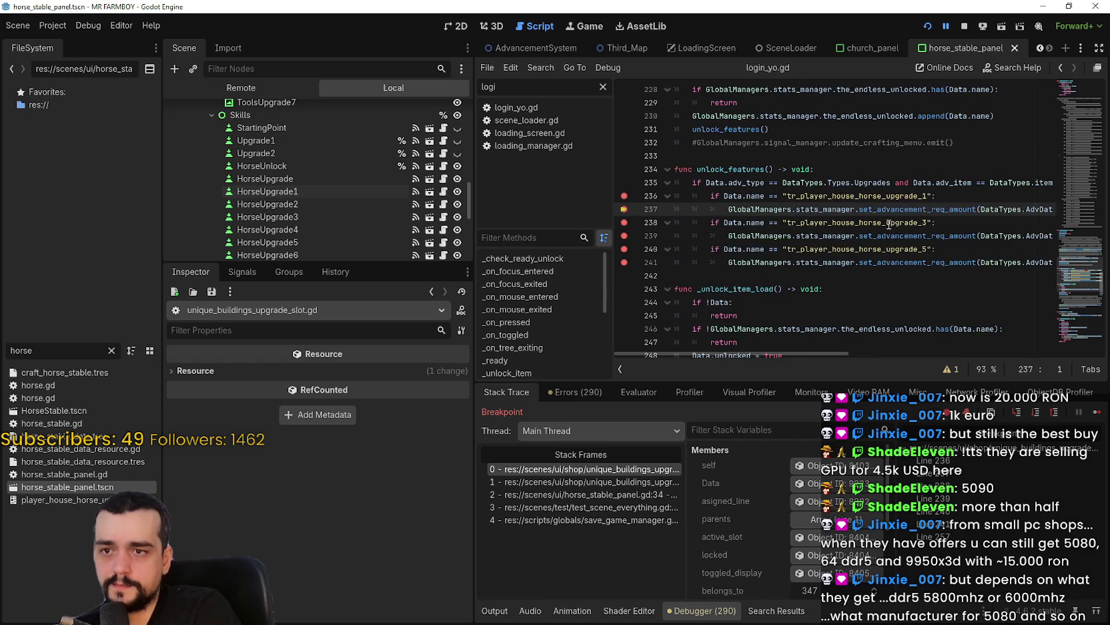
right_click(905, 213)
click(891, 209)
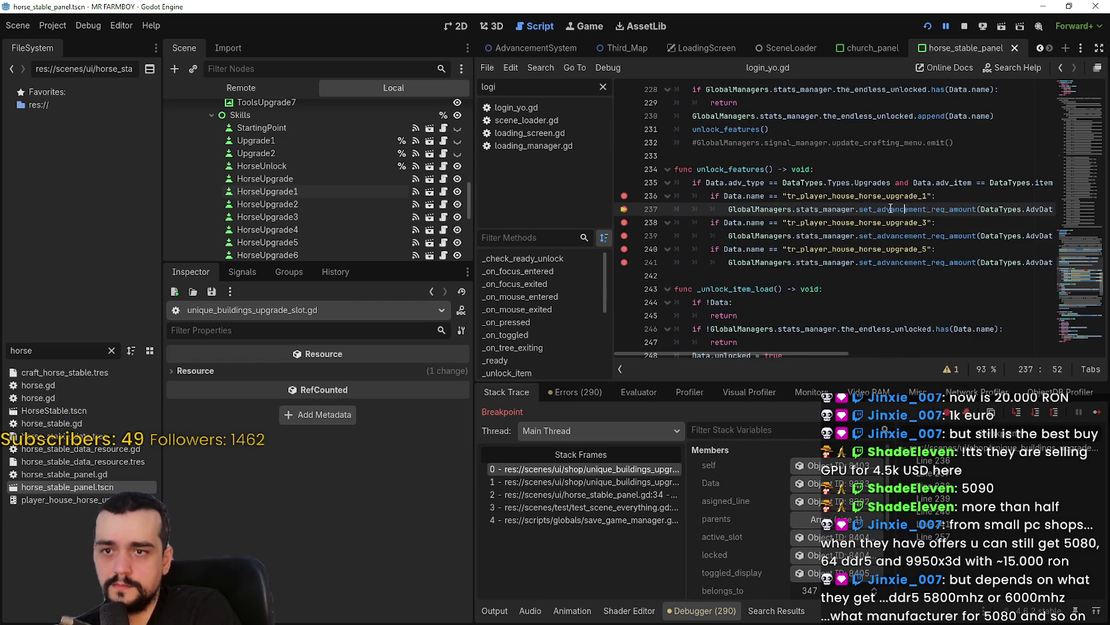
Filter the FileSystem for 'stats' and open stats_manager.gd
click(842, 210)
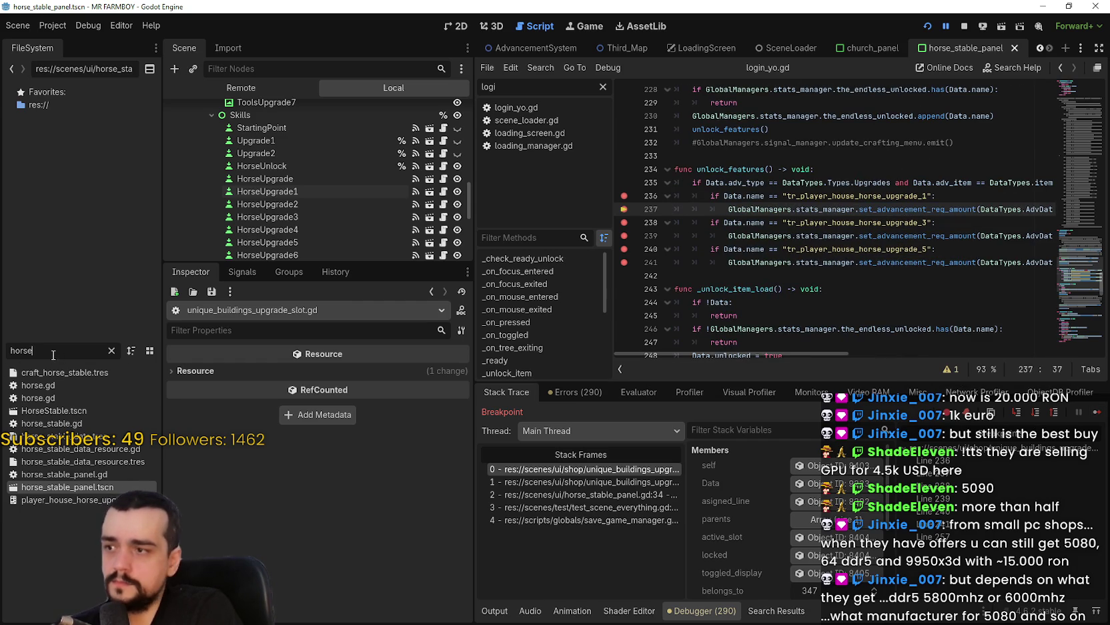
double_click(21, 350)
text(stats)
click(58, 385)
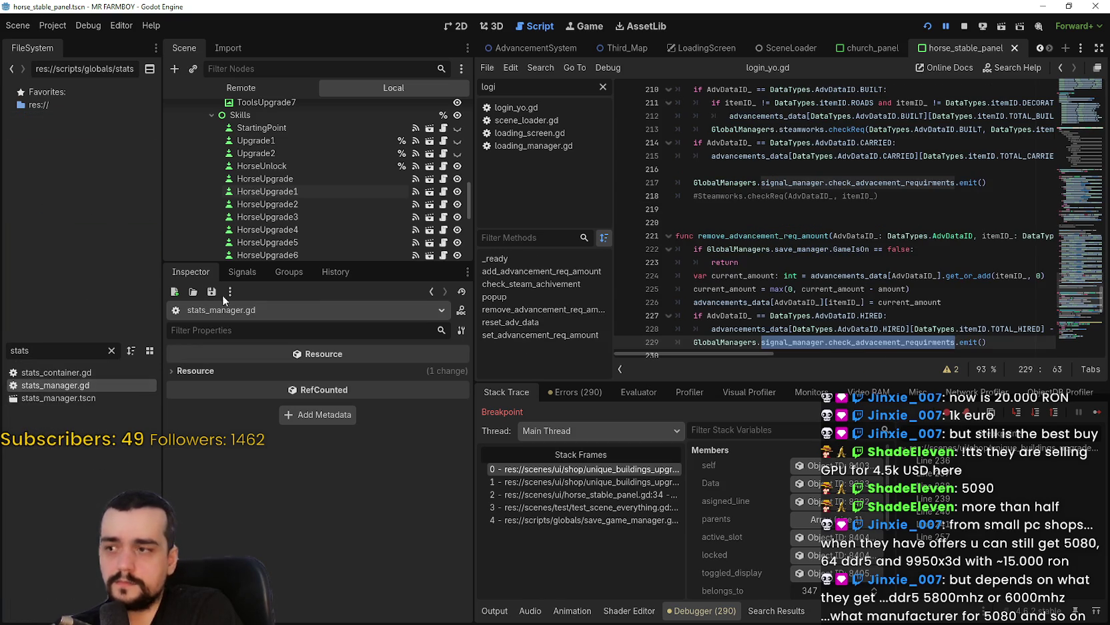
Find set_advancement_req_amount and breakpoint lines 232–235, including the checkReq call
click(817, 220)
key(ctrl+f)
text(set)
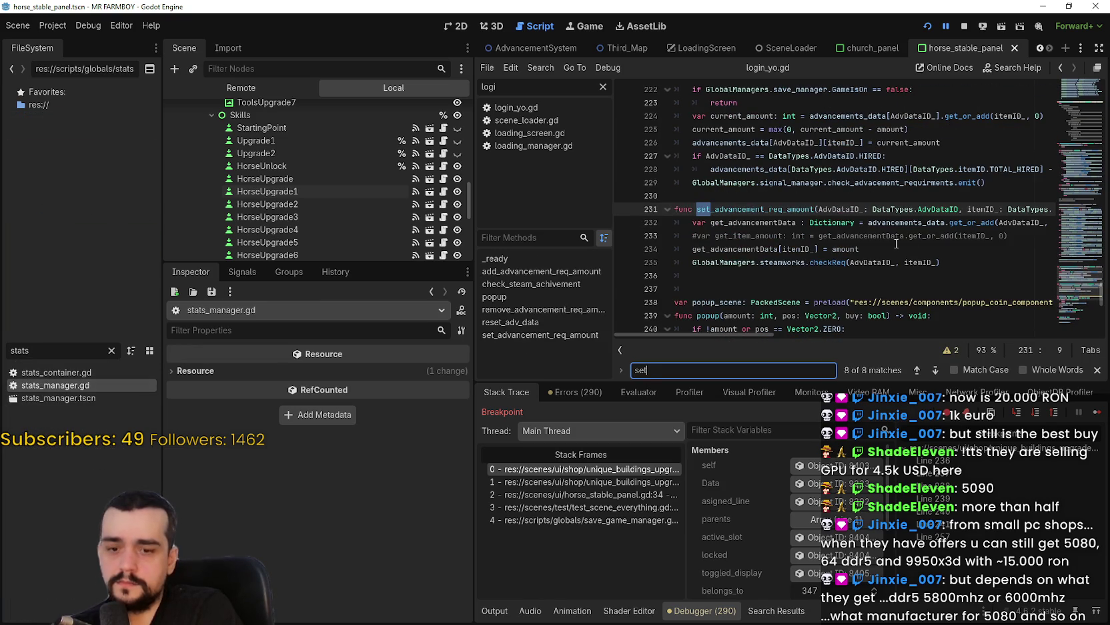
text(_adv)
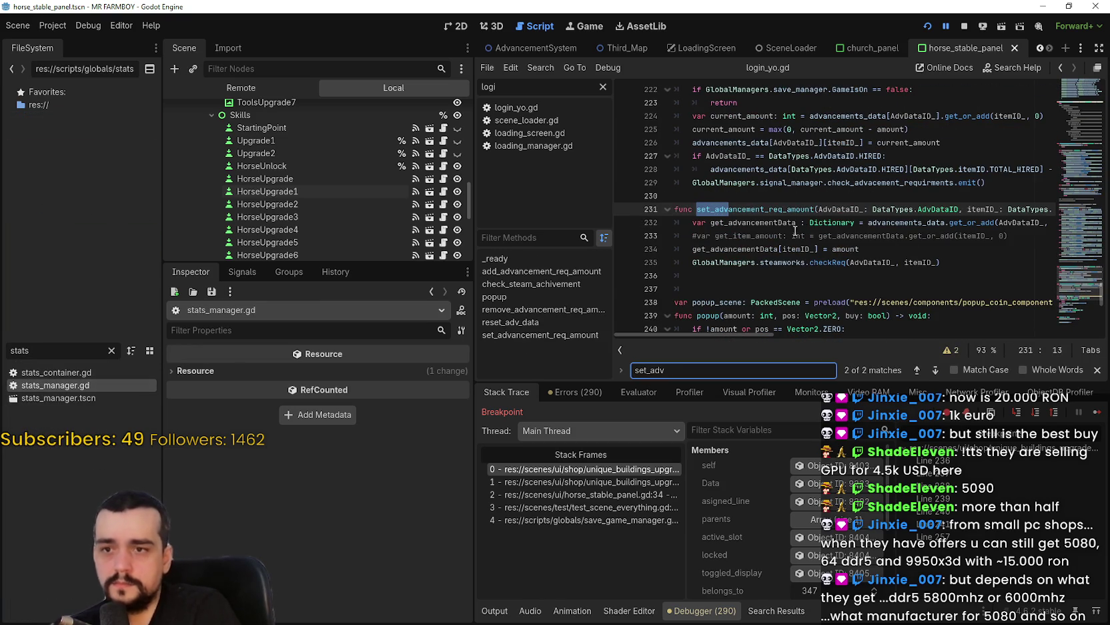
click(780, 261)
click(624, 223)
click(624, 235)
click(625, 249)
click(625, 263)
click(955, 266)
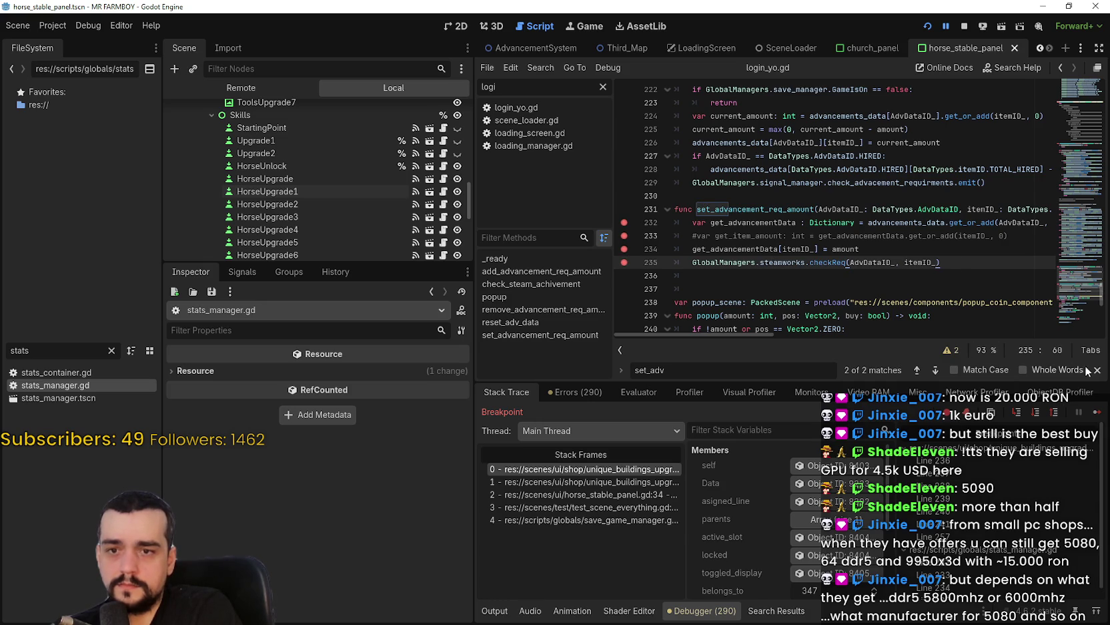
Continue to the breakpoint, expand get_advancementData (keys 66 and 267), and step over to line 235
click(1097, 412)
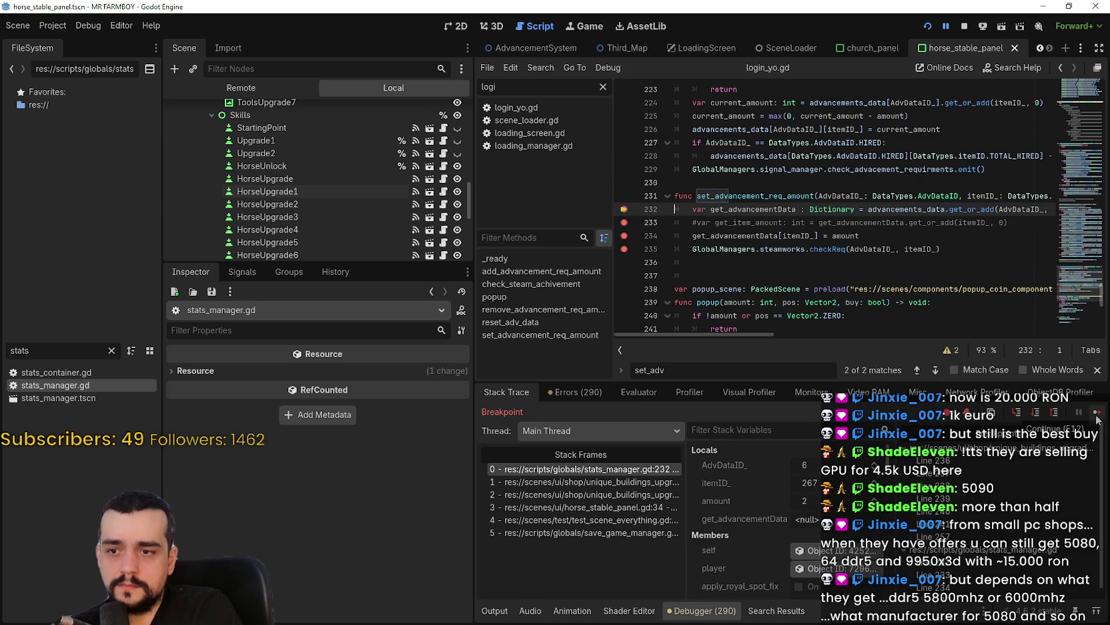
click(713, 236)
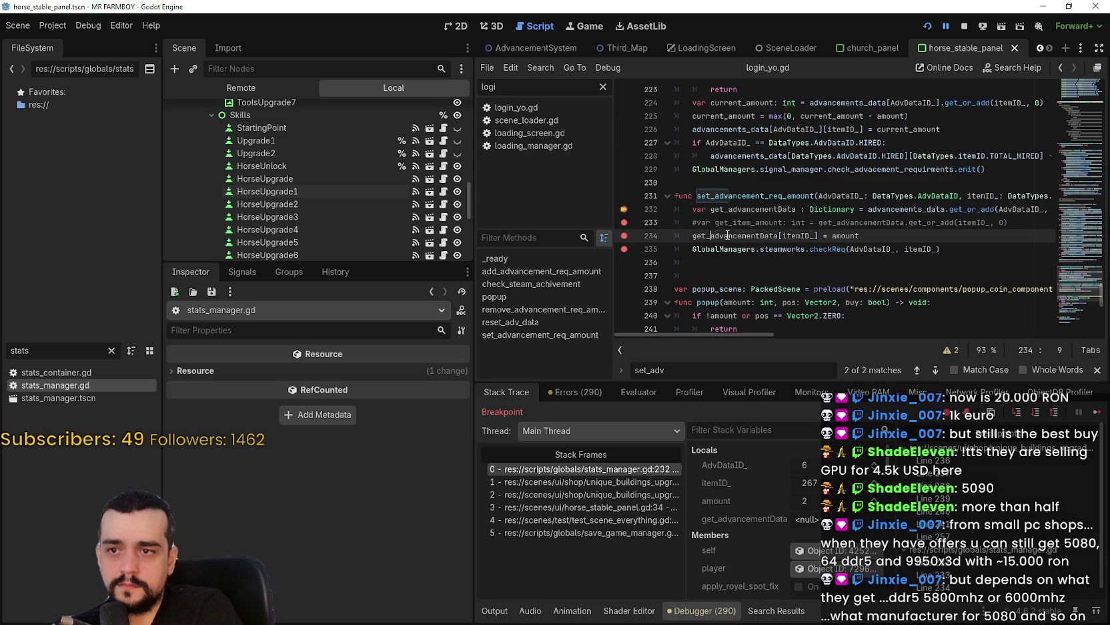
click(1097, 412)
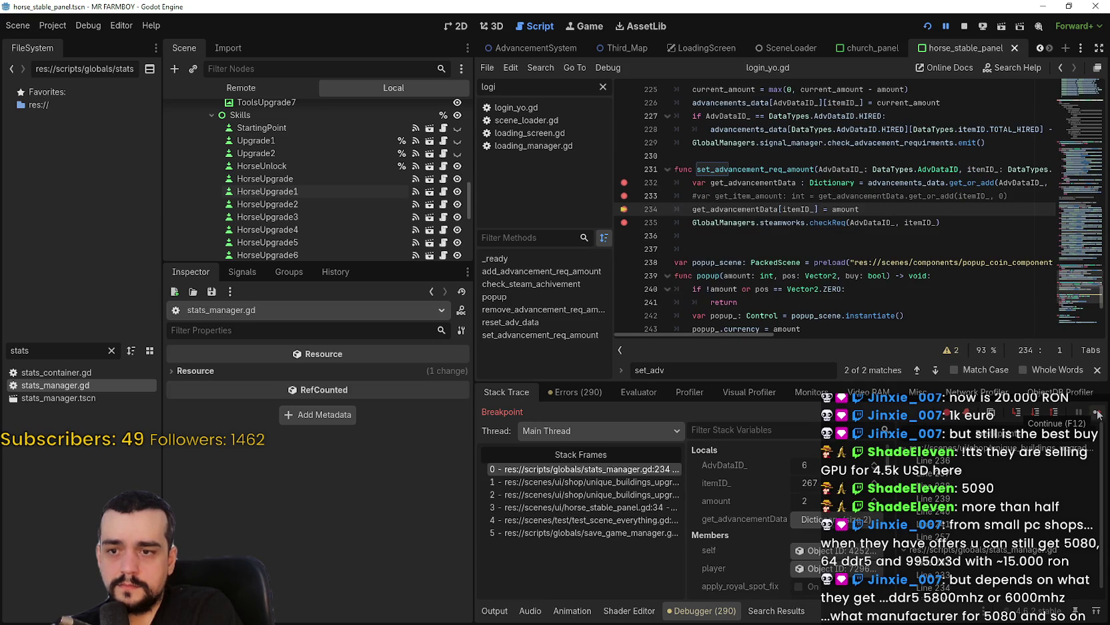
click(849, 522)
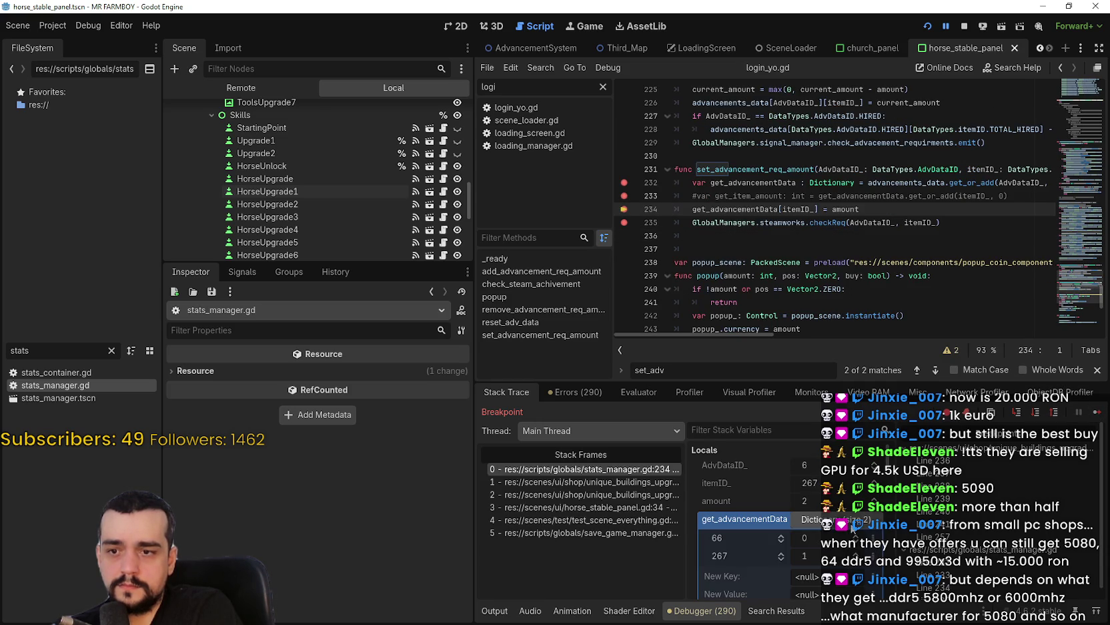
scroll(762, 547, down, 2)
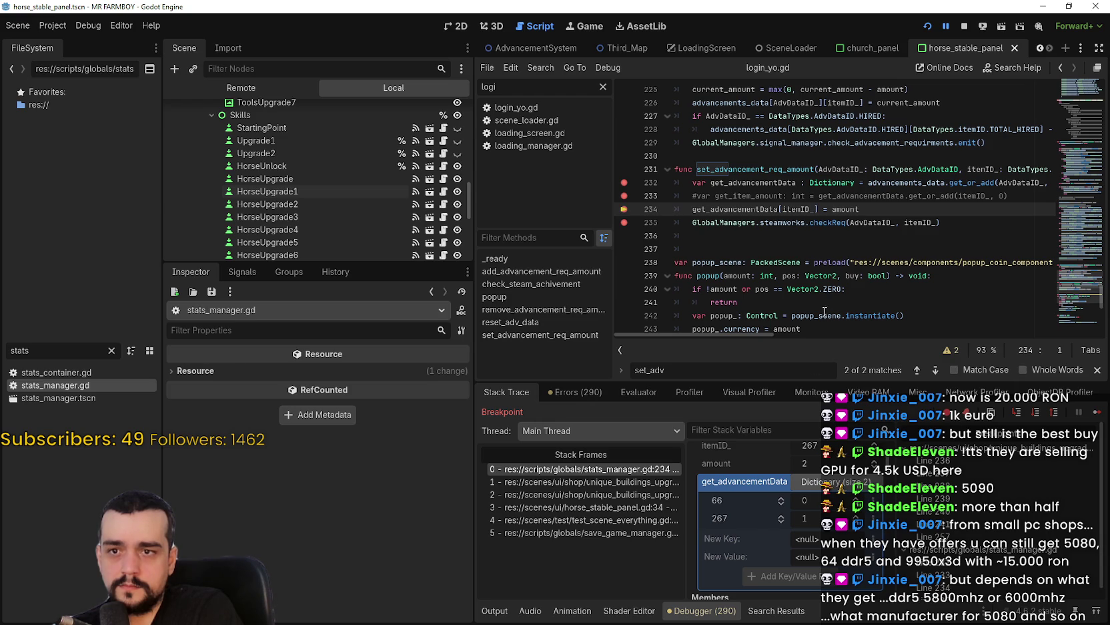
drag(750, 335, 785, 336)
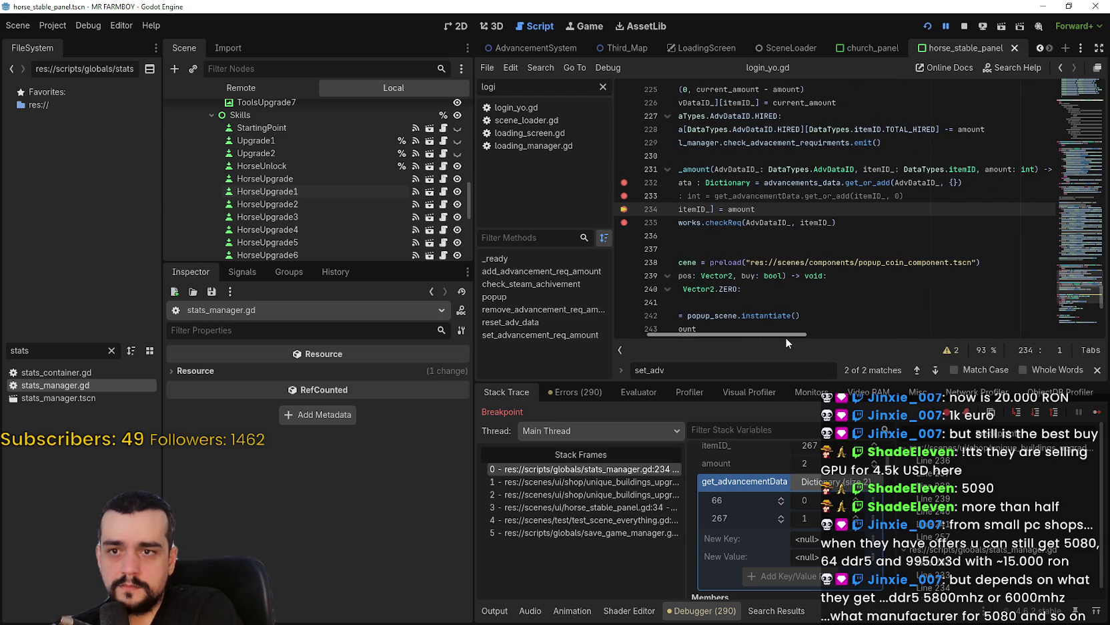
drag(785, 336, 724, 333)
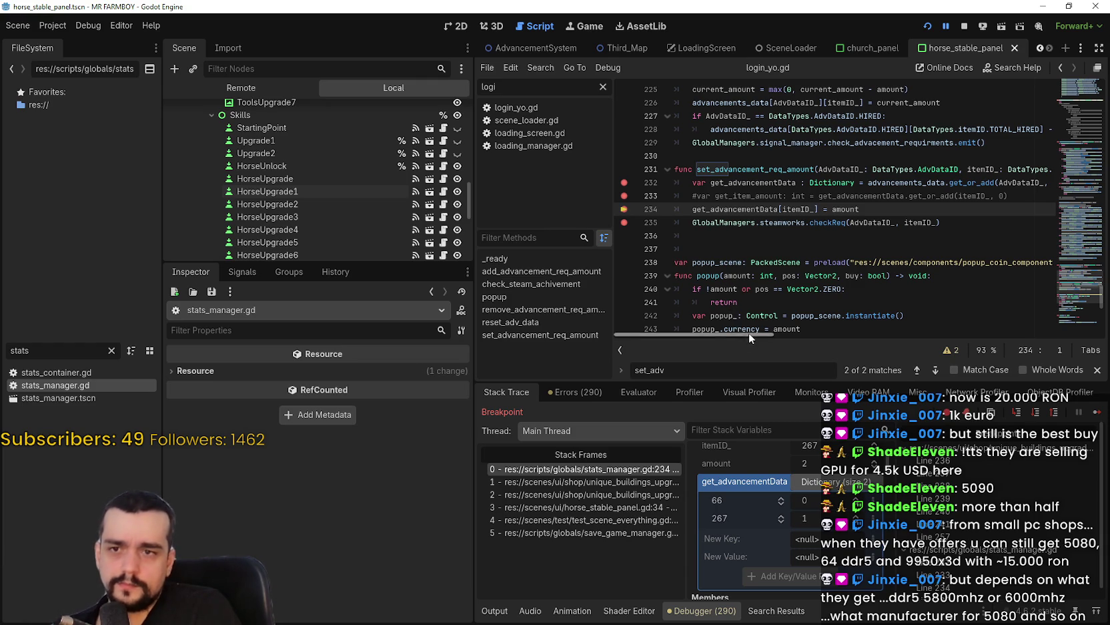
mouse_move(738, 334)
mouse_down()
mouse_move(784, 335)
mouse_move(707, 338)
mouse_up()
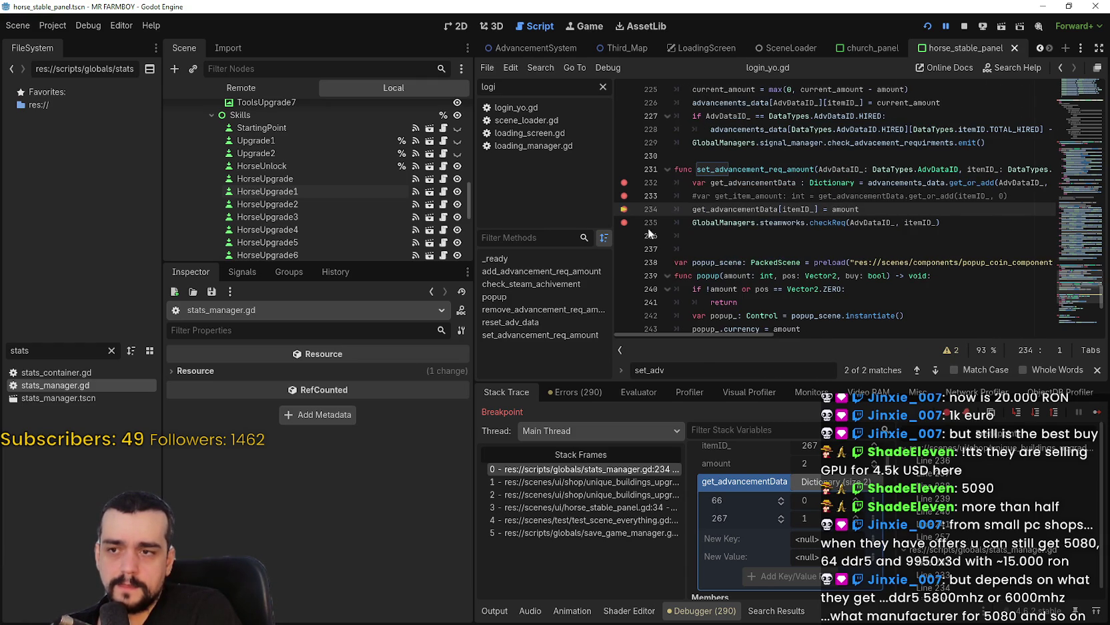
double_click(734, 213)
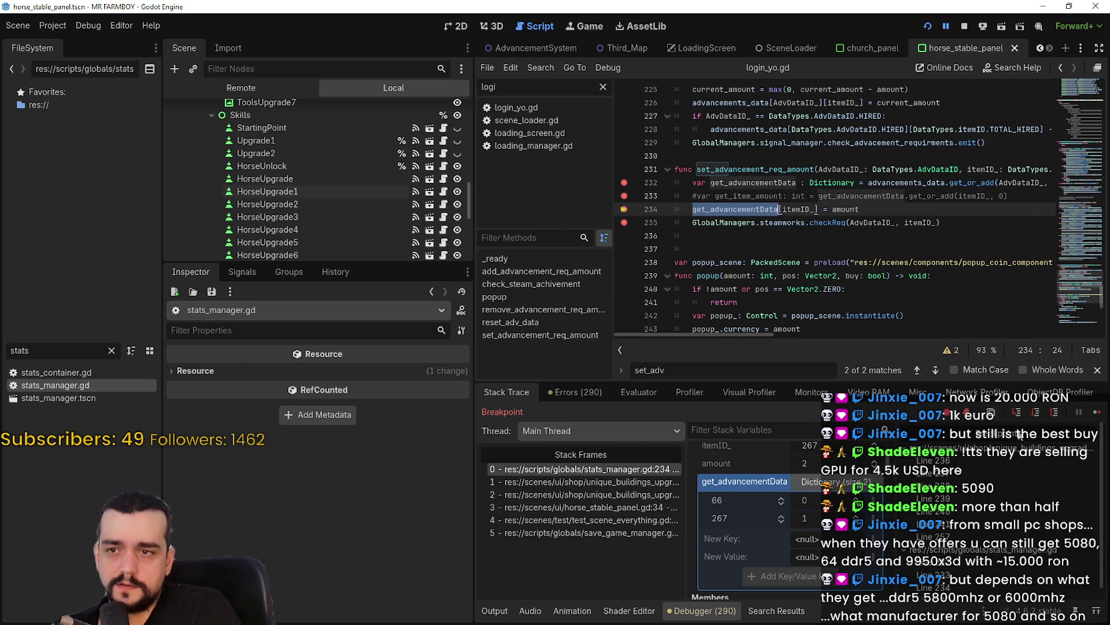
key(F10)
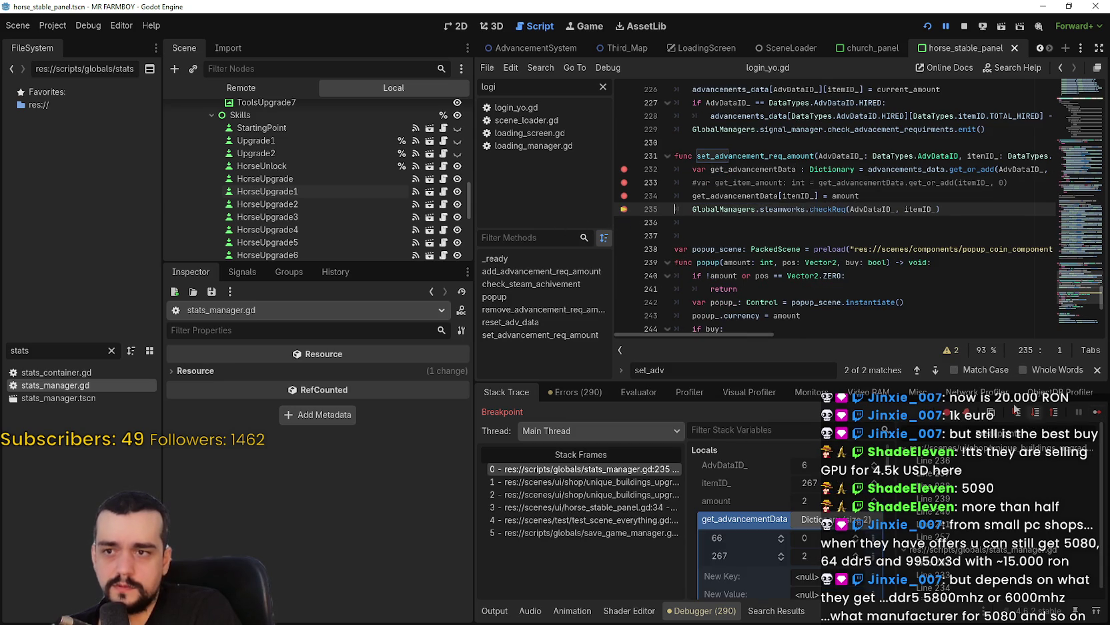
Filter the FileSystem for 'stea', open steamworks.gd, and search it for checkReq
double_click(839, 208)
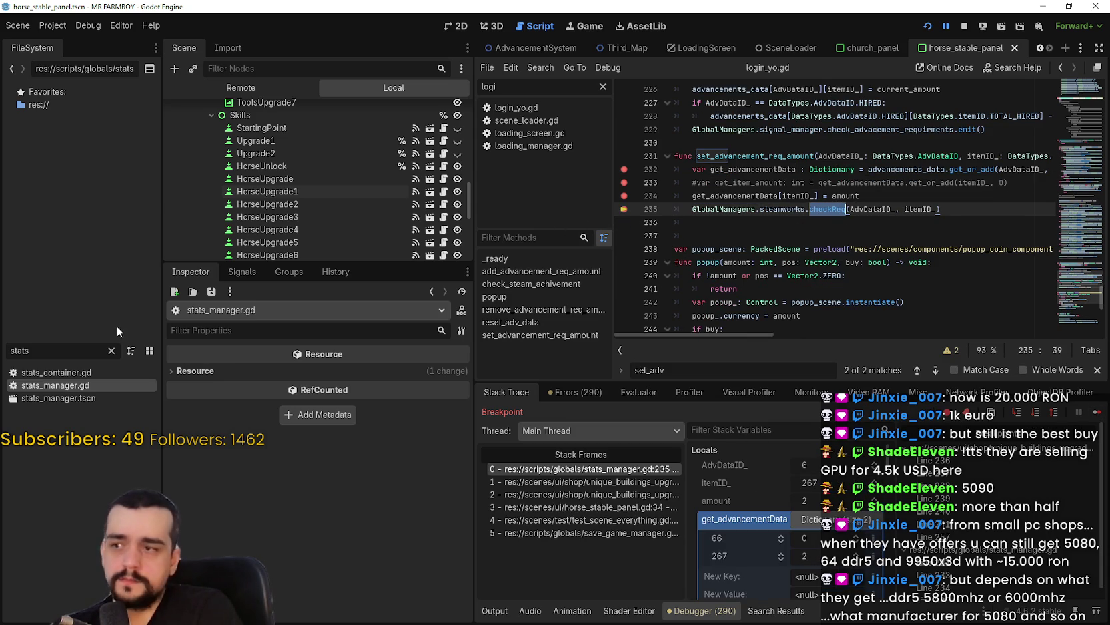
click(72, 349)
key(BackSpace)
key(BackSpace)
key(BackSpace)
text(ea)
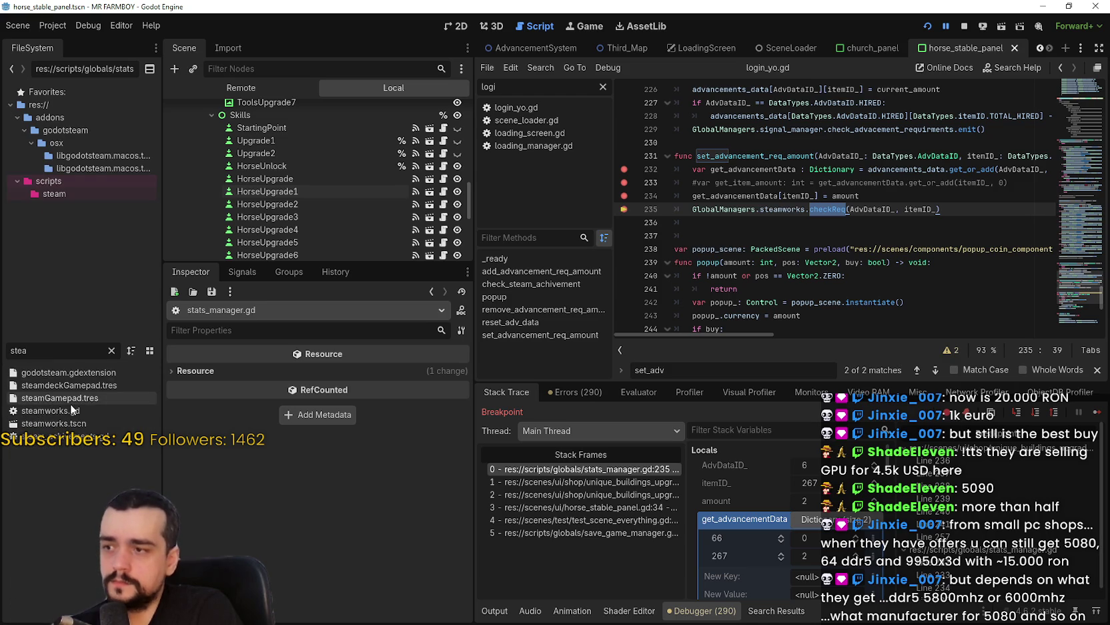
double_click(50, 410)
click(846, 157)
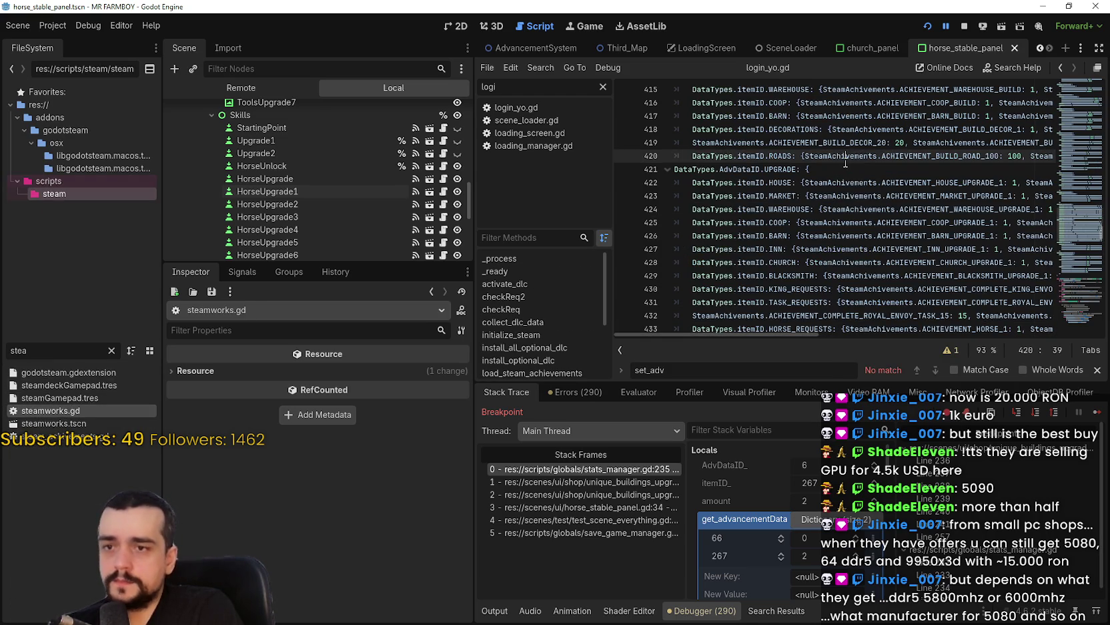
key(ctrl+f)
text(checkReq)
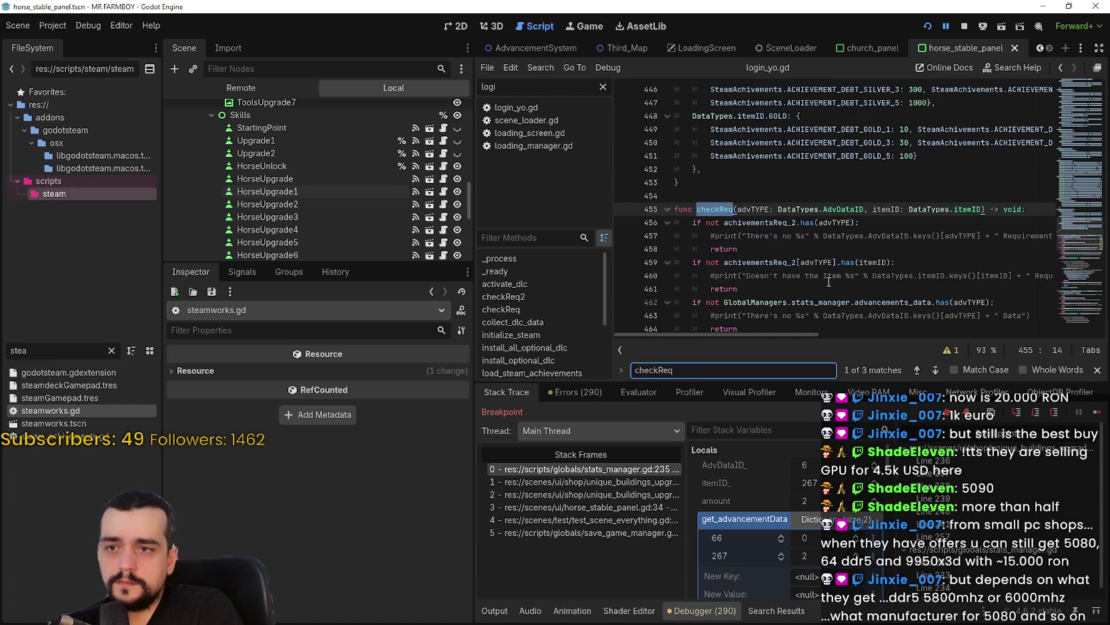
Breakpoint the start of checkReq and its early checks
click(623, 249)
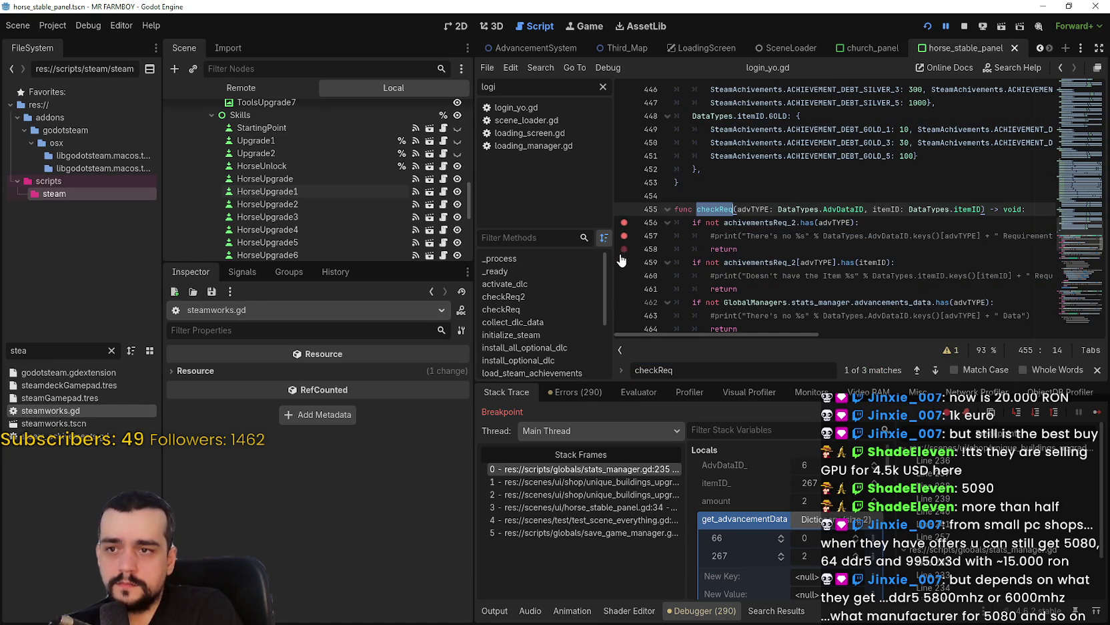
scroll(633, 125, down, 4)
scroll(633, 125, up, 2)
click(624, 182)
click(624, 195)
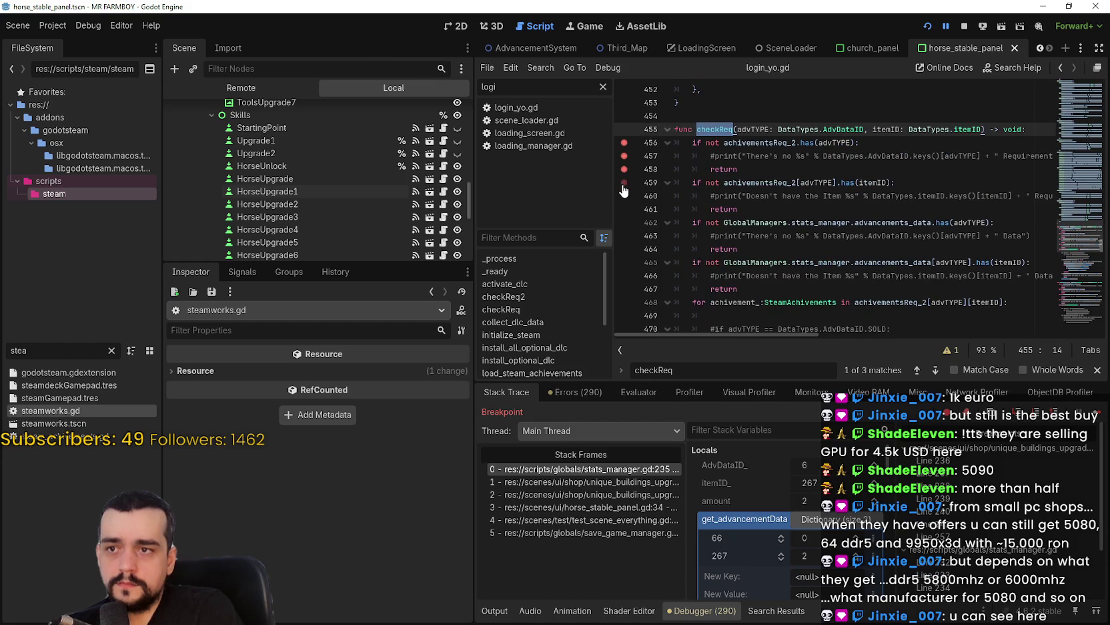
click(624, 222)
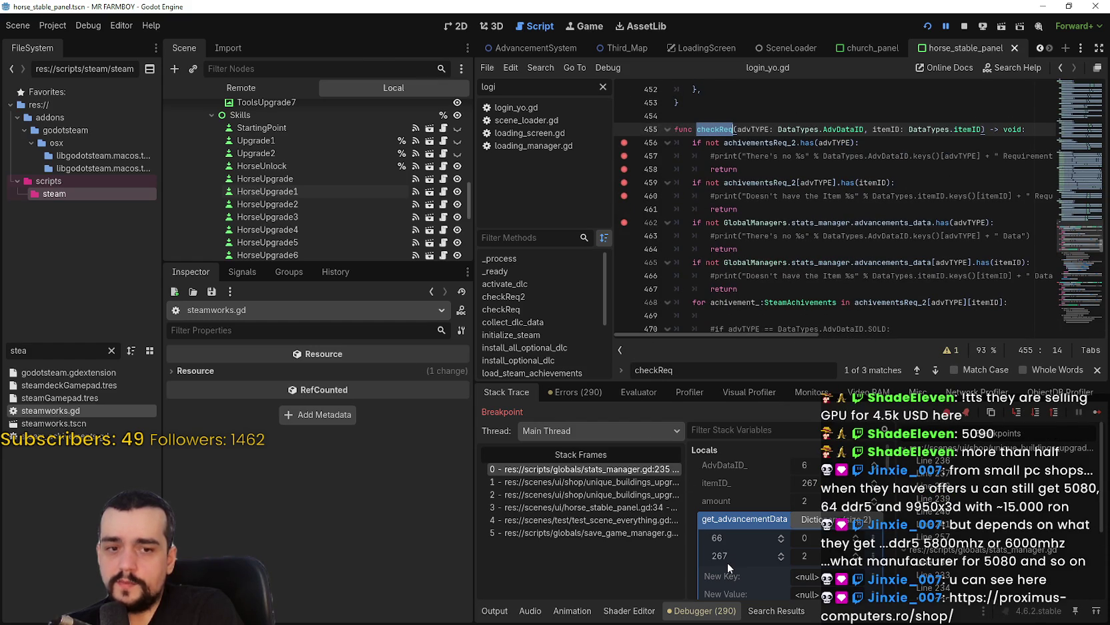
click(624, 236)
click(624, 262)
click(624, 276)
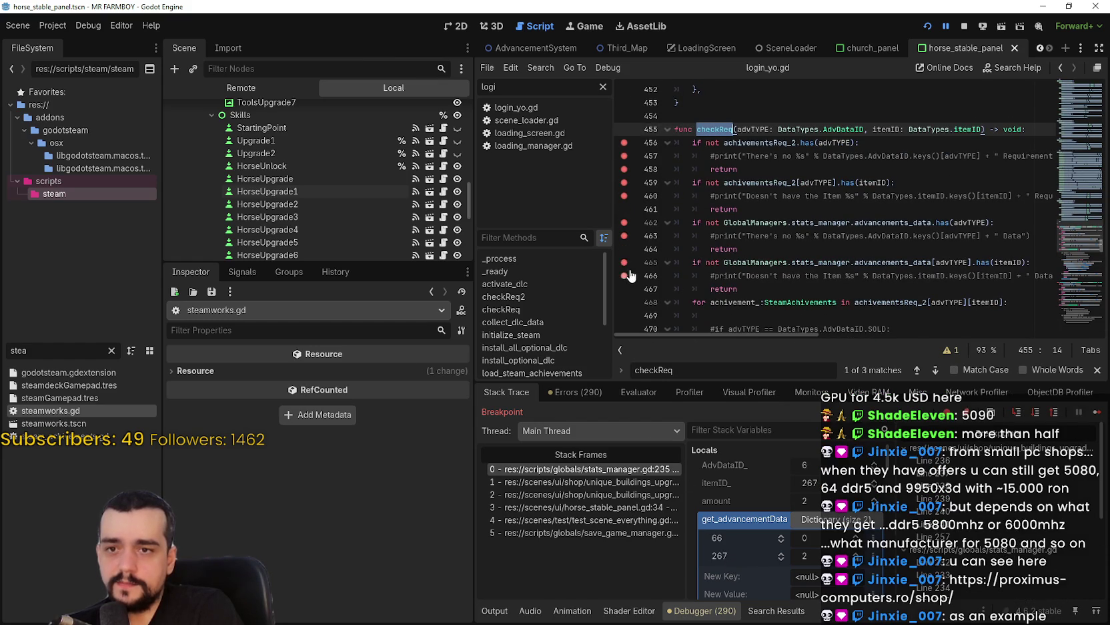
Add breakpoints further down checkReq through its achievement loop
scroll(624, 275, down, 2)
click(624, 223)
click(624, 209)
scroll(627, 256, down, 2)
click(624, 156)
click(624, 182)
click(624, 209)
click(624, 222)
click(624, 236)
click(624, 263)
click(624, 289)
click(624, 249)
click(624, 275)
Add breakpoints on checkReq lines 480, 483 and 485
scroll(637, 228, down, 2)
click(624, 222)
click(624, 262)
click(624, 289)
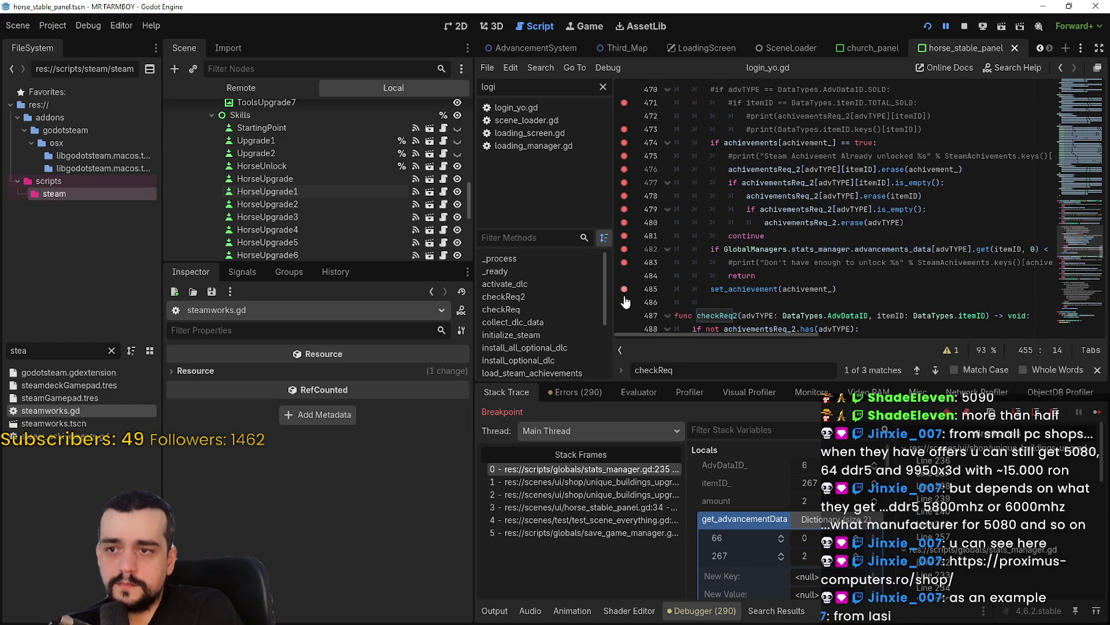
scroll(777, 257, down, 1)
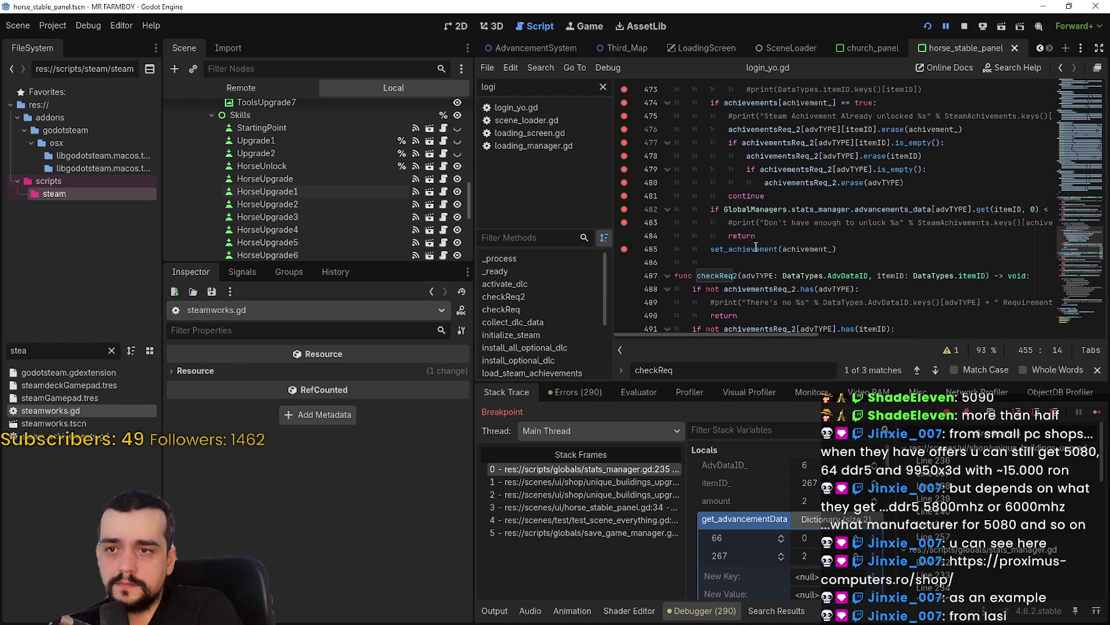
Jump to set_achievement and breakpoint its opening lines and checks
right_click(756, 249)
click(811, 436)
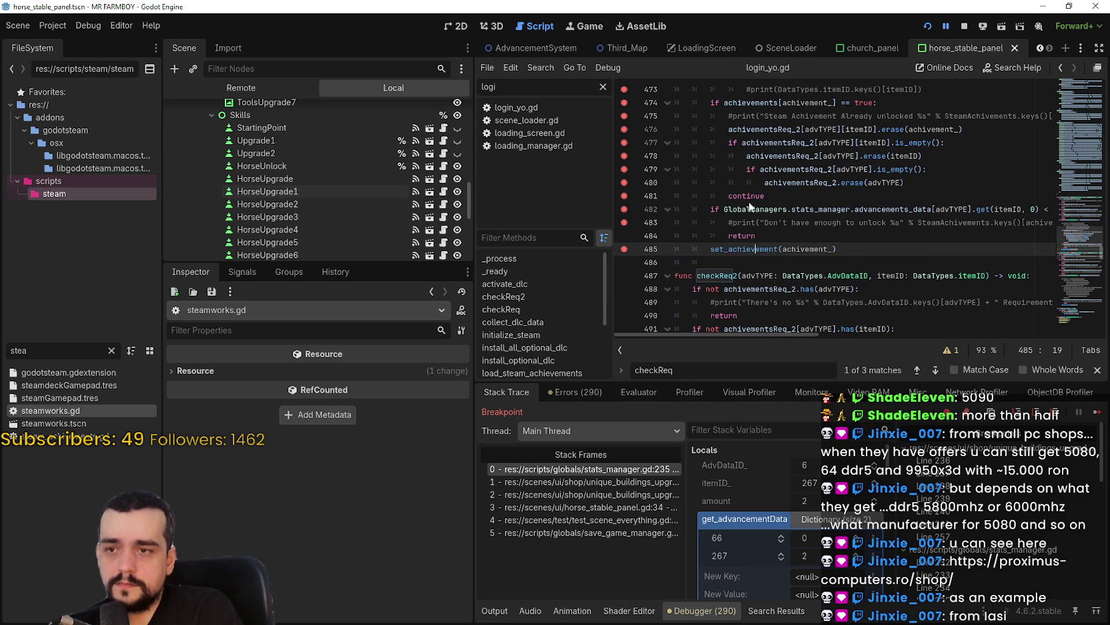
click(624, 103)
click(624, 115)
click(624, 129)
click(623, 142)
click(624, 155)
click(624, 169)
click(624, 182)
click(623, 196)
click(624, 209)
Breakpoint set_achievement around the Steam achievement call, lines 623–624, and its closing lines
click(624, 222)
click(624, 236)
click(624, 249)
click(628, 262)
click(627, 276)
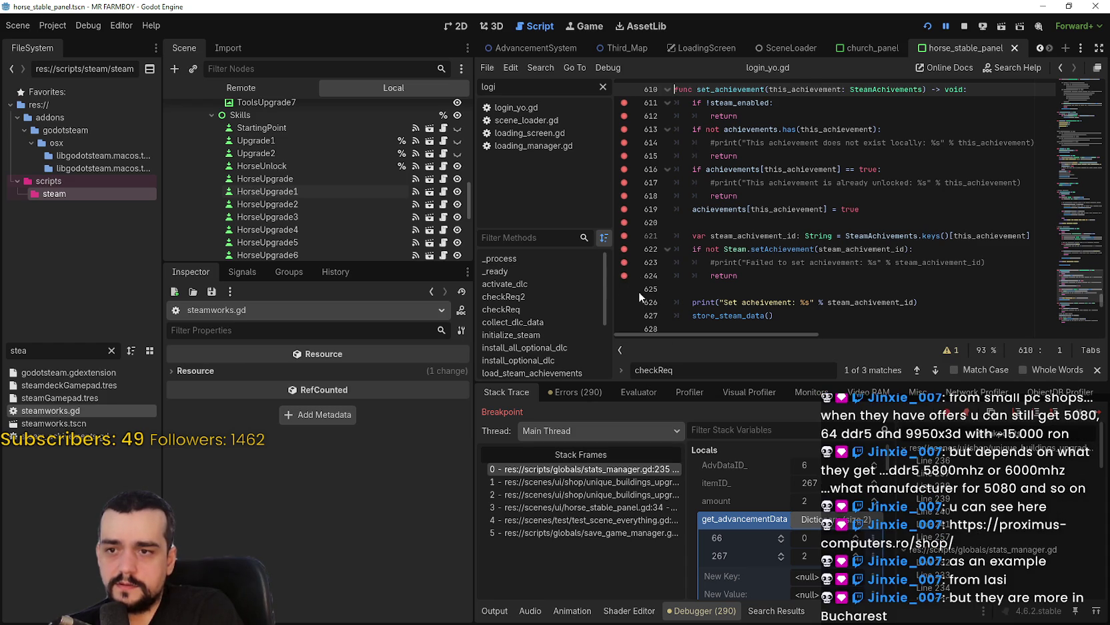
click(624, 288)
click(624, 303)
click(624, 316)
Continue past the checkReq breakpoints at lines 468–481 until execution halts at unique_buildings_upgrade_slot.gd line 238
scroll(794, 321, down, 4)
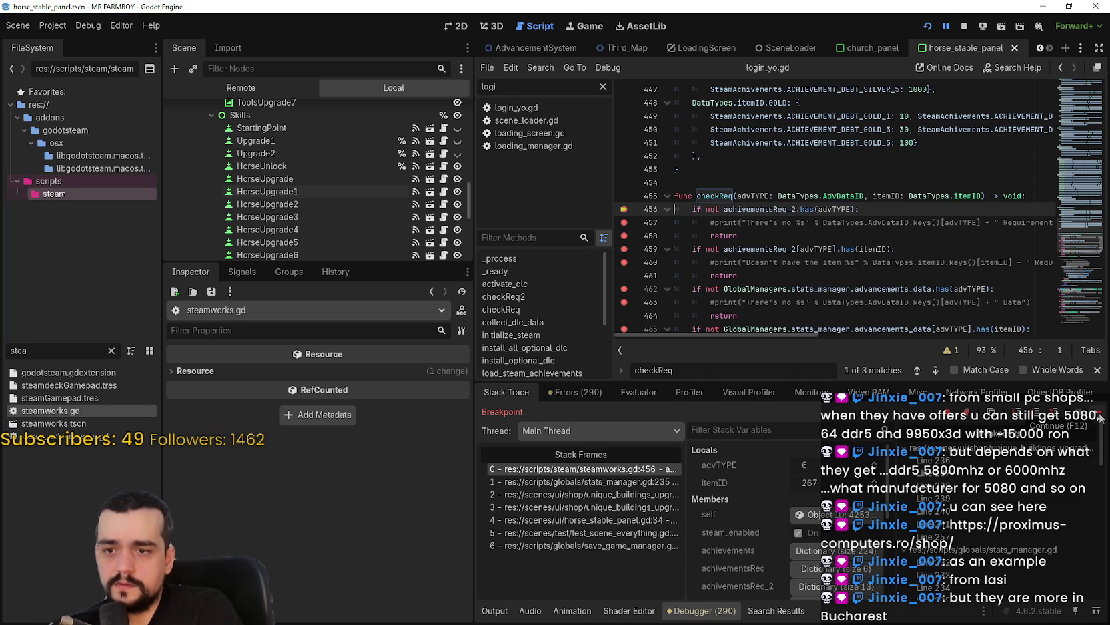
click(1100, 418)
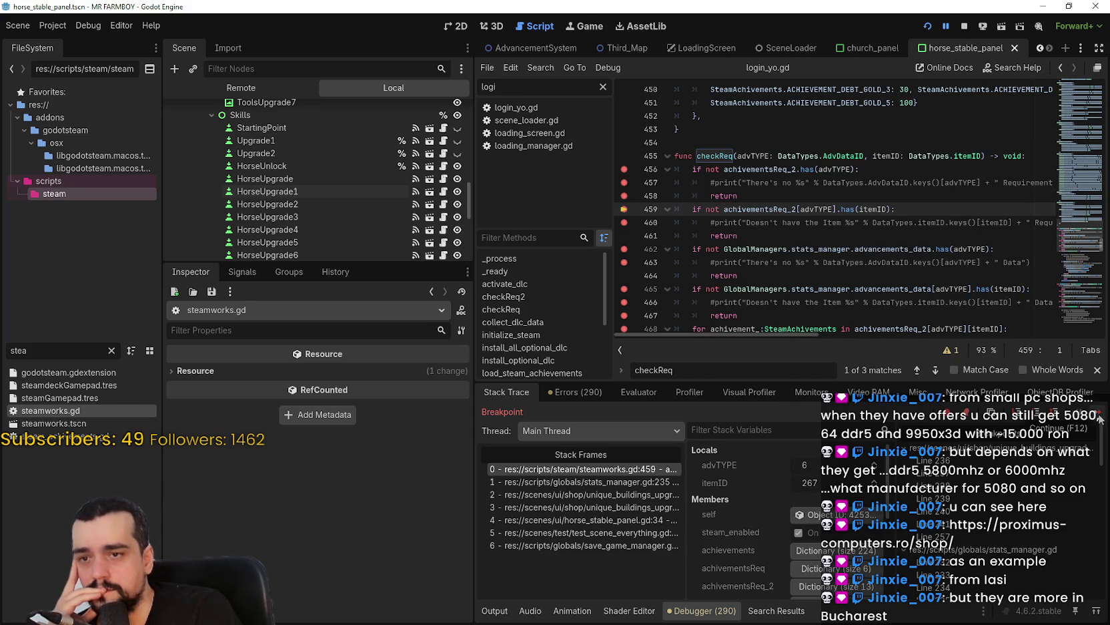
click(1100, 419)
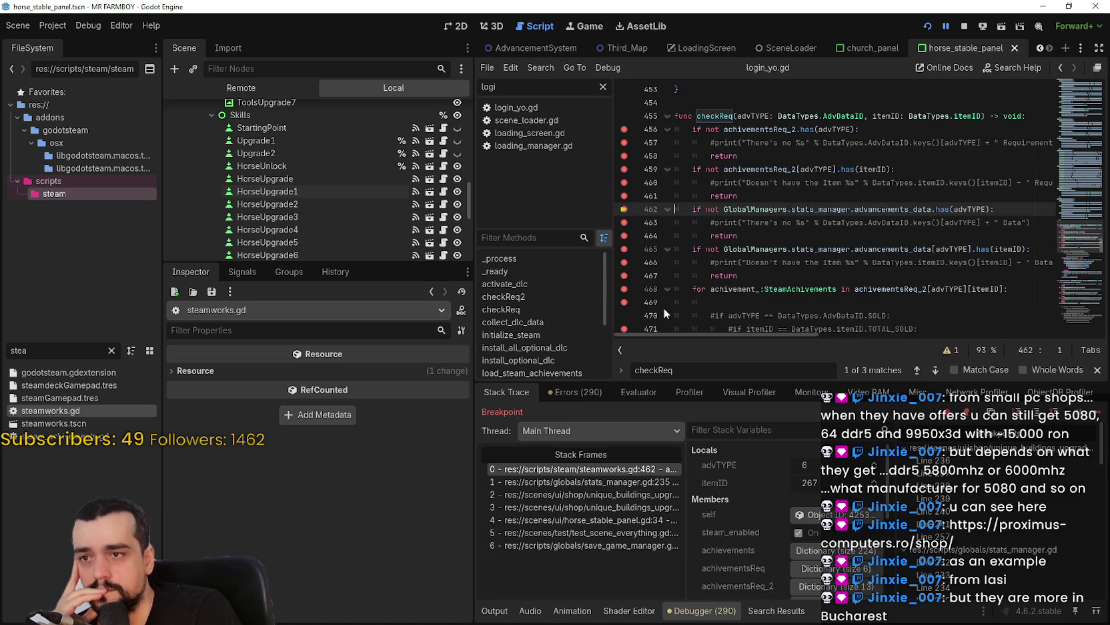
scroll(664, 307, down, 1)
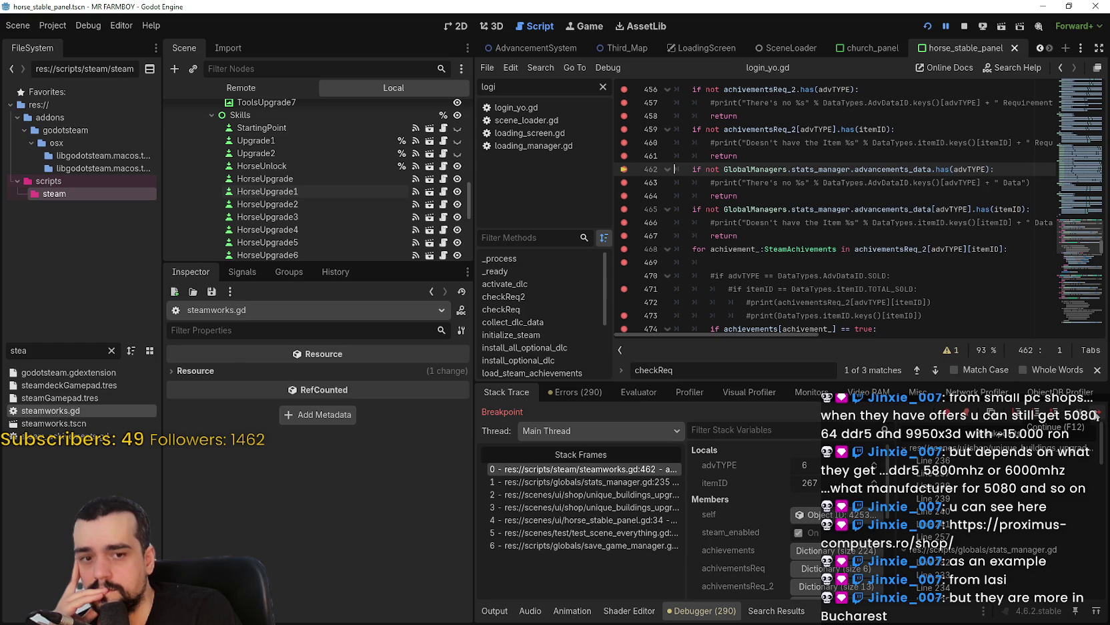
click(1017, 414)
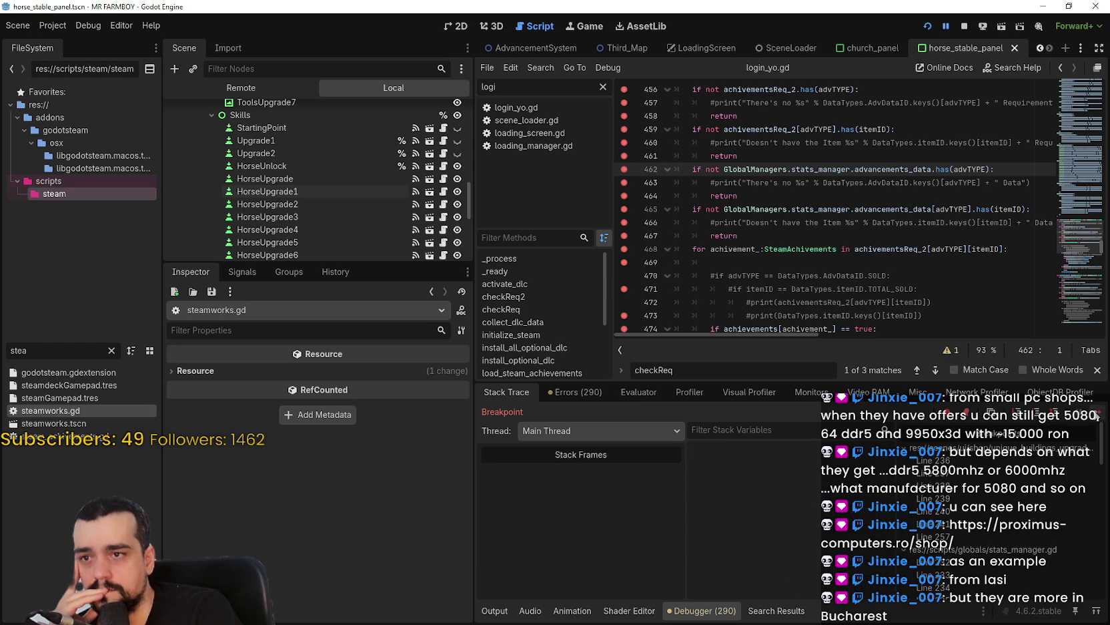
click(1016, 413)
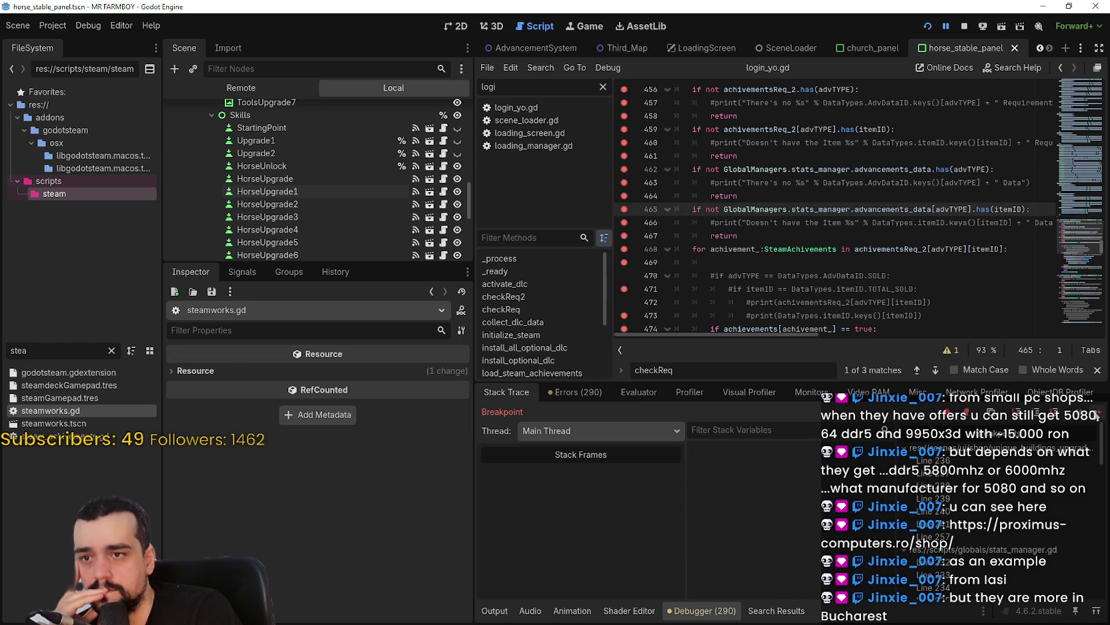
click(1095, 415)
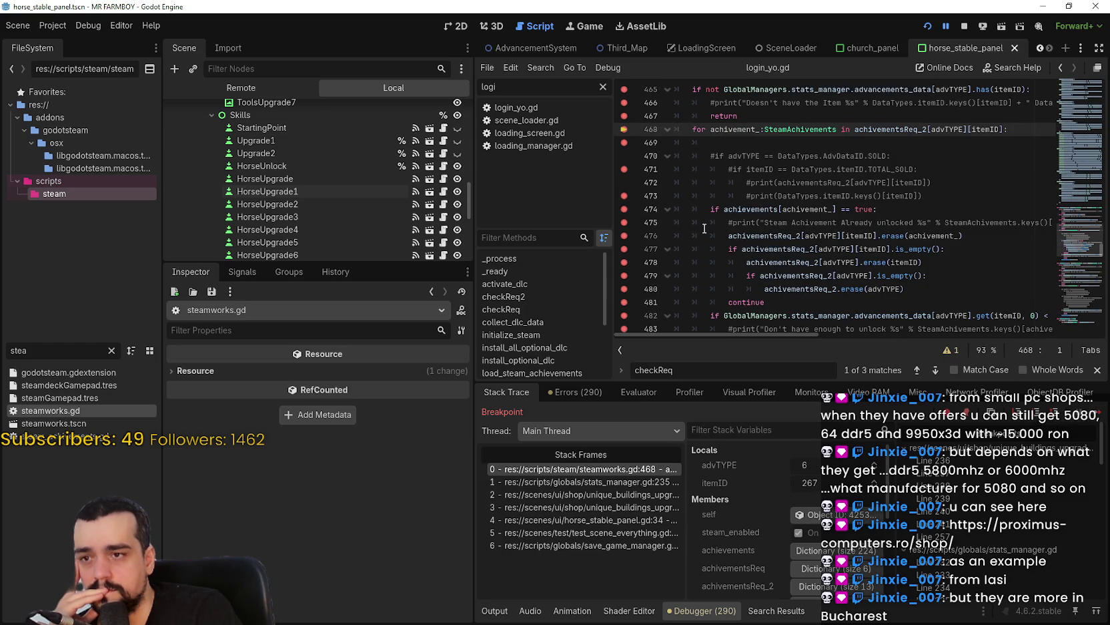
click(1095, 415)
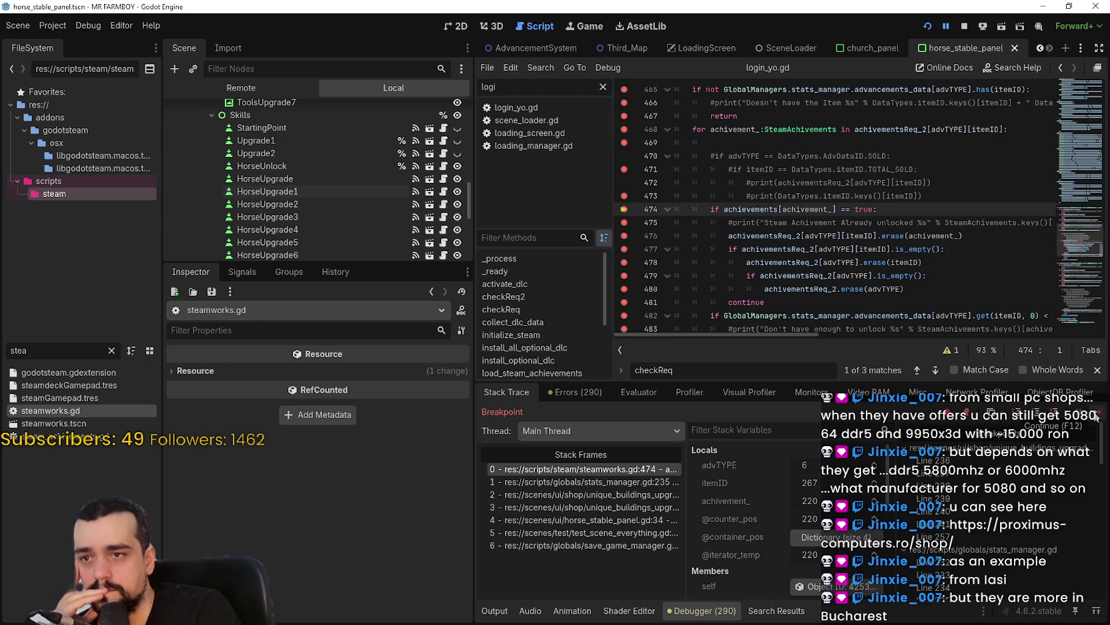
click(1095, 416)
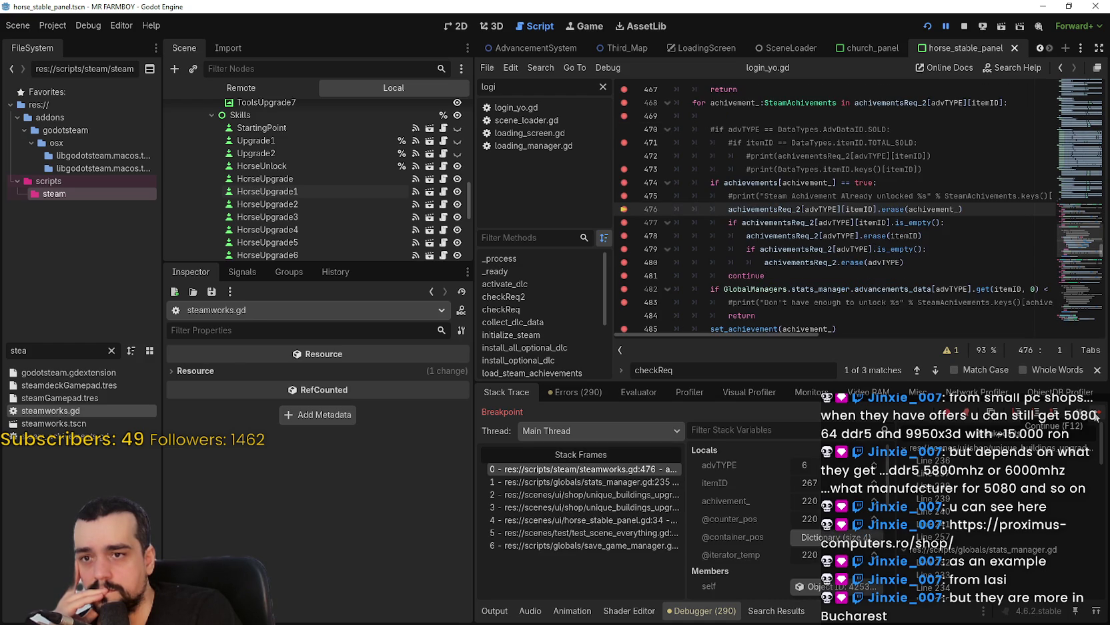
click(1095, 416)
click(1095, 417)
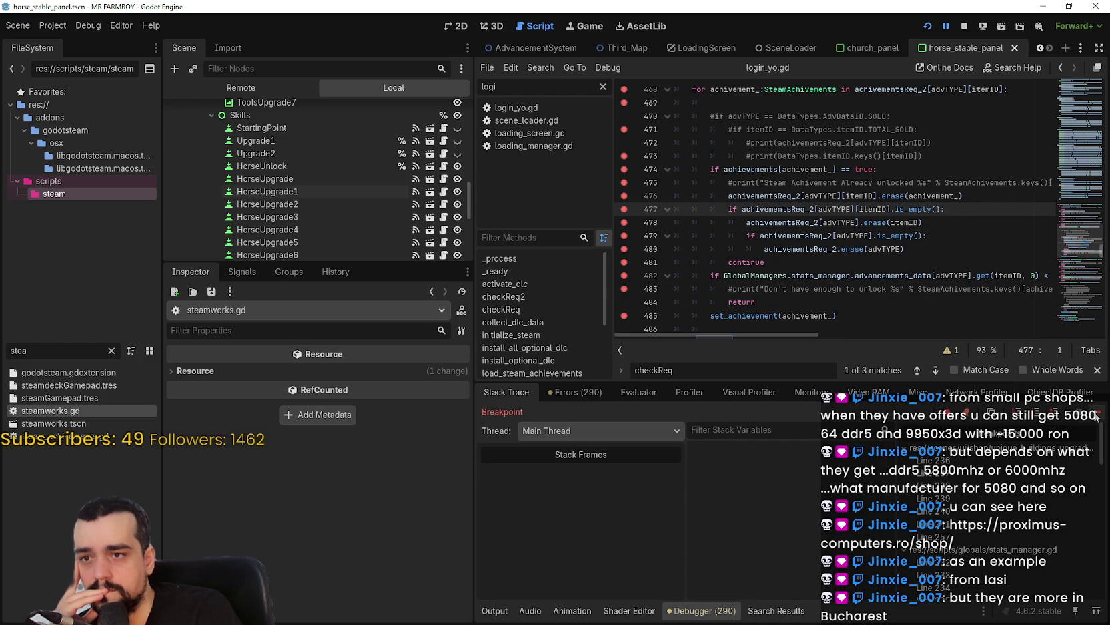
click(1096, 416)
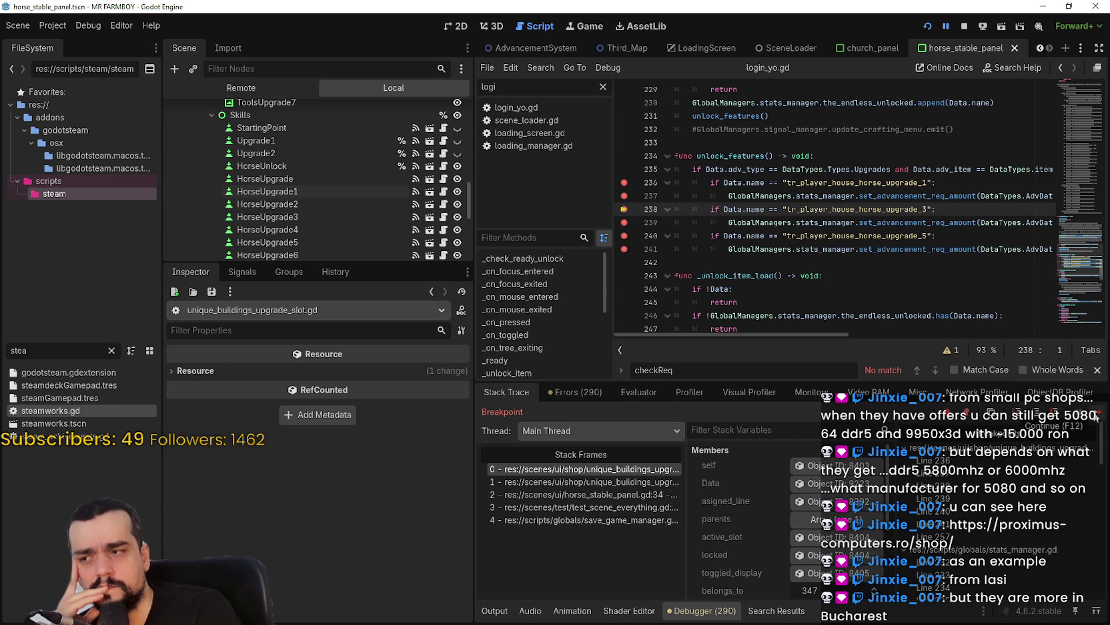
Reopen steamworks.gd and select the achievements lookup condition on line 474
double_click(38, 411)
scroll(620, 198, up, 2)
mouse_move(756, 195)
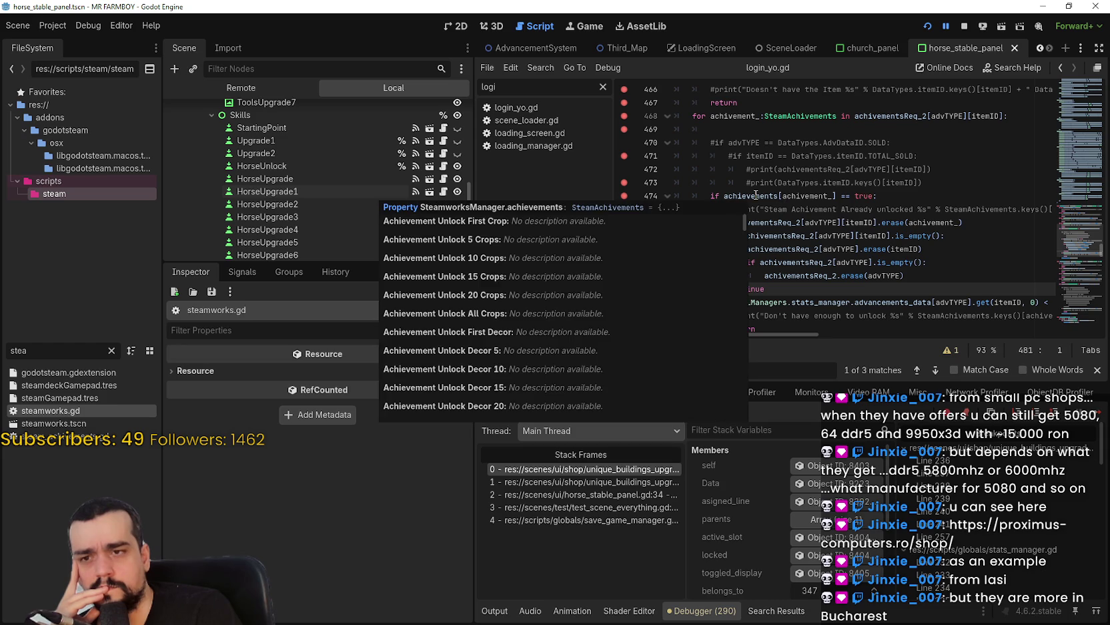
drag(756, 195, 864, 195)
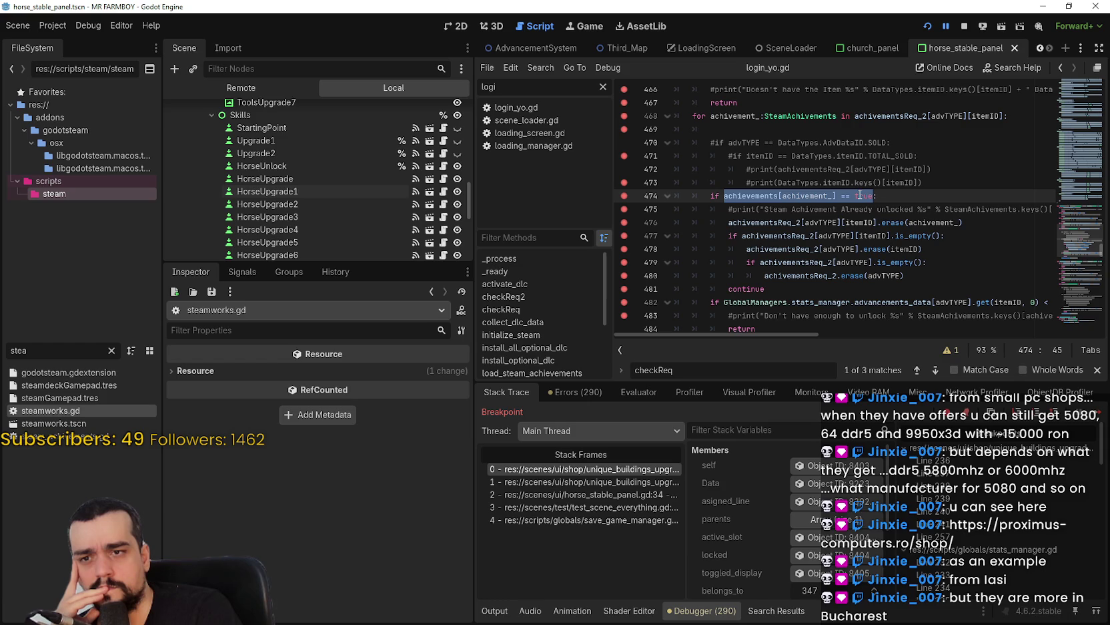
drag(860, 194, 856, 195)
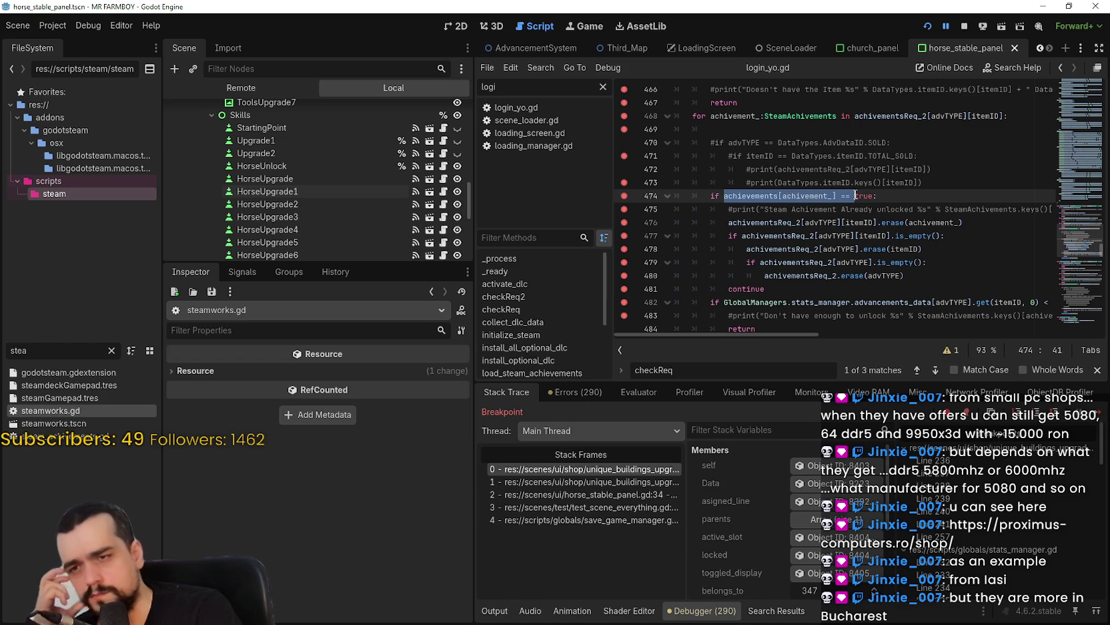
Scroll past checkReq's set_achievement call and jump to the checkReq2 definition, selecting its name
scroll(851, 253, up, 2)
scroll(850, 270, down, 2)
scroll(851, 273, down, 2)
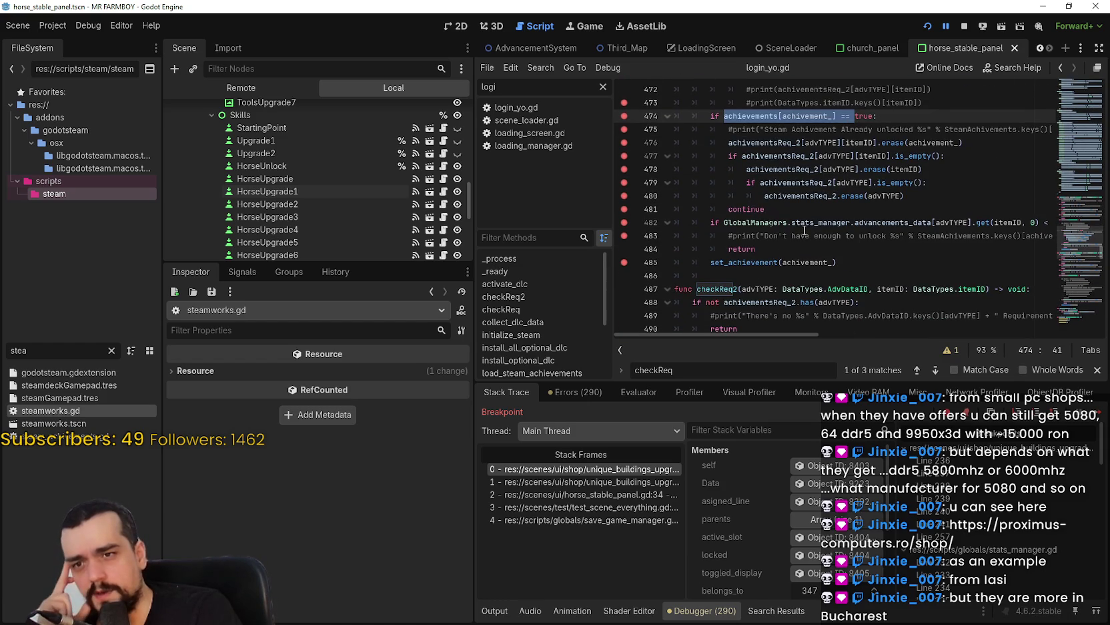
mouse_move(791, 334)
mouse_down()
mouse_move(985, 338)
mouse_move(720, 310)
mouse_up()
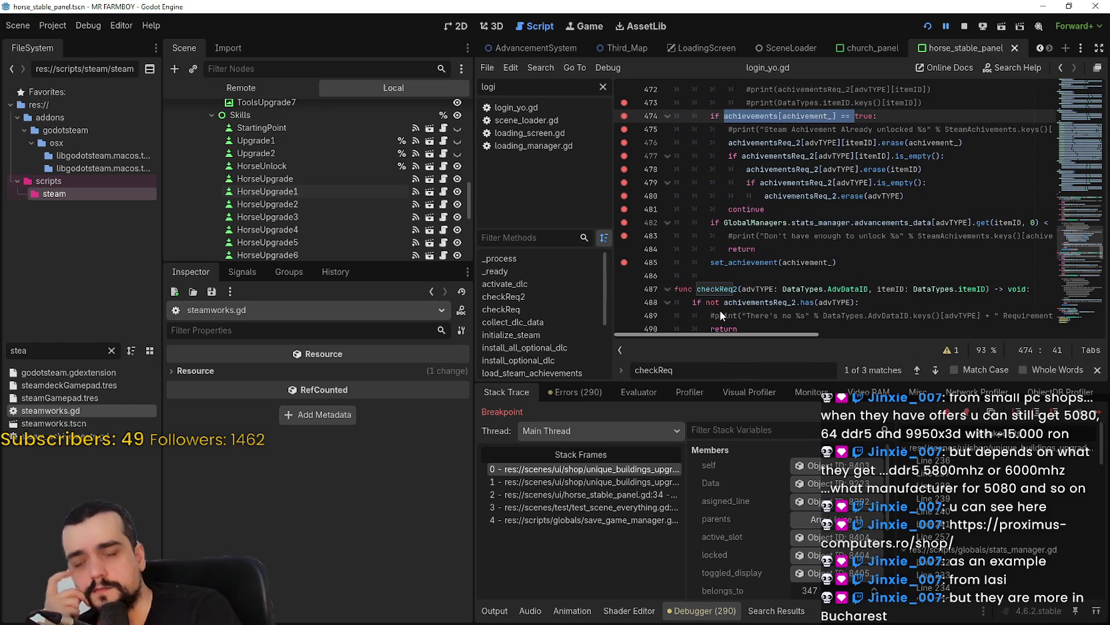
scroll(752, 223, down, 2)
scroll(752, 224, down, 9)
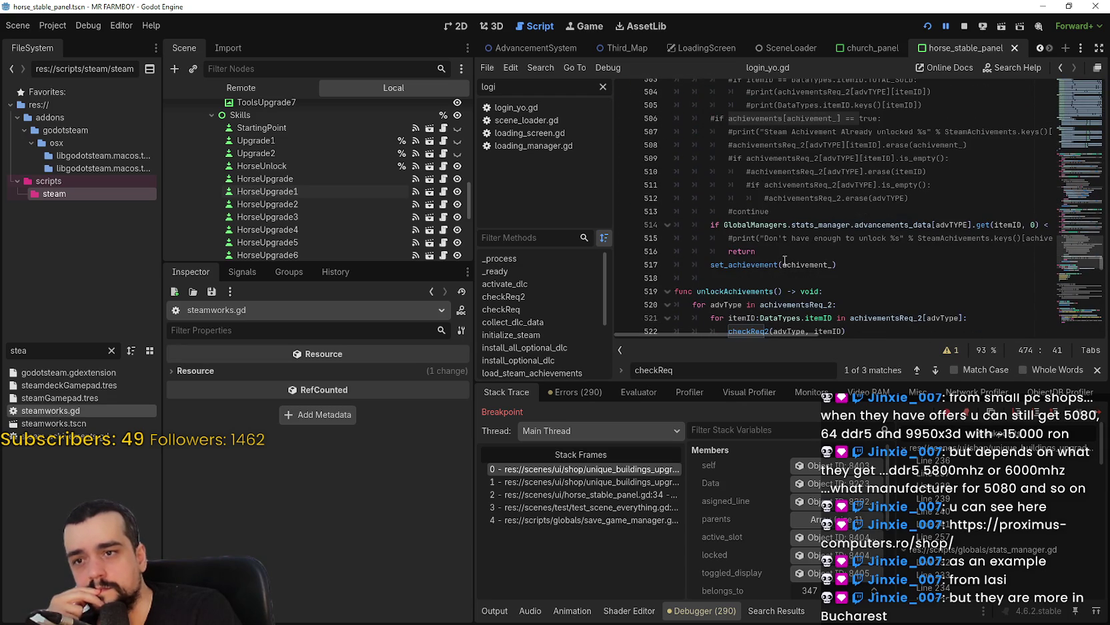
mouse_move(804, 334)
mouse_down()
mouse_move(935, 321)
mouse_move(777, 320)
mouse_up()
ctrl+click(747, 331)
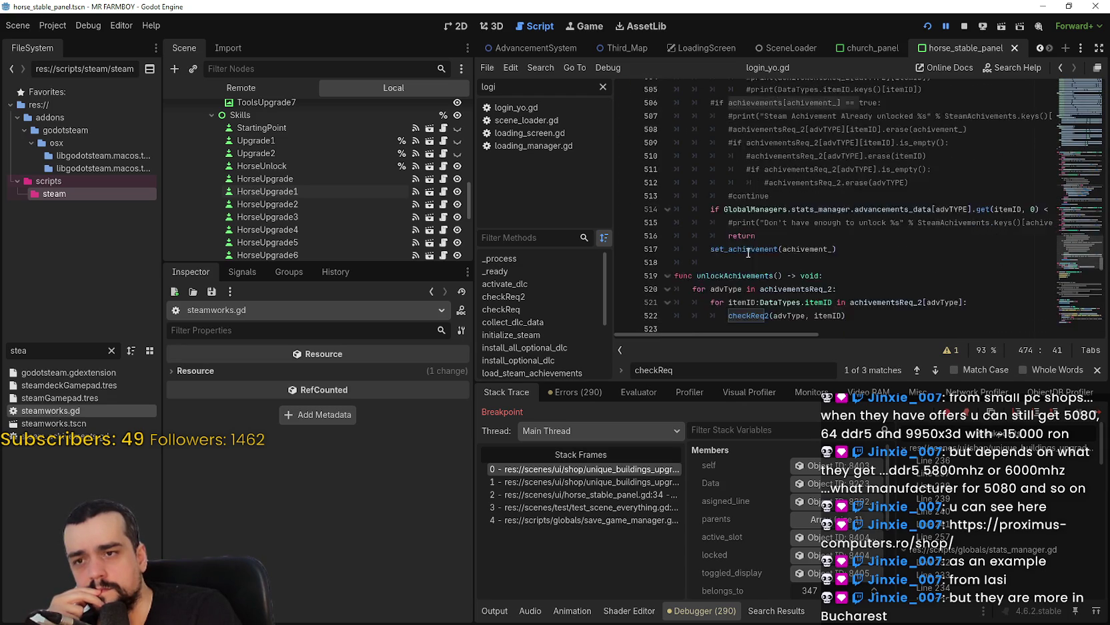
click(618, 246)
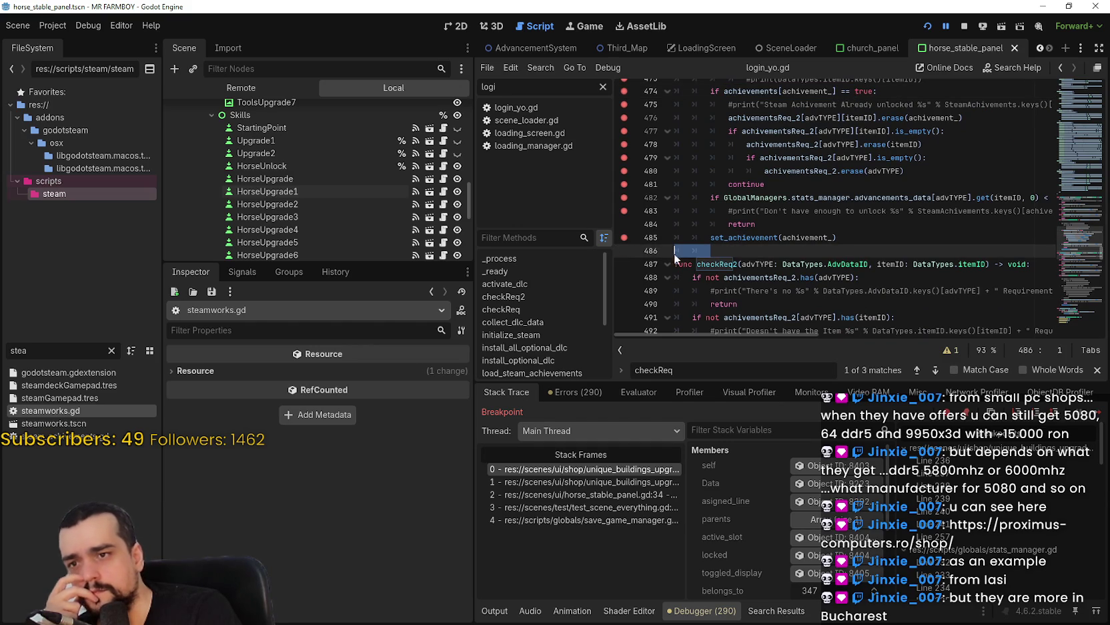
double_click(723, 263)
Search the project for checkReq2 and move between its call at line 522 and definition at 487
key(ctrl+shift+f)
click(562, 369)
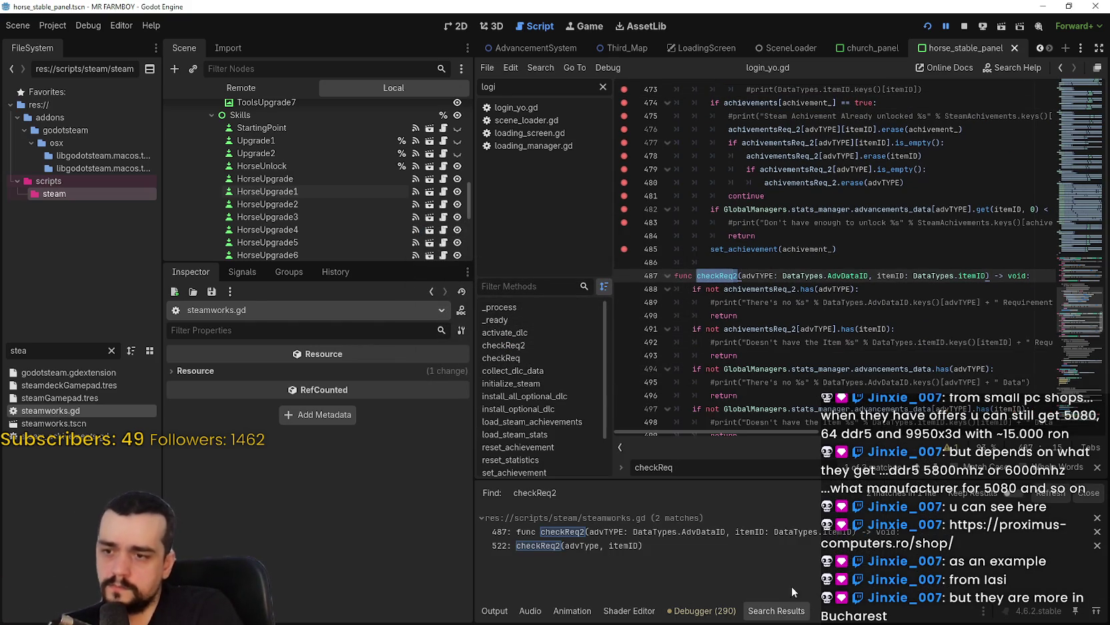
click(654, 546)
scroll(752, 345, down, 2)
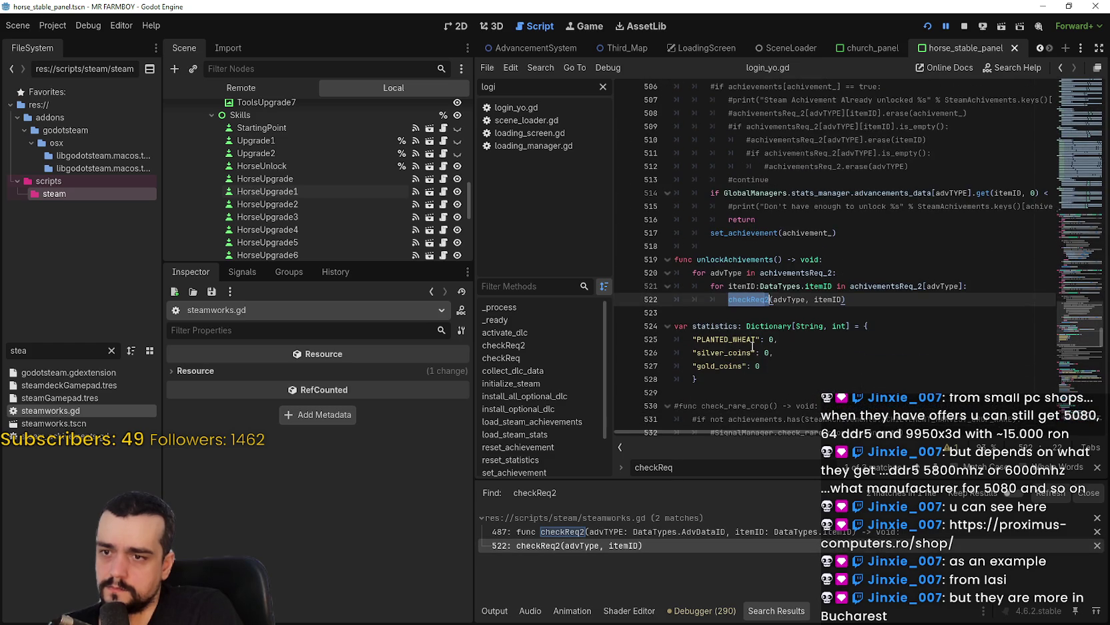
click(718, 311)
drag(697, 260, 784, 259)
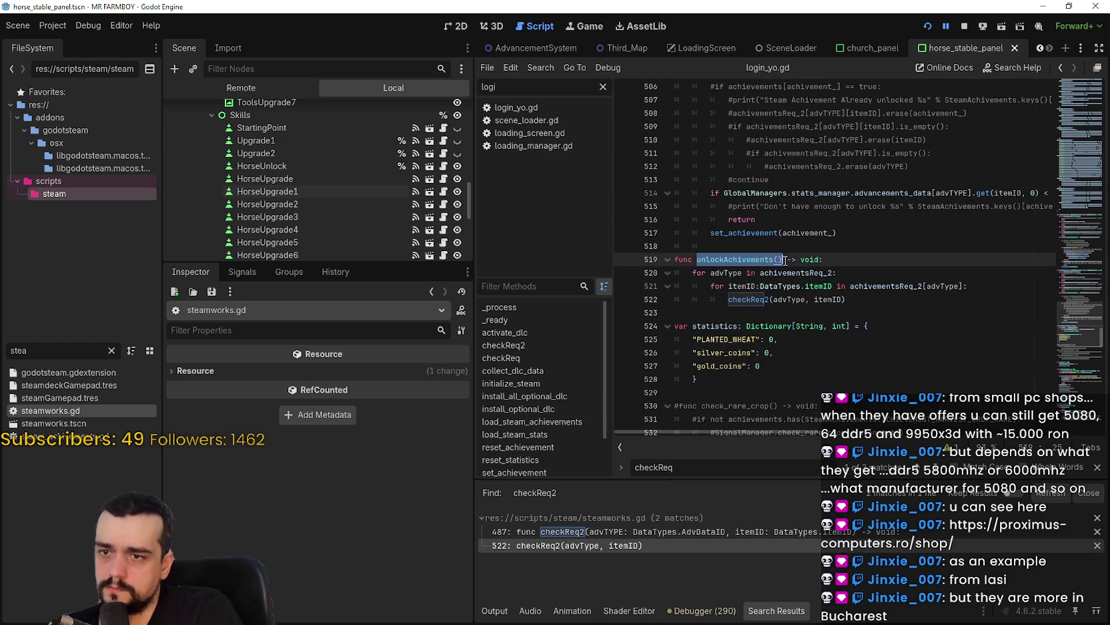
click(694, 312)
click(666, 532)
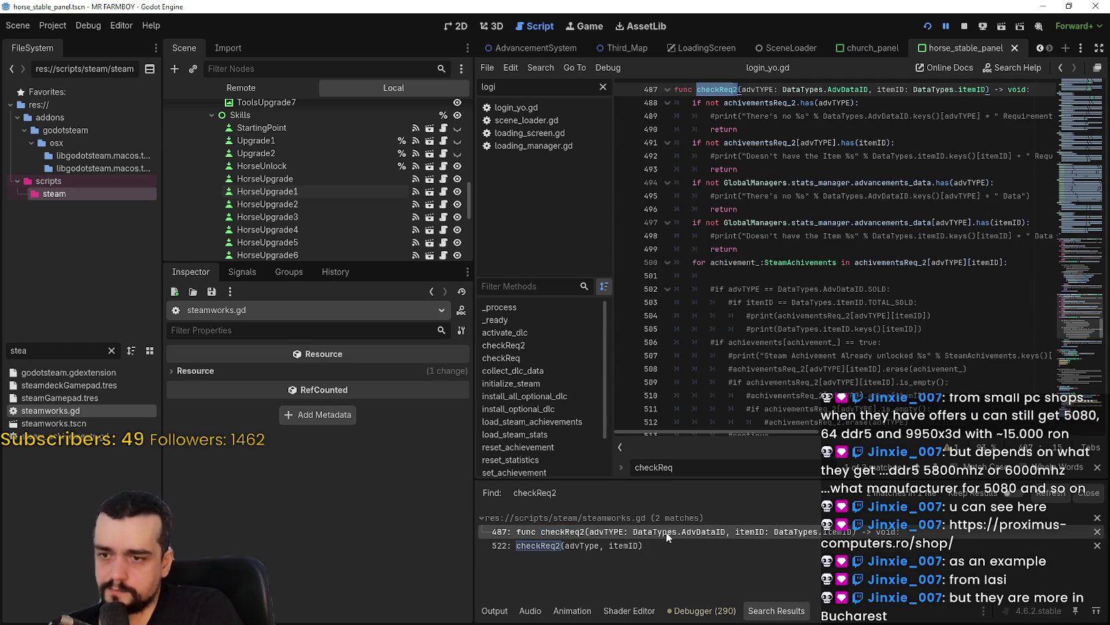
click(670, 543)
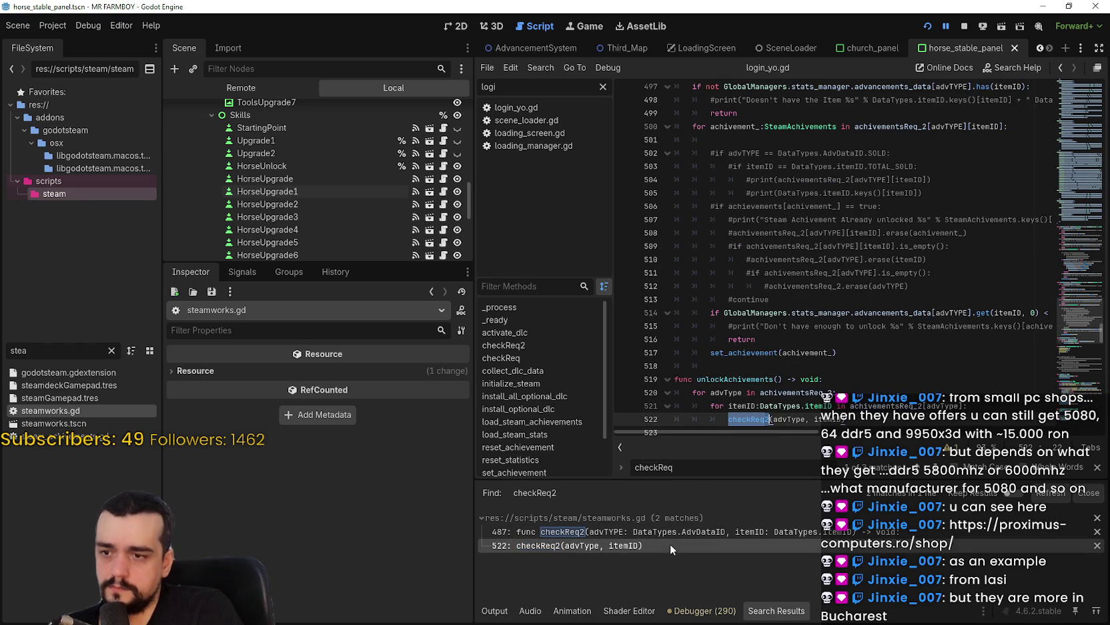
Search the project for unlockAchivements and review the matches in steamworks.gd
double_click(755, 378)
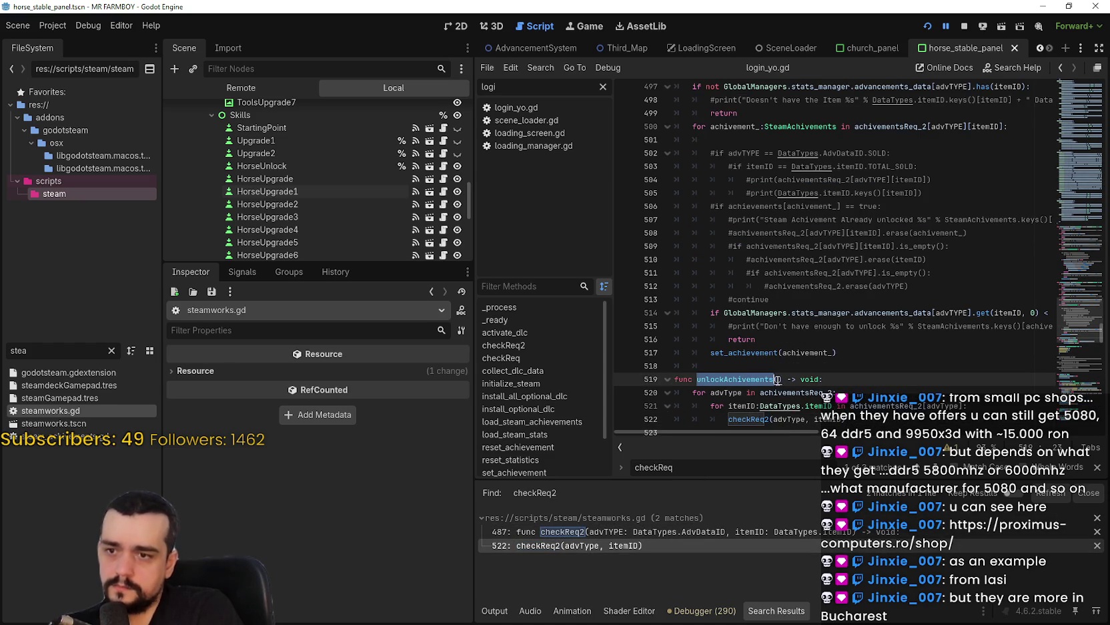
key(ctrl+shift+f)
click(567, 369)
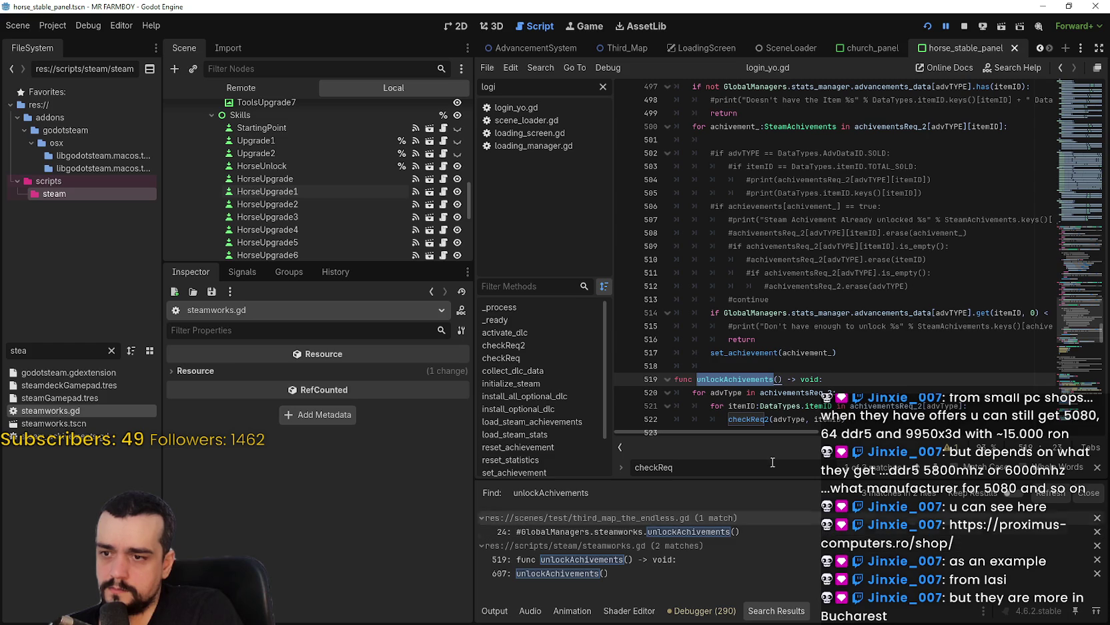
click(776, 359)
scroll(777, 358, up, 5)
scroll(776, 357, up, 3)
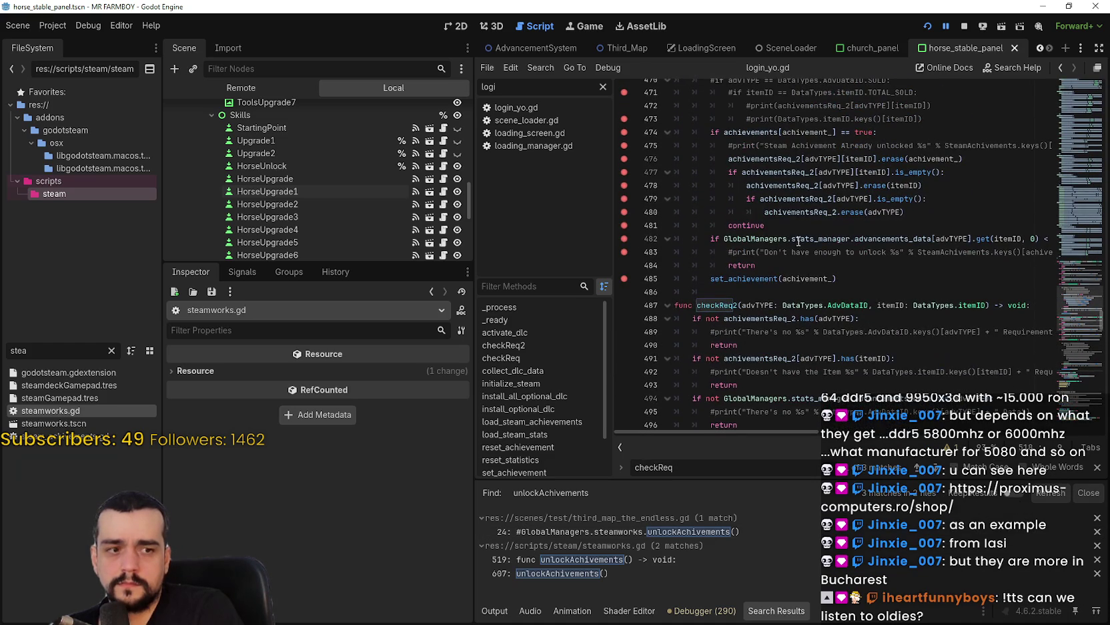
click(808, 221)
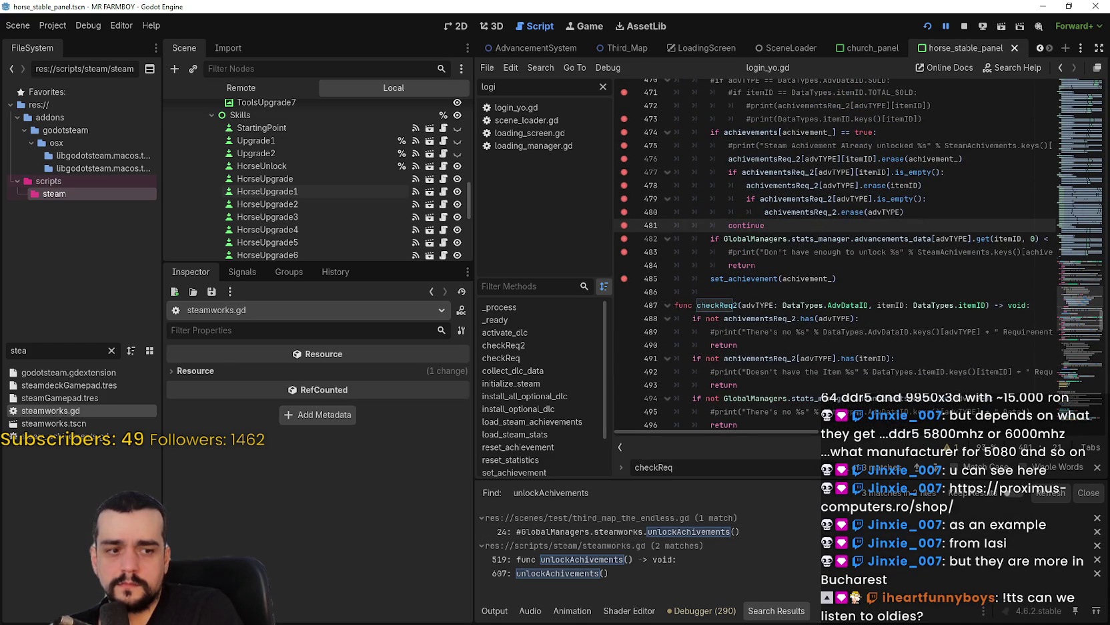
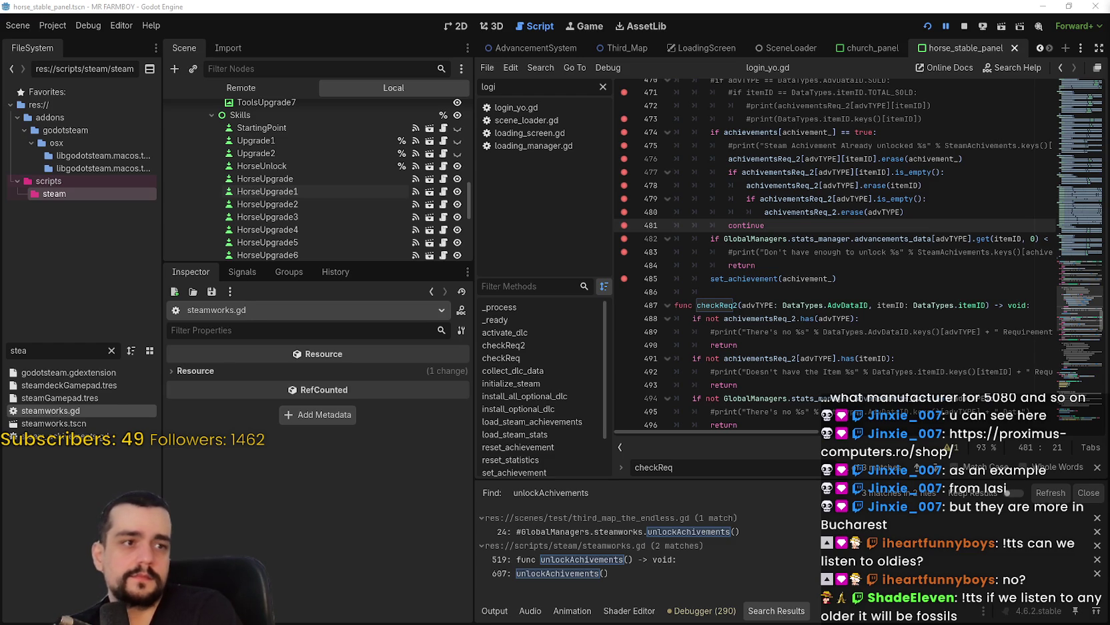
Switch to the browser window showing the proximus-computers.ro shop page
key(alt+Tab)
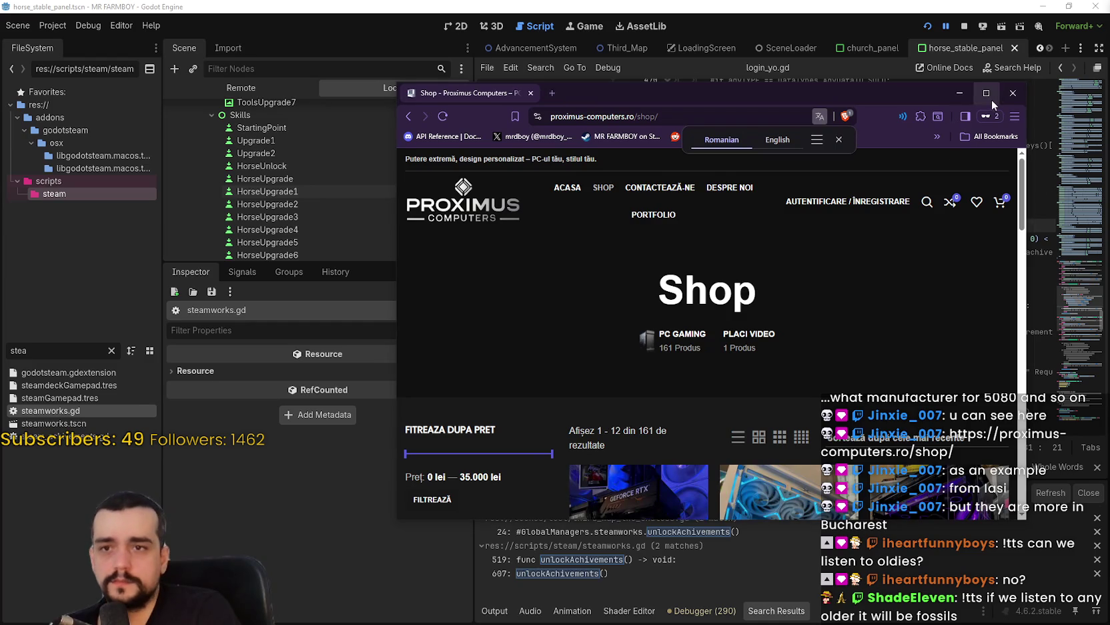
Maximize the browser, scan the shop grid, and open the Ryzen 7 9800X3D / RTX 5080 build
click(992, 100)
scroll(681, 355, down, 5)
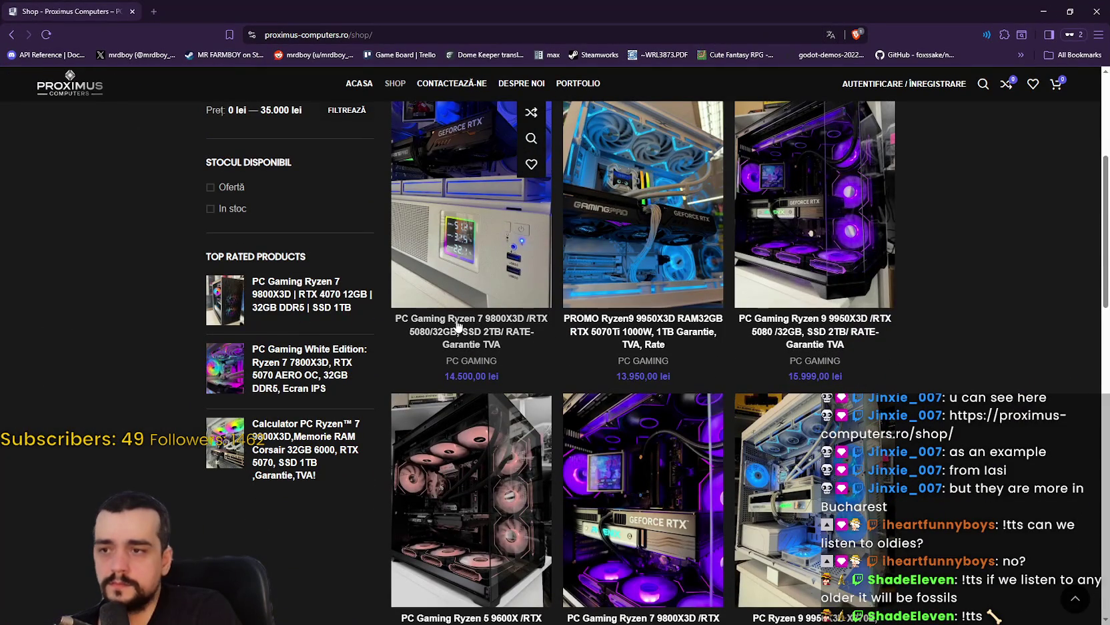
scroll(983, 167, up, 2)
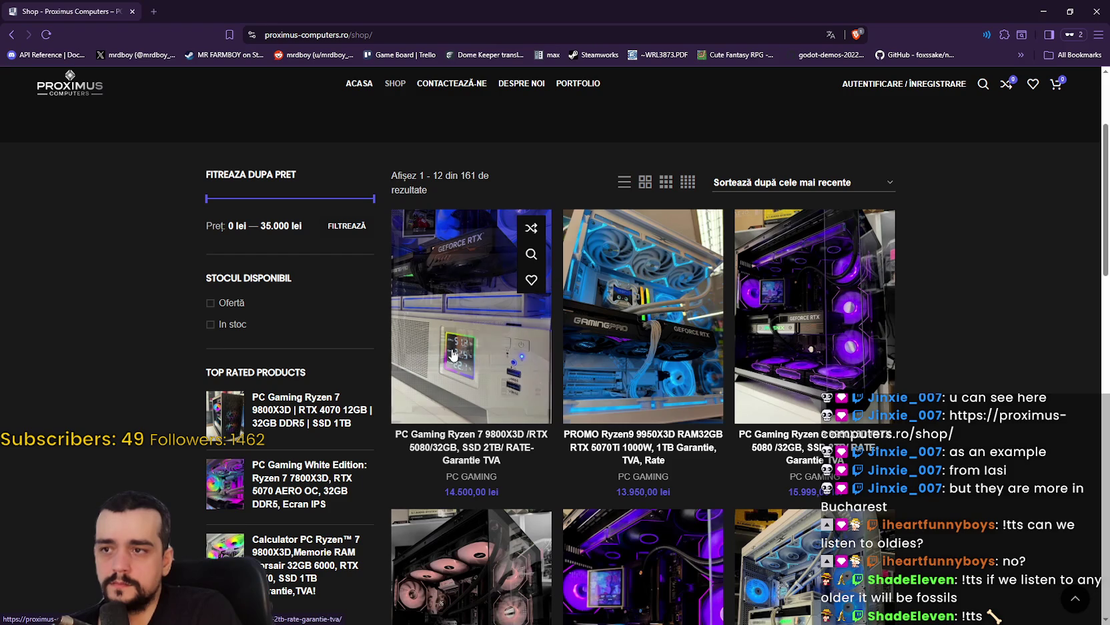
click(457, 314)
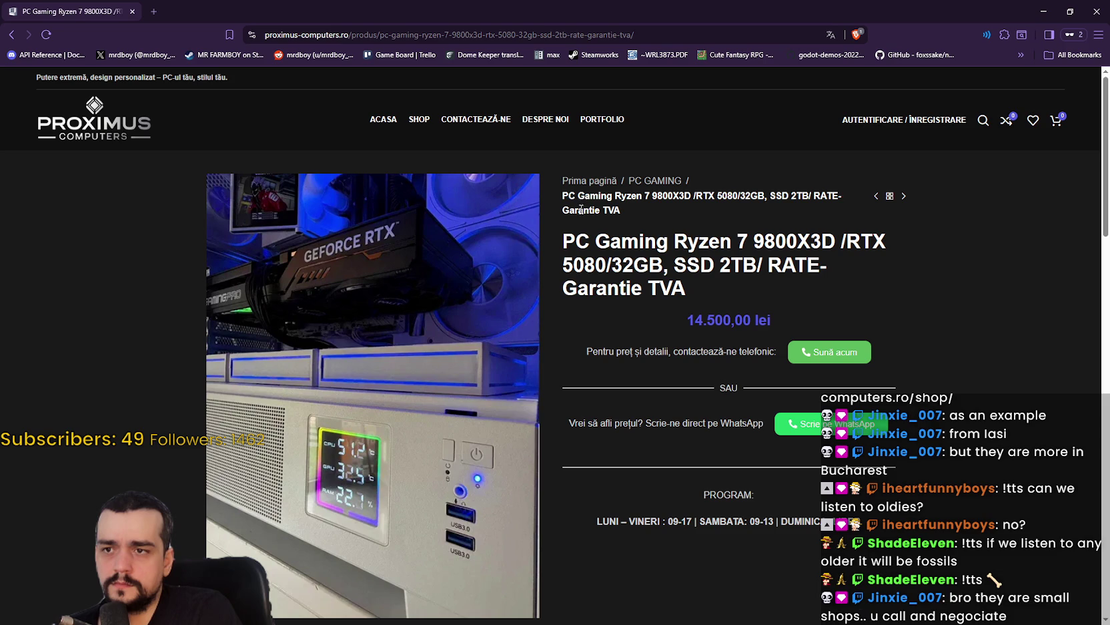
Scroll through the Descriere spec table, highlighting the Garanție technical support and Livrare delivery lines
scroll(618, 408, down, 1)
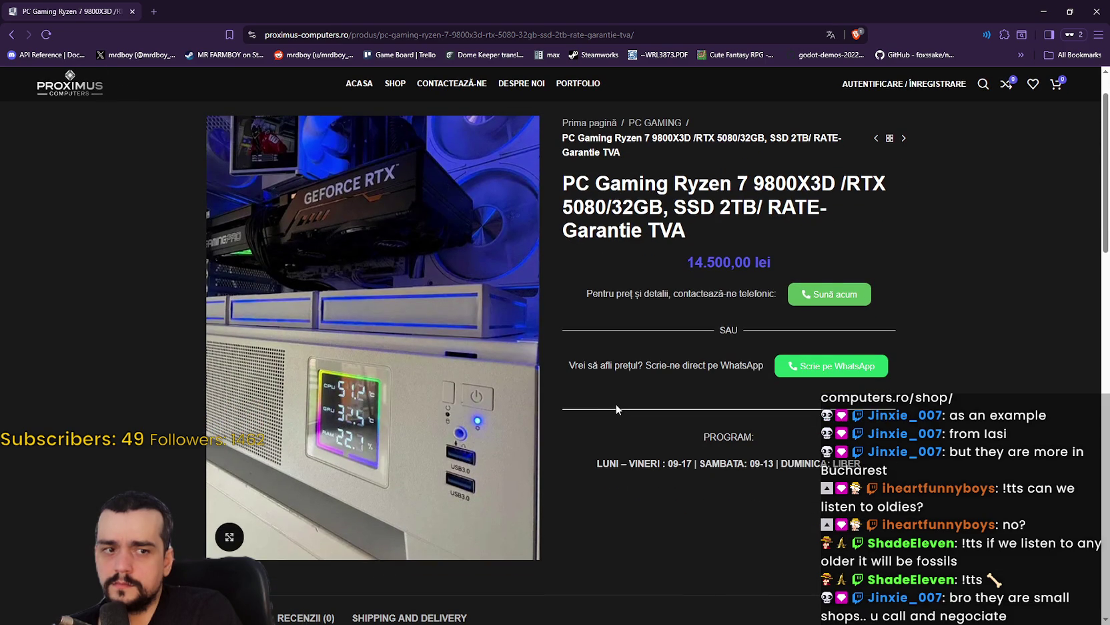
scroll(613, 399, down, 1)
scroll(611, 395, down, 2)
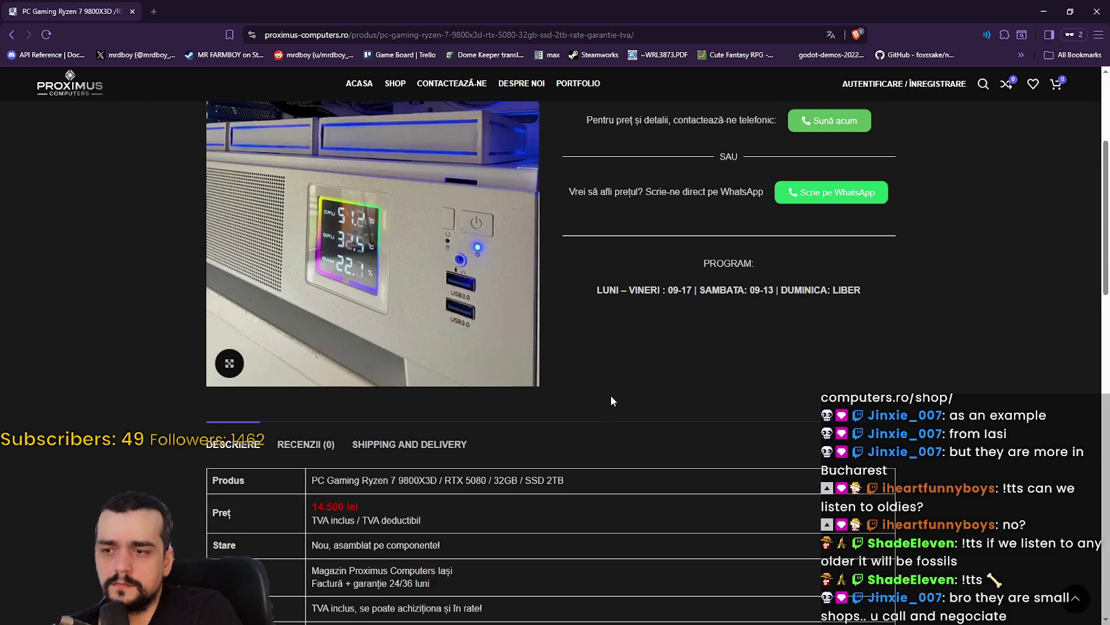
scroll(610, 398, down, 3)
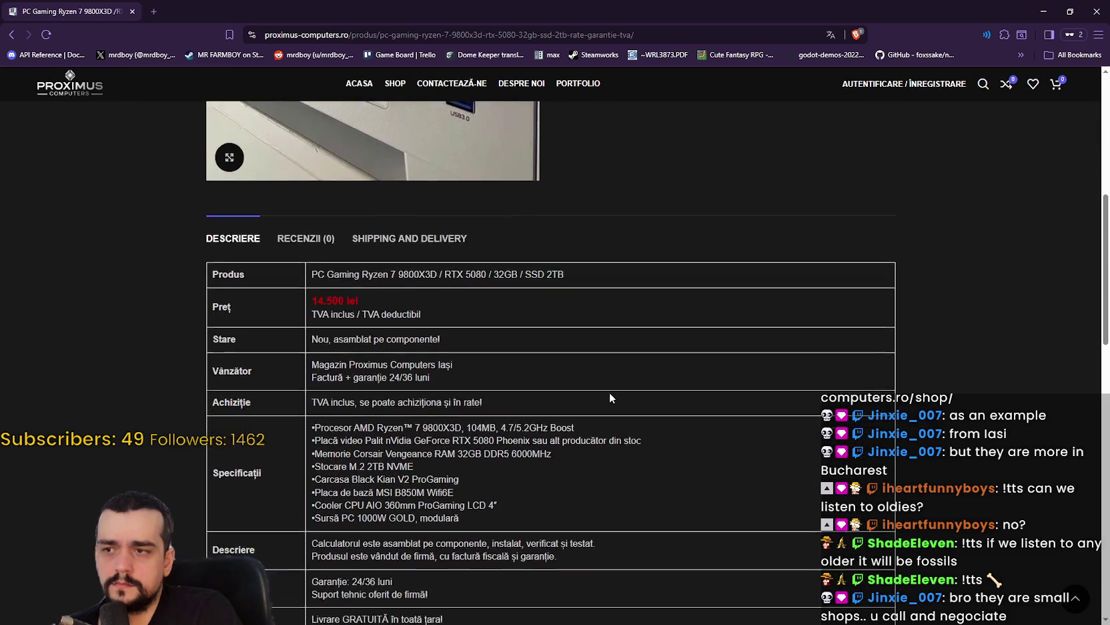
scroll(609, 398, up, 4)
scroll(610, 393, up, 1)
scroll(608, 390, down, 3)
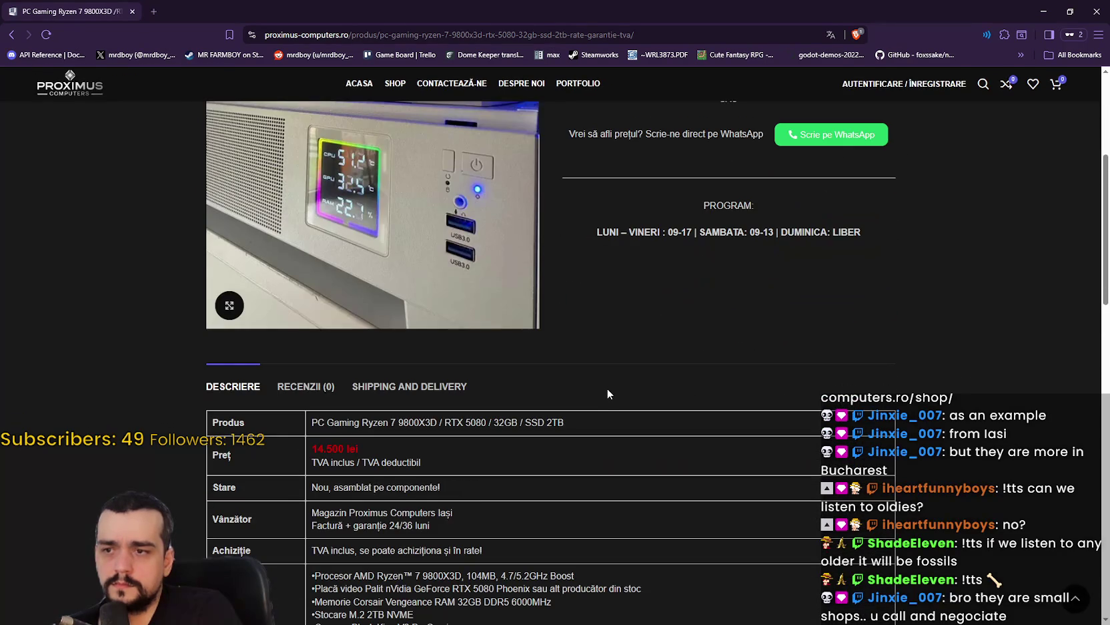
scroll(607, 386, down, 3)
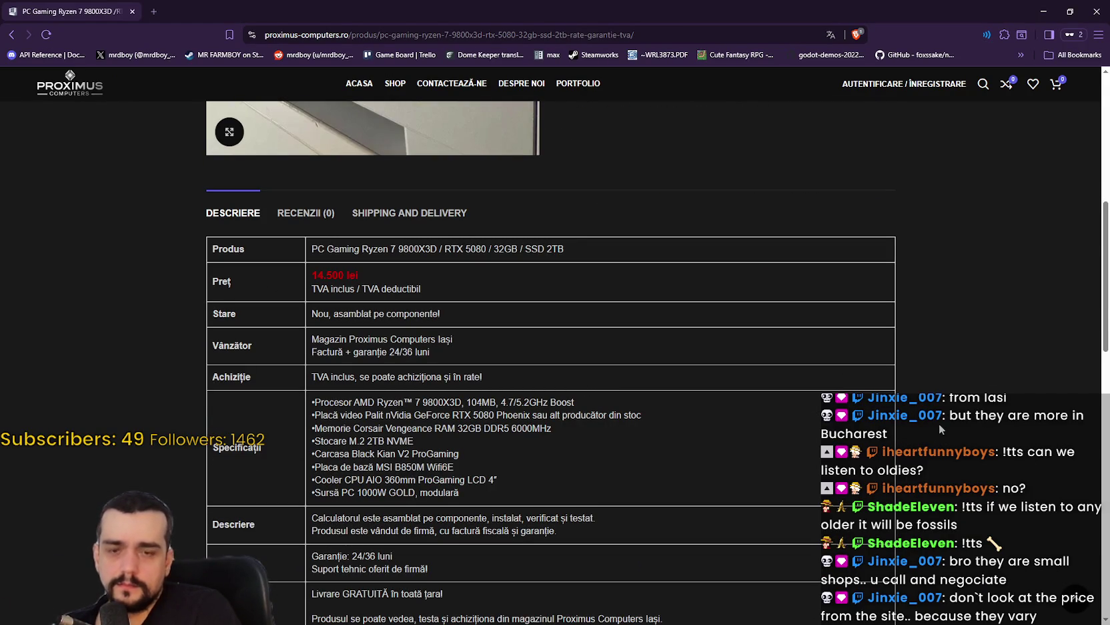
scroll(939, 423, down, 3)
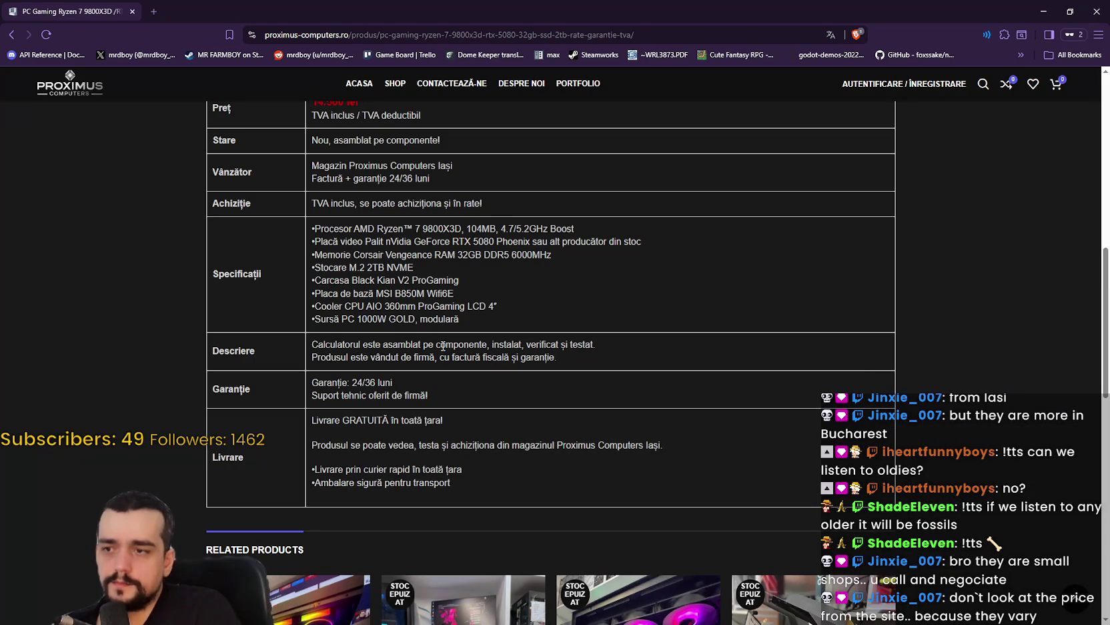
mouse_move(454, 402)
mouse_down()
mouse_move(323, 393)
mouse_move(398, 422)
mouse_up()
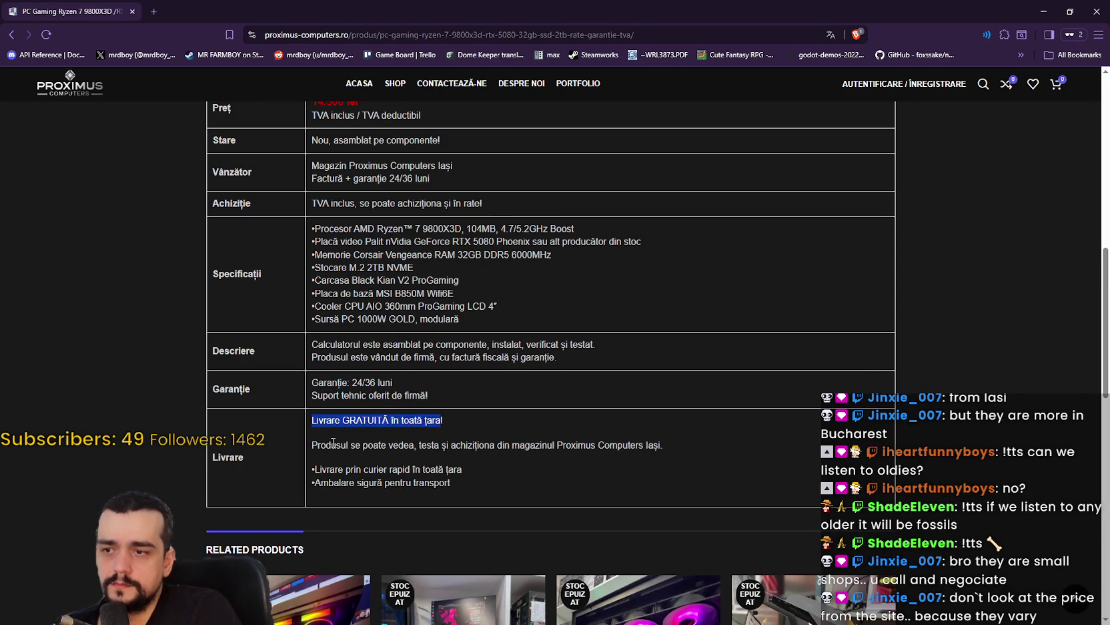
drag(312, 444, 468, 460)
Highlight the 14.500,00 lei price of the Ryzen 7 9800X3D build
scroll(471, 475, down, 2)
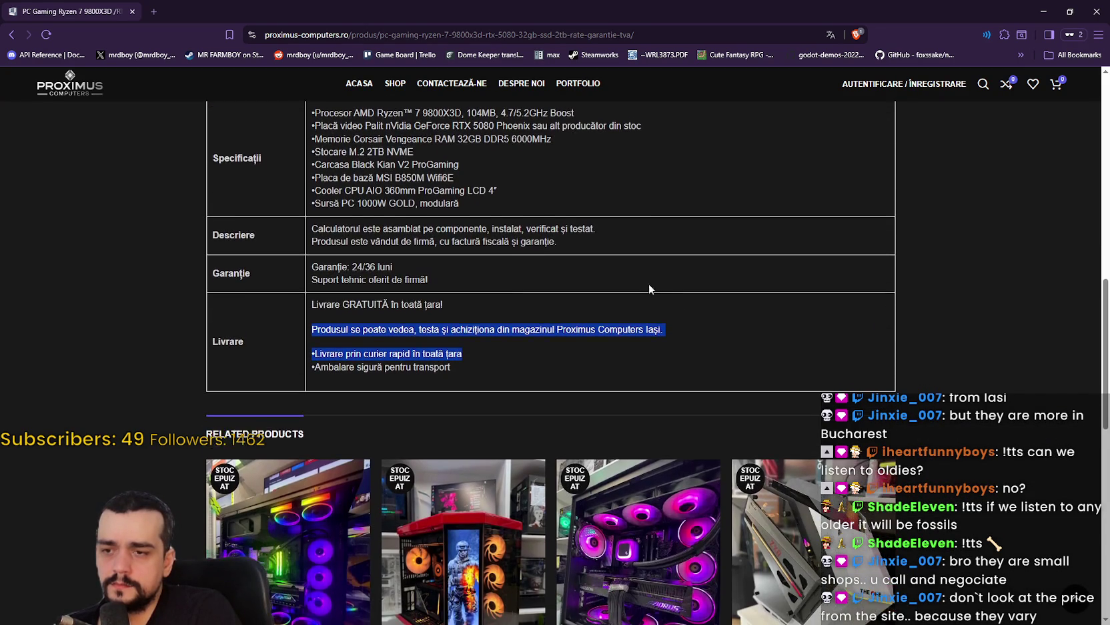
scroll(857, 225, down, 2)
scroll(856, 225, up, 8)
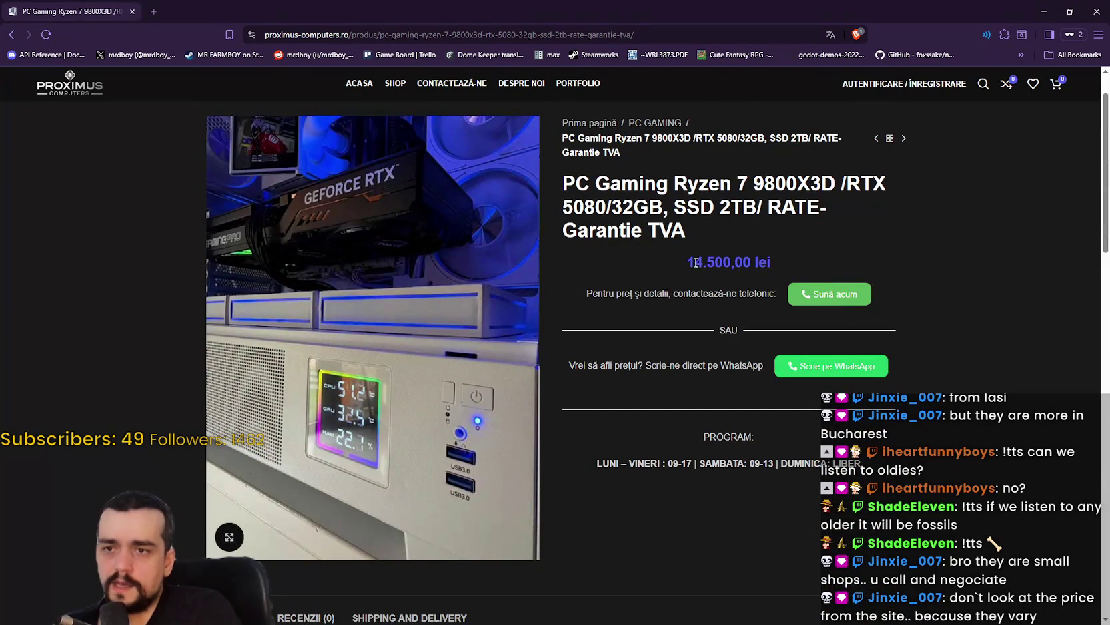
drag(695, 263, 764, 262)
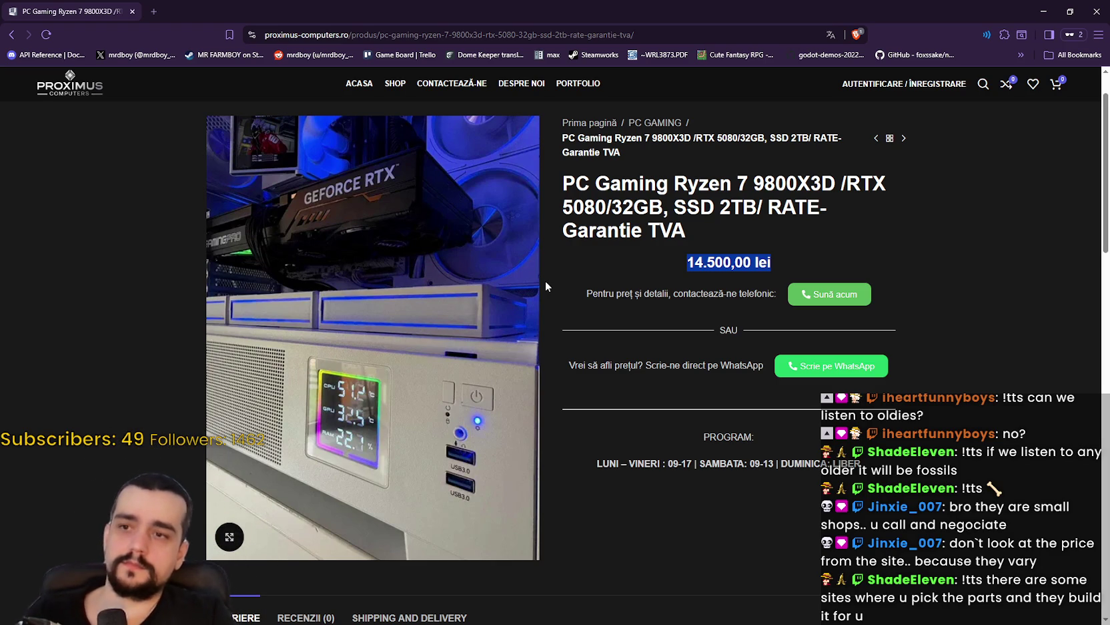
Highlight the invoice and 24/36-month warranty line, then scroll back to the top
scroll(564, 361, down, 3)
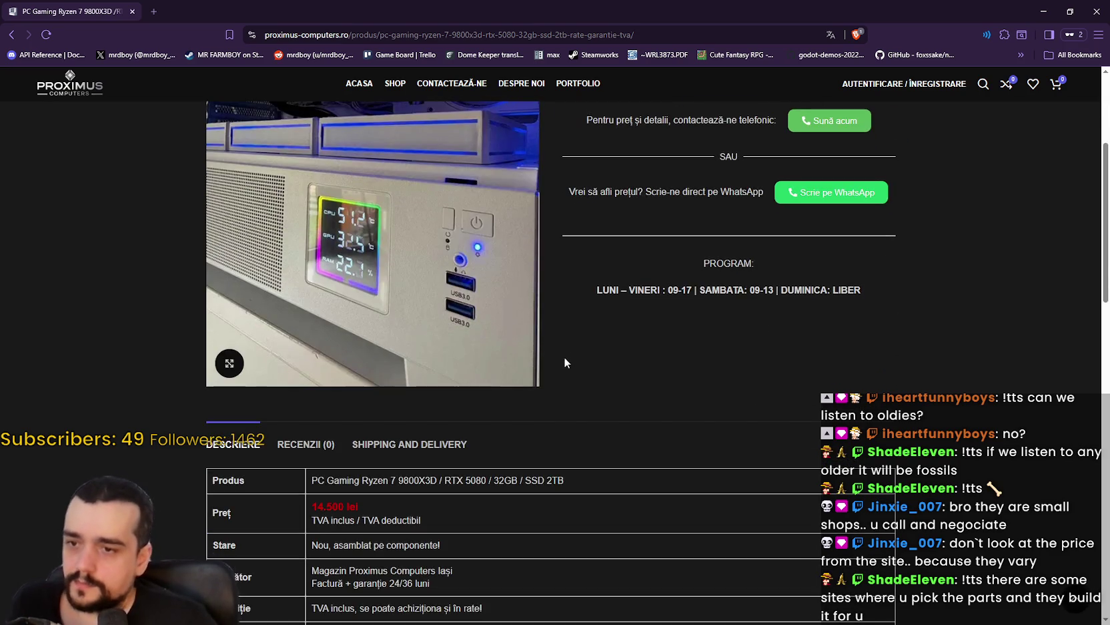
scroll(565, 362, down, 4)
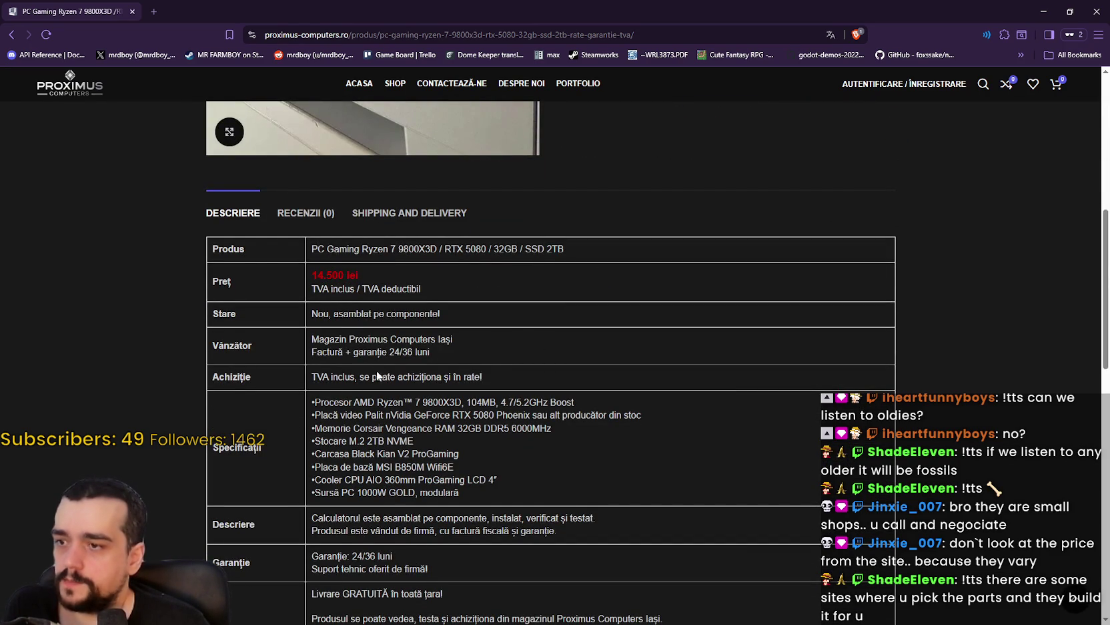
scroll(378, 376, down, 1)
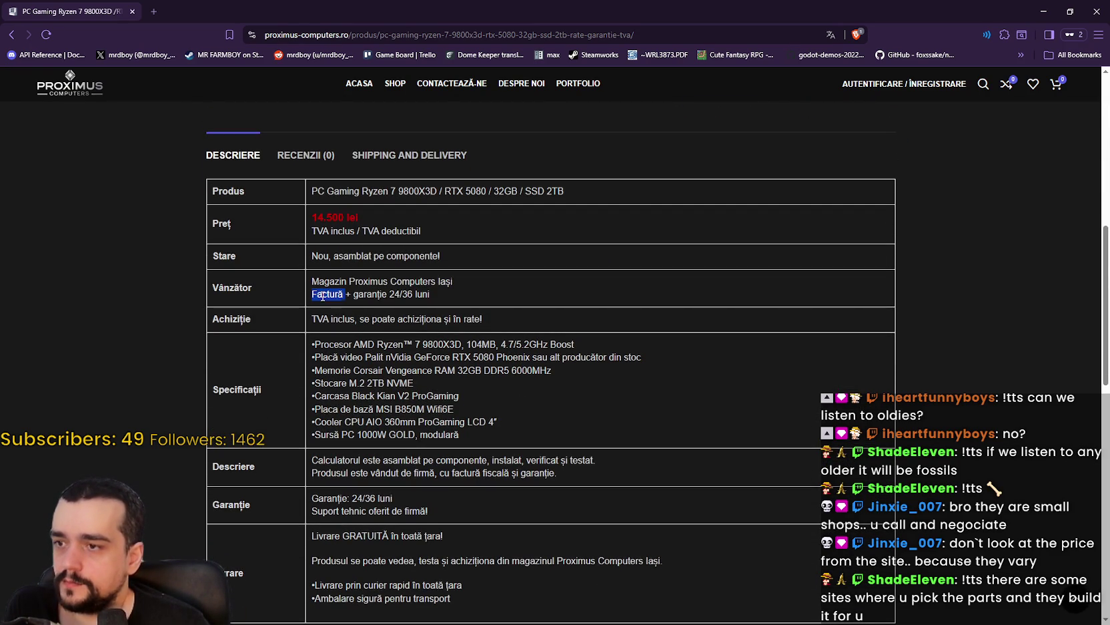
drag(323, 296, 418, 298)
scroll(465, 350, down, 1)
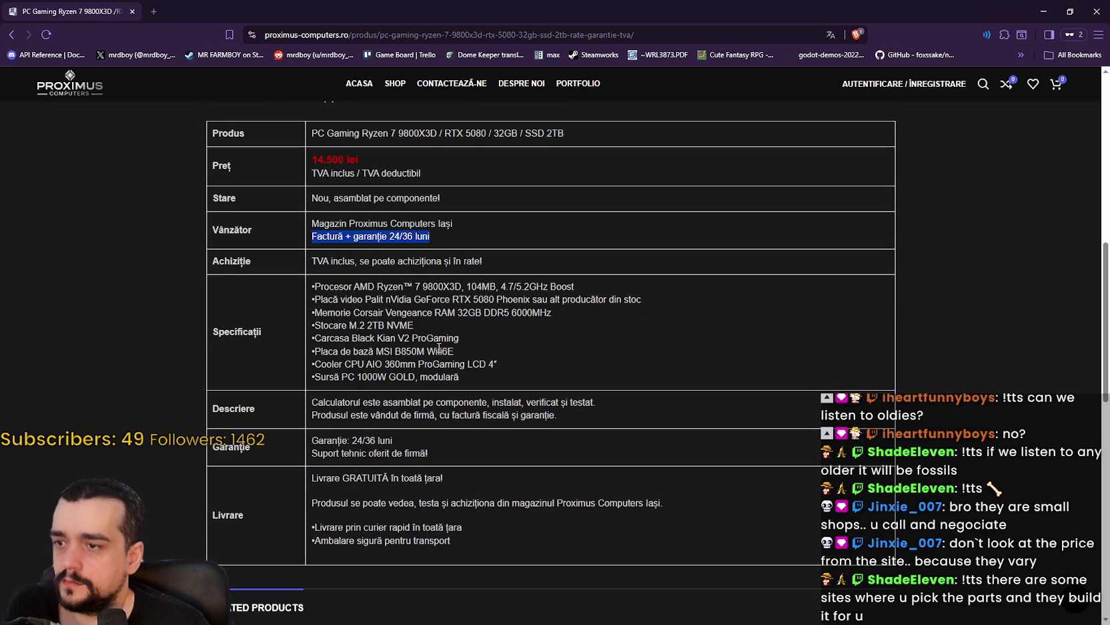
mouse_move(314, 287)
mouse_down()
mouse_move(371, 318)
mouse_move(380, 354)
mouse_move(477, 383)
mouse_up()
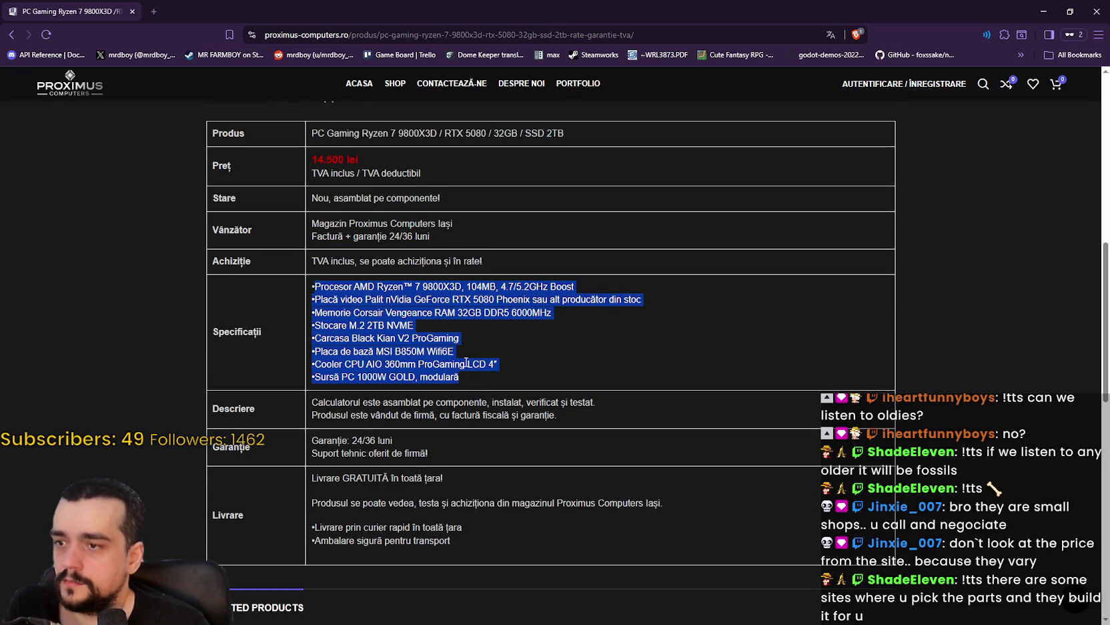
scroll(421, 329, down, 6)
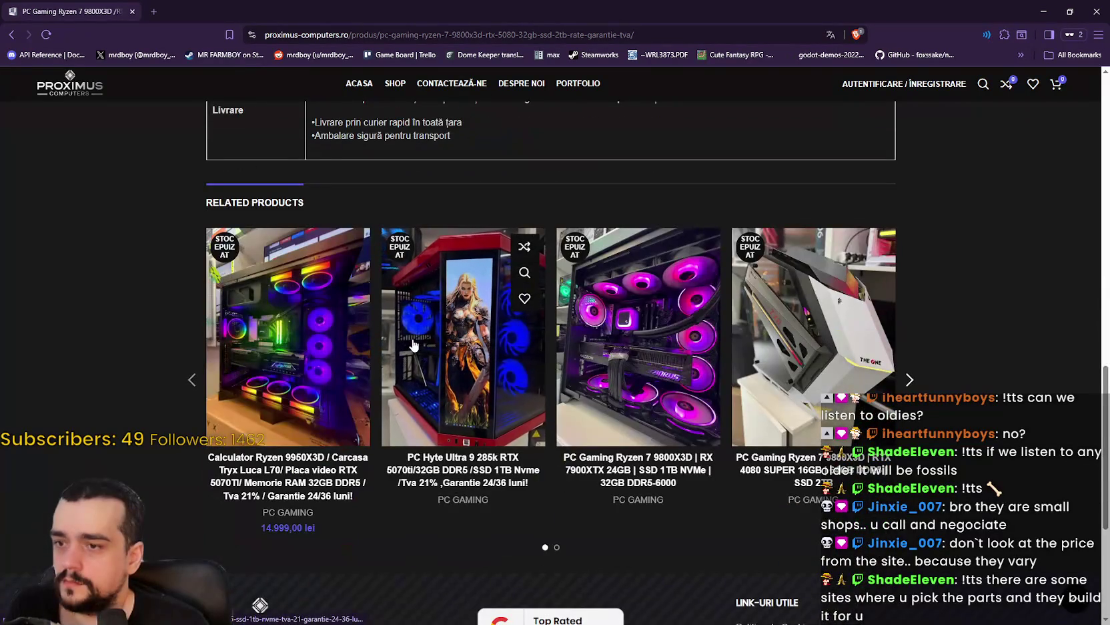
scroll(325, 312, up, 6)
scroll(325, 312, up, 7)
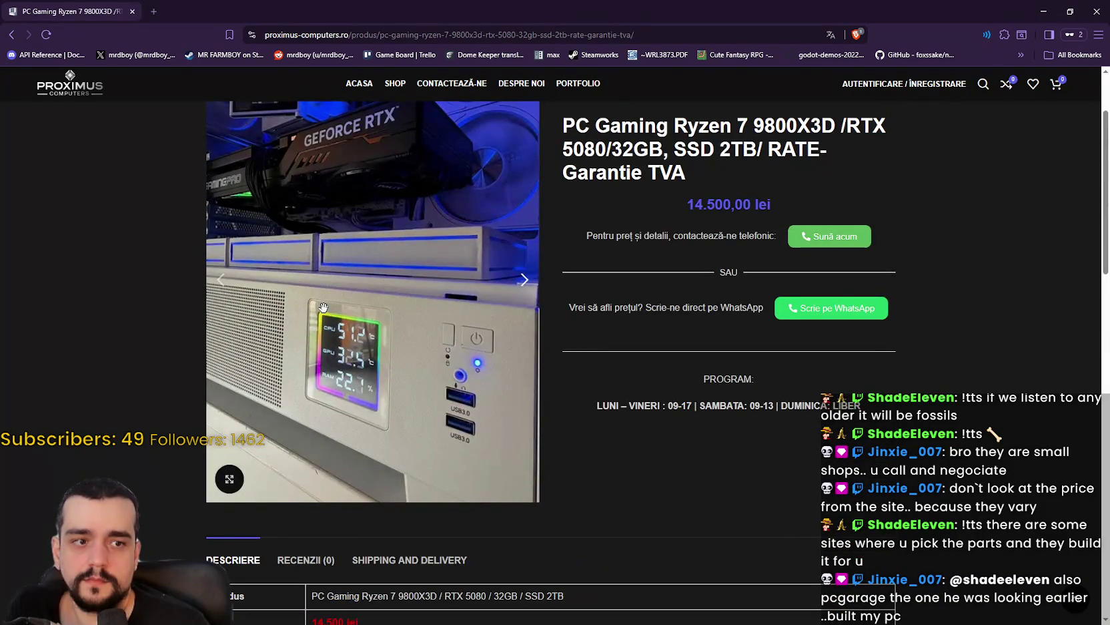
scroll(323, 307, up, 2)
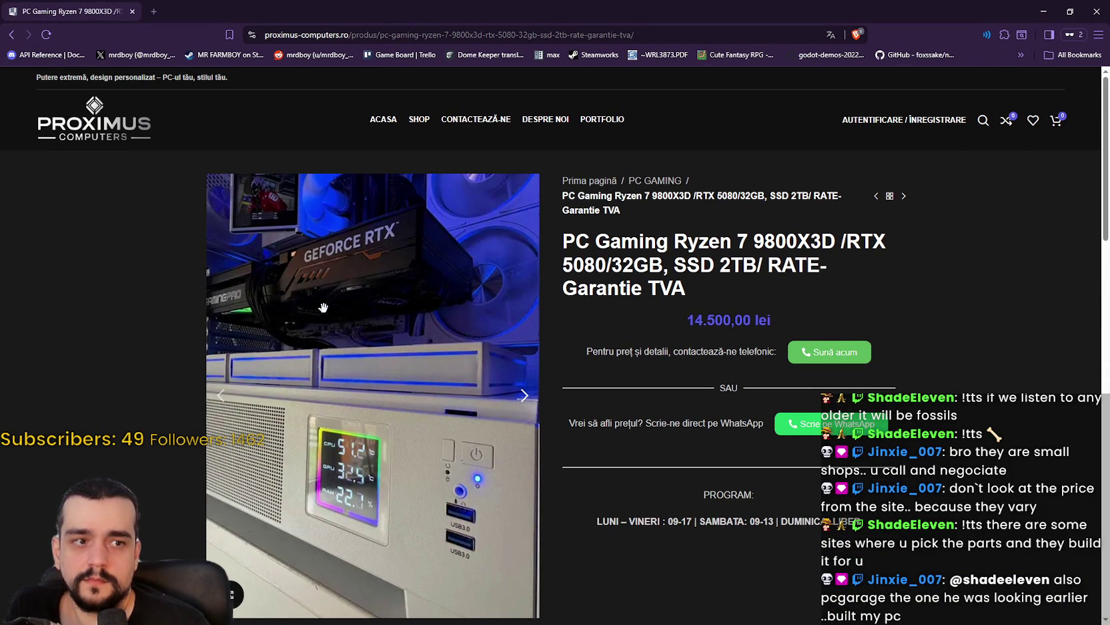
Go back to the shop listing and scroll through the gaming PC grid
click(14, 34)
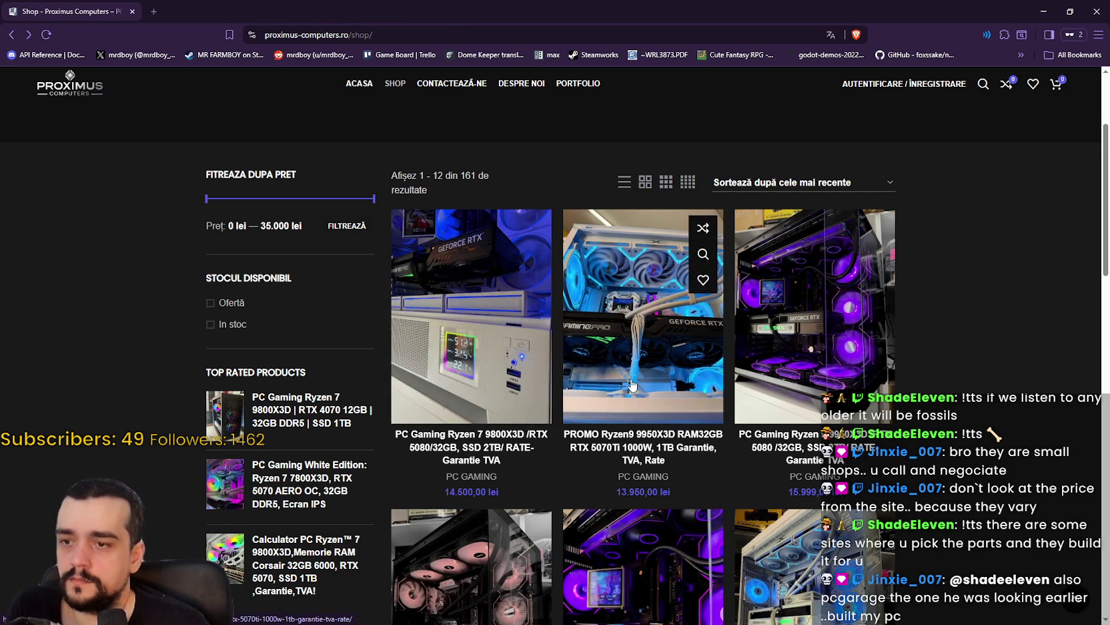
scroll(881, 372, down, 3)
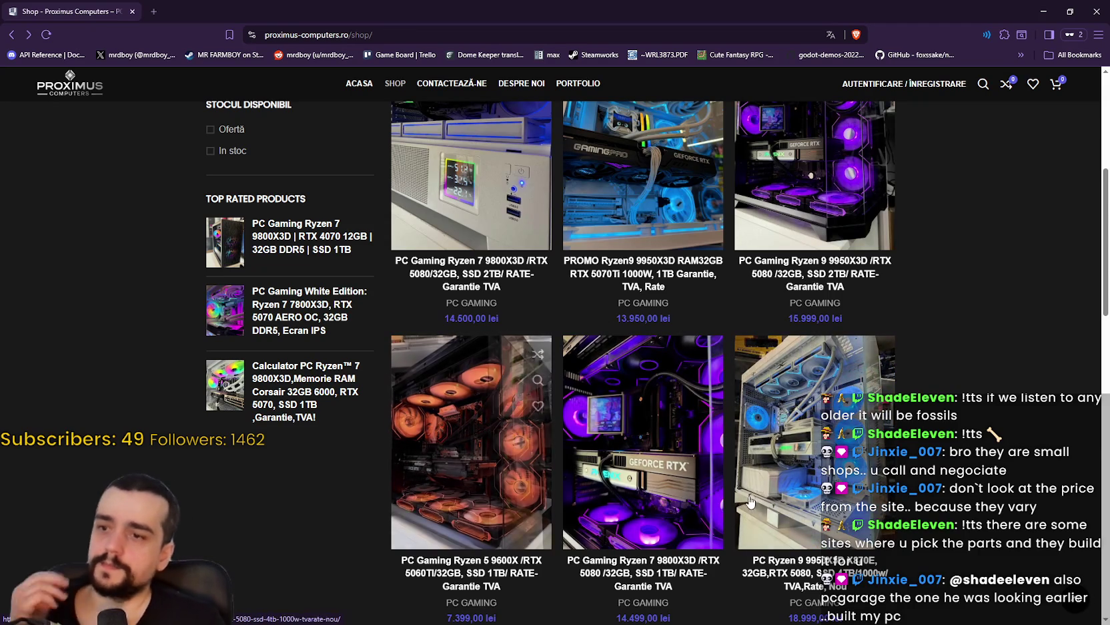
scroll(773, 364, down, 7)
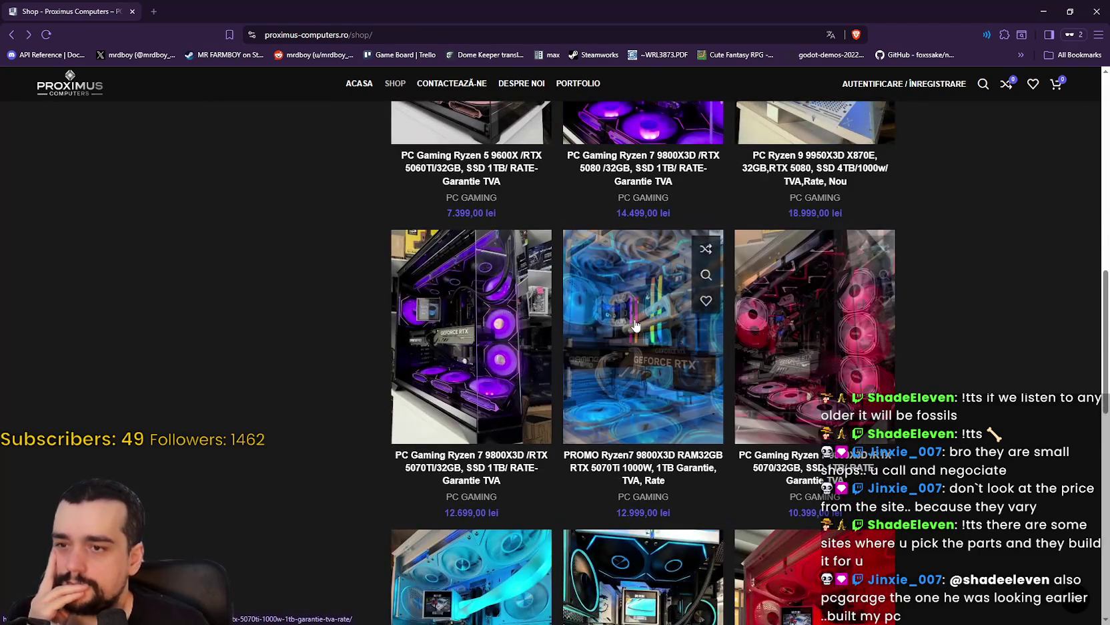
scroll(666, 434, down, 3)
scroll(666, 435, down, 4)
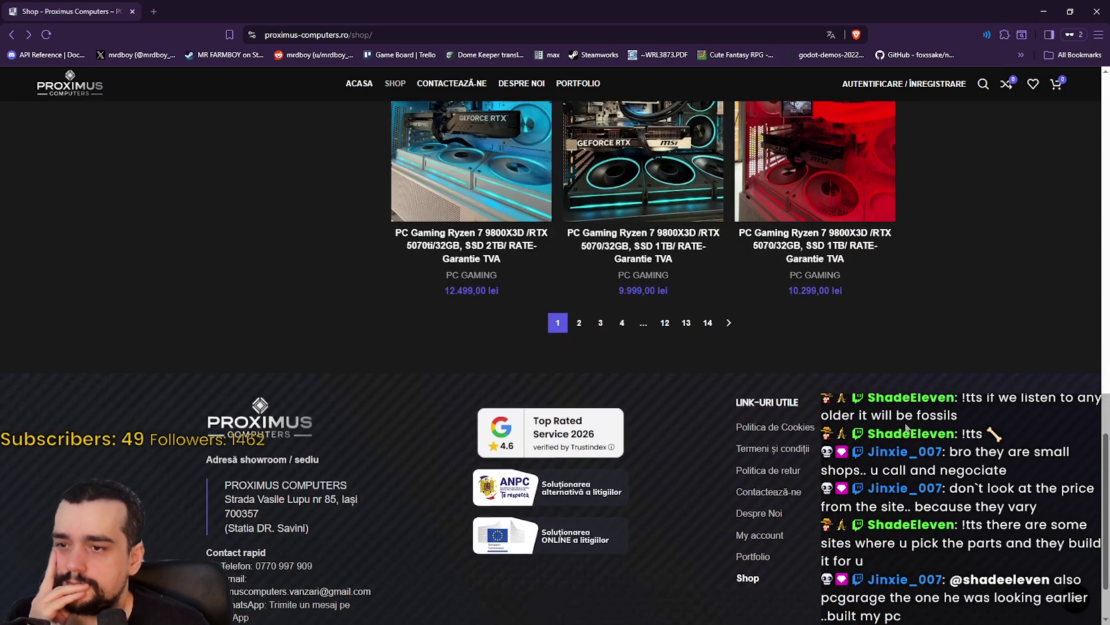
scroll(904, 424, down, 1)
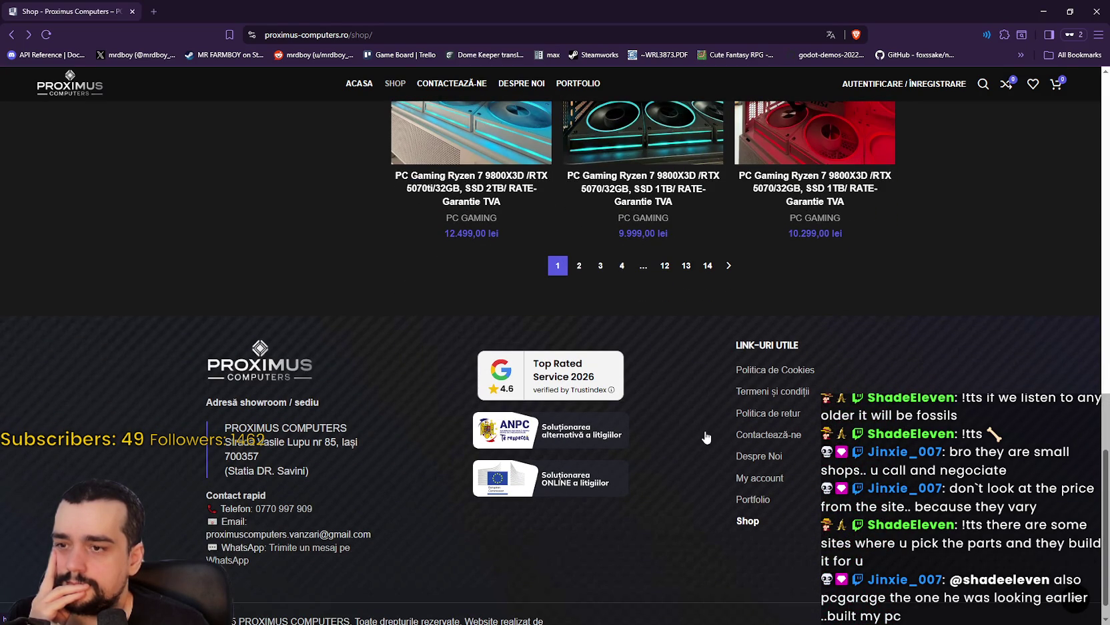
scroll(690, 444, down, 1)
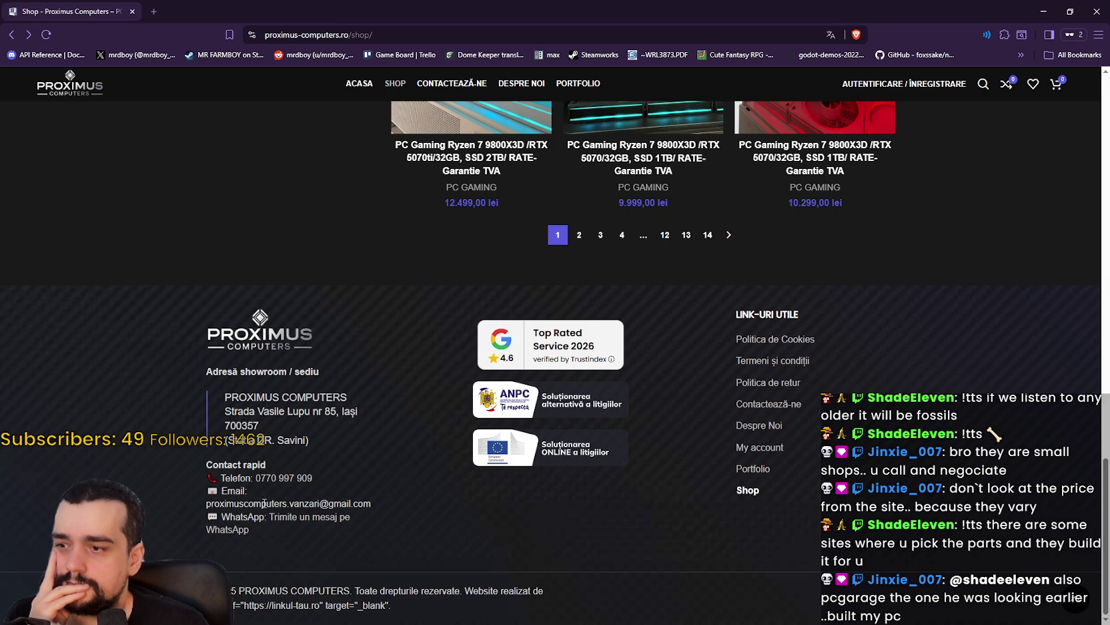
scroll(575, 521, up, 15)
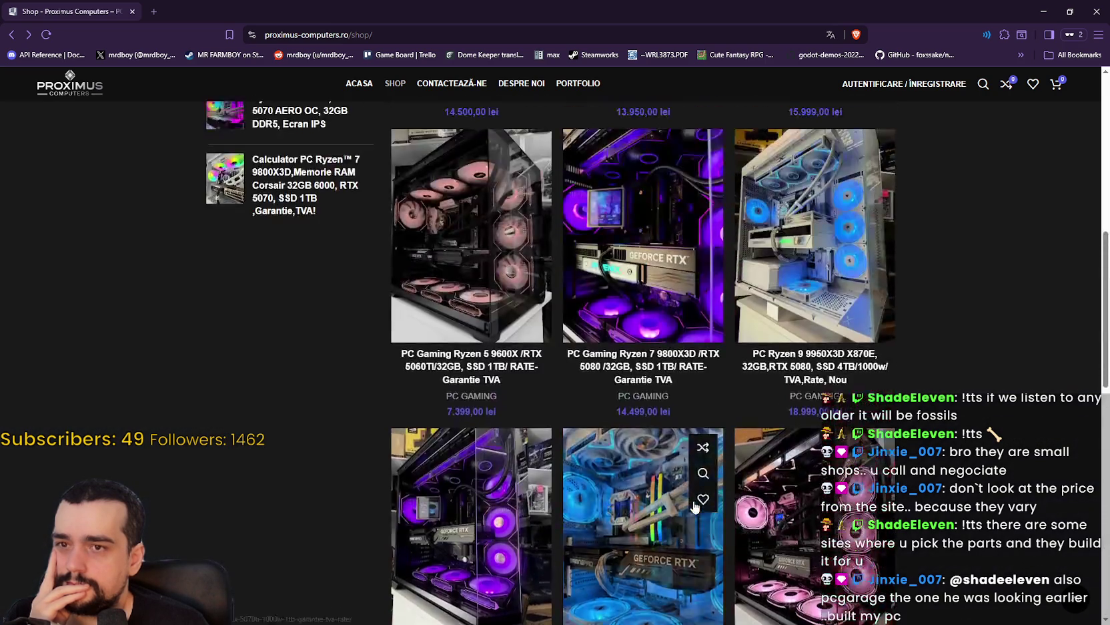
scroll(692, 501, up, 3)
scroll(639, 305, down, 3)
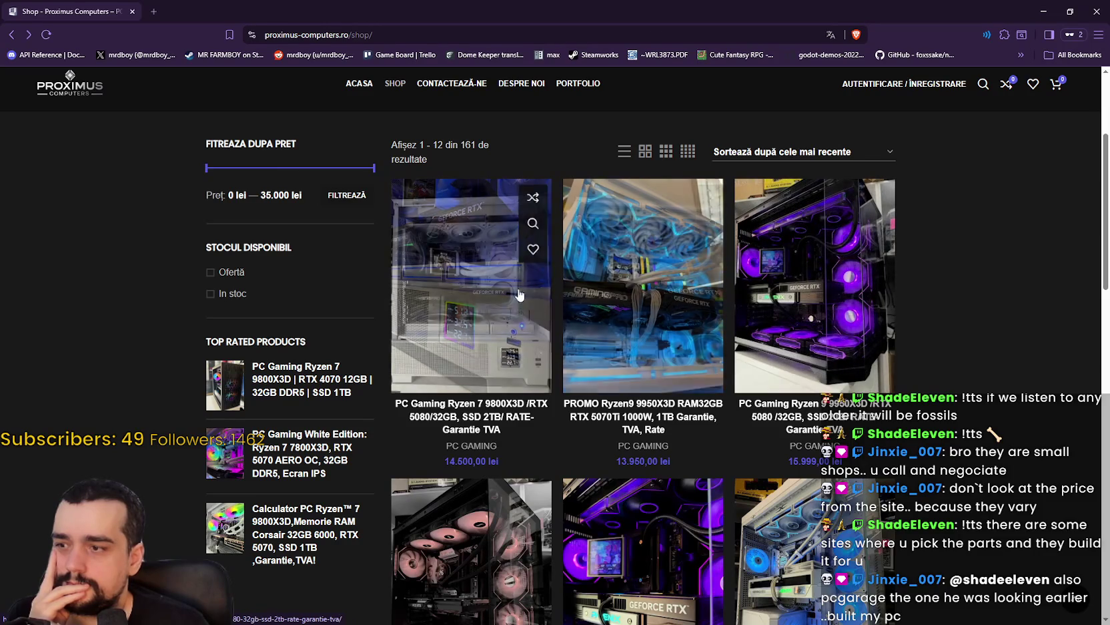
scroll(520, 294, up, 1)
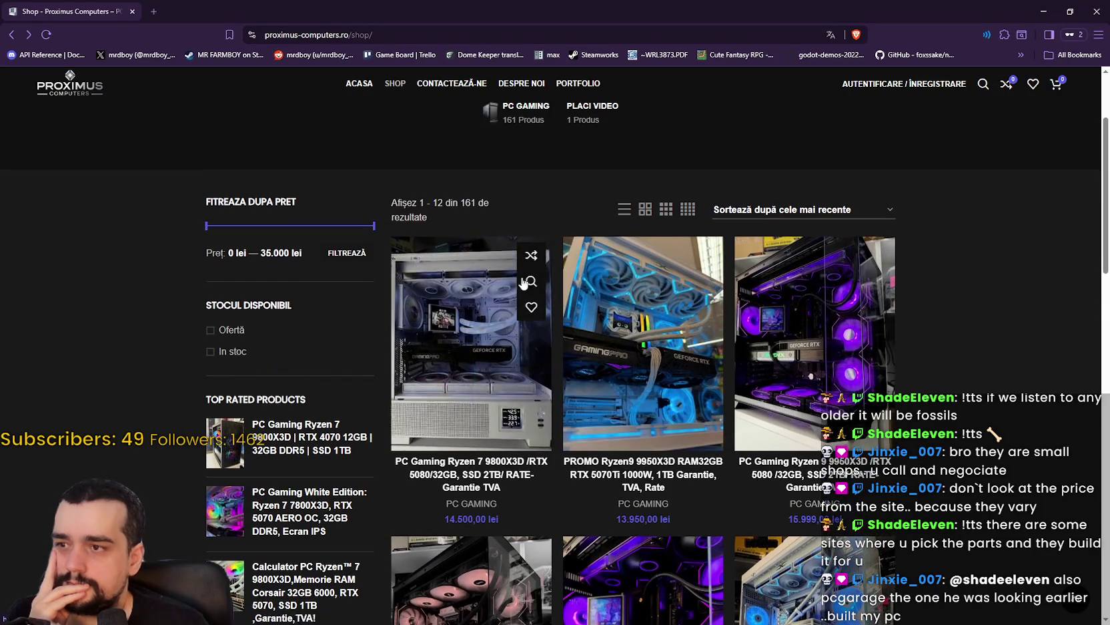
Sort by 'Sortează după preț: de la mare la mic' and open the Vision Ryzen 9 9950X3D build
click(758, 209)
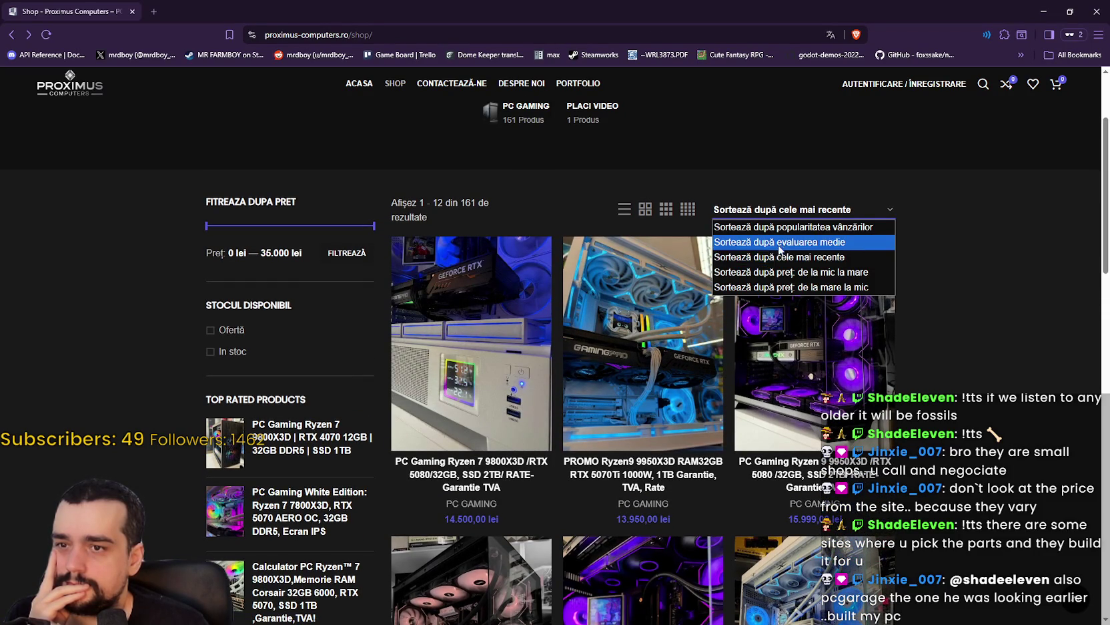
click(835, 287)
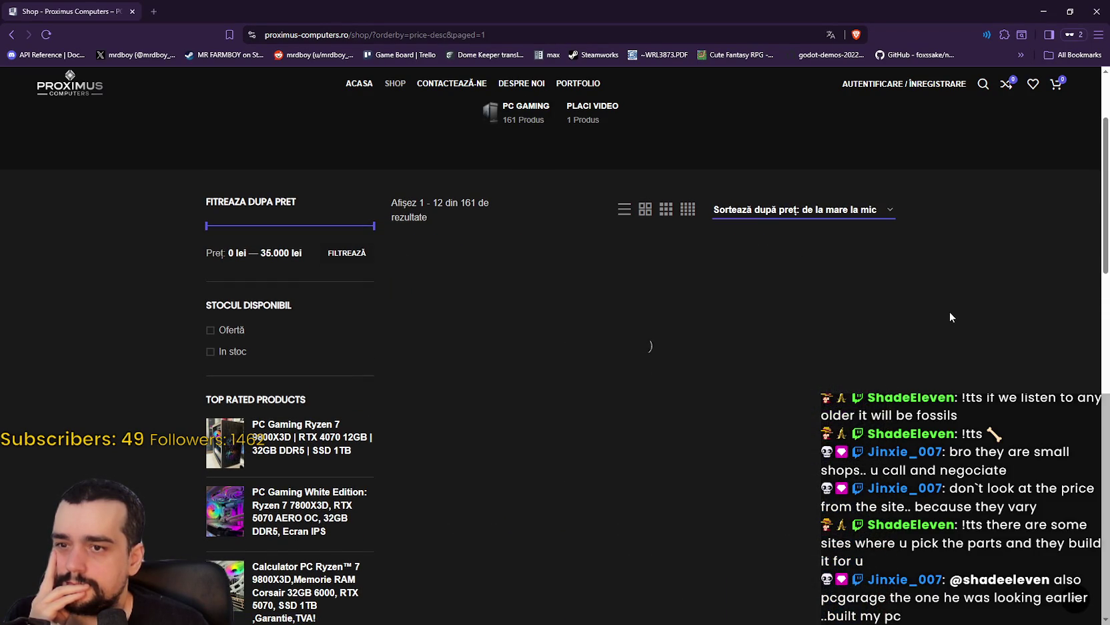
scroll(915, 277, down, 3)
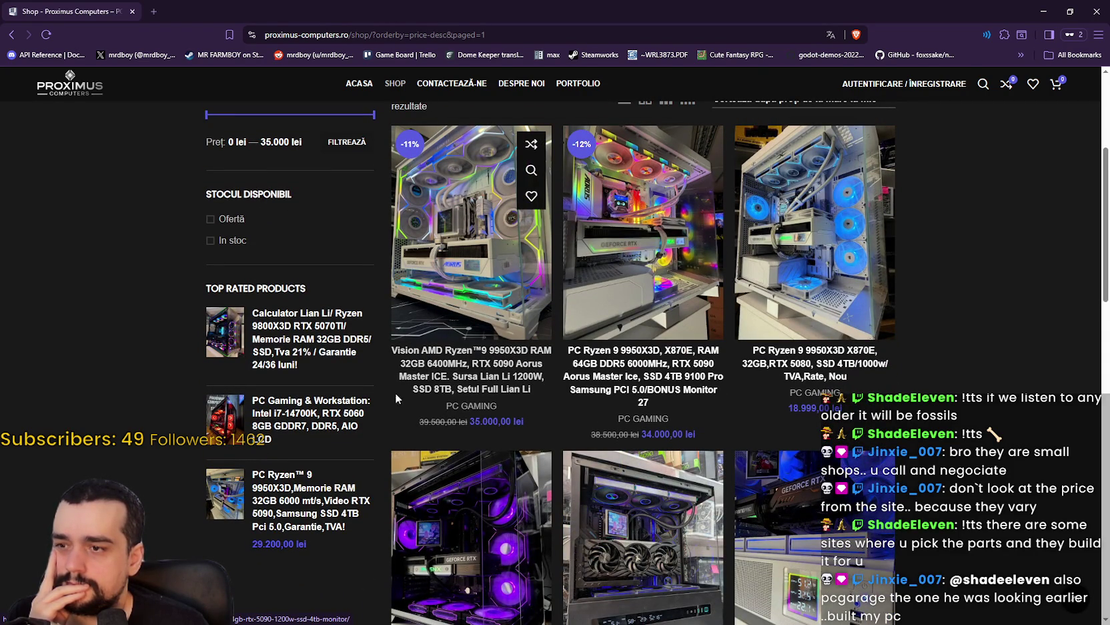
click(478, 390)
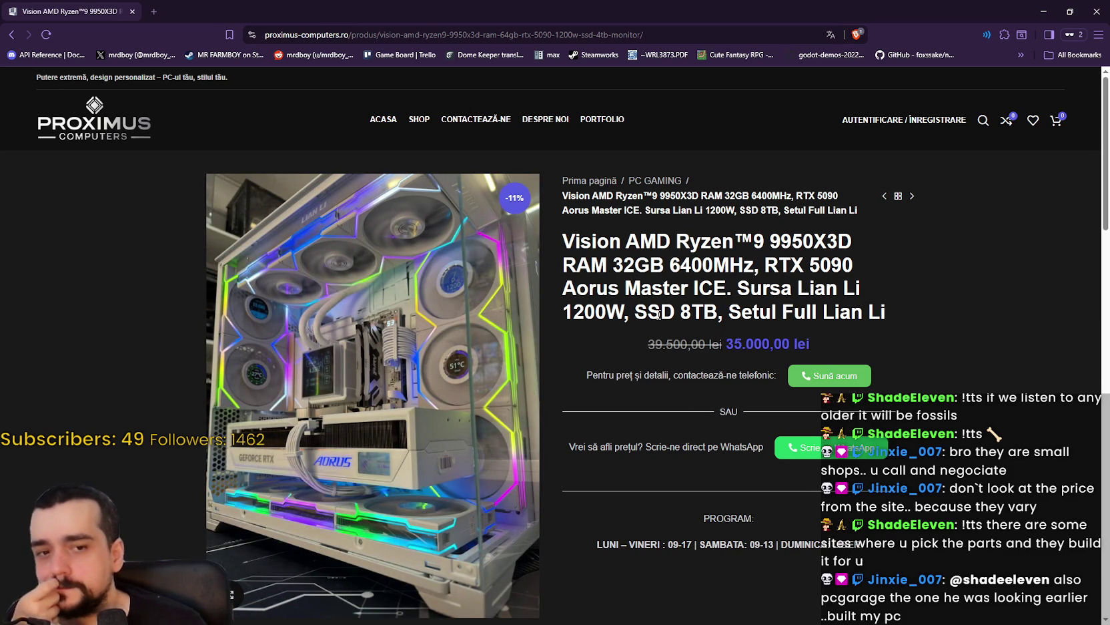
Mark the 8TB in the title and highlight the processor, graphics card and SSD spec lines
drag(677, 311, 704, 311)
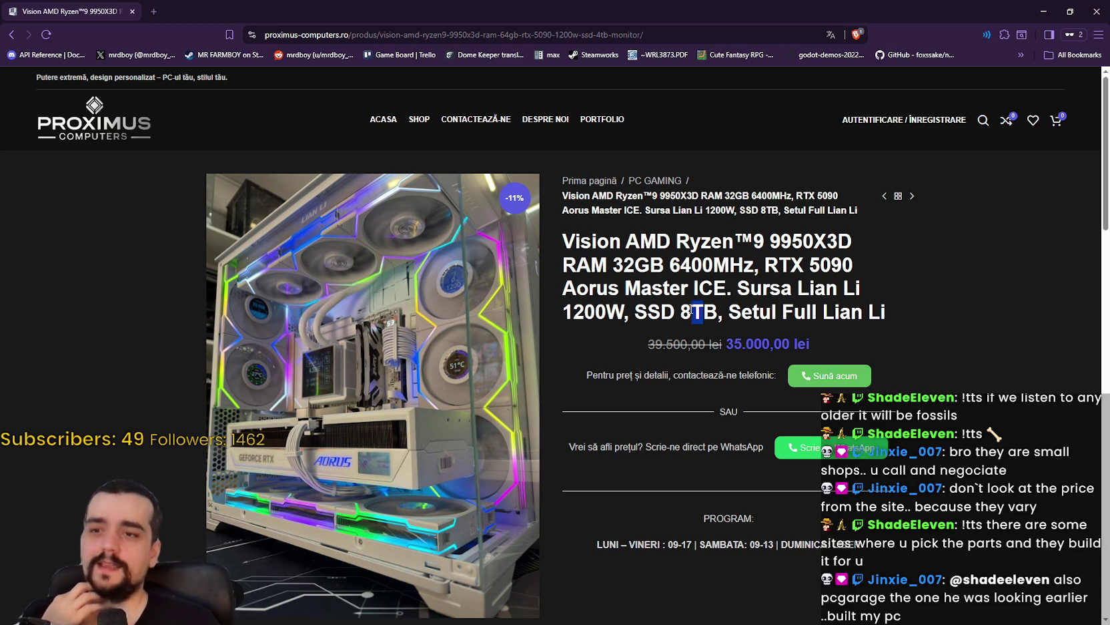
scroll(938, 311, down, 4)
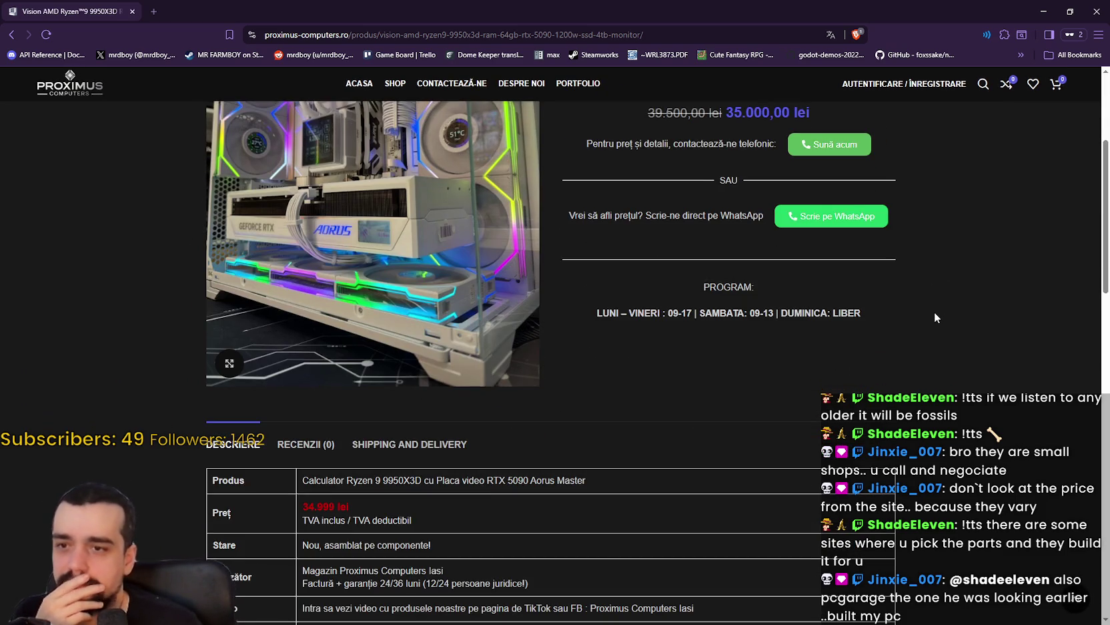
scroll(931, 309, down, 3)
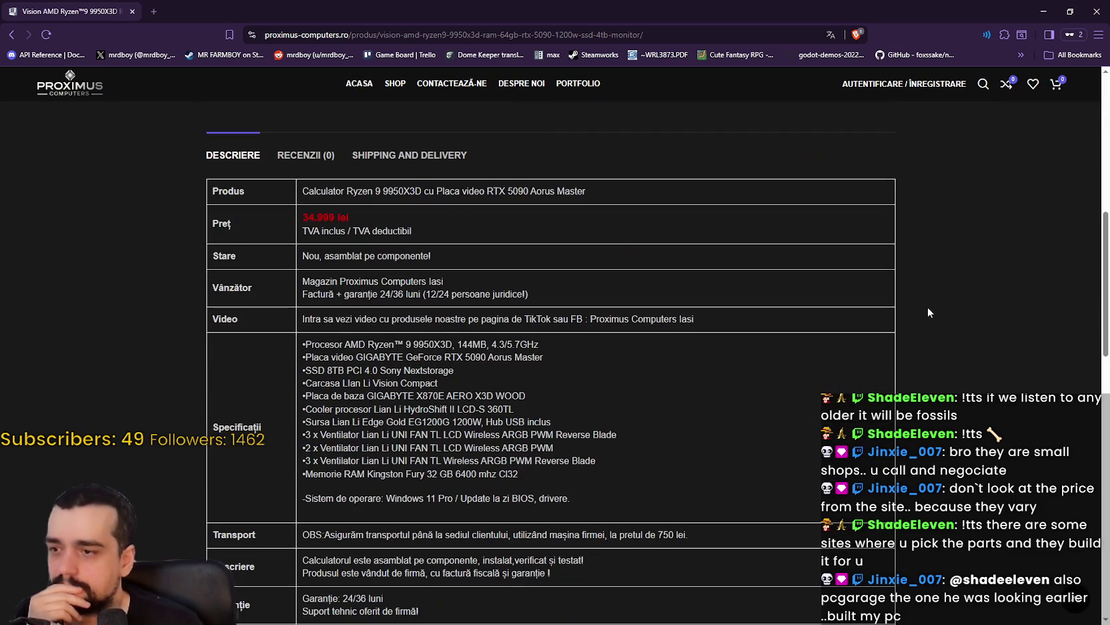
scroll(927, 311, down, 2)
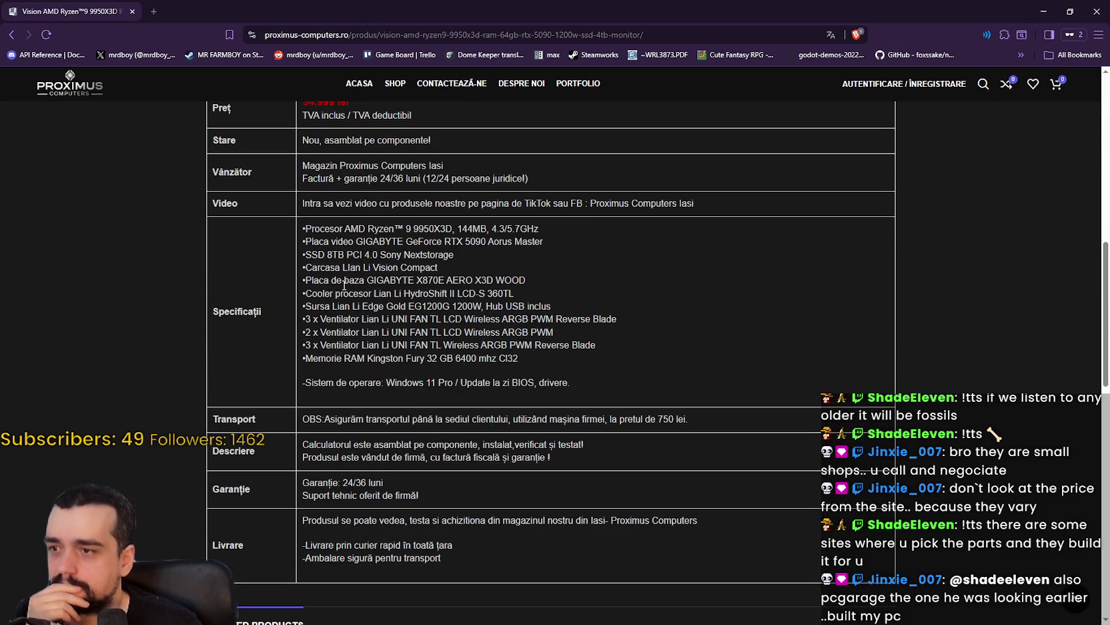
drag(307, 228, 543, 239)
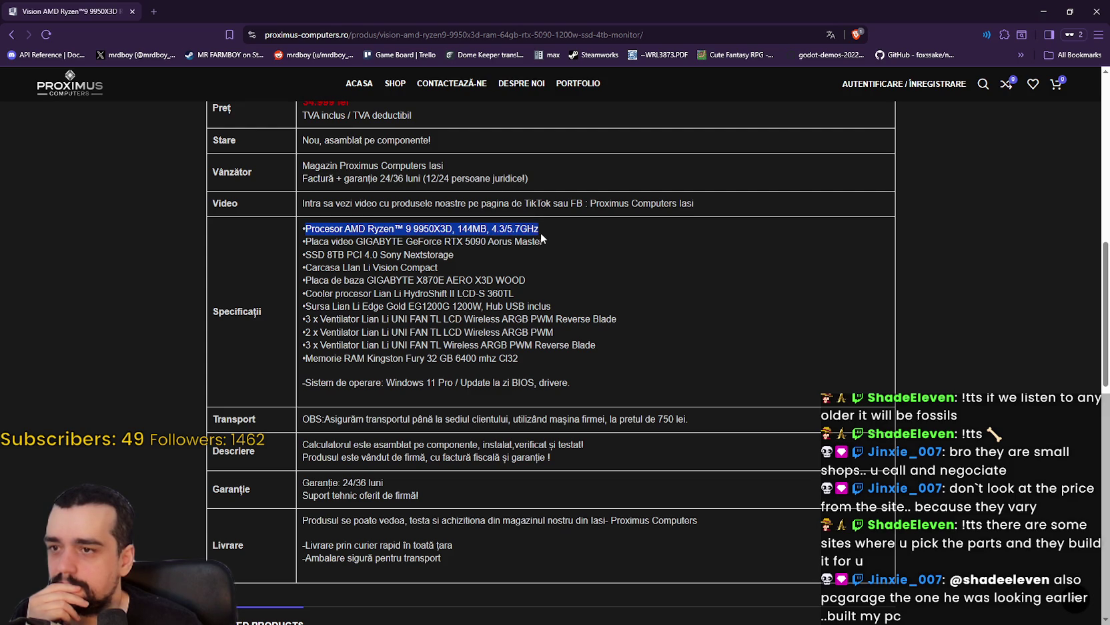
drag(305, 243, 558, 251)
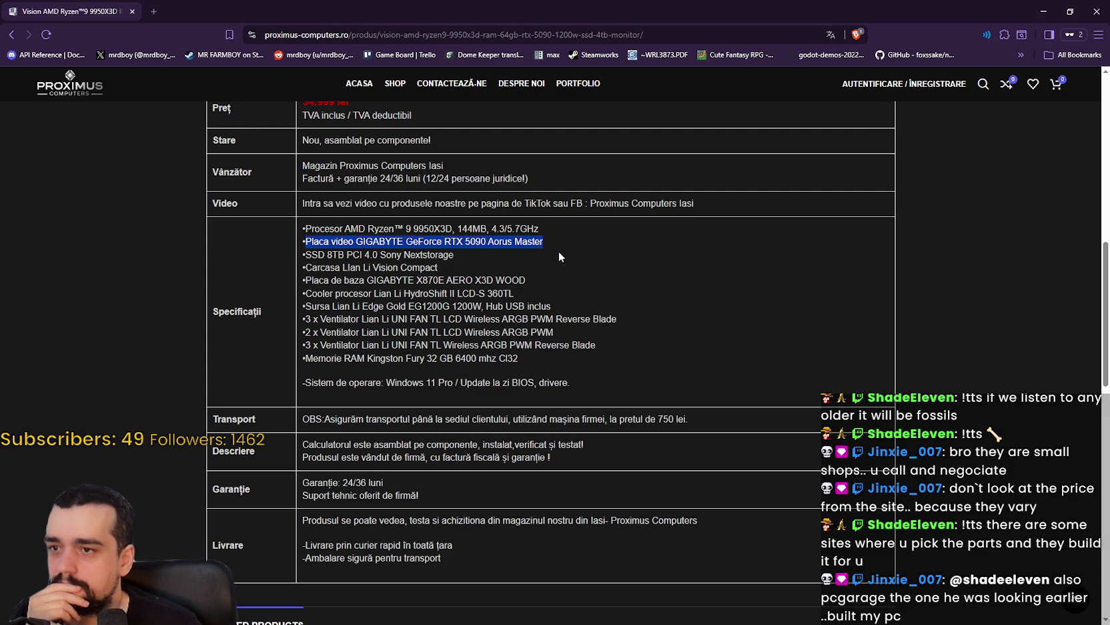
drag(300, 254, 515, 257)
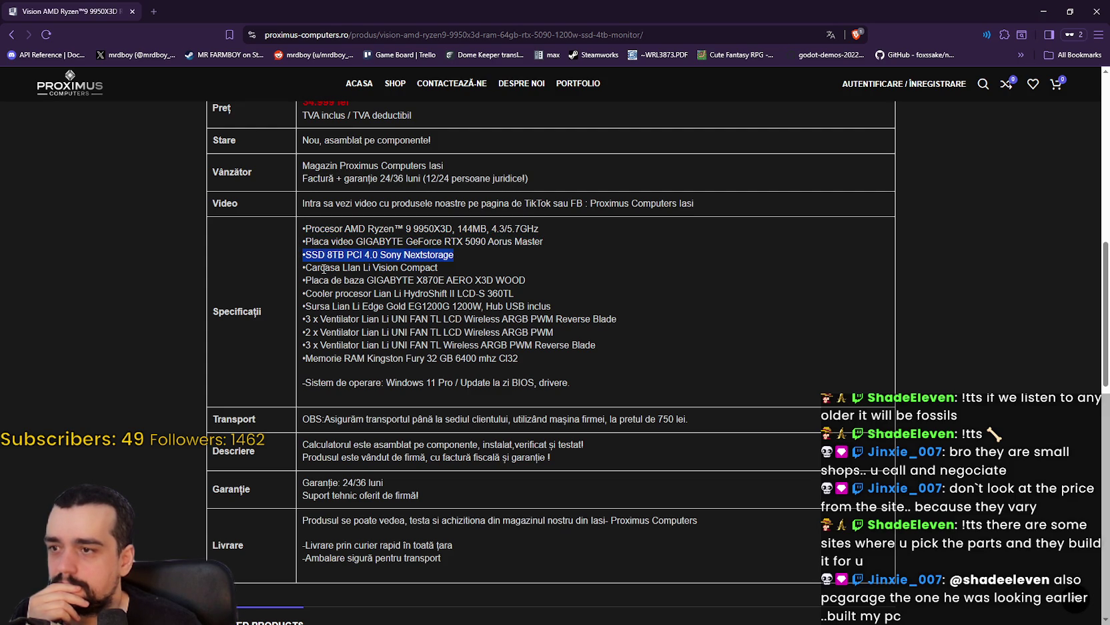
drag(312, 268, 457, 255)
Highlight the CPU cooler, power supply, LCD fan and Kingston Fury RAM spec lines
drag(302, 294, 599, 302)
drag(305, 307, 552, 307)
drag(304, 319, 554, 332)
click(350, 360)
drag(309, 357, 628, 362)
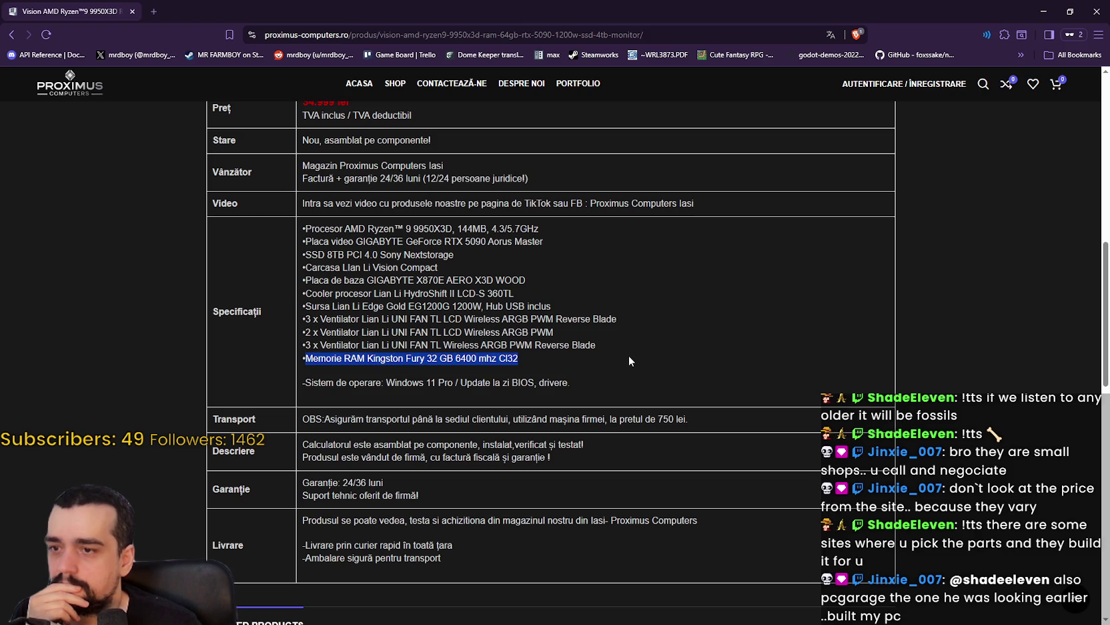
click(622, 349)
drag(622, 351, 305, 353)
Return to the price-sorted shop listing
scroll(581, 359, up, 10)
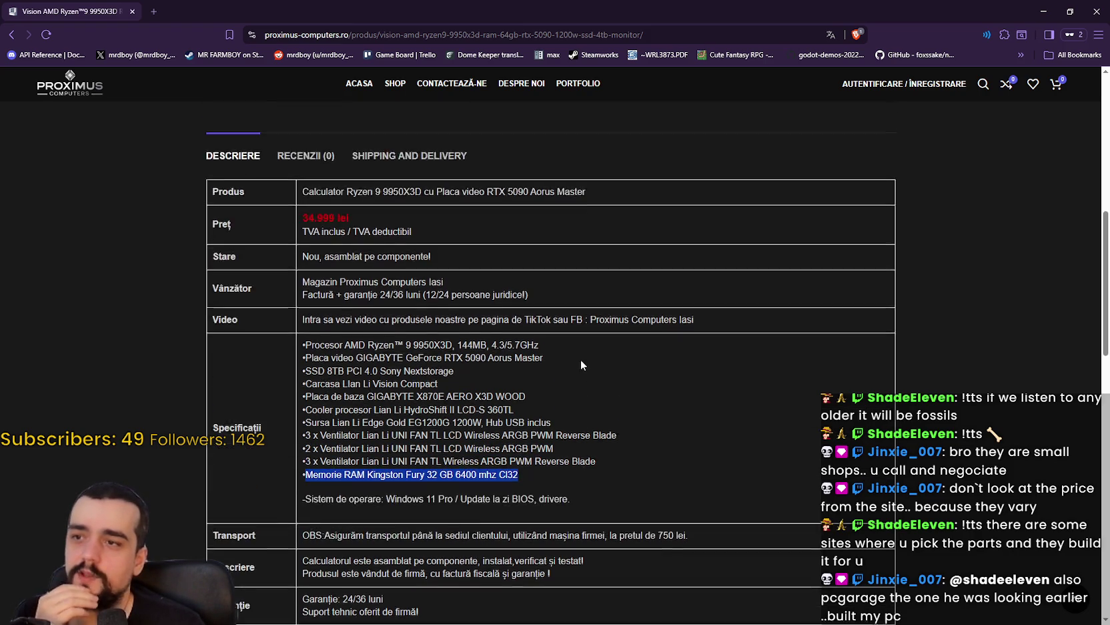
scroll(585, 322, down, 5)
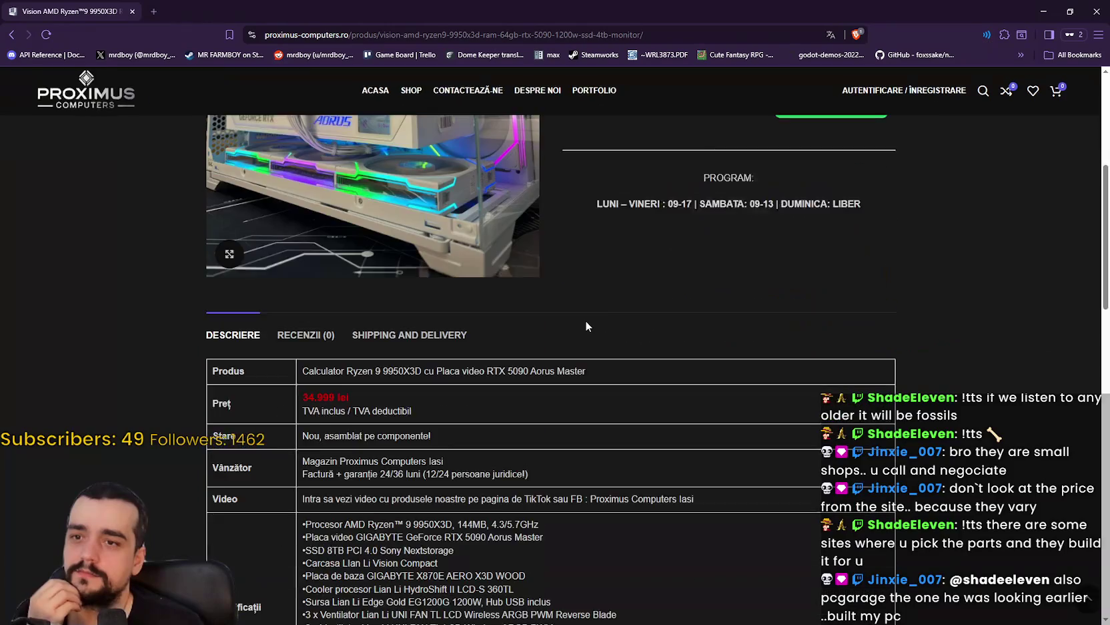
scroll(585, 319, up, 1)
scroll(585, 318, down, 4)
scroll(532, 321, up, 4)
scroll(532, 321, down, 6)
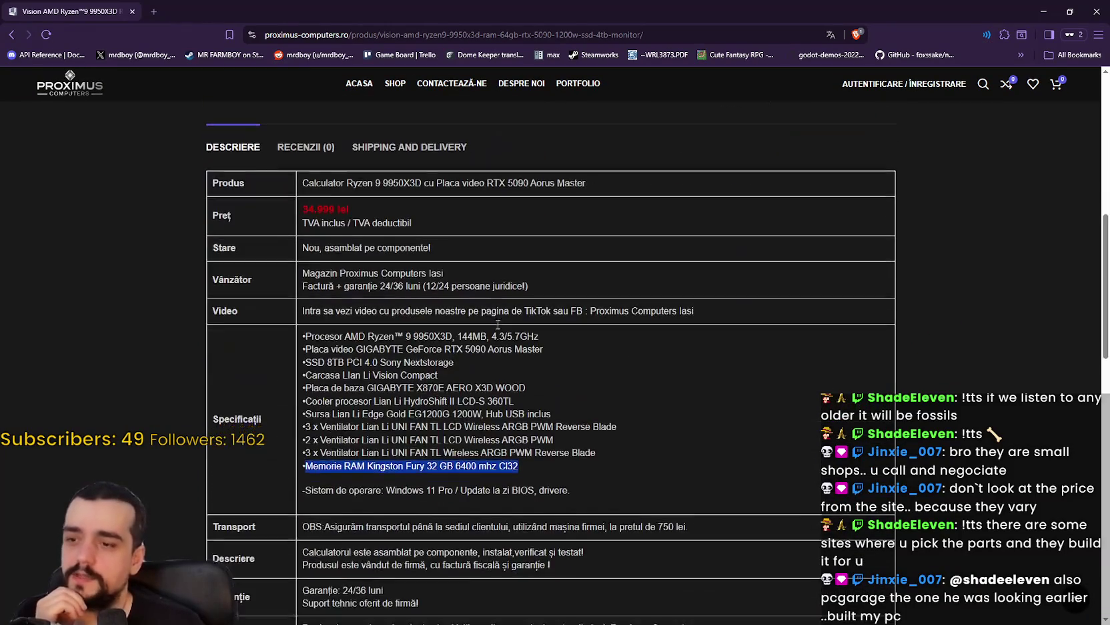
click(9, 40)
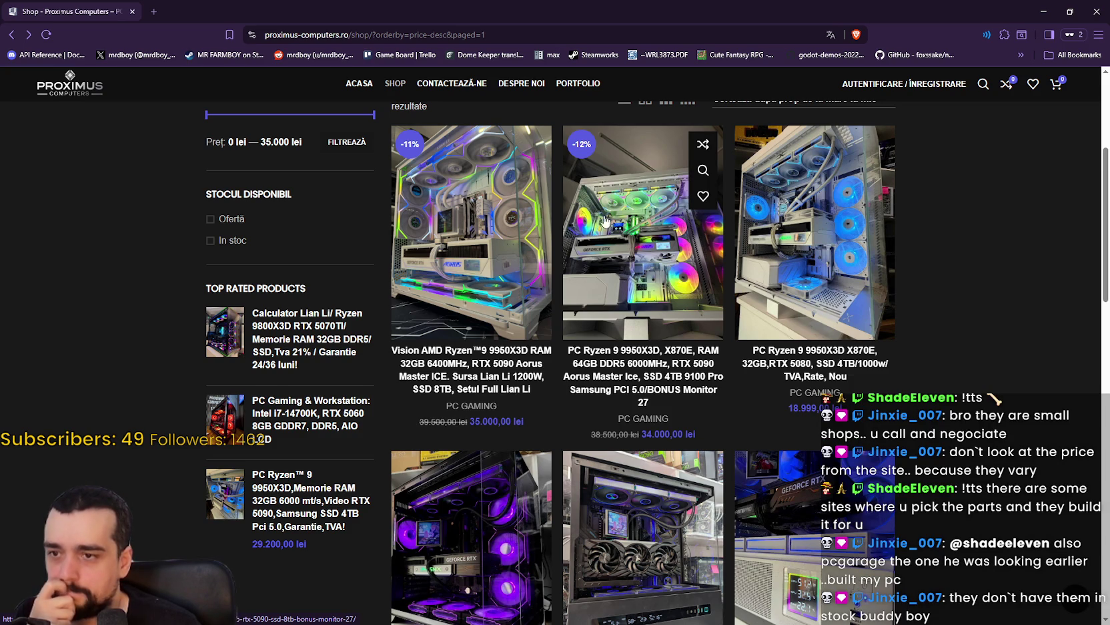
Scroll the price-sorted listing down to the 18.999 lei Ryzen 9 9950X3D / RTX 5080 build
scroll(601, 223, down, 1)
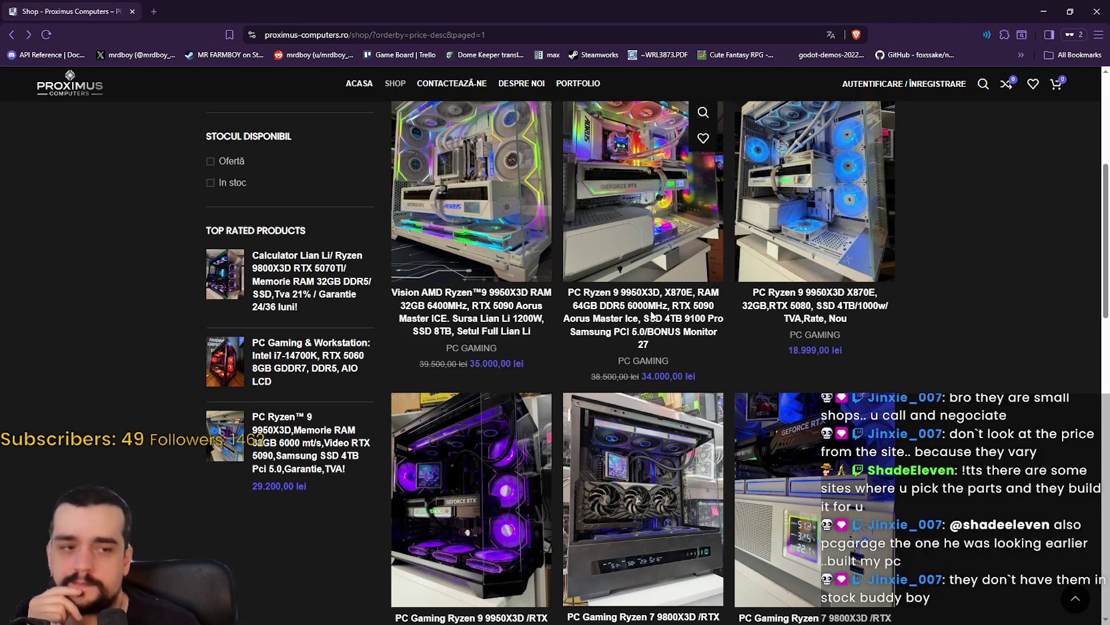
Open the 34.000 lei Ryzen 9 9950X3D / RTX 5090 Aorus Master build and scroll its page
click(651, 312)
scroll(907, 417, down, 2)
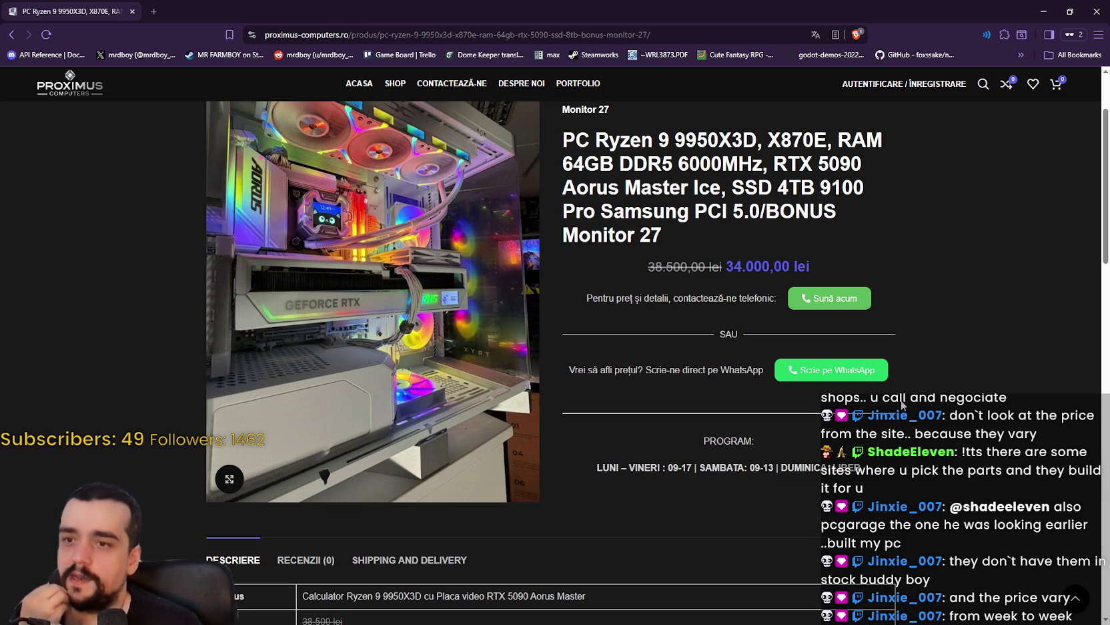
scroll(901, 404, up, 2)
scroll(900, 403, down, 2)
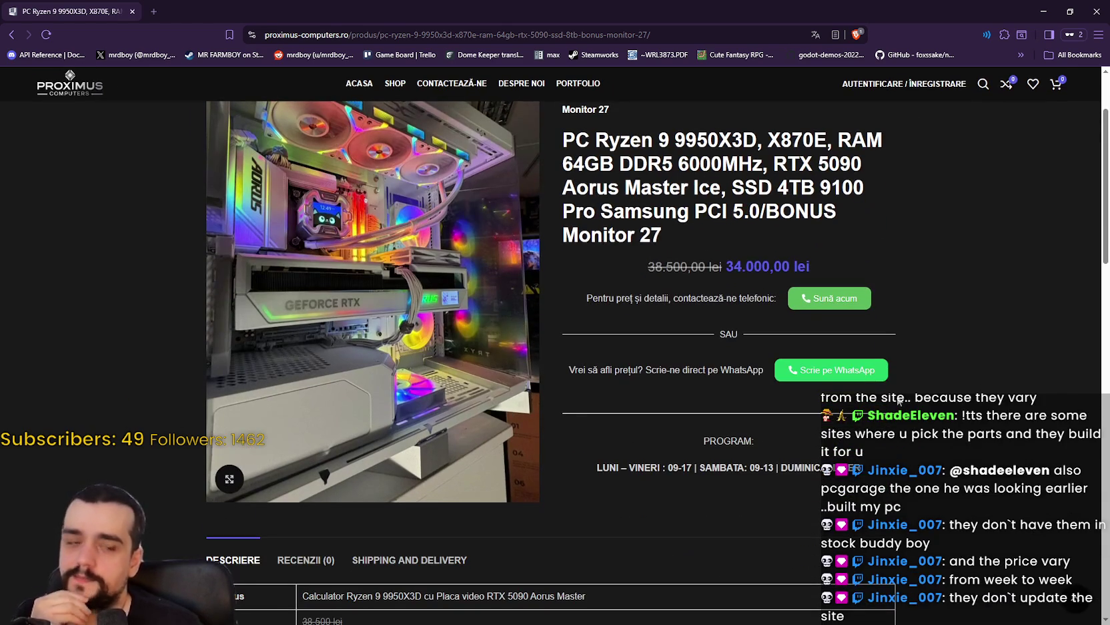
scroll(899, 400, up, 2)
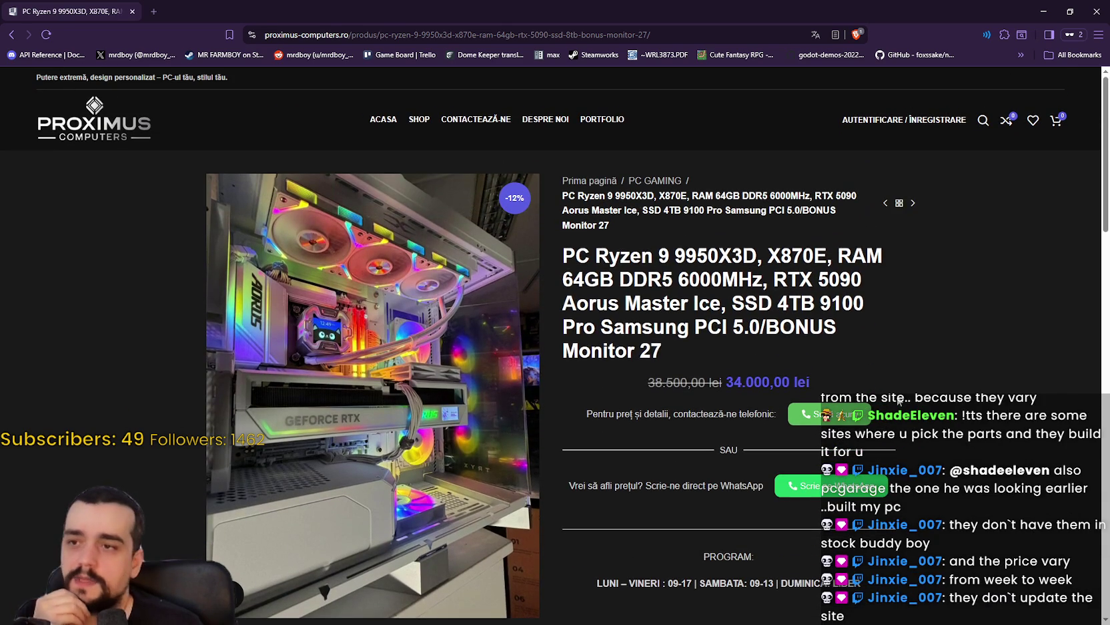
scroll(899, 400, down, 2)
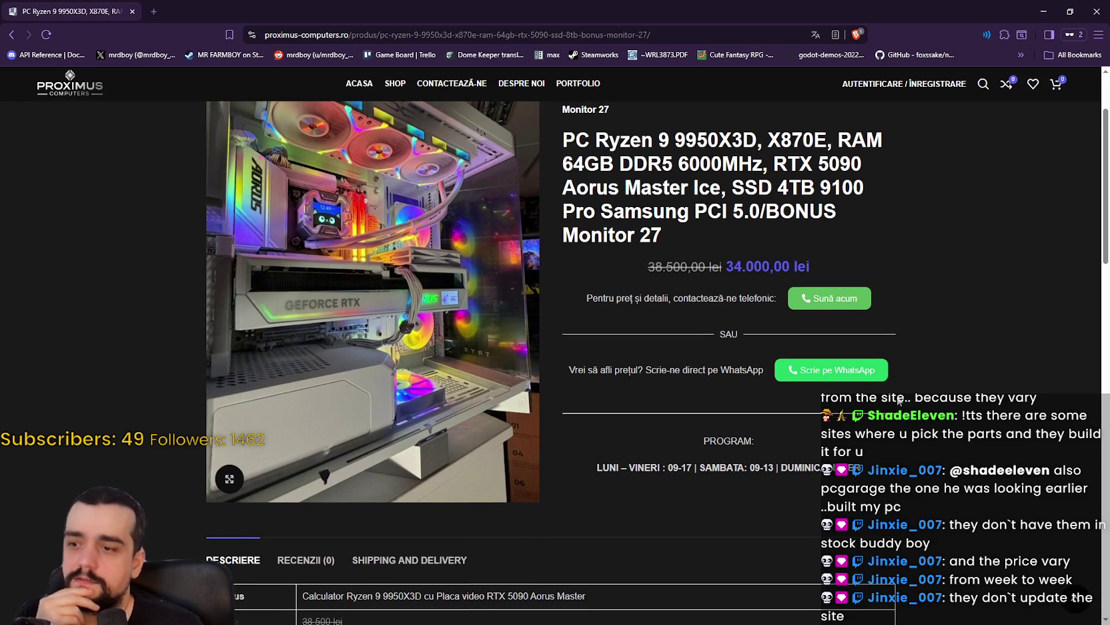
scroll(898, 401, down, 4)
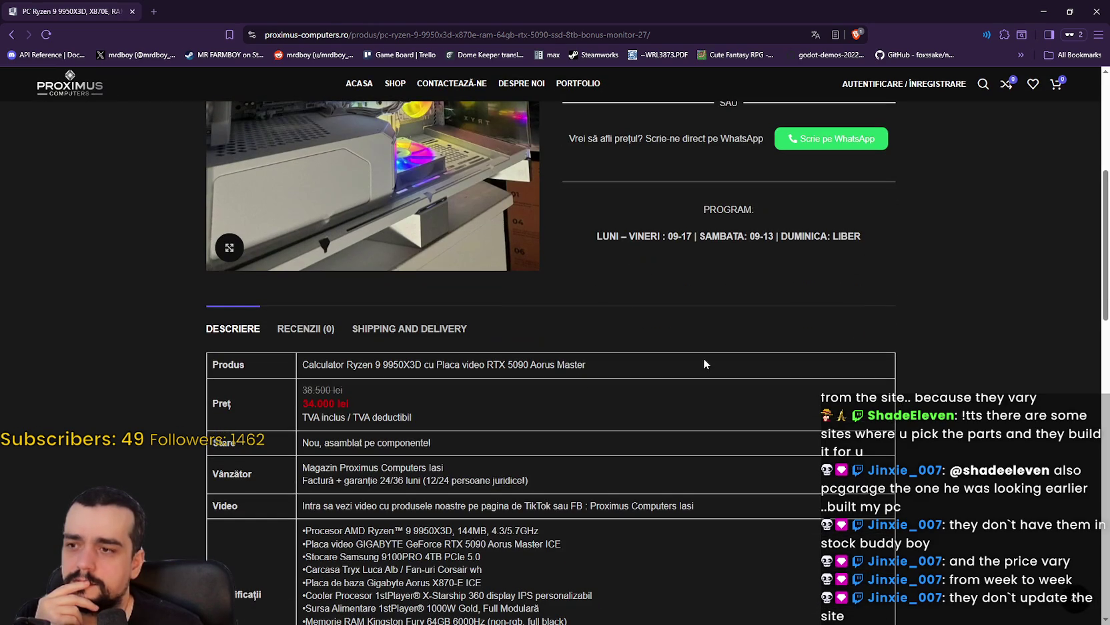
scroll(806, 378, up, 3)
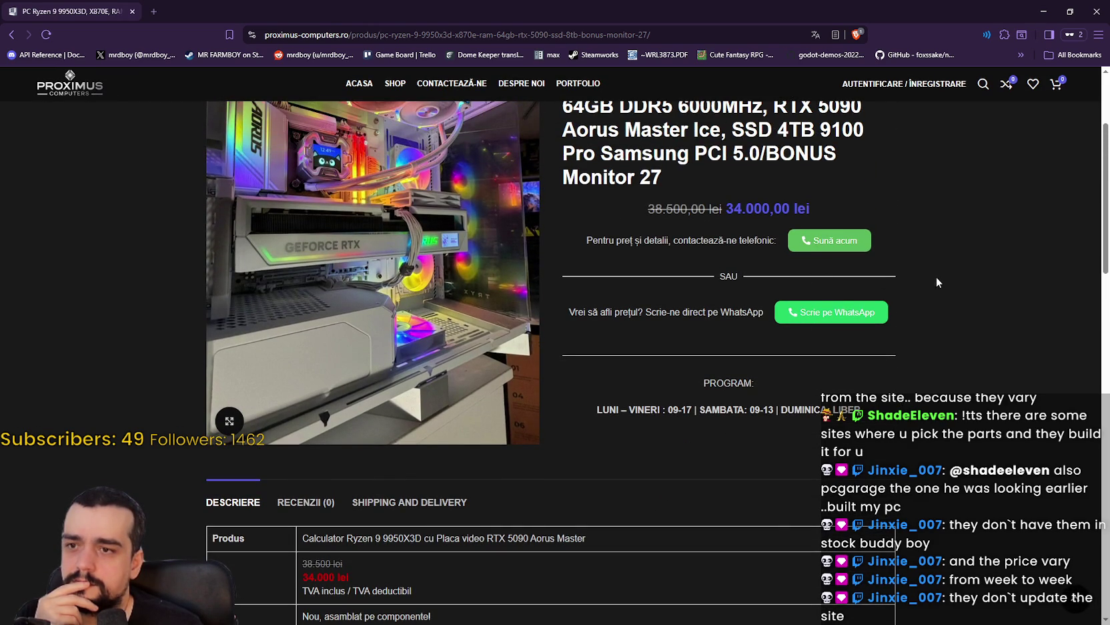
Highlight the call-for-price-details line and the discounted 34.000,00 lei price
drag(775, 241, 592, 242)
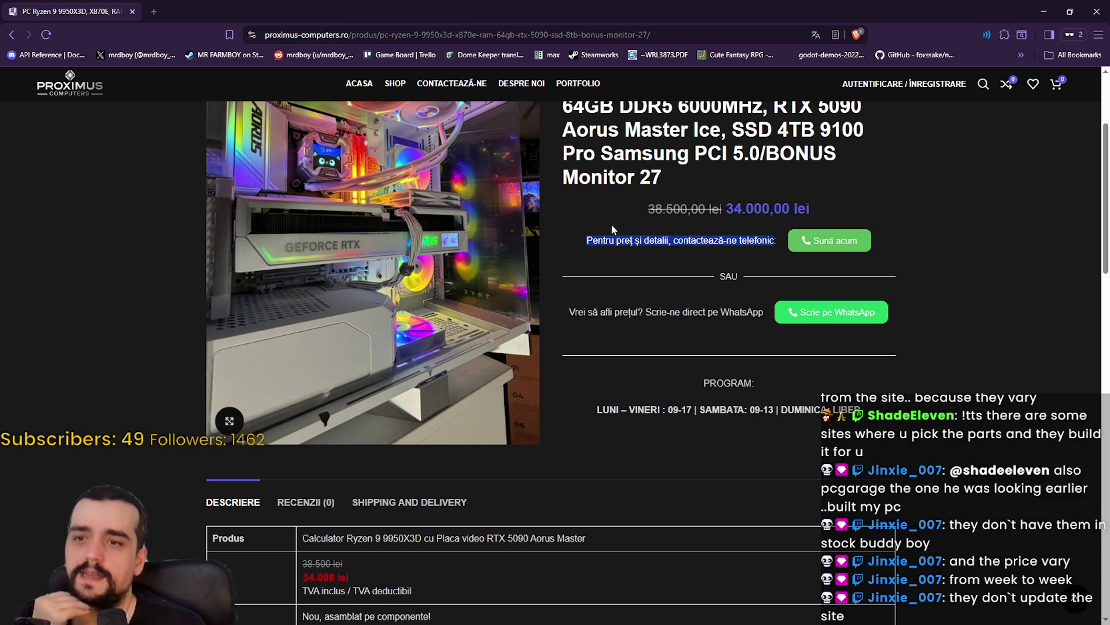
drag(727, 209, 812, 206)
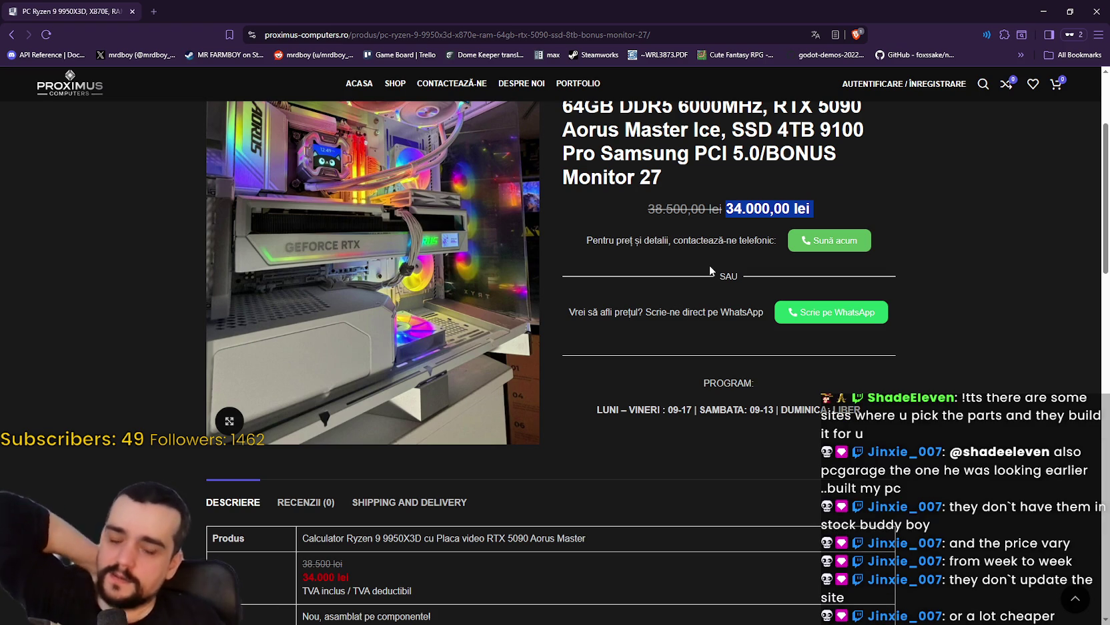
scroll(724, 437, down, 6)
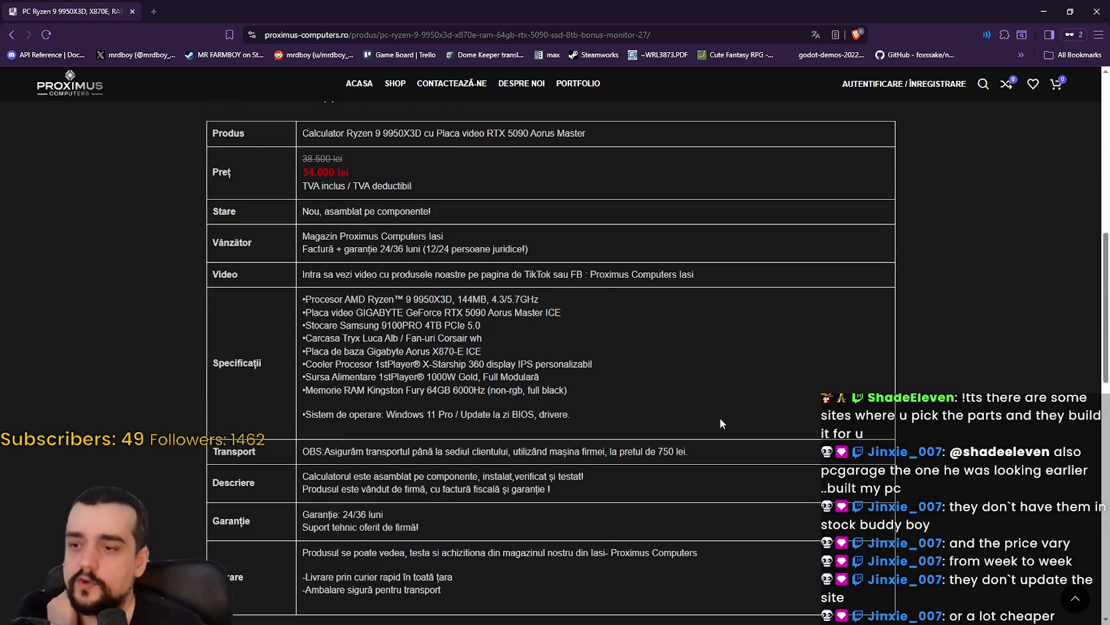
scroll(722, 413, down, 3)
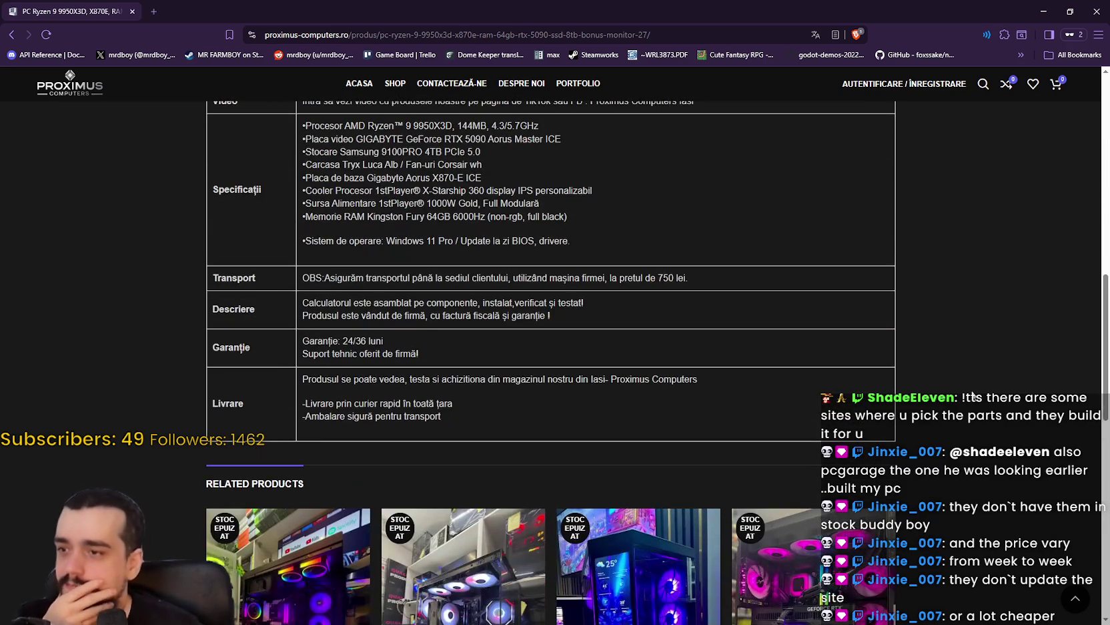
scroll(973, 395, up, 2)
scroll(579, 399, up, 3)
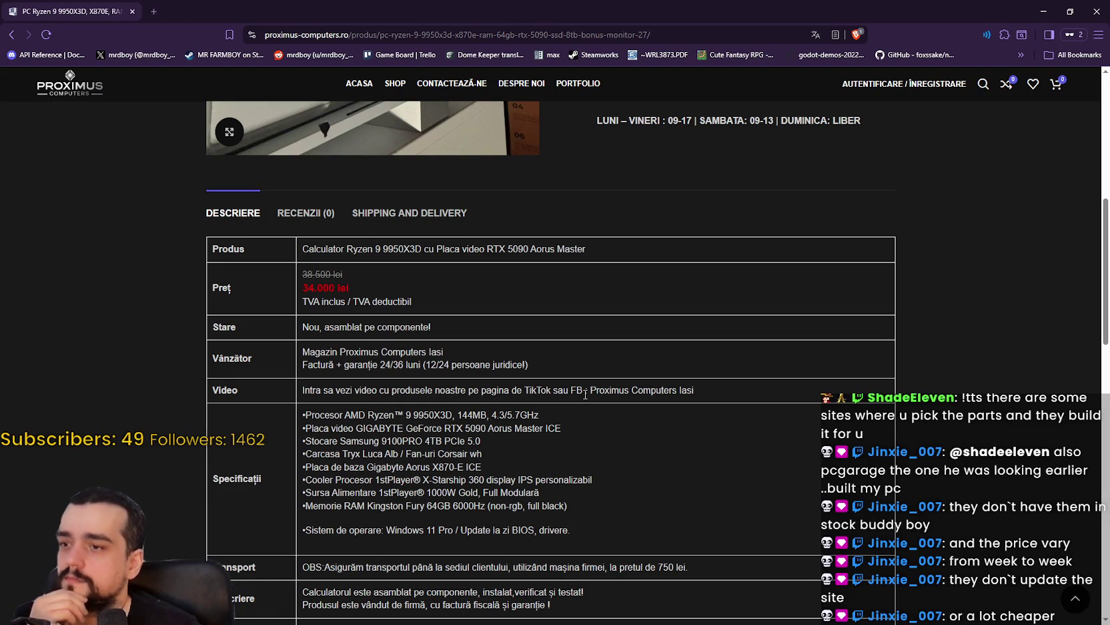
Scroll through the remaining specs and return to the Shop listing
scroll(585, 394, down, 2)
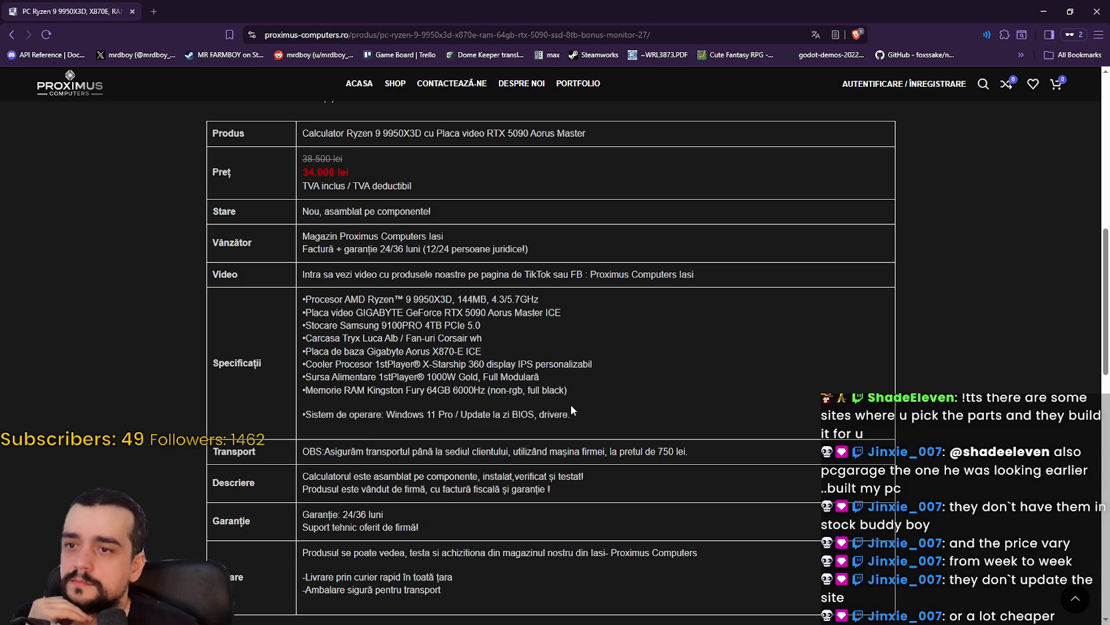
scroll(571, 408, down, 3)
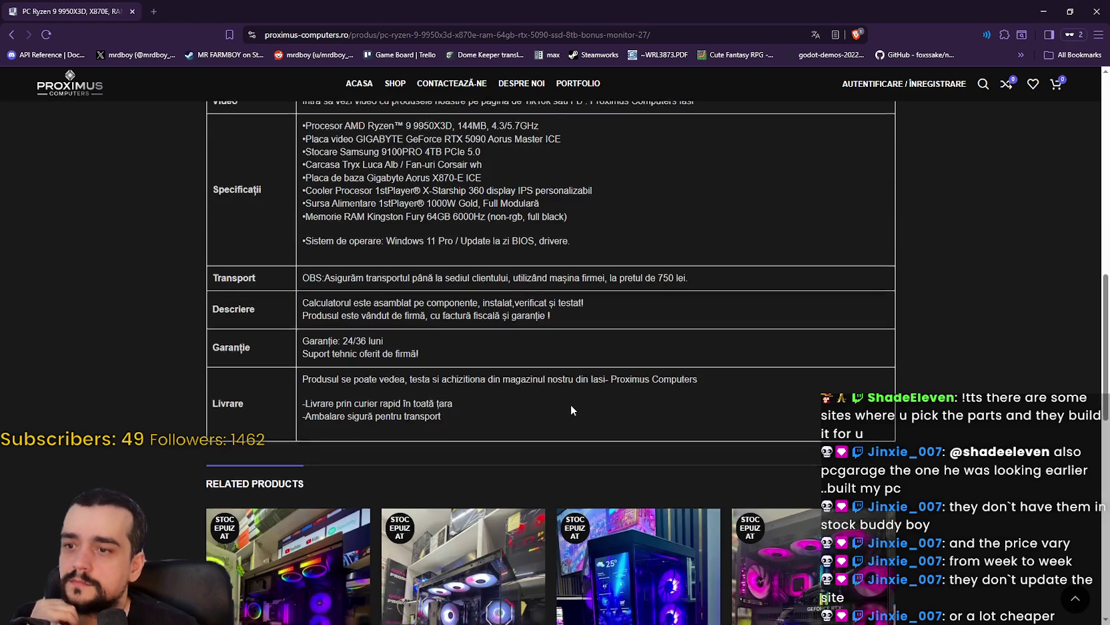
scroll(570, 403, down, 3)
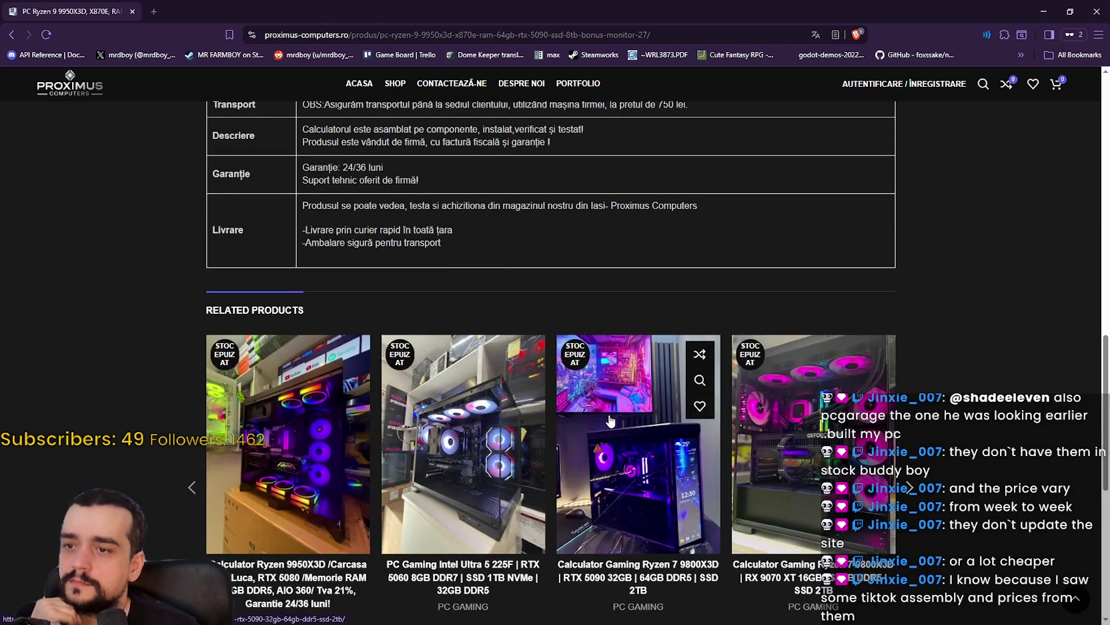
scroll(595, 403, down, 2)
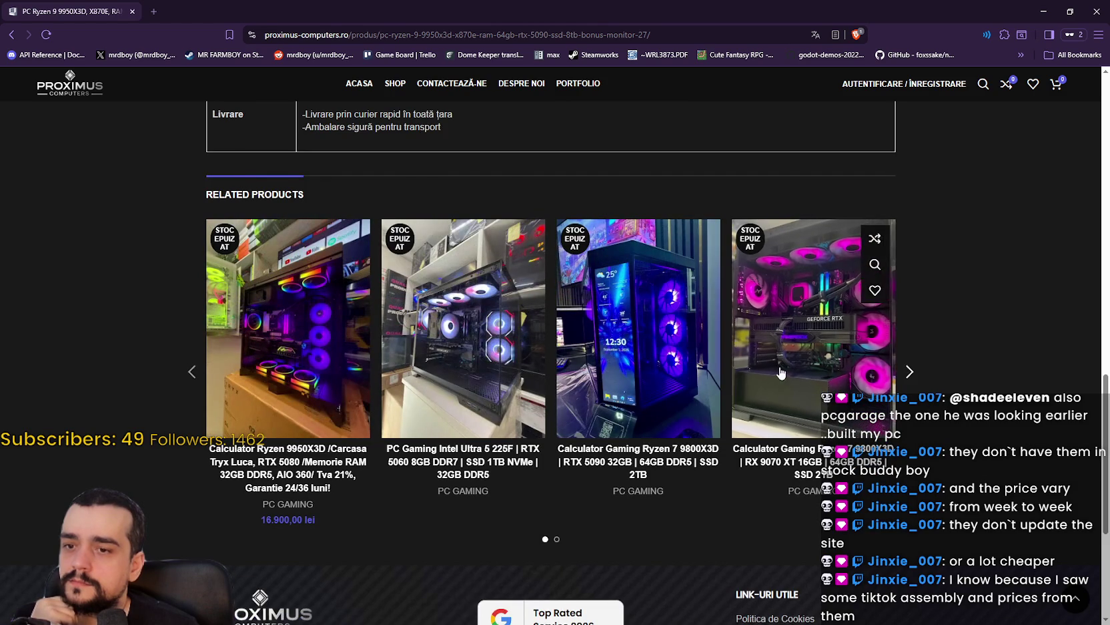
click(11, 34)
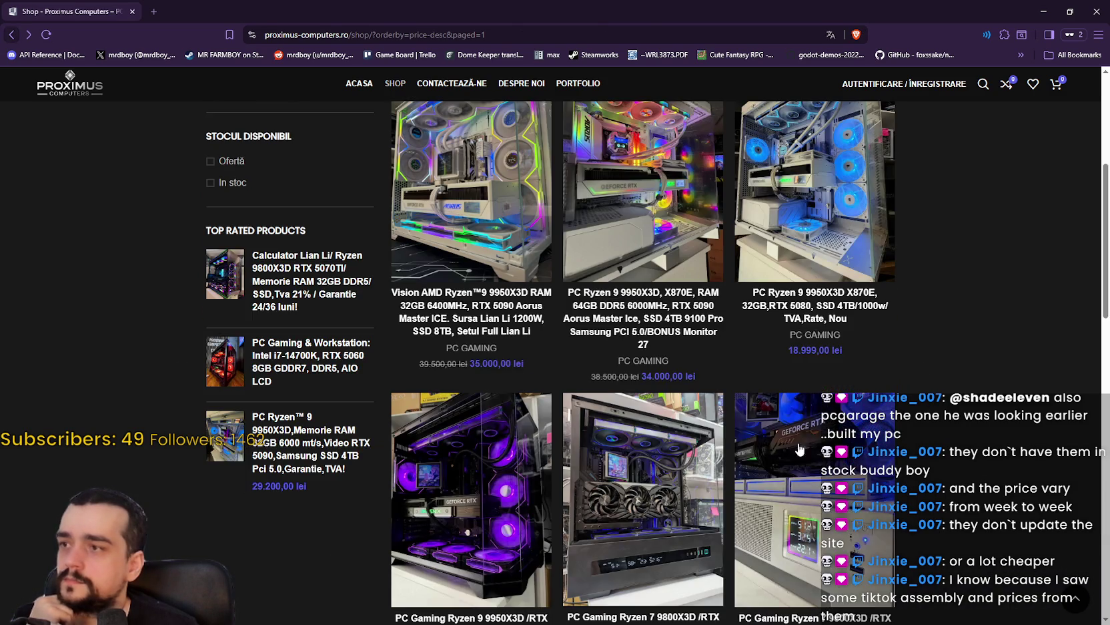
scroll(901, 404, down, 8)
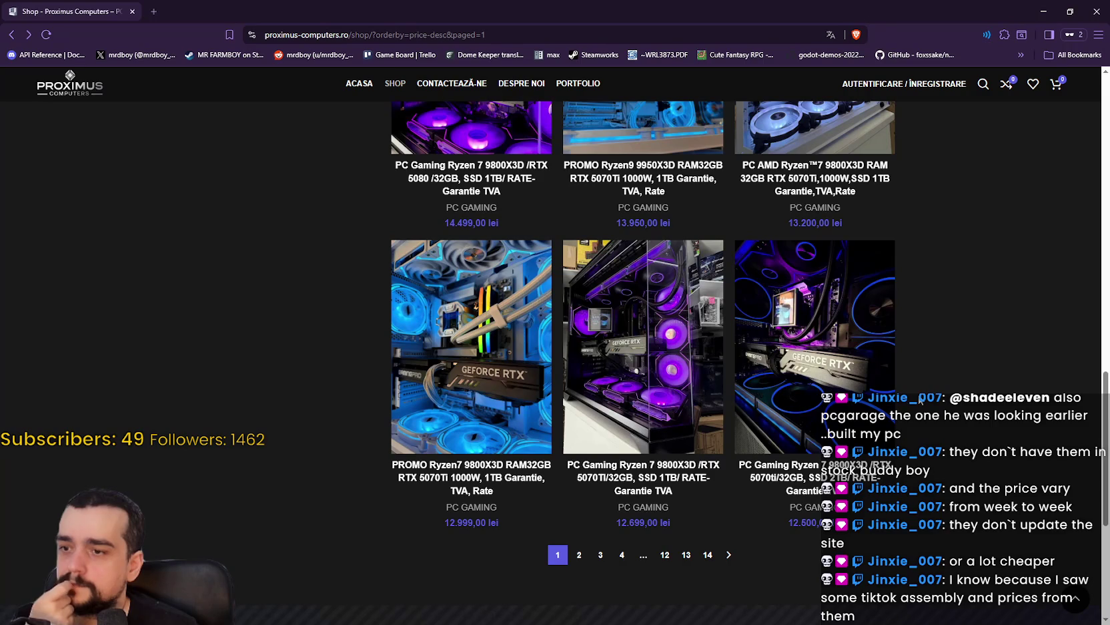
scroll(920, 399, up, 10)
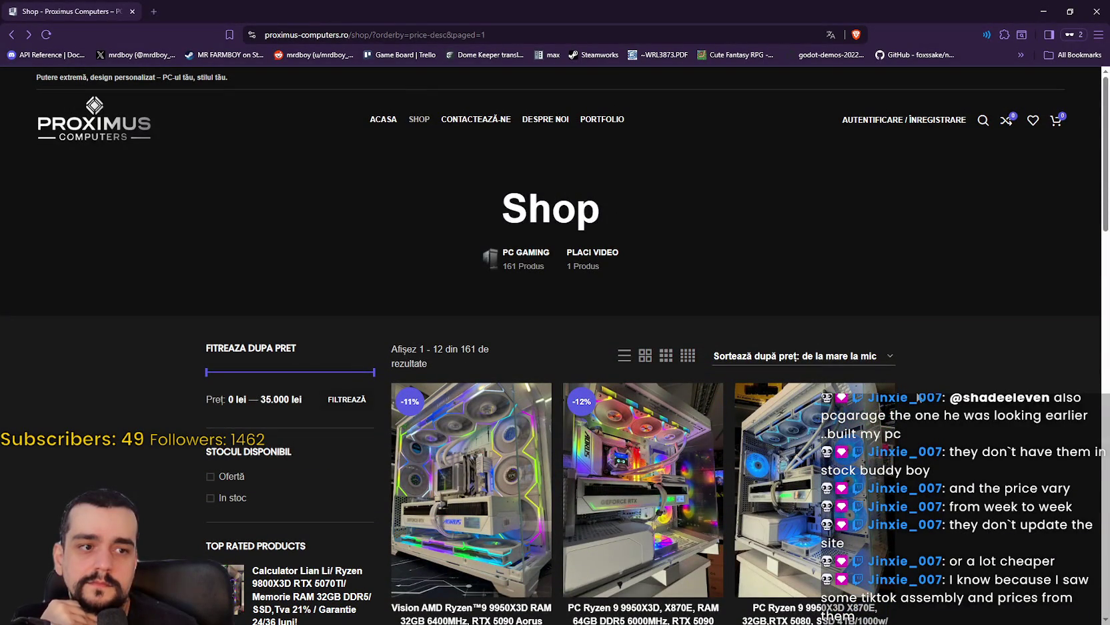
scroll(915, 397, down, 3)
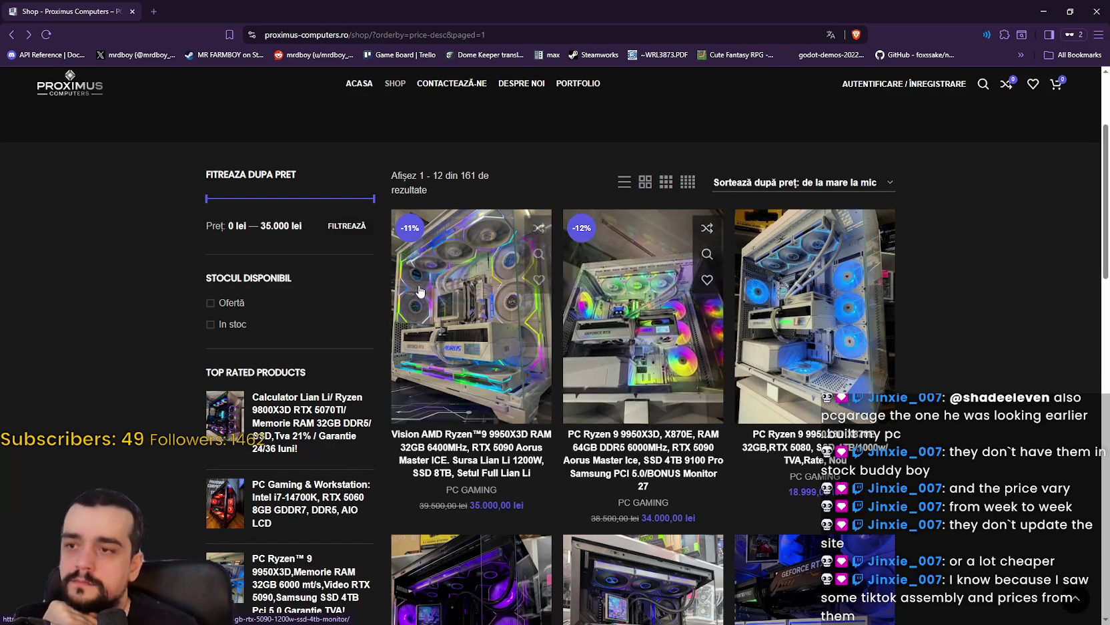
scroll(787, 284, up, 3)
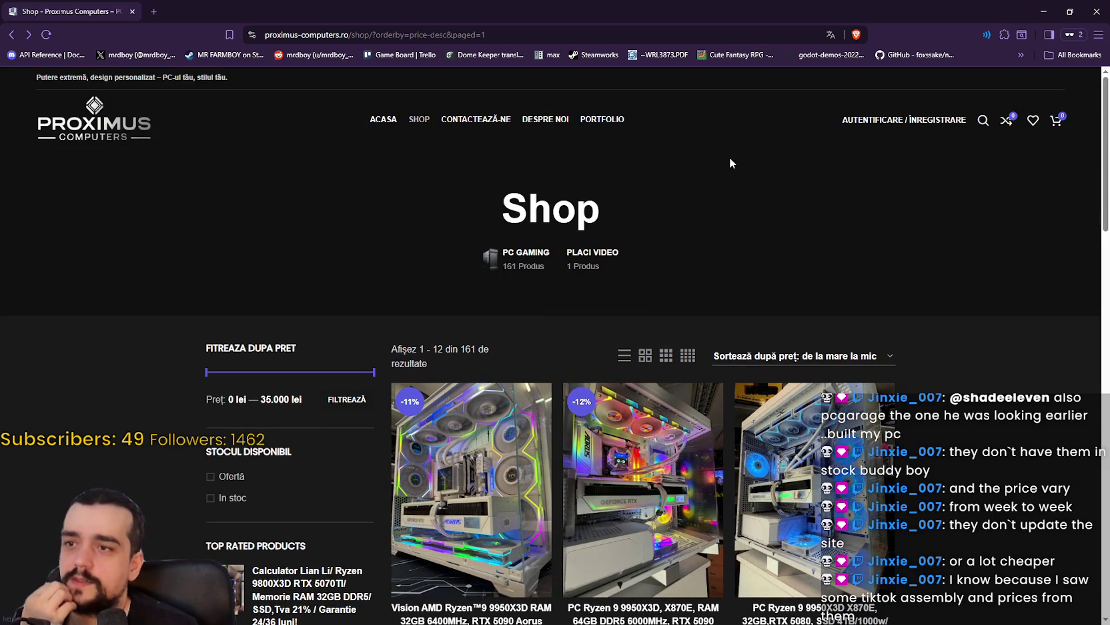
Open the Portfolio page and load more projects
click(609, 120)
scroll(847, 311, down, 5)
scroll(941, 394, down, 5)
scroll(720, 436, up, 3)
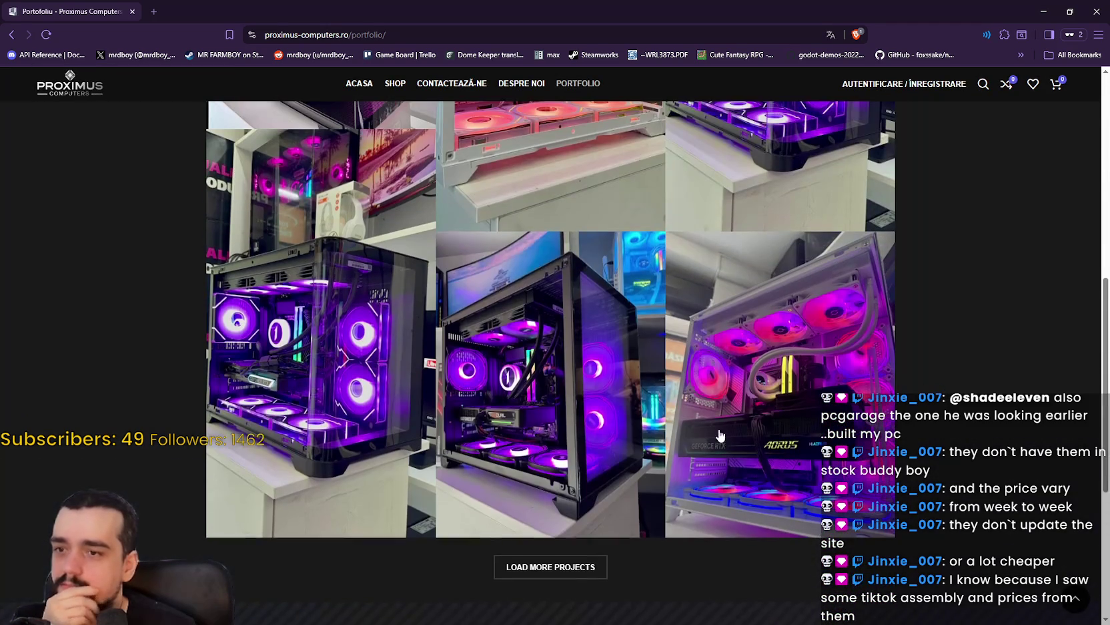
click(564, 576)
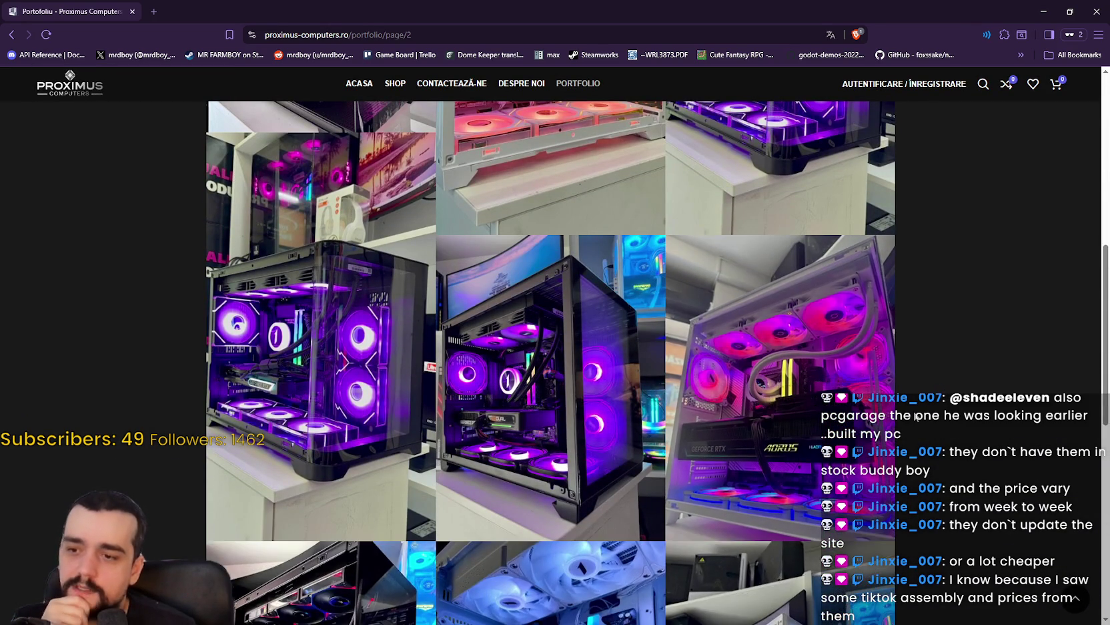
Open the Ryzen 9800x3d / RTX 5090 AORUS MASTER portfolio build
scroll(917, 416, down, 5)
scroll(597, 362, up, 7)
scroll(597, 362, up, 5)
scroll(358, 281, down, 3)
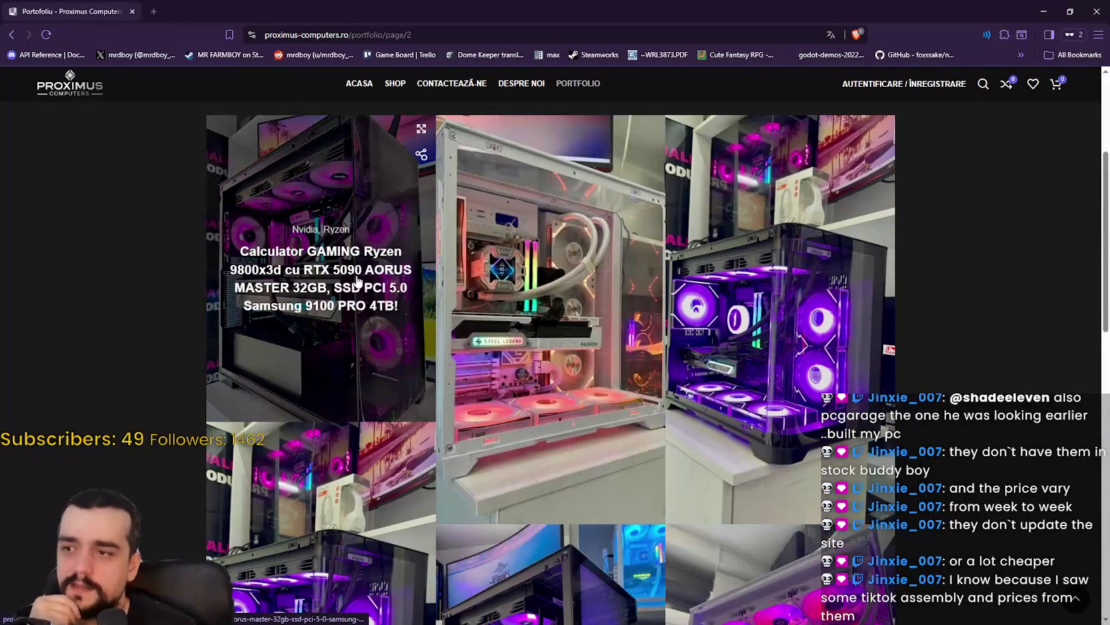
click(358, 281)
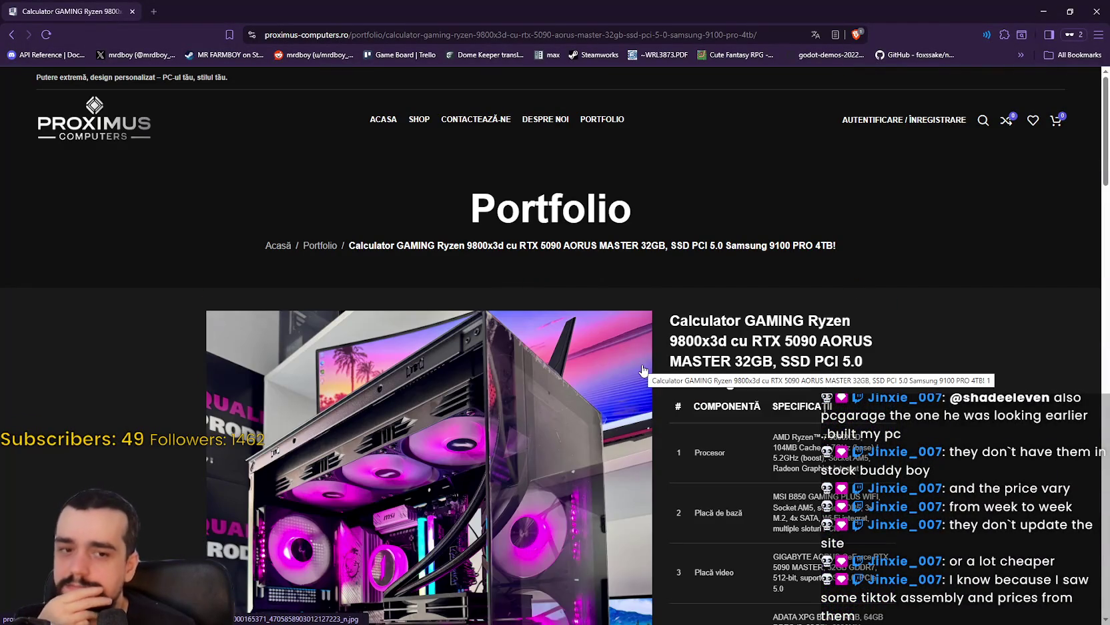
Scroll to the eight-part component table ending with the DEEPCOOL PN1000M 1000W PSU and CG580 case
scroll(904, 457, down, 4)
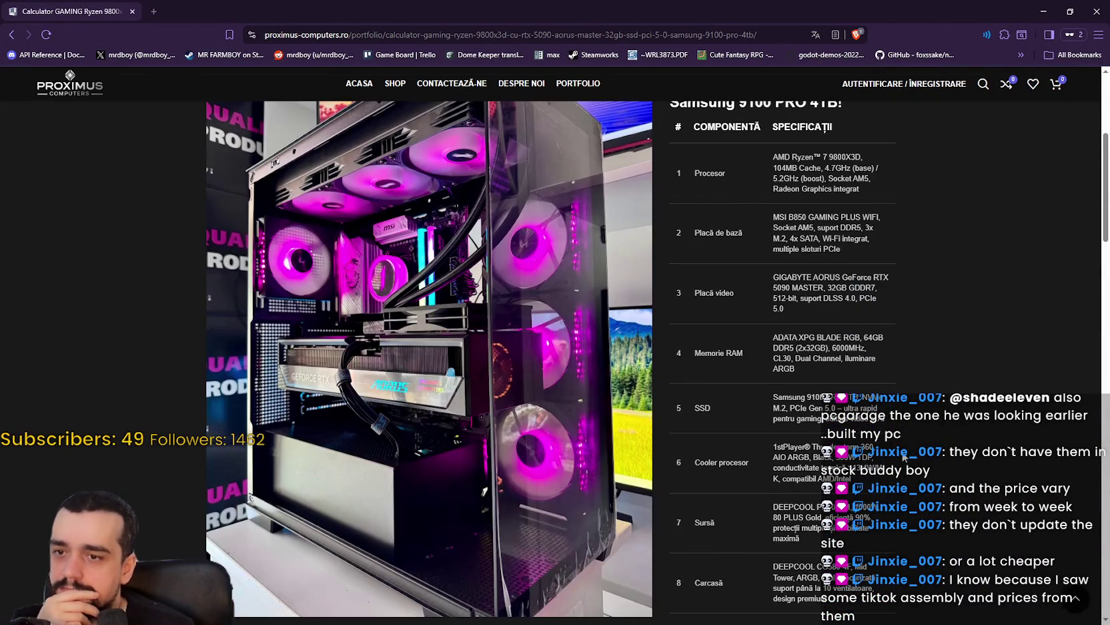
scroll(685, 351, down, 7)
scroll(760, 369, down, 15)
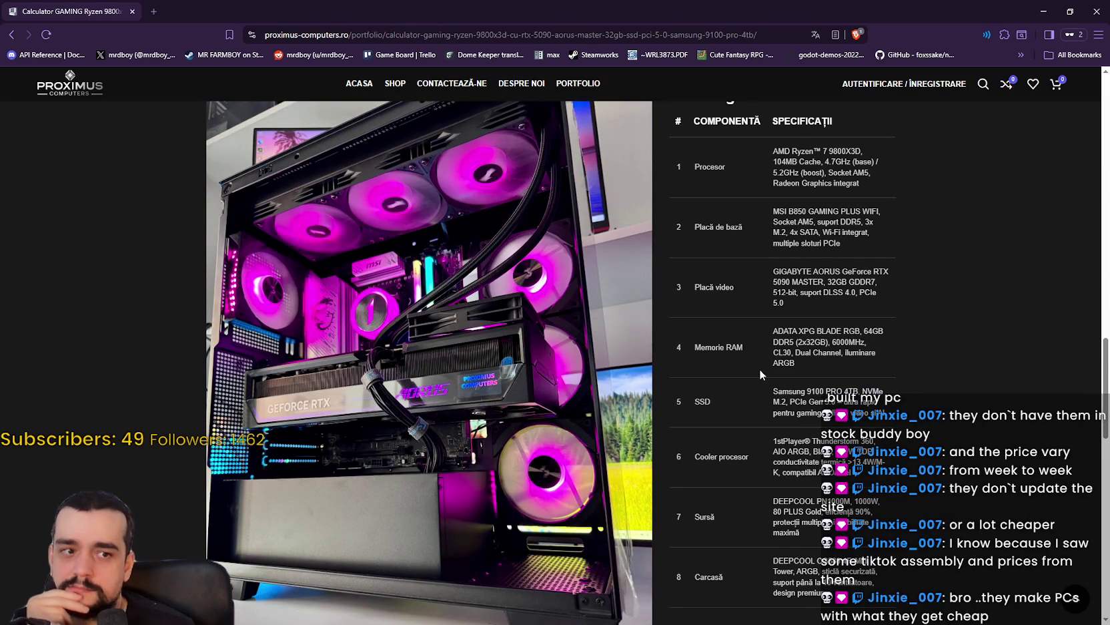
scroll(760, 369, down, 4)
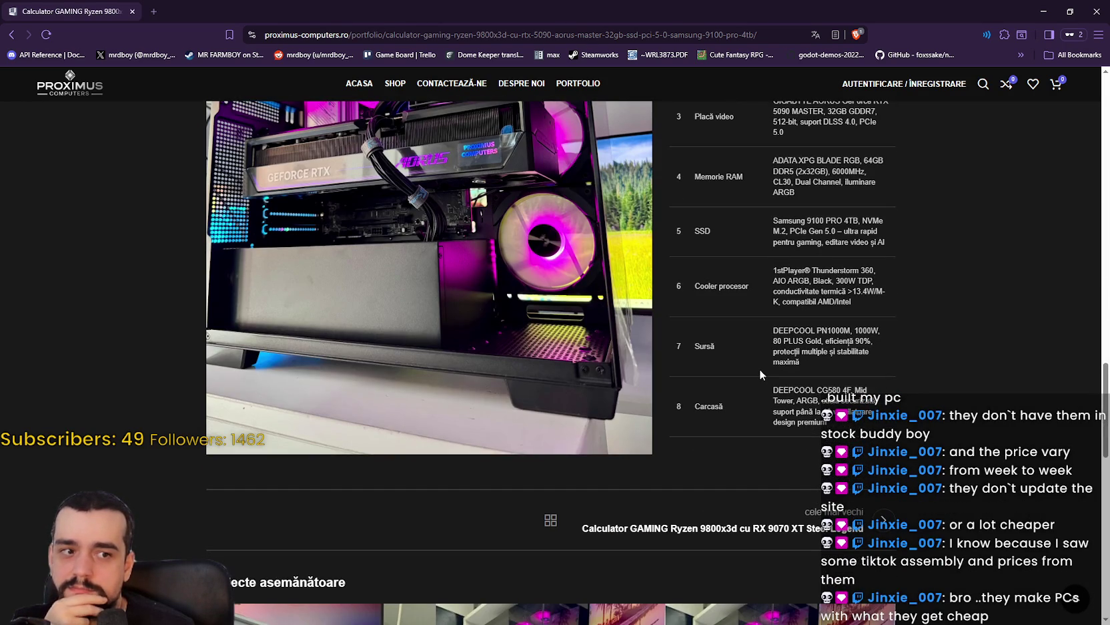